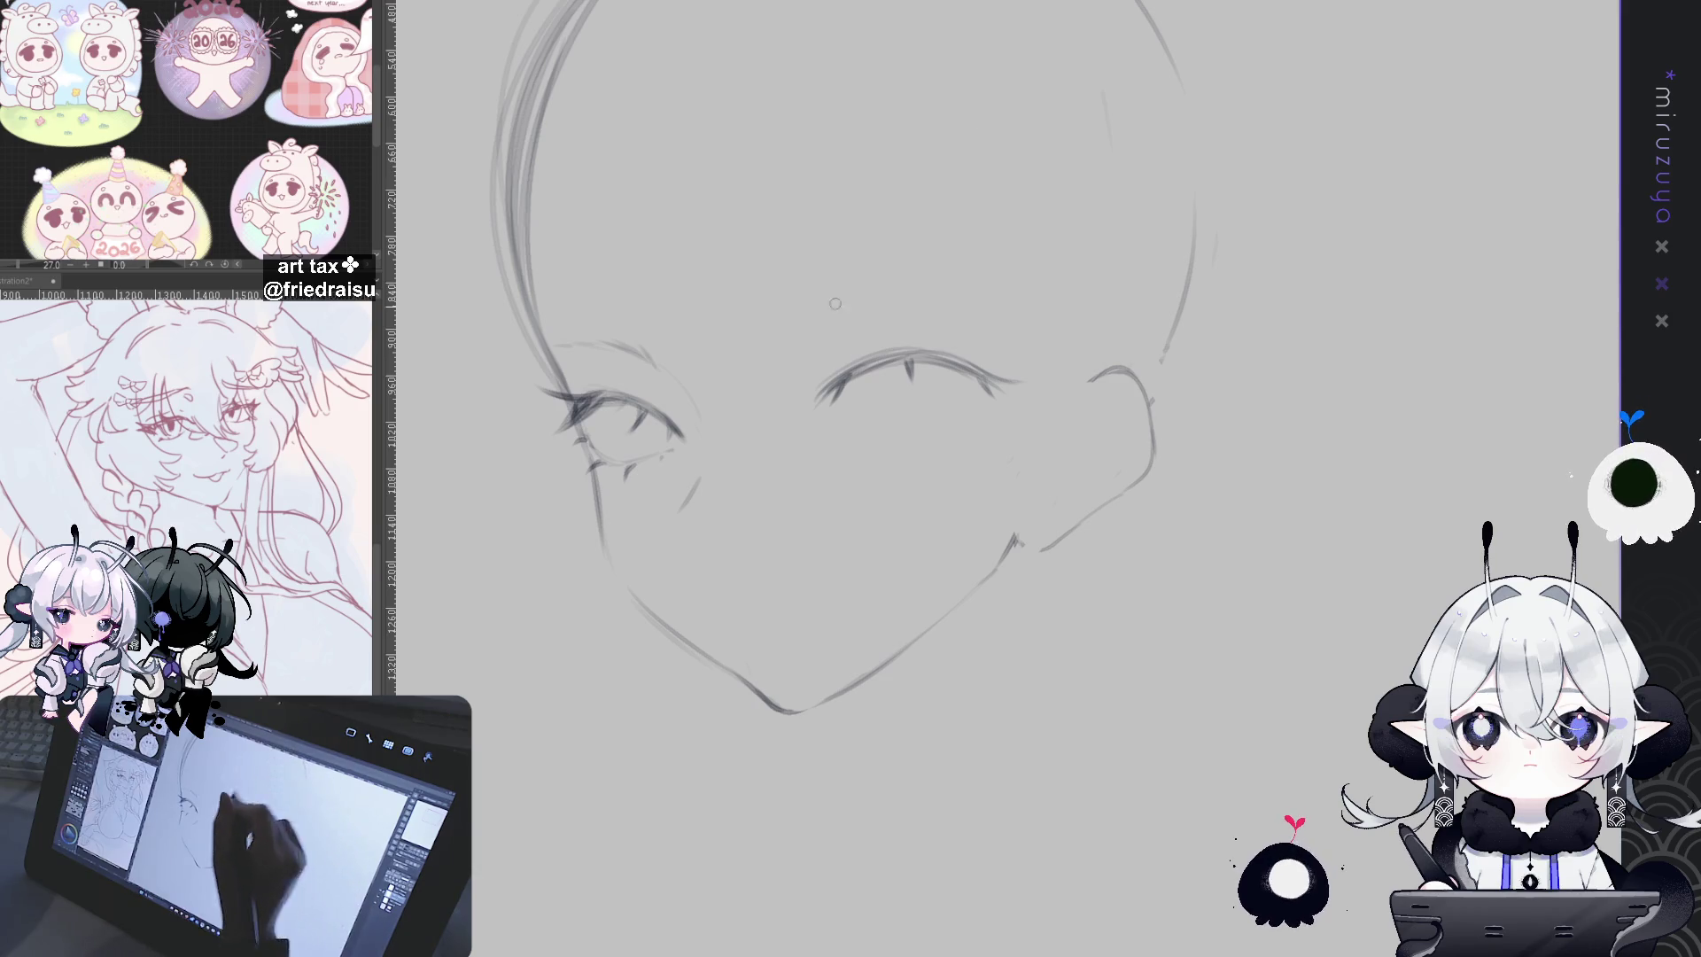
Step: Draw and extend a faint eyebrow stroke above the right eye, then reset the view upright
drag(825, 354, 931, 329)
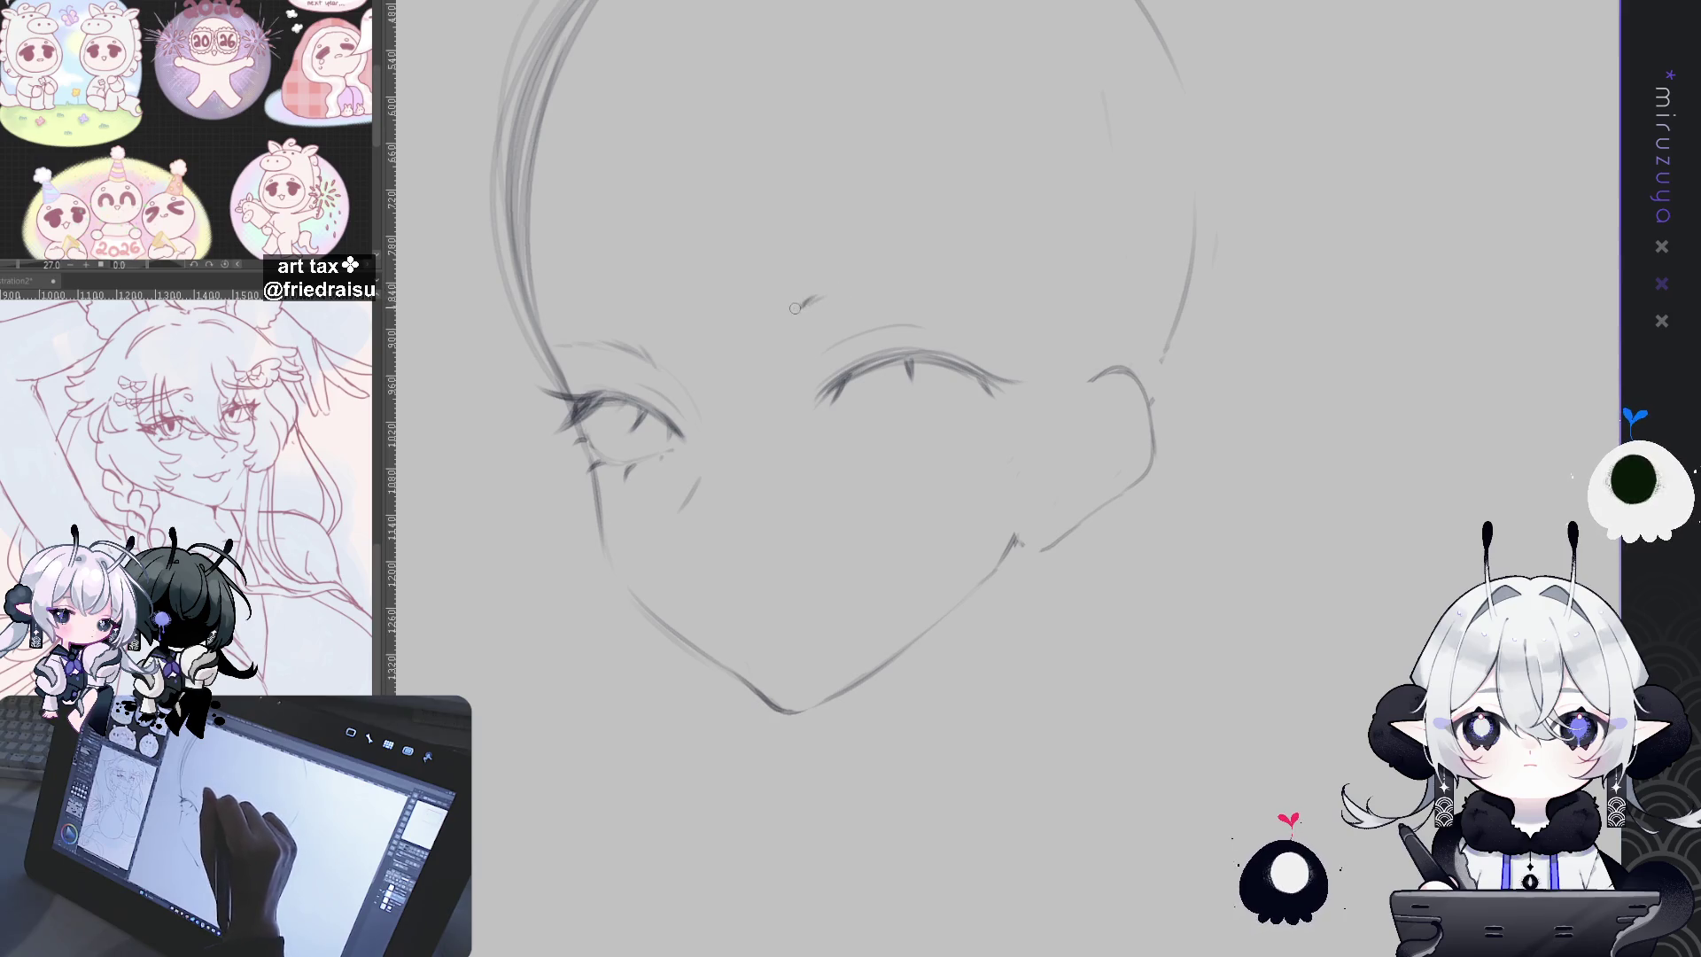
mouse_move(801, 306)
mouse_down()
mouse_move(847, 286)
mouse_move(969, 296)
mouse_move(757, 398)
mouse_move(839, 338)
mouse_up()
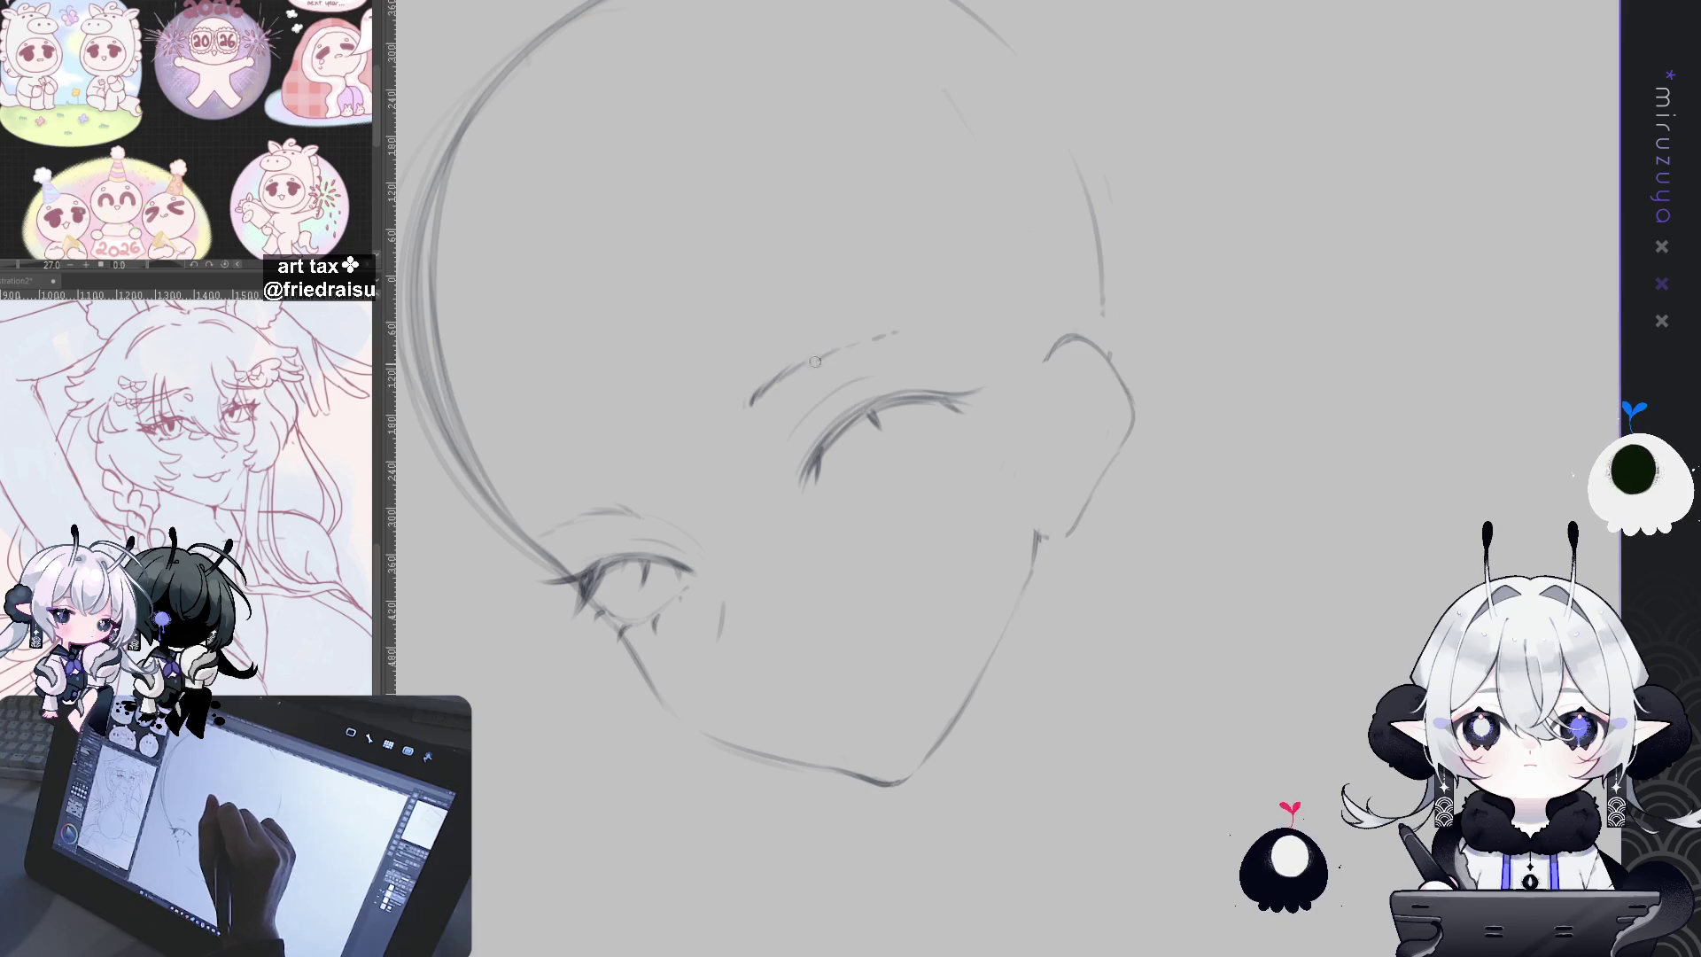
key(ctrl+0)
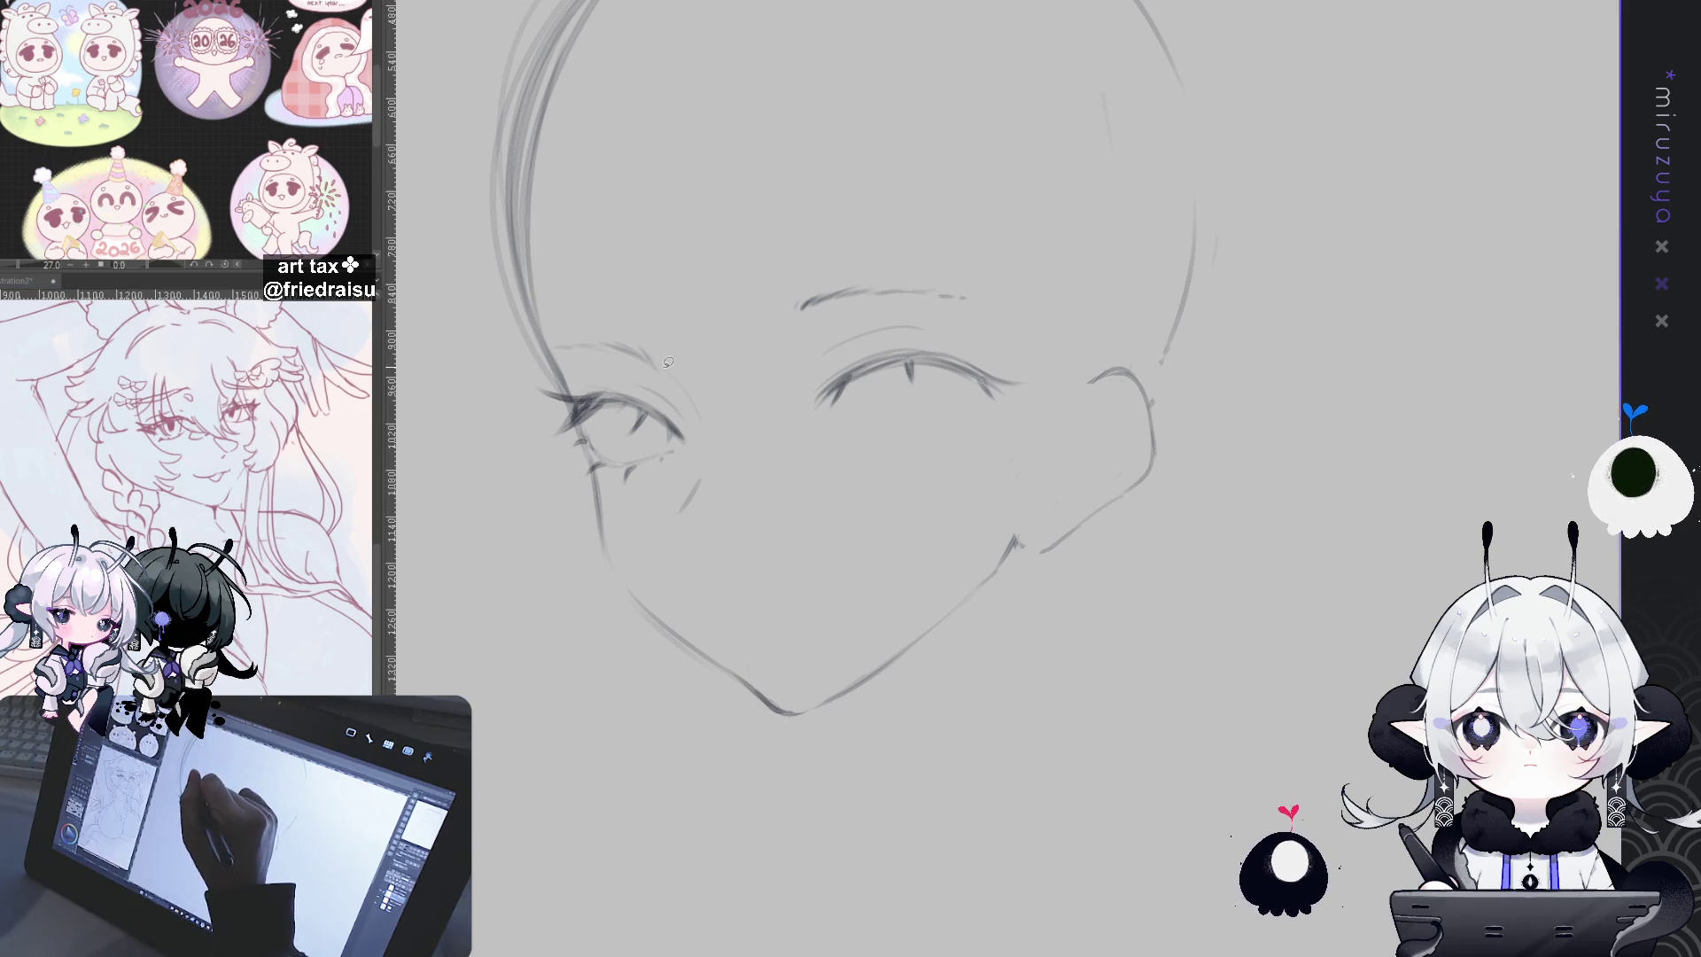
Step: Lasso the left eyebrow and test a rotation, cancel it, then select and deselect the right eyebrow
mouse_move(507, 293)
mouse_down()
mouse_move(658, 359)
mouse_move(582, 250)
mouse_up()
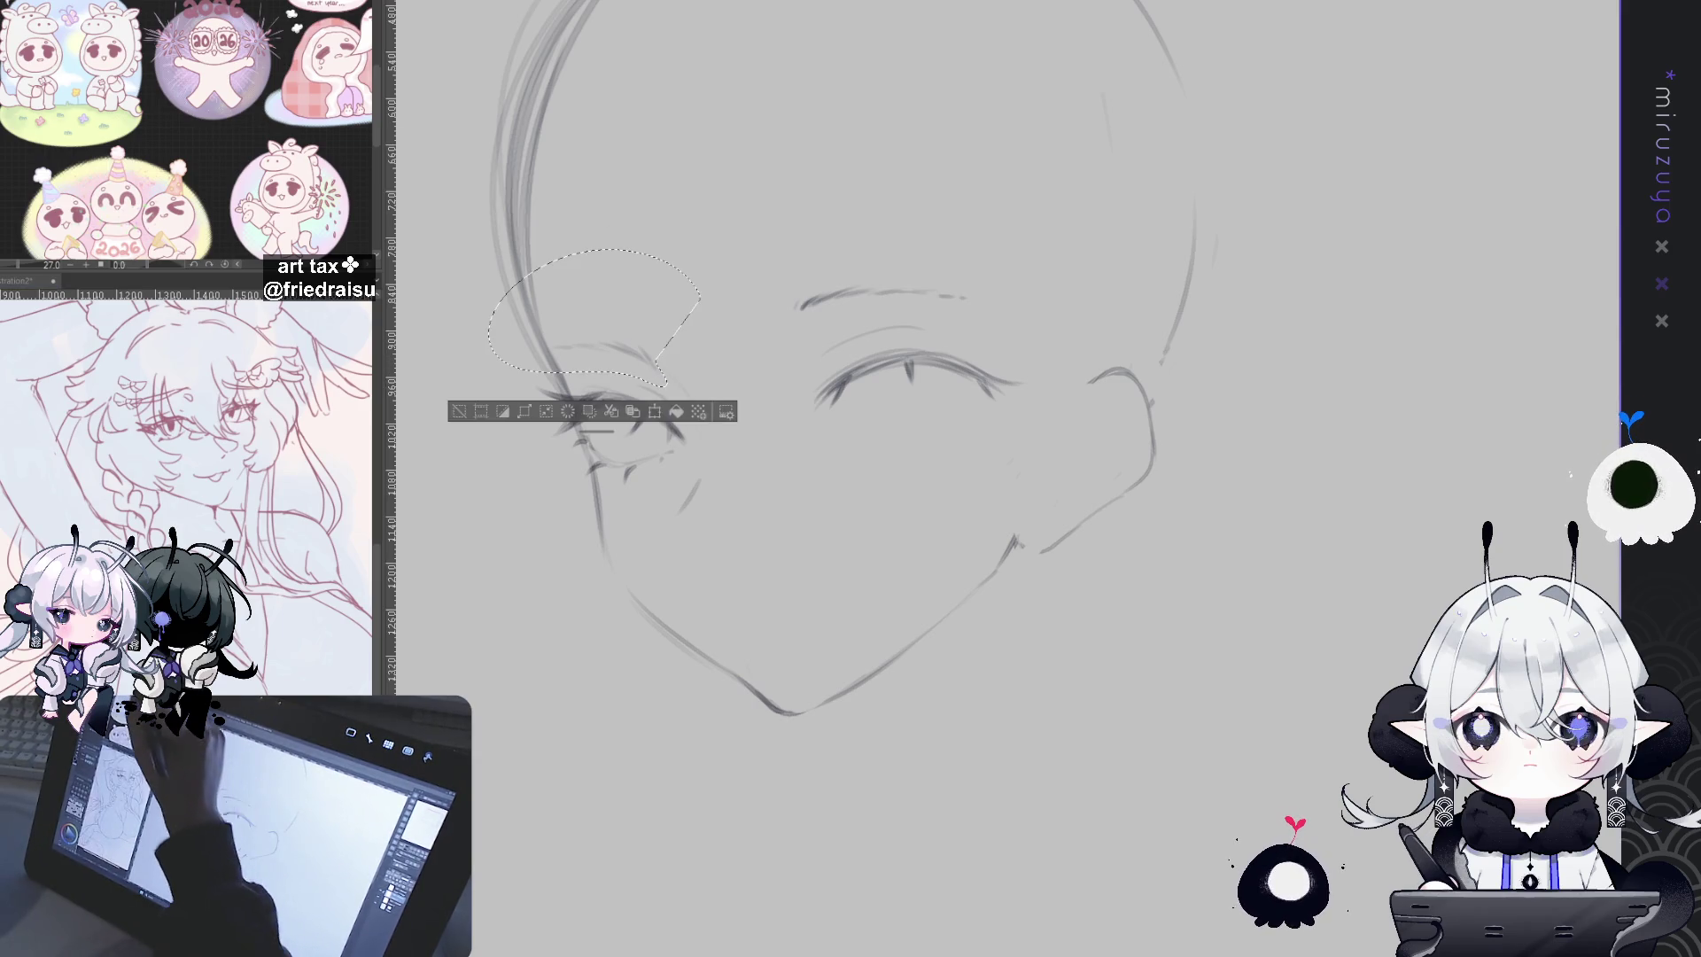
key(ctrl+t)
drag(720, 170, 692, 151)
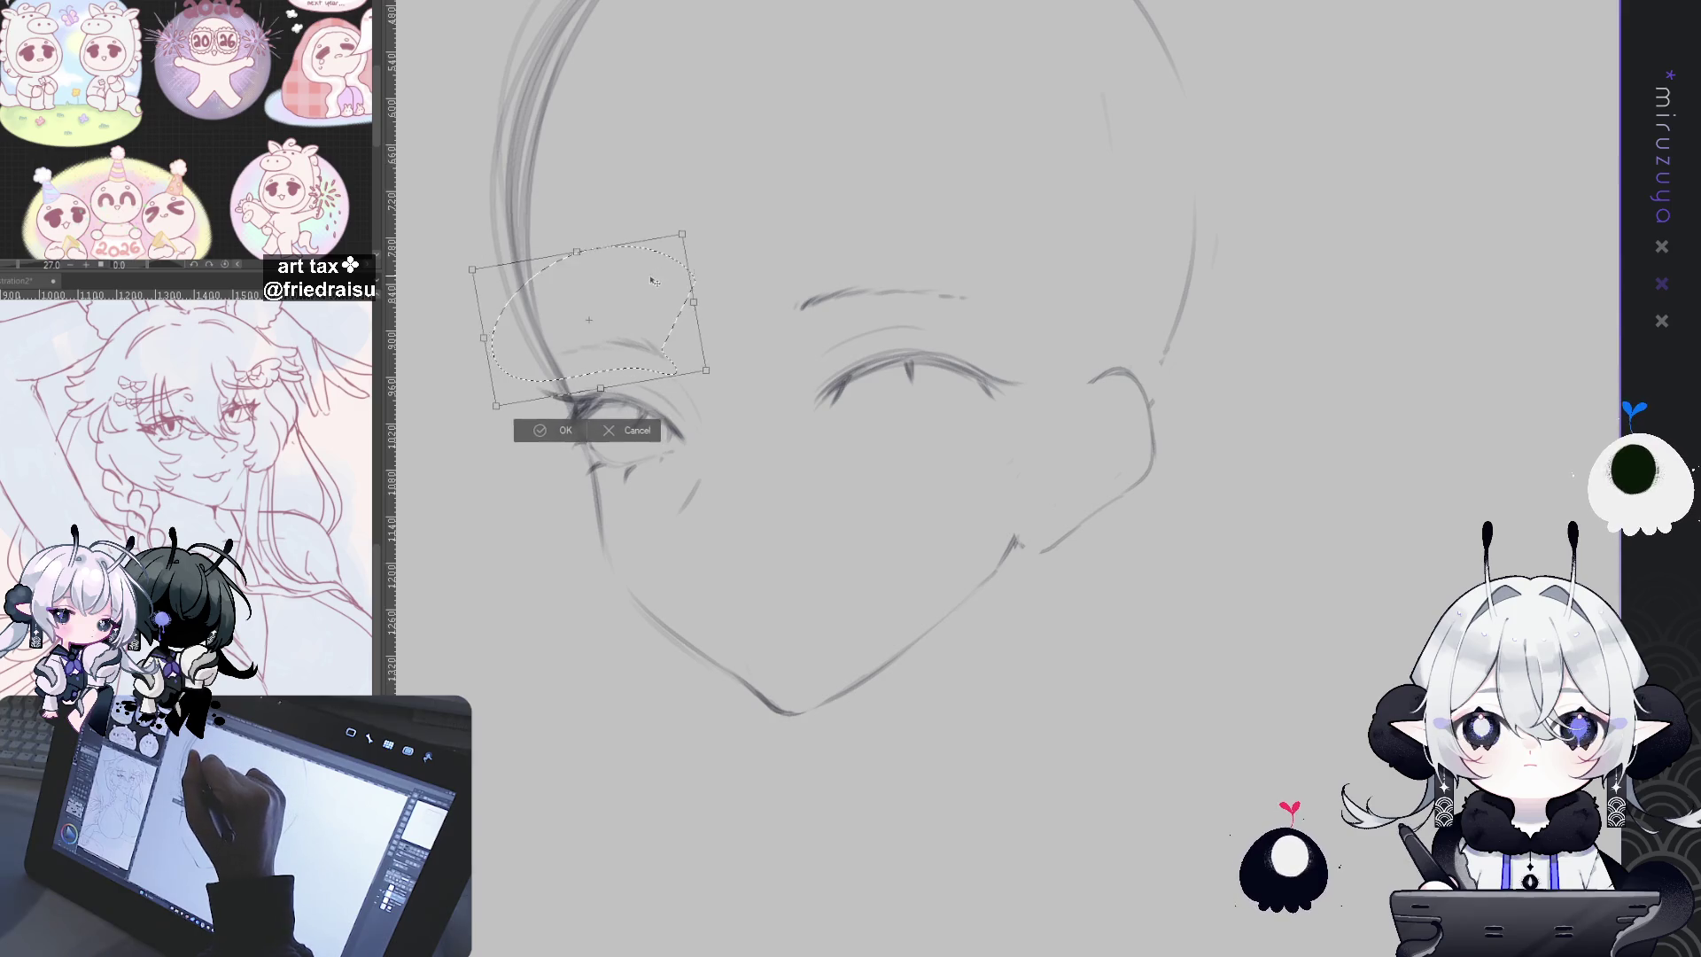
key(Escape)
mouse_move(777, 321)
mouse_down()
mouse_move(898, 207)
mouse_move(763, 295)
mouse_up()
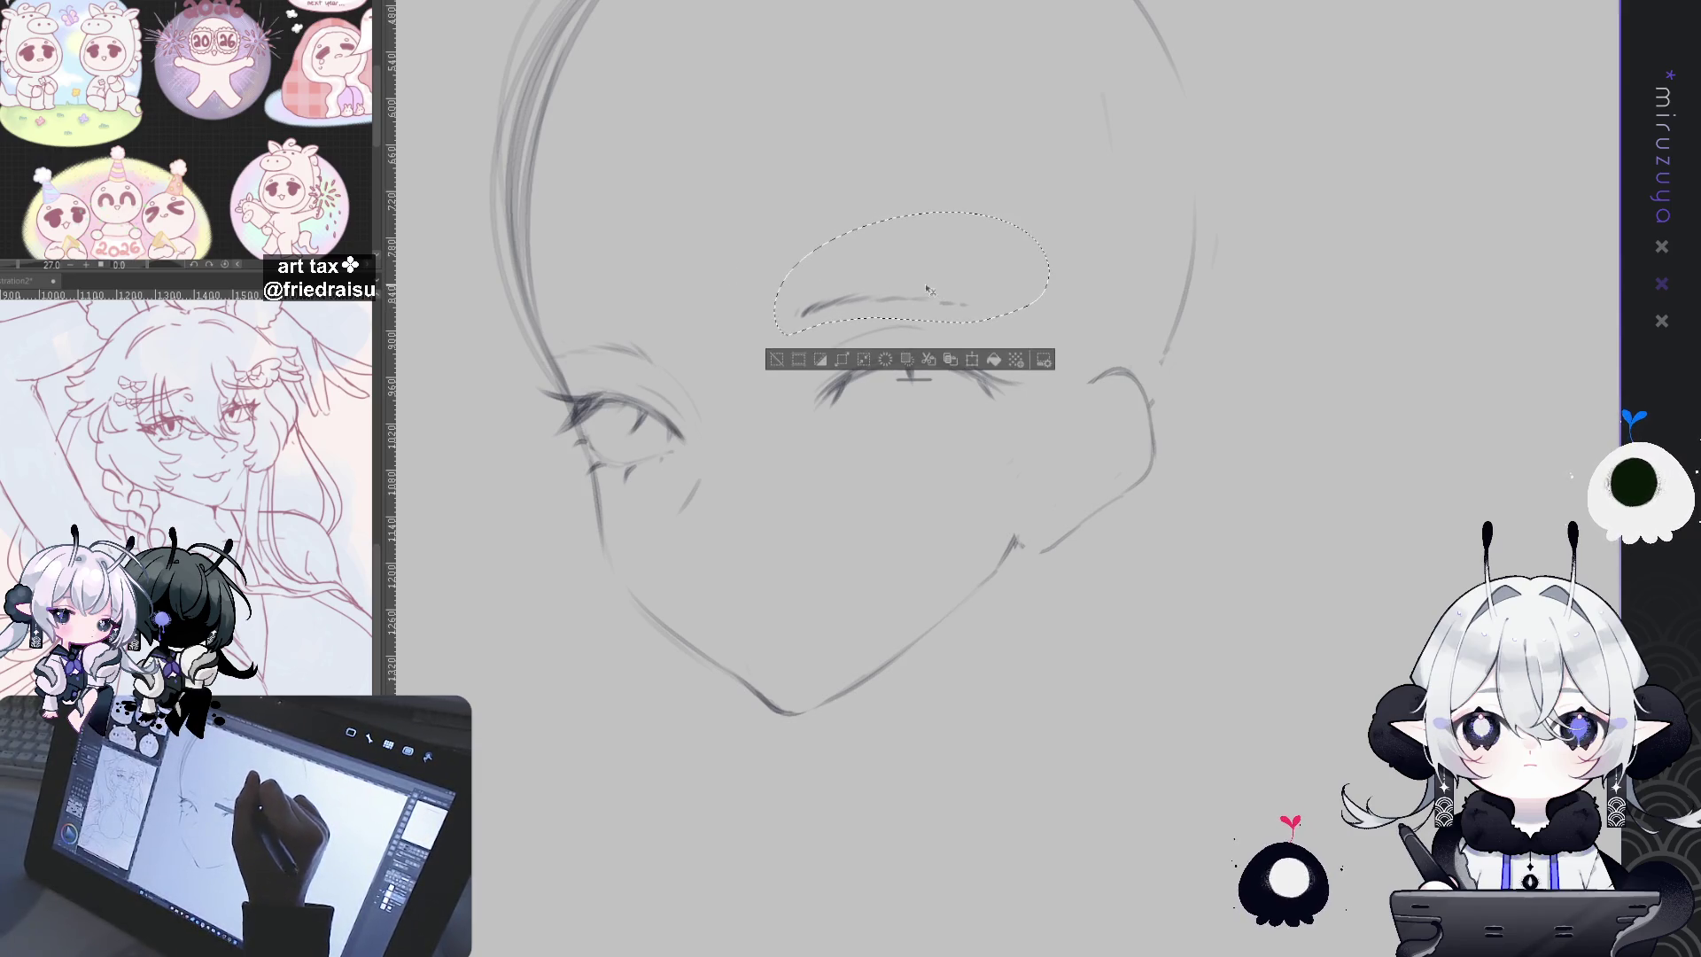
key(ctrl+d)
drag(1018, 259, 995, 237)
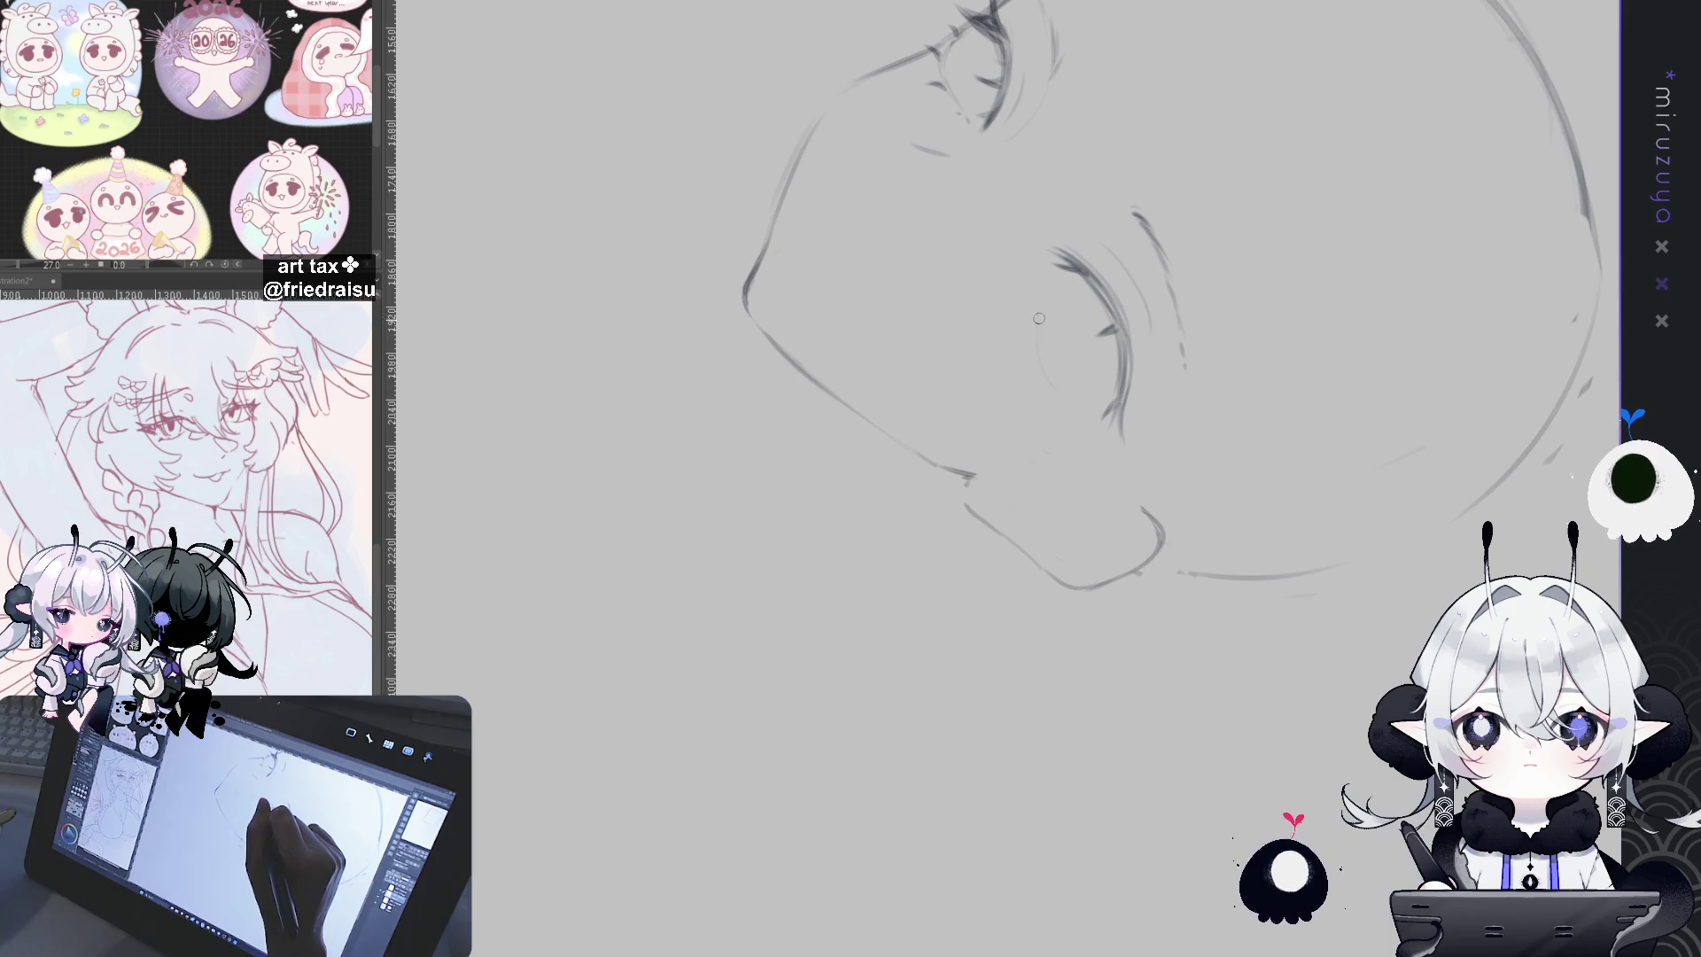
Step: Reinforce the eye stroke and draw a short lower lid line under the right eye
drag(1041, 333, 1053, 381)
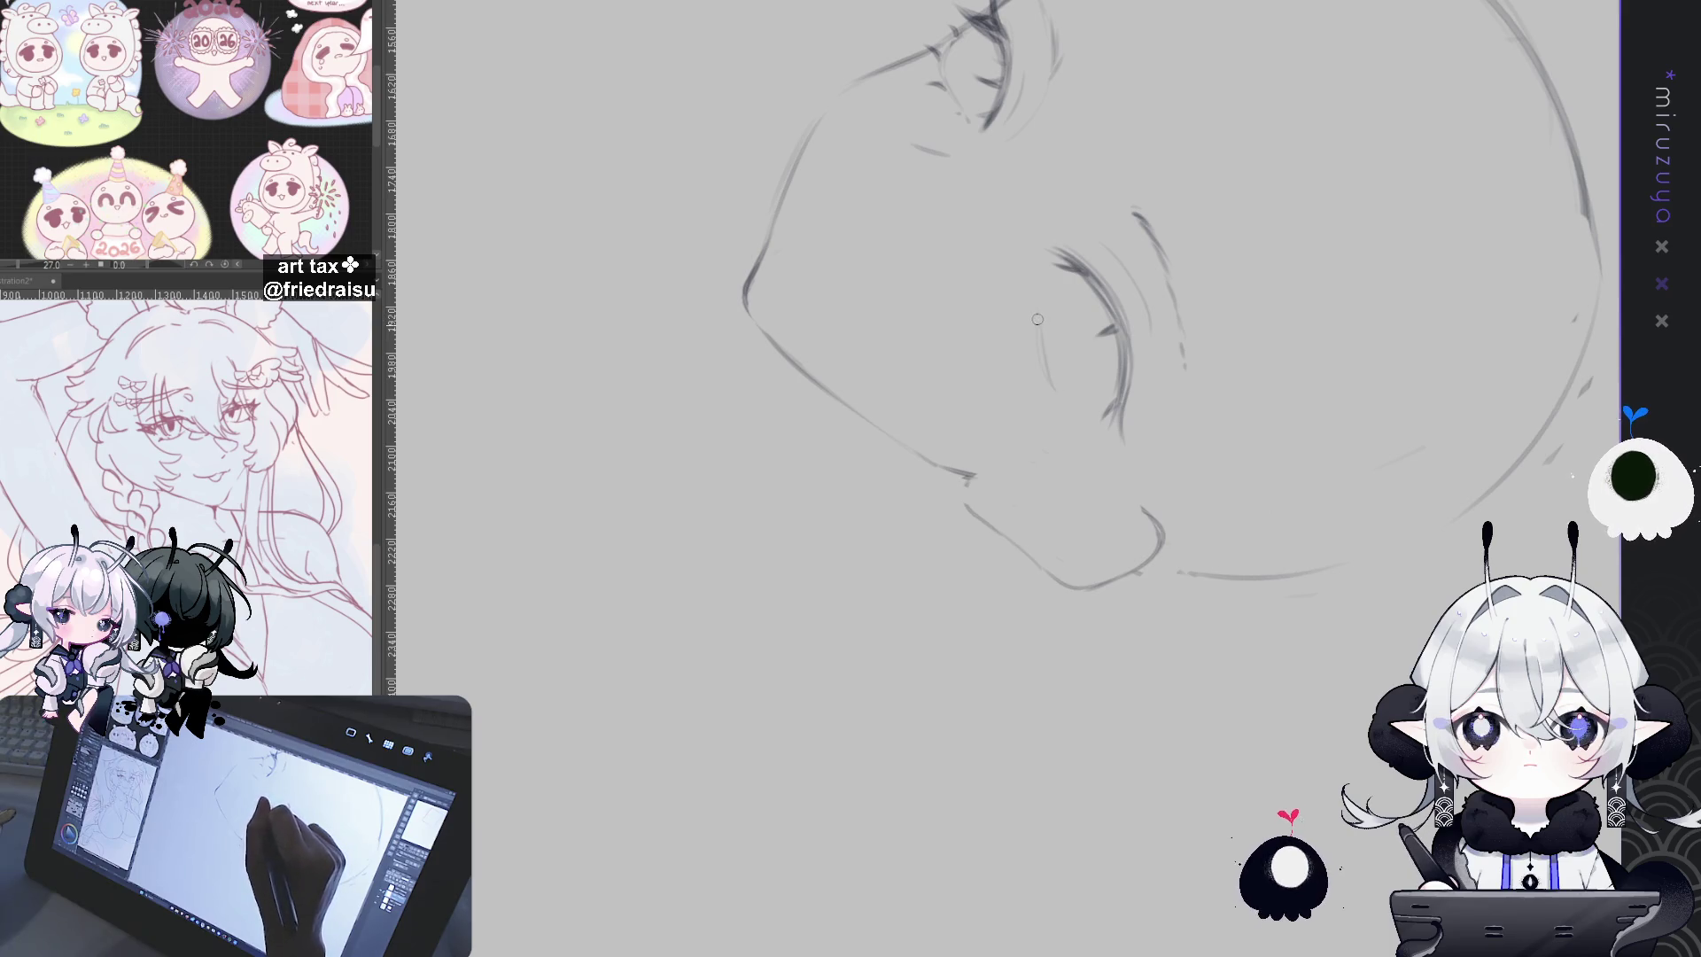
mouse_move(1041, 332)
mouse_down()
mouse_move(1305, 342)
mouse_move(897, 285)
mouse_up()
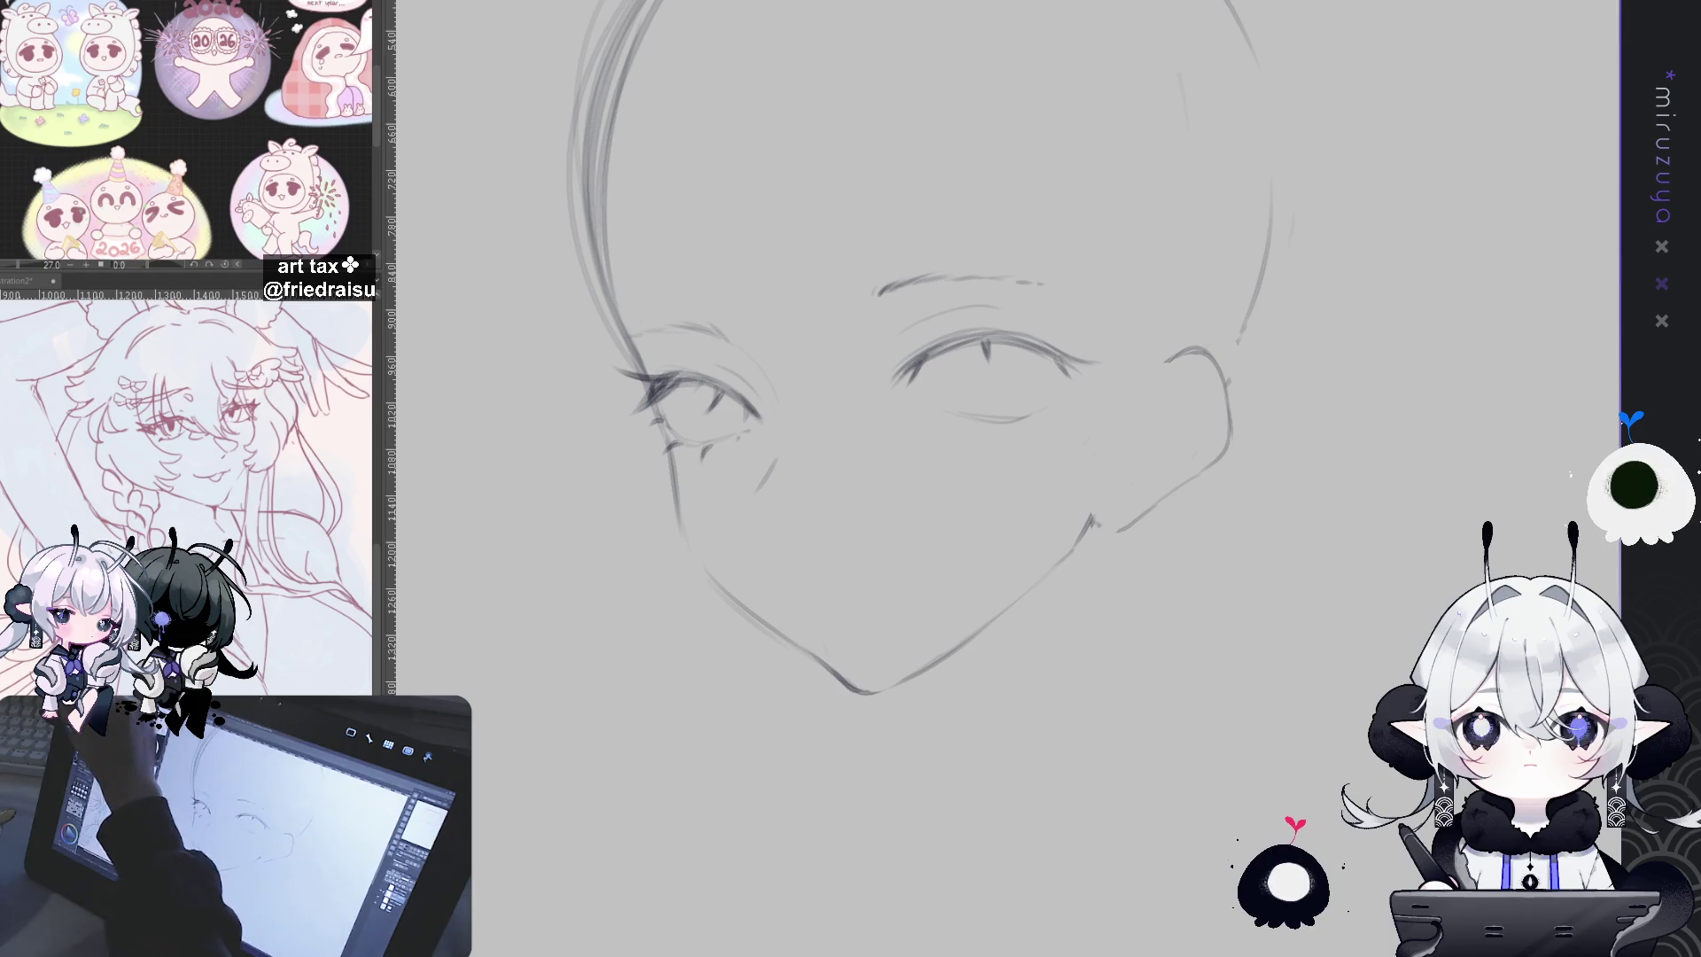
drag(964, 449, 1013, 455)
Step: Rotate the lower lid slightly counter-clockwise and lift it, then add a small tick beneath
drag(930, 416, 935, 439)
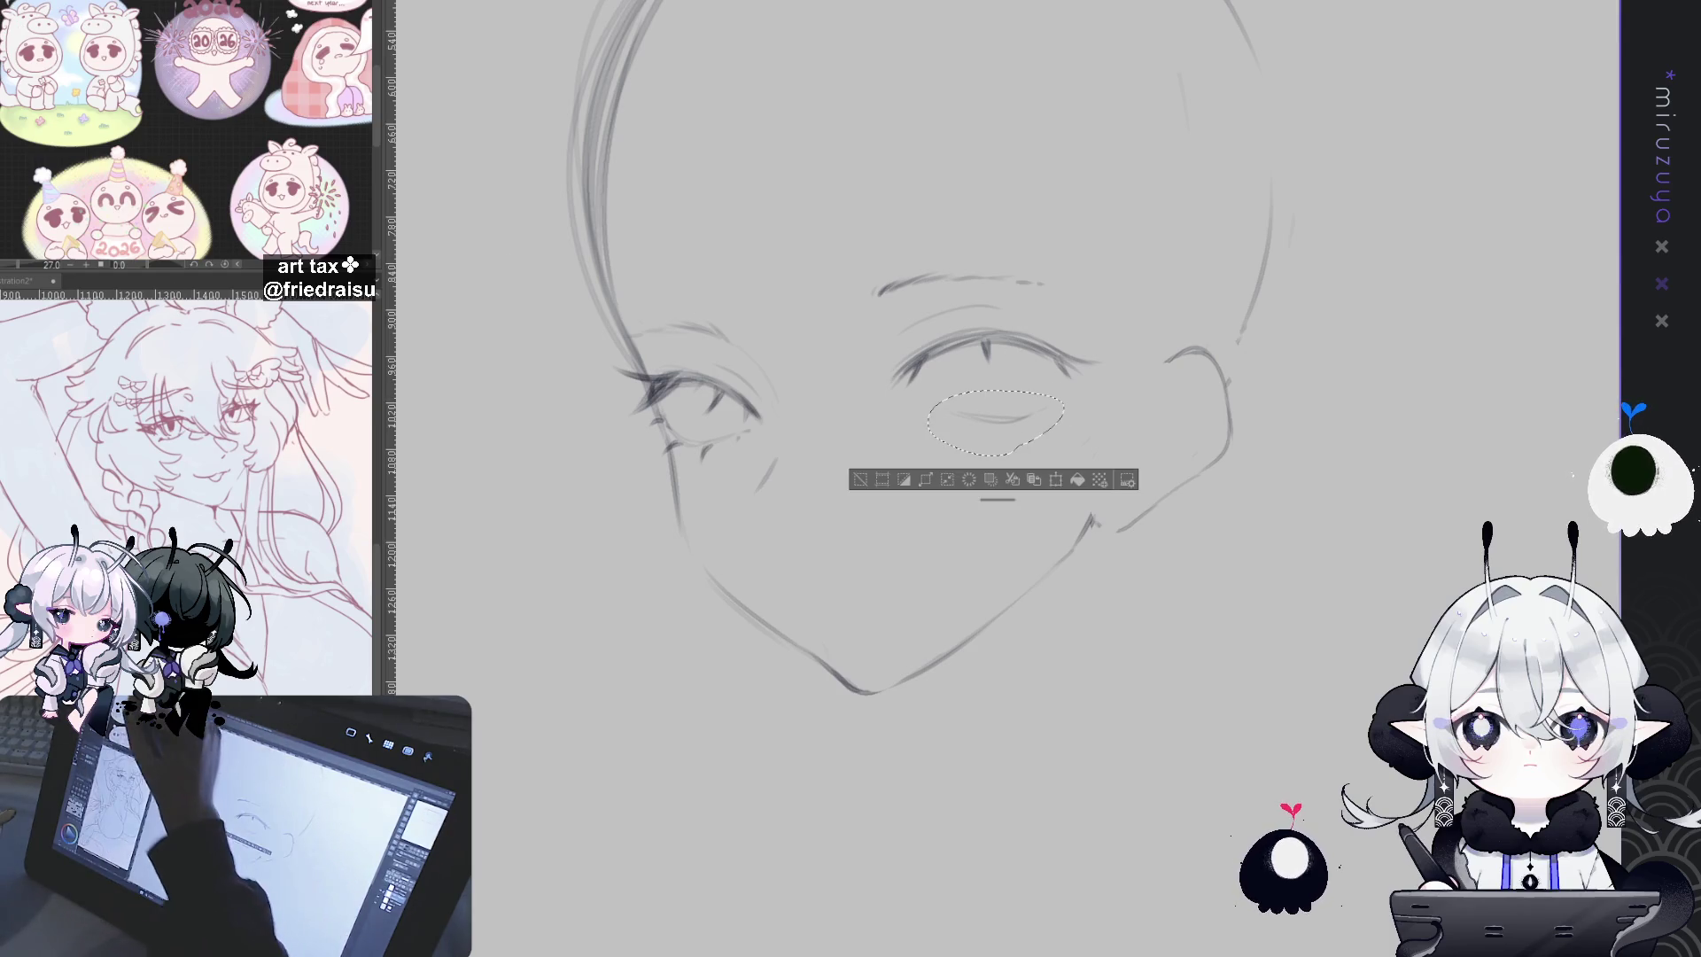
key(ctrl+t)
drag(1053, 436, 1046, 420)
key(Return)
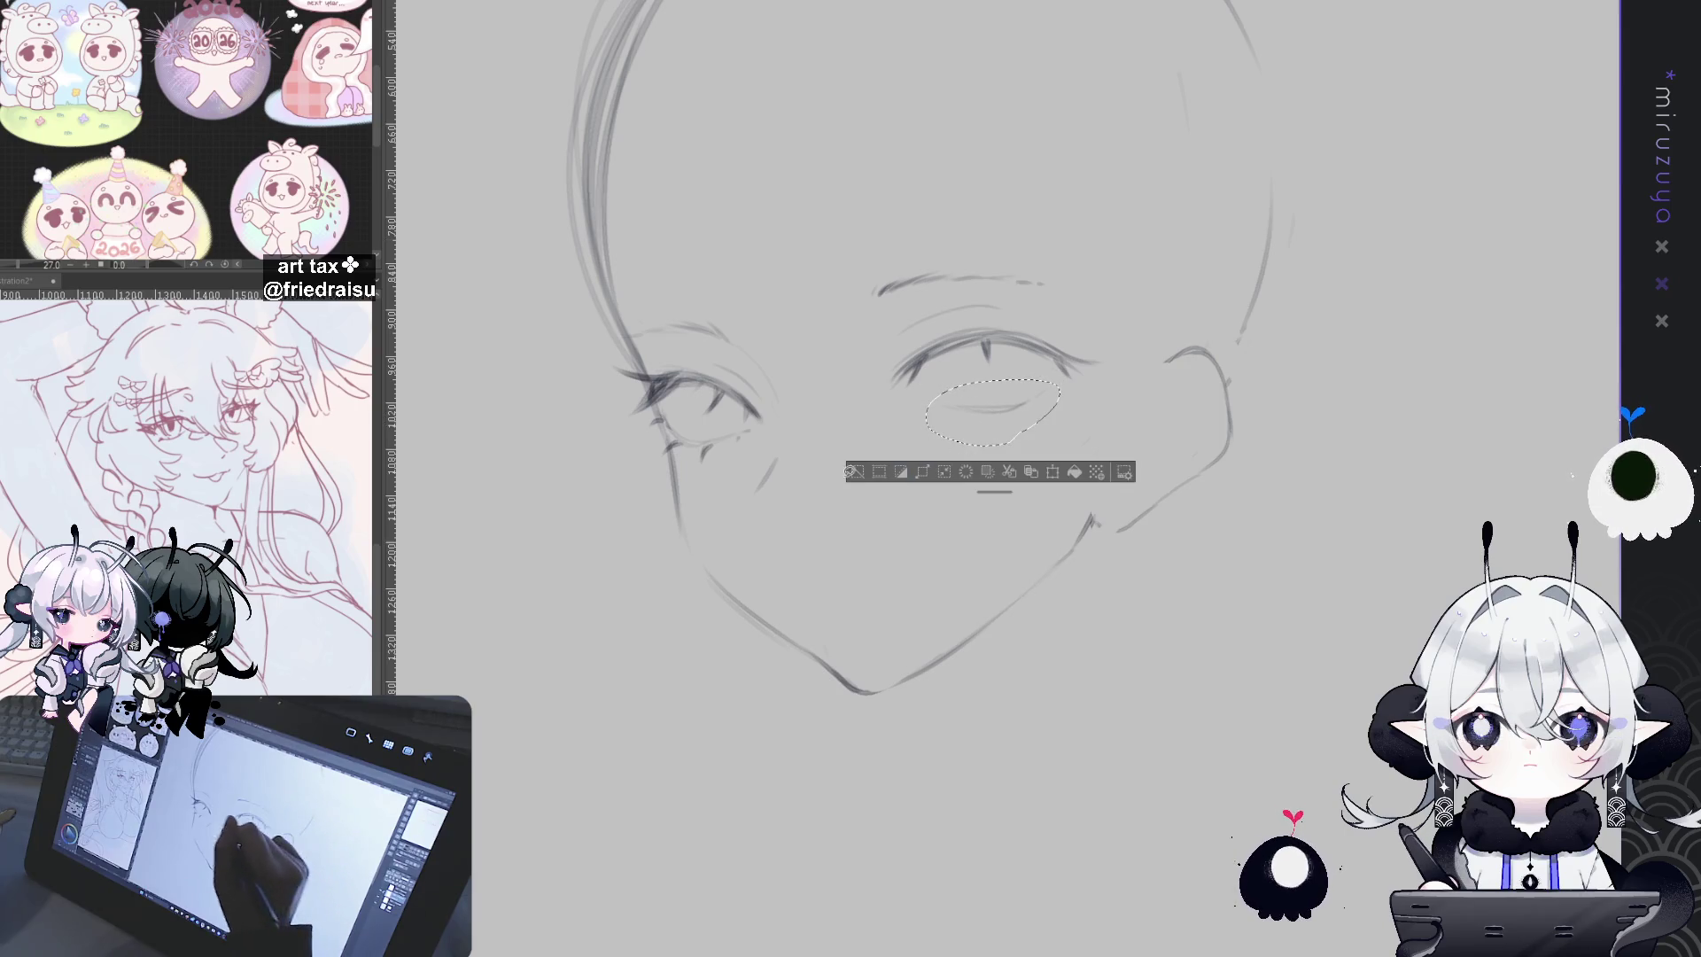
key(ctrl+d)
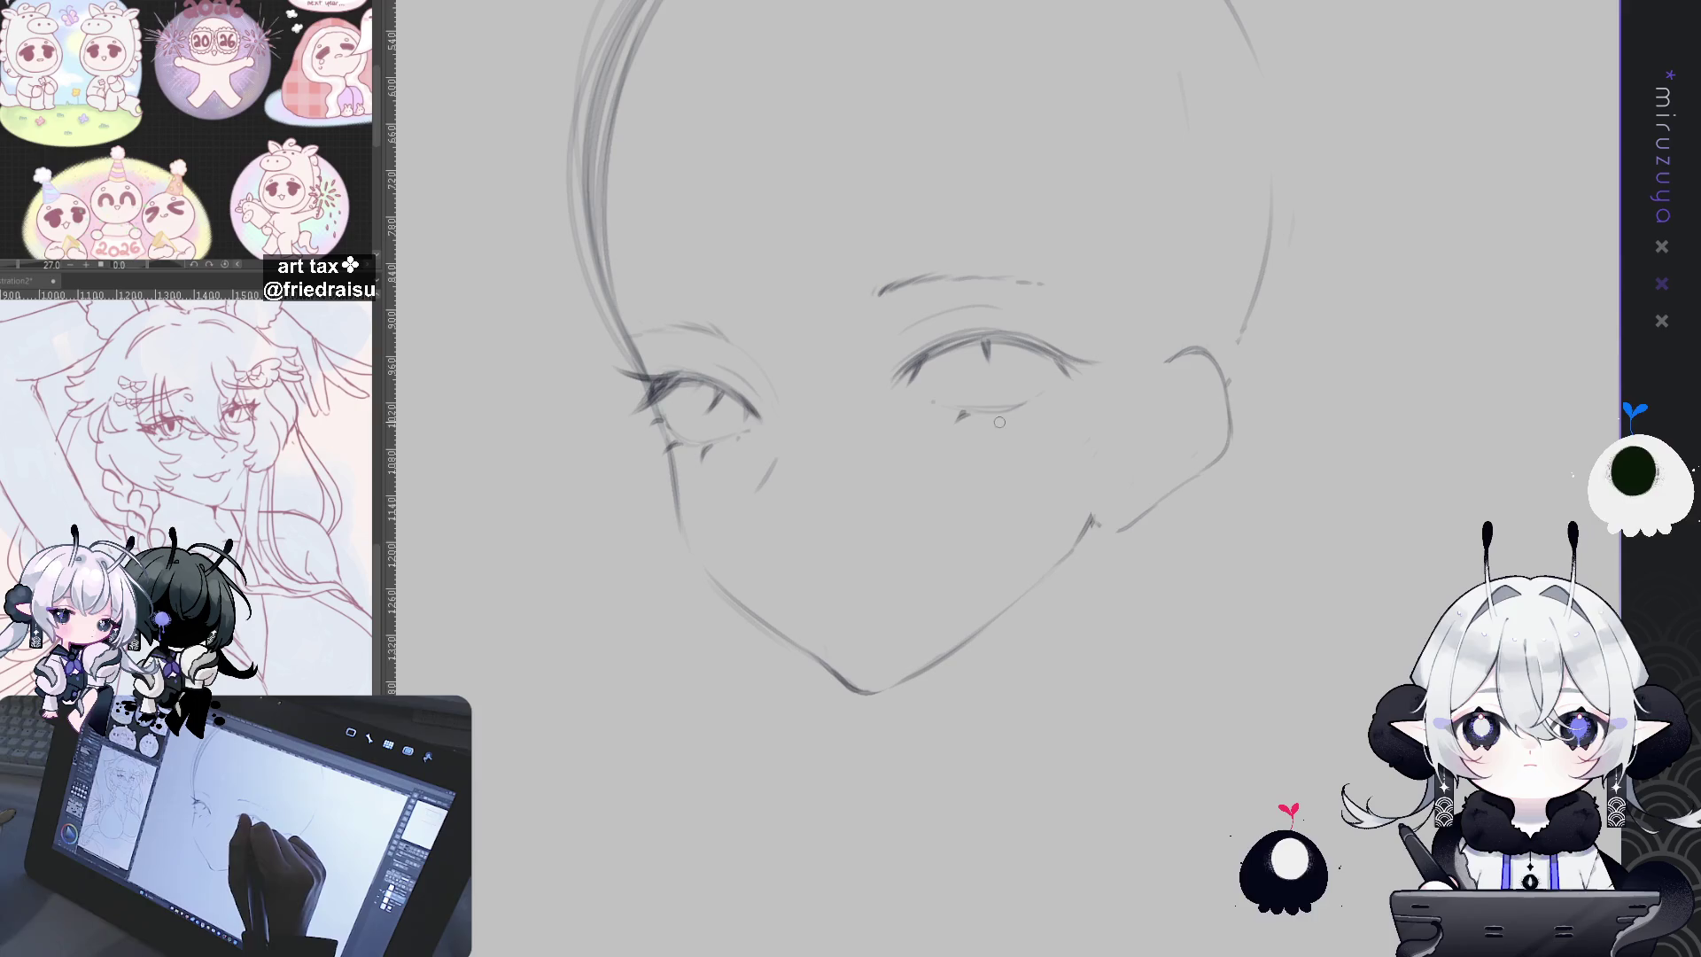
mouse_move(993, 412)
mouse_down()
mouse_move(1044, 414)
mouse_move(1070, 386)
mouse_up()
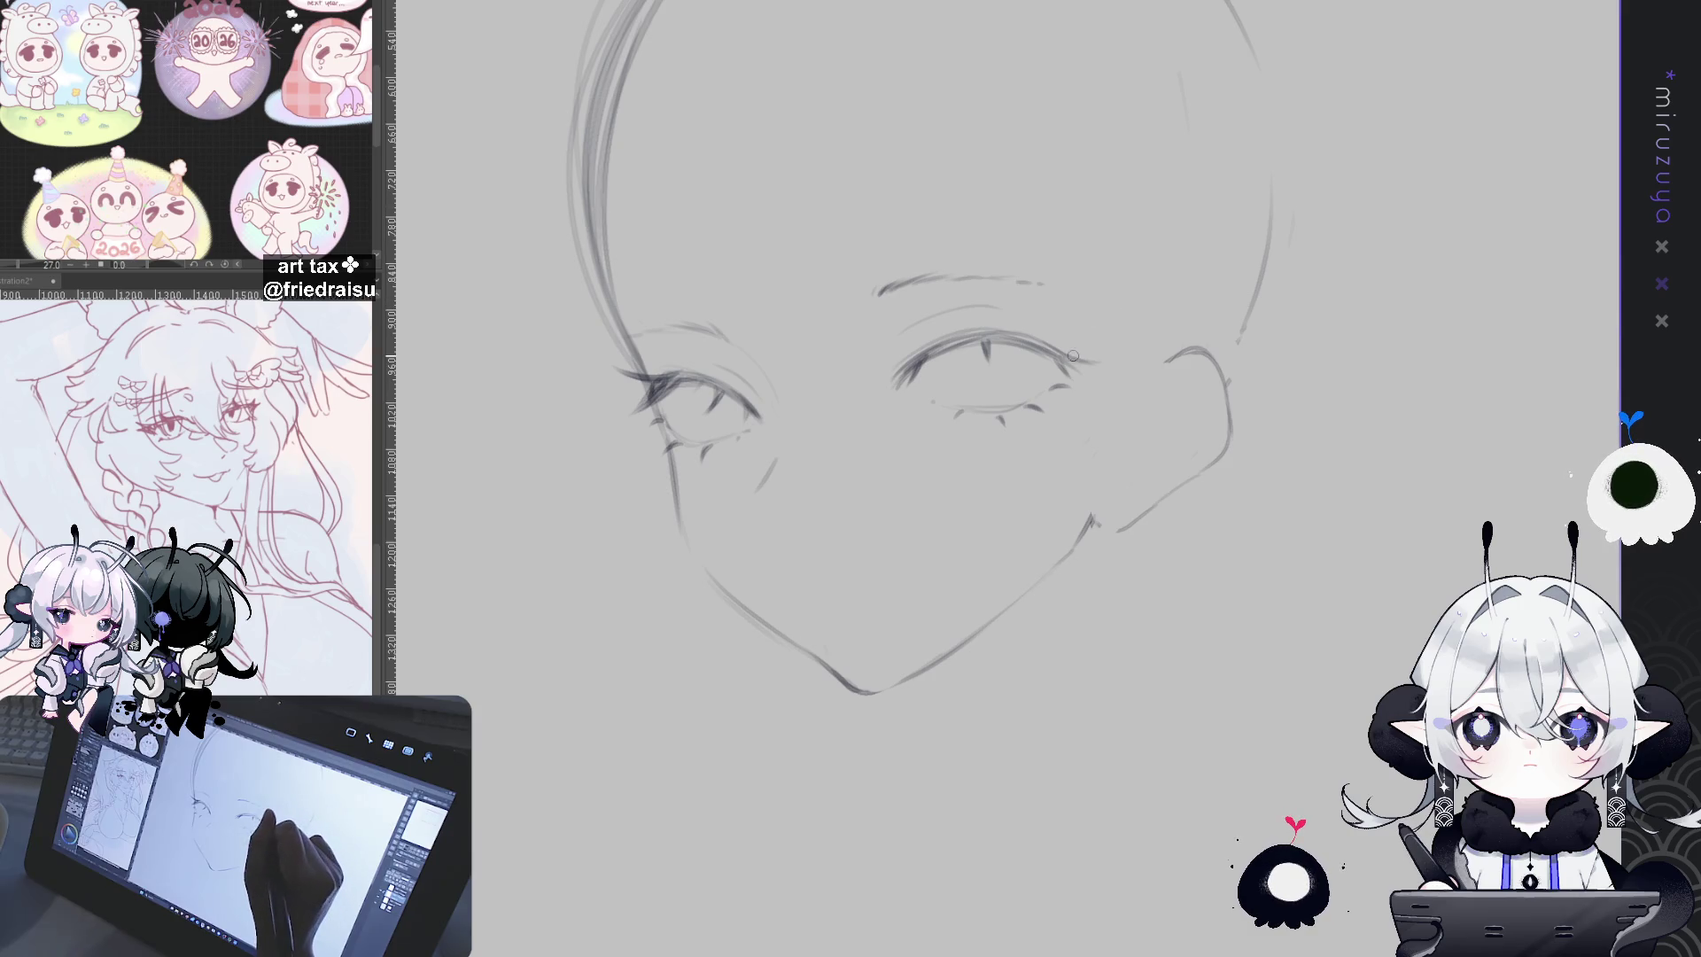
Step: Rotate, mirror, pan and zoom in on the face sketch to work on eye detail
mouse_move(1063, 353)
mouse_down()
mouse_move(1420, 504)
mouse_move(898, 553)
mouse_up()
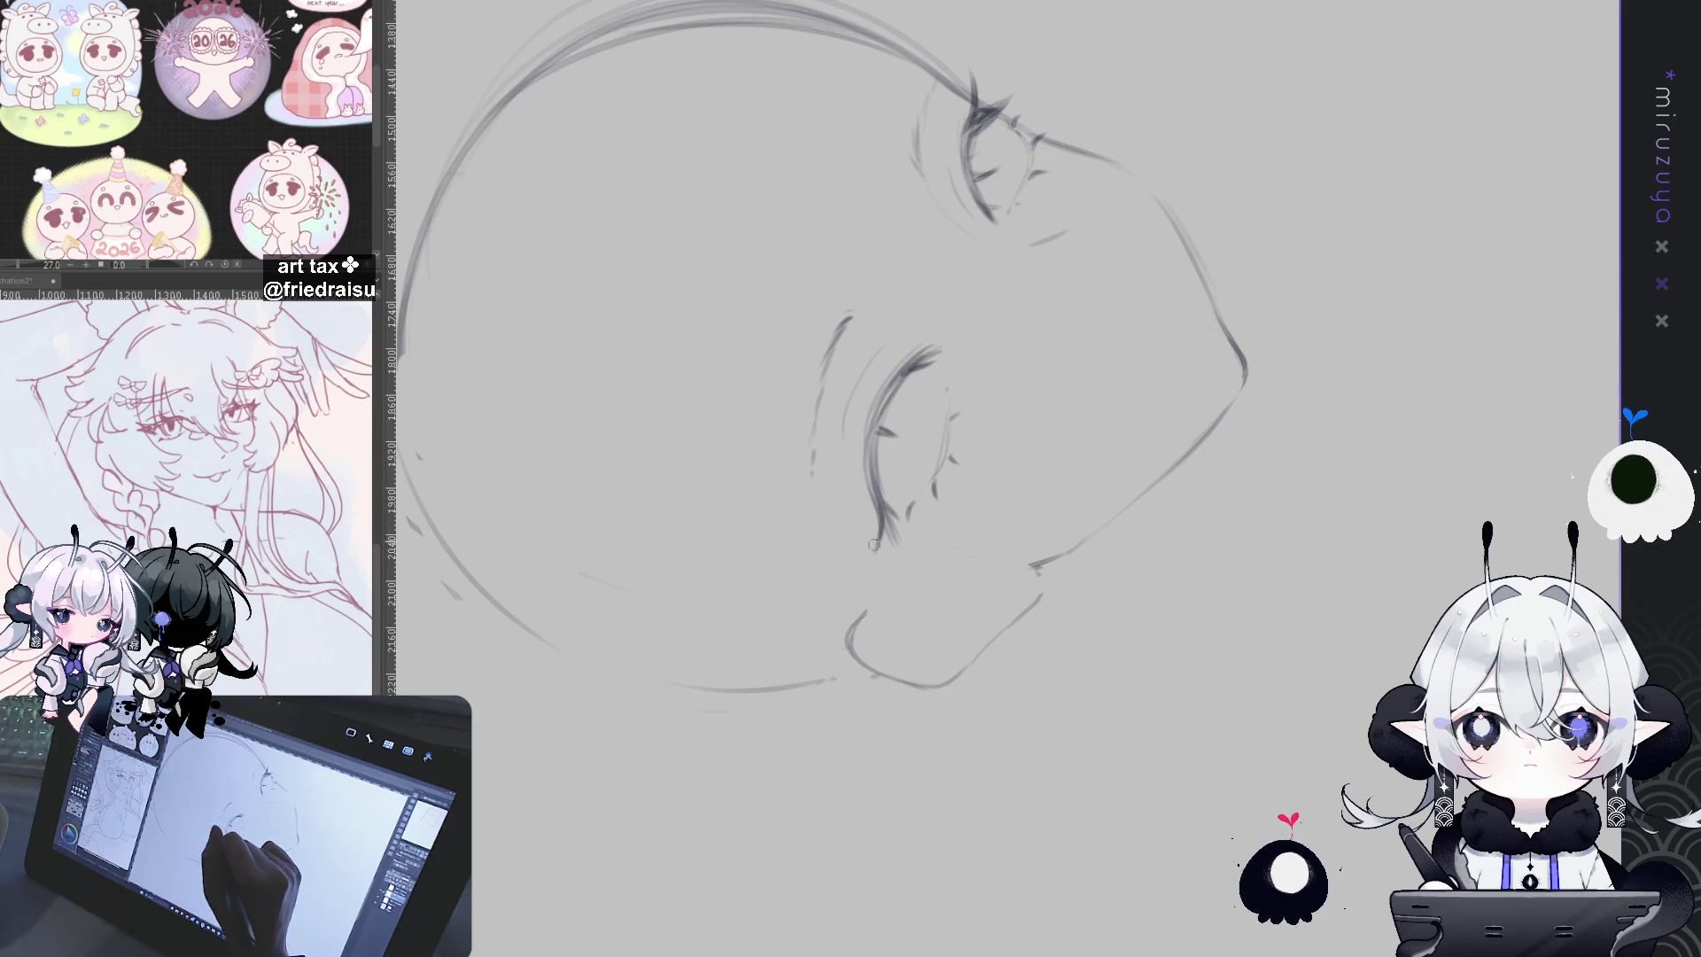
drag(873, 541, 1081, 713)
key(h)
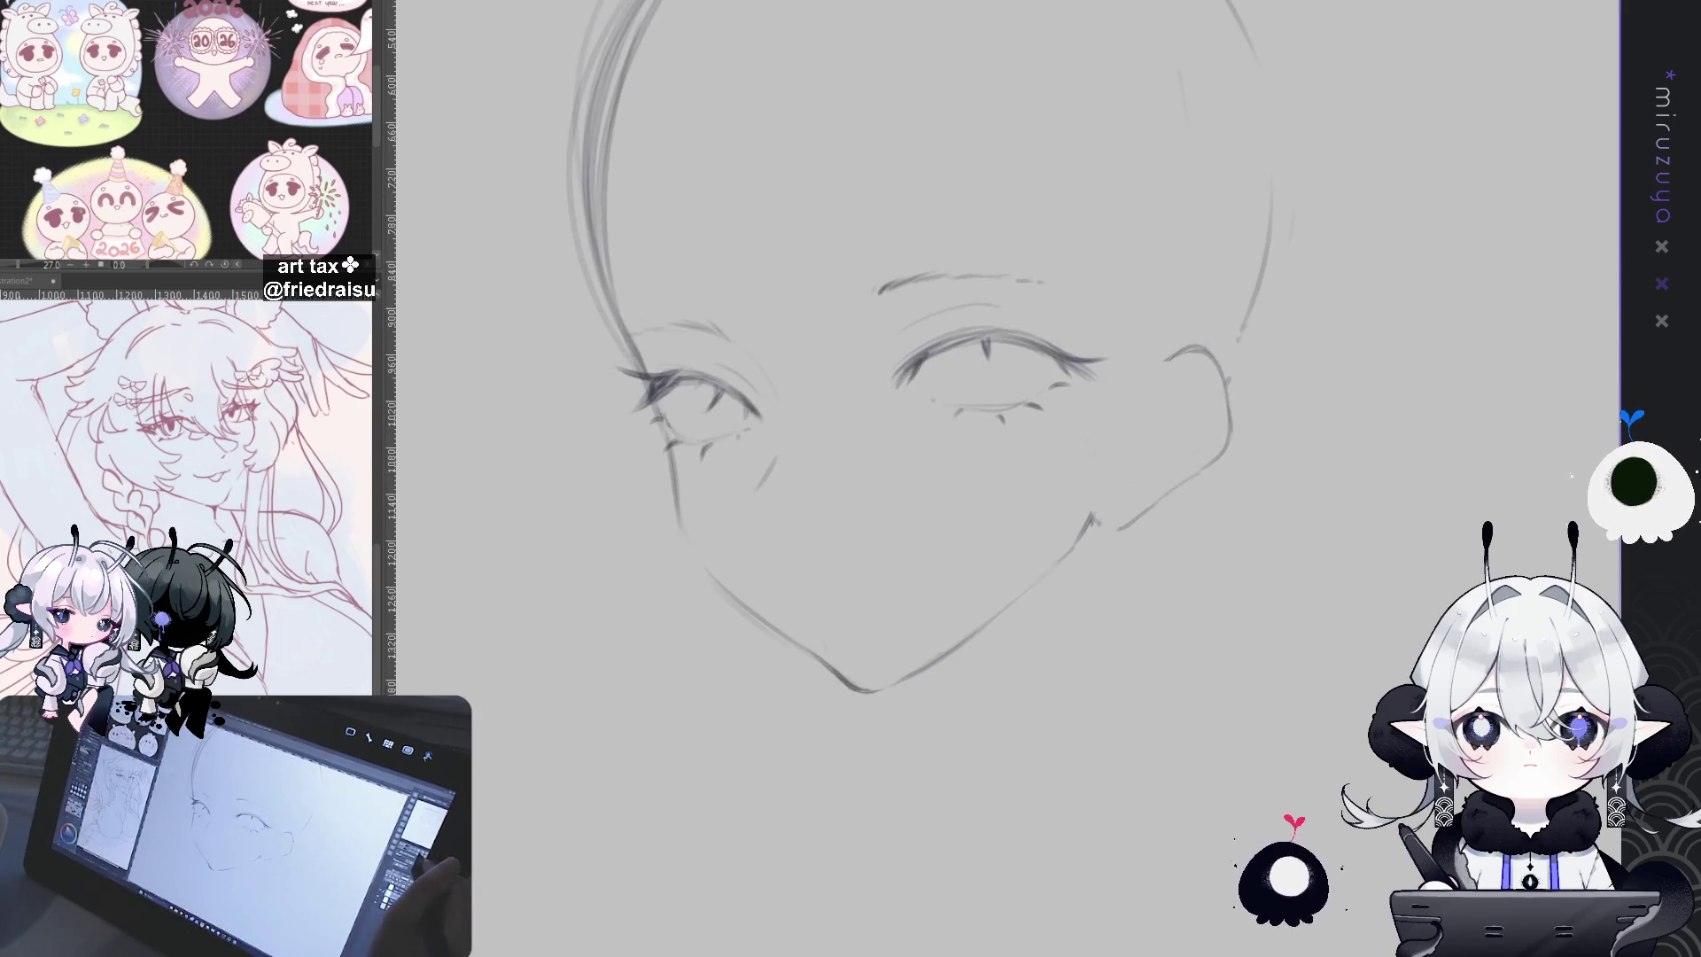
drag(1126, 245, 1162, 259)
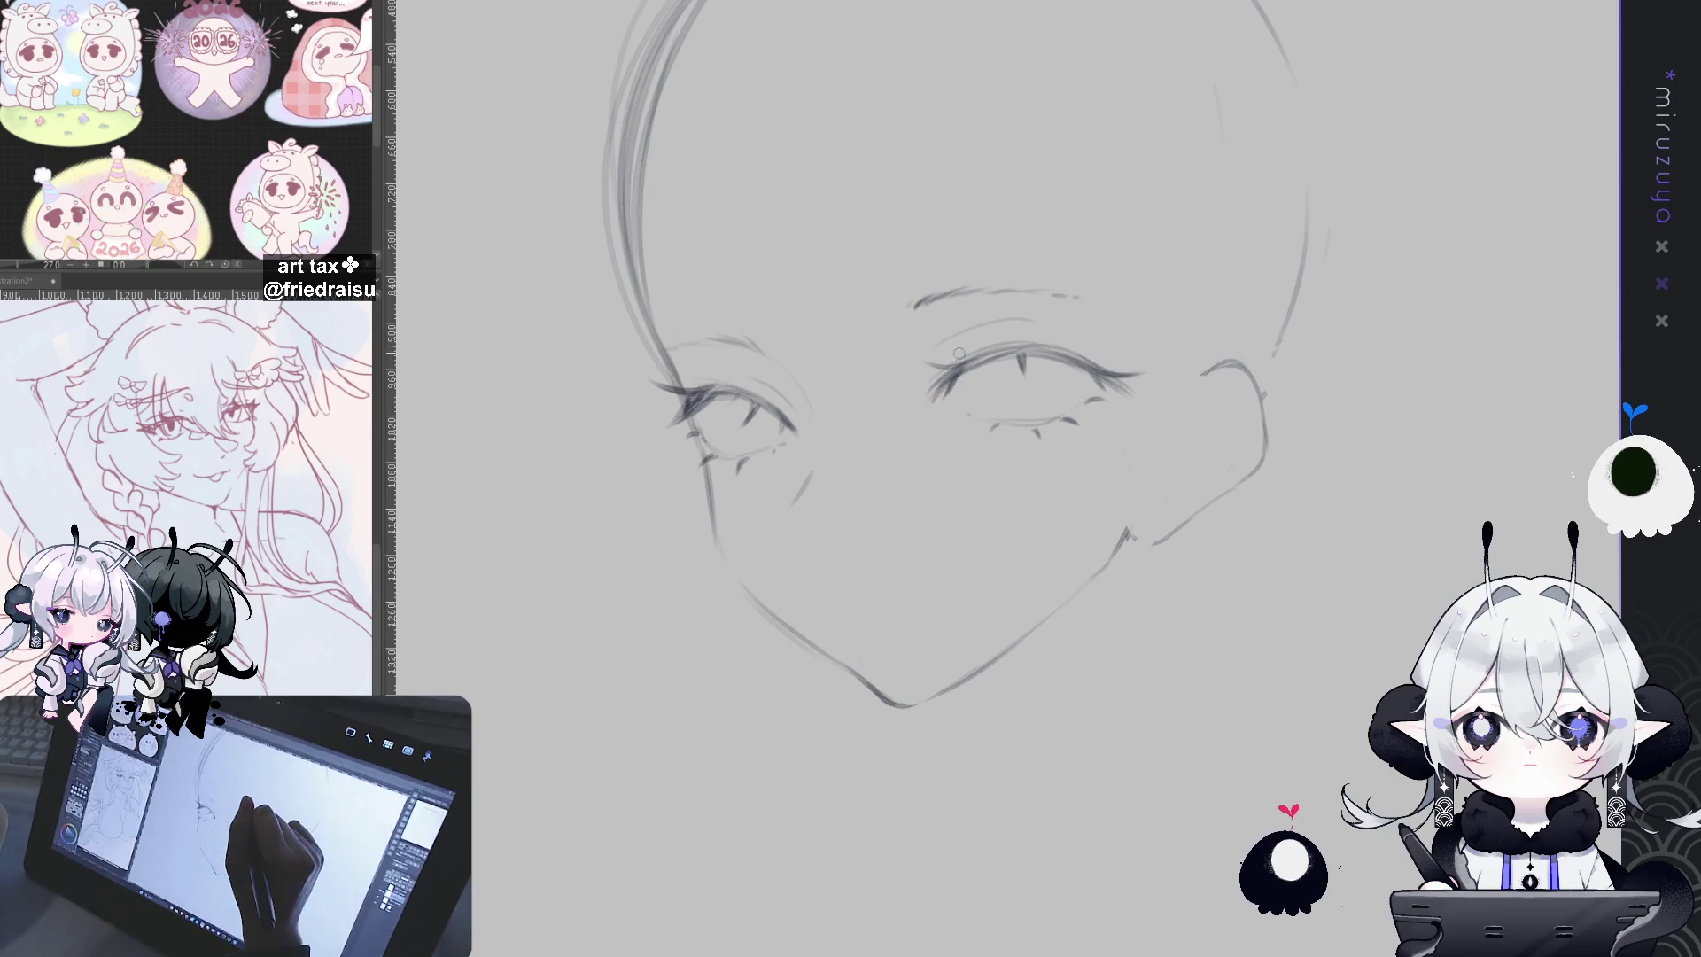
mouse_move(1174, 312)
mouse_down()
mouse_move(1027, 292)
mouse_move(882, 428)
mouse_up()
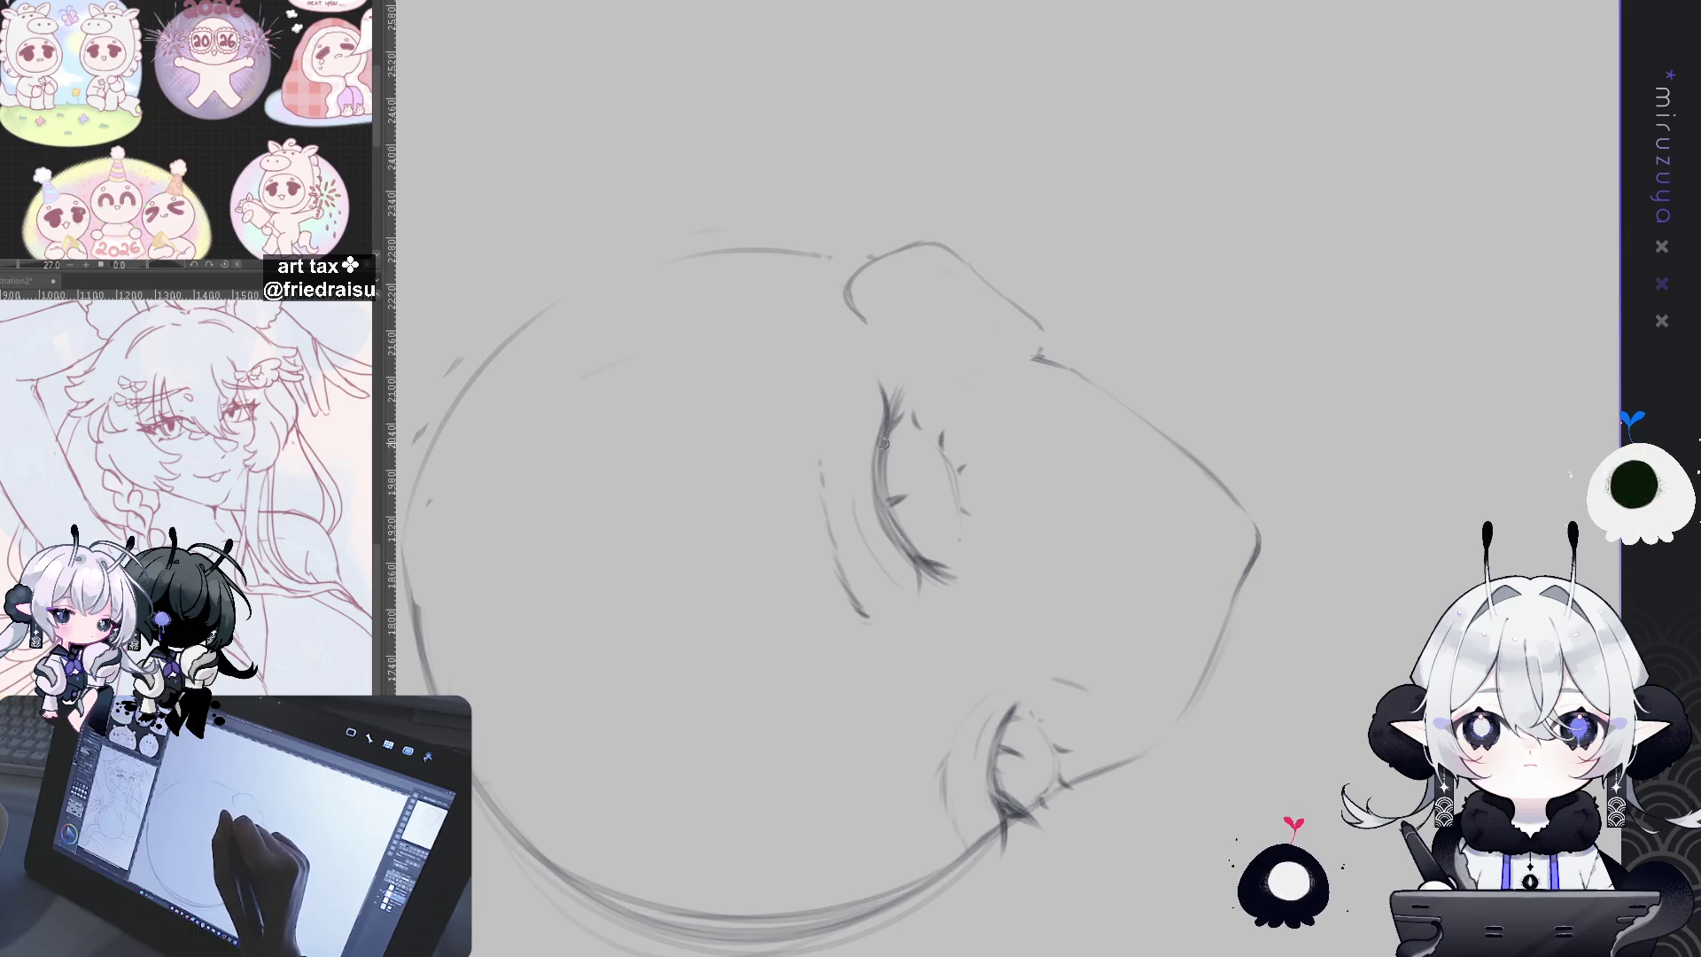
drag(914, 533, 1082, 720)
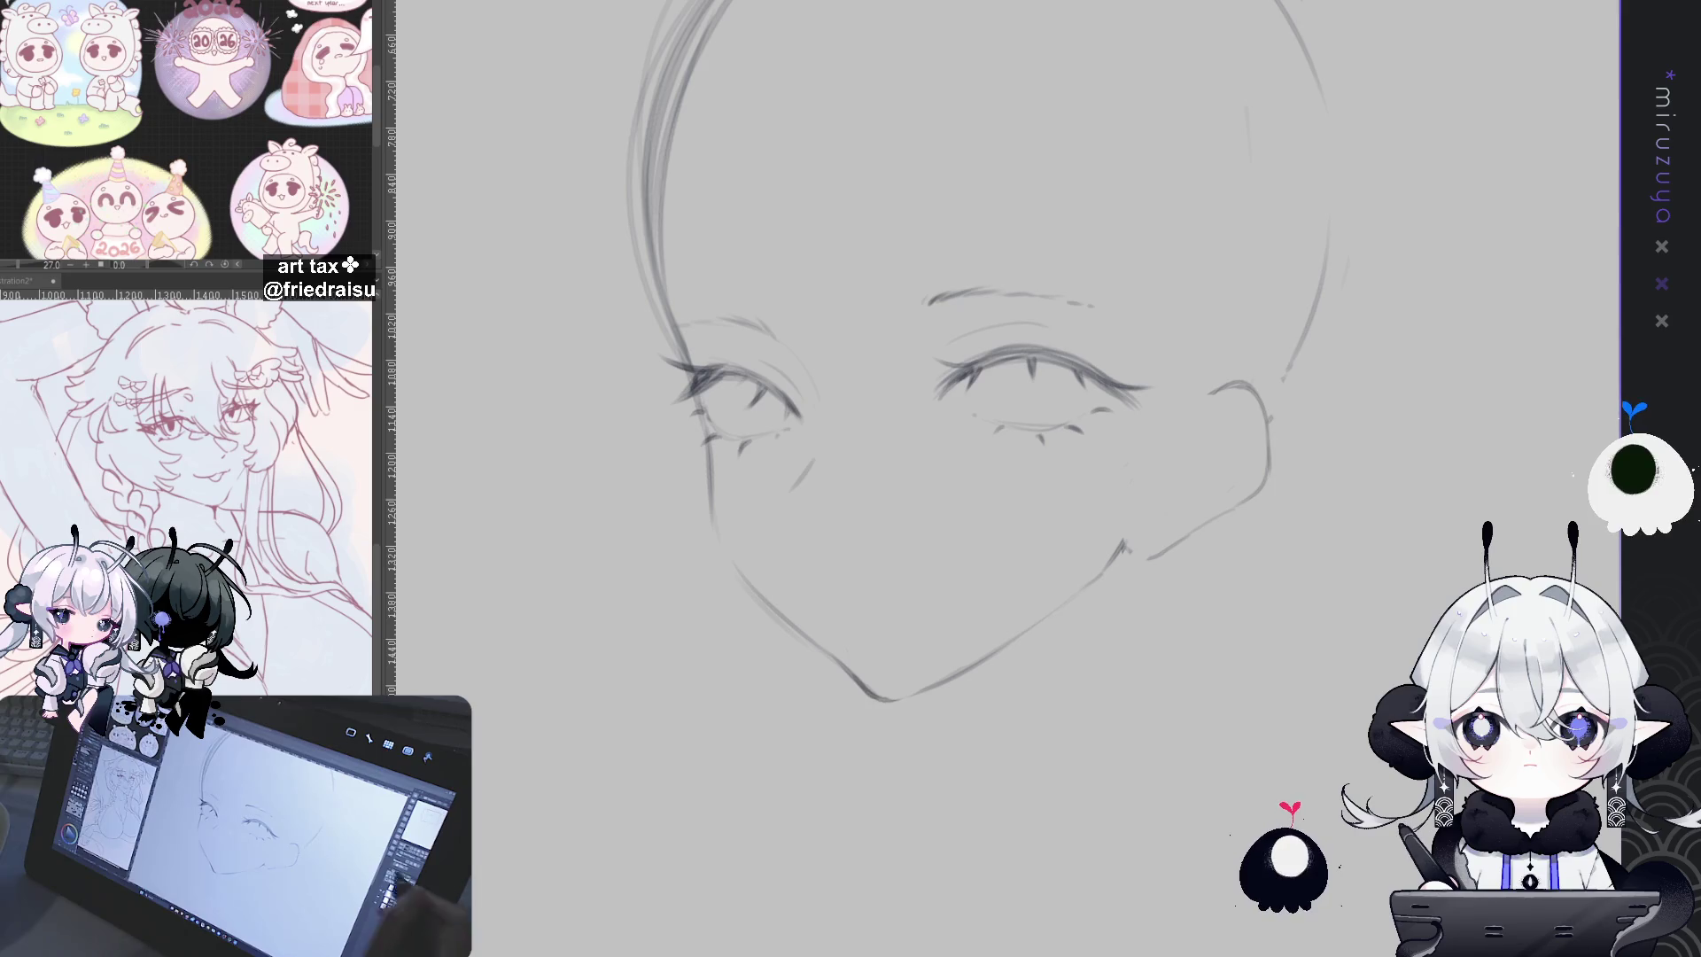
key(ctrl+plus)
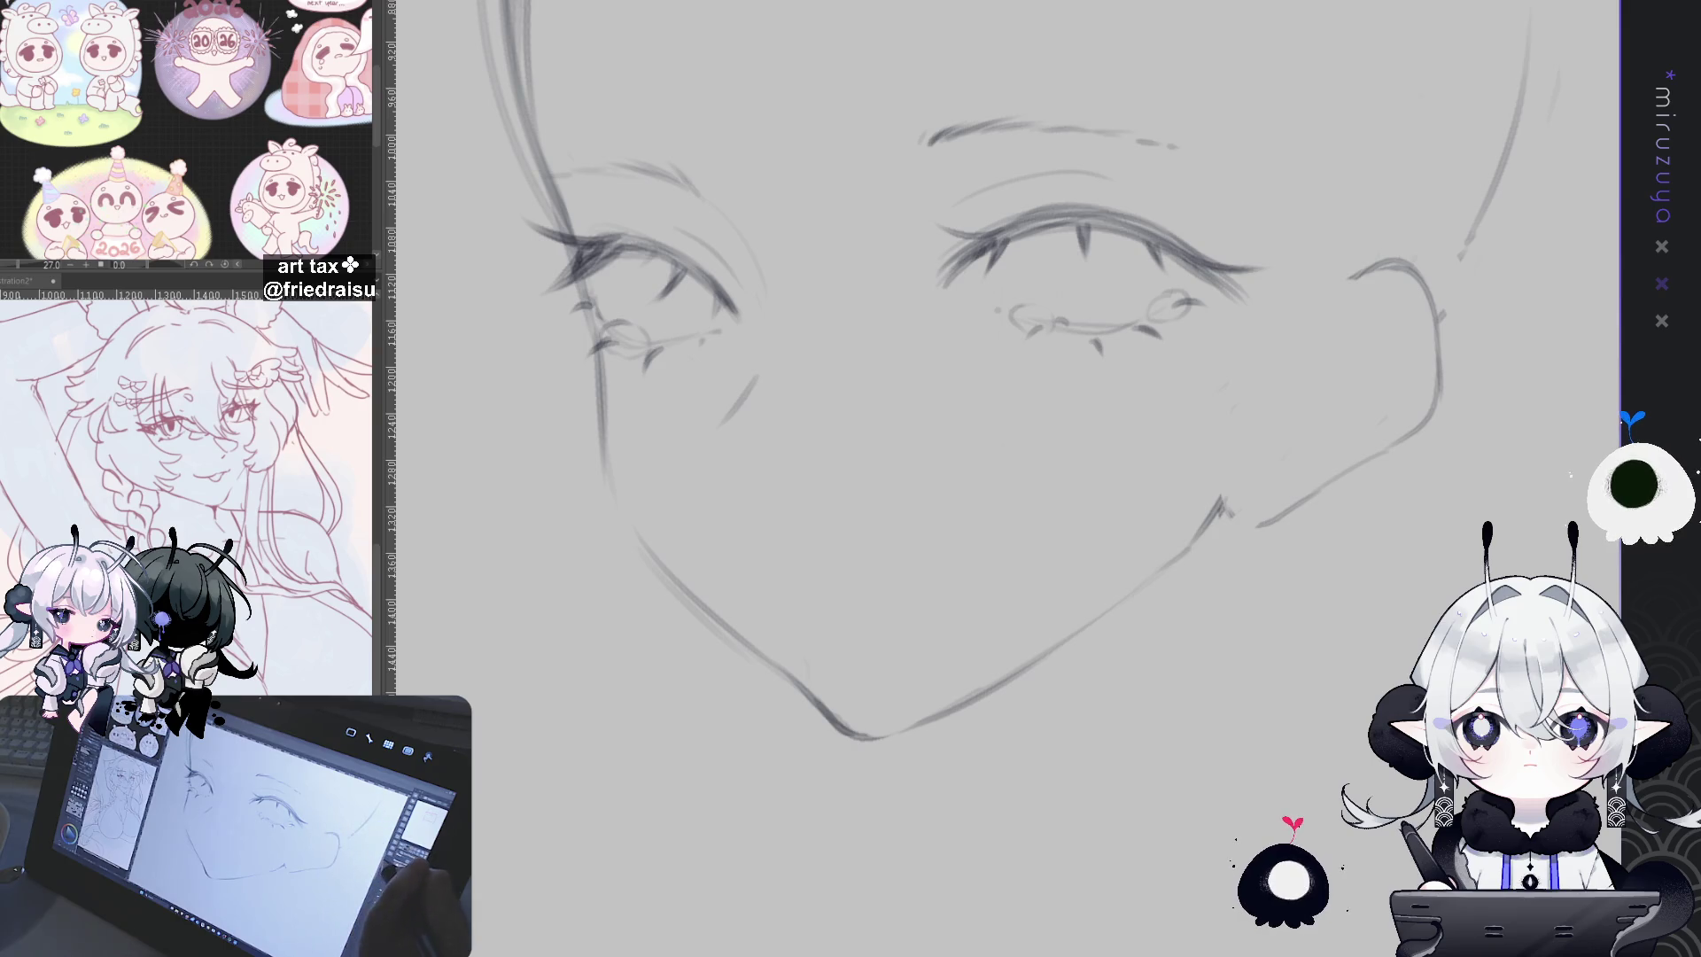
key(asciicircum)
key(asciicircum)
key(asciicircum)
key(asciicircum)
key(asciicircum)
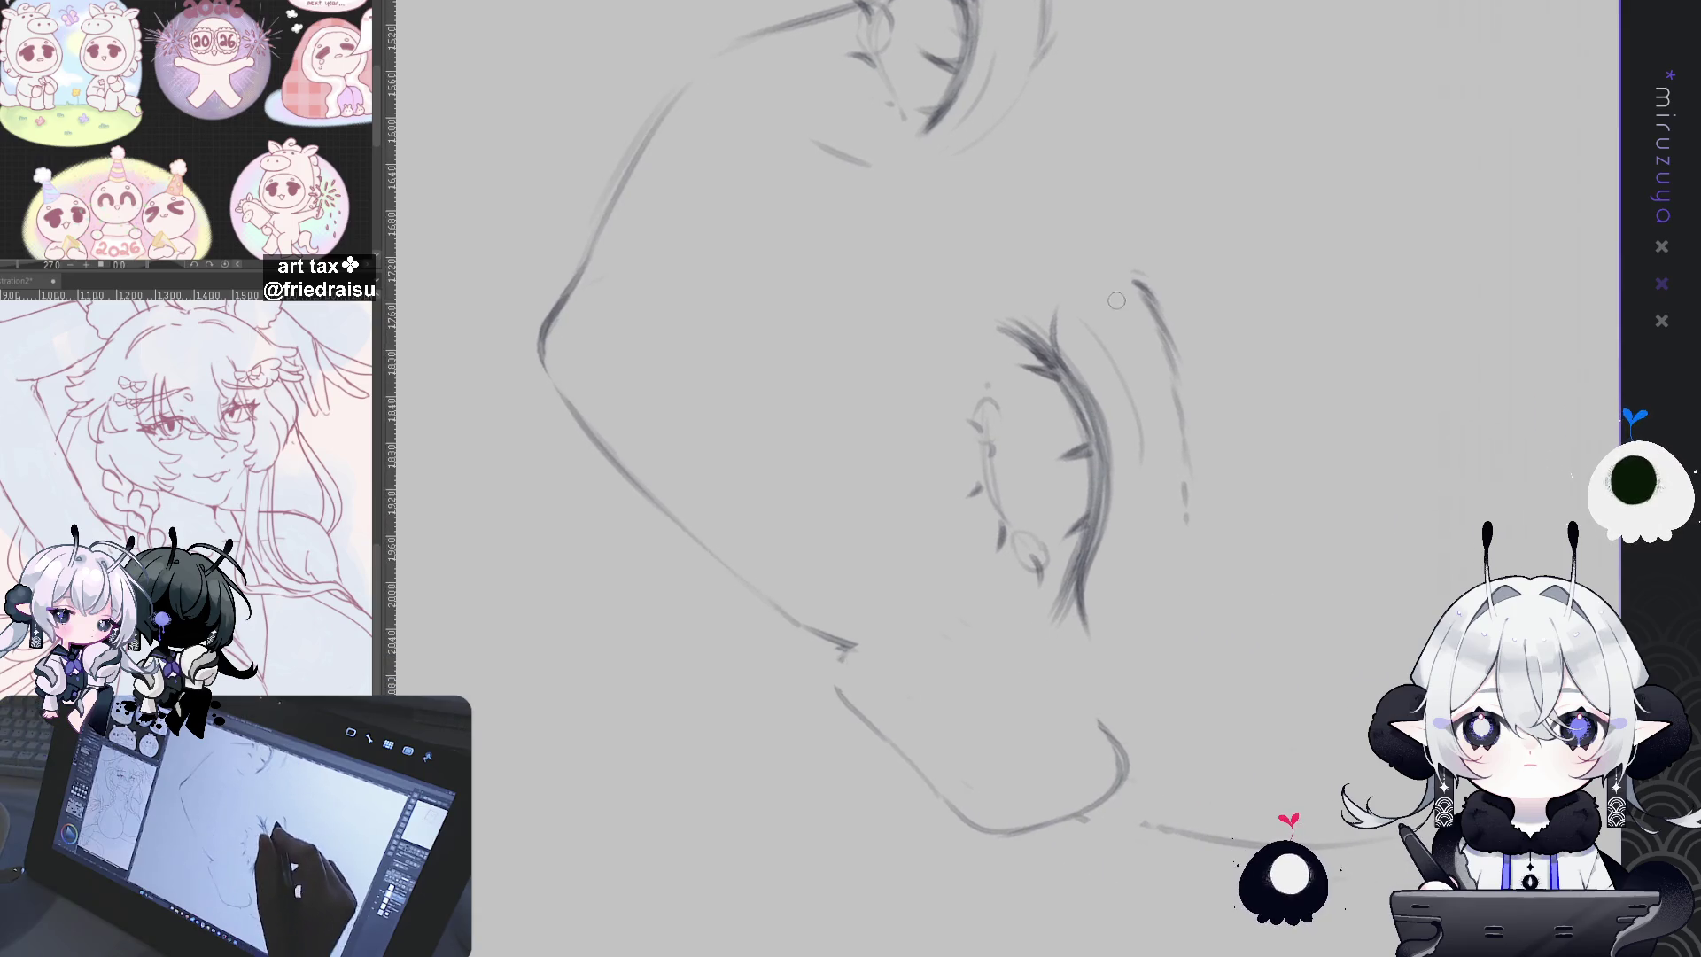
Step: Straighten the canvas, then lasso the left eye and shift it slightly right and down
key(minus)
key(minus)
key(minus)
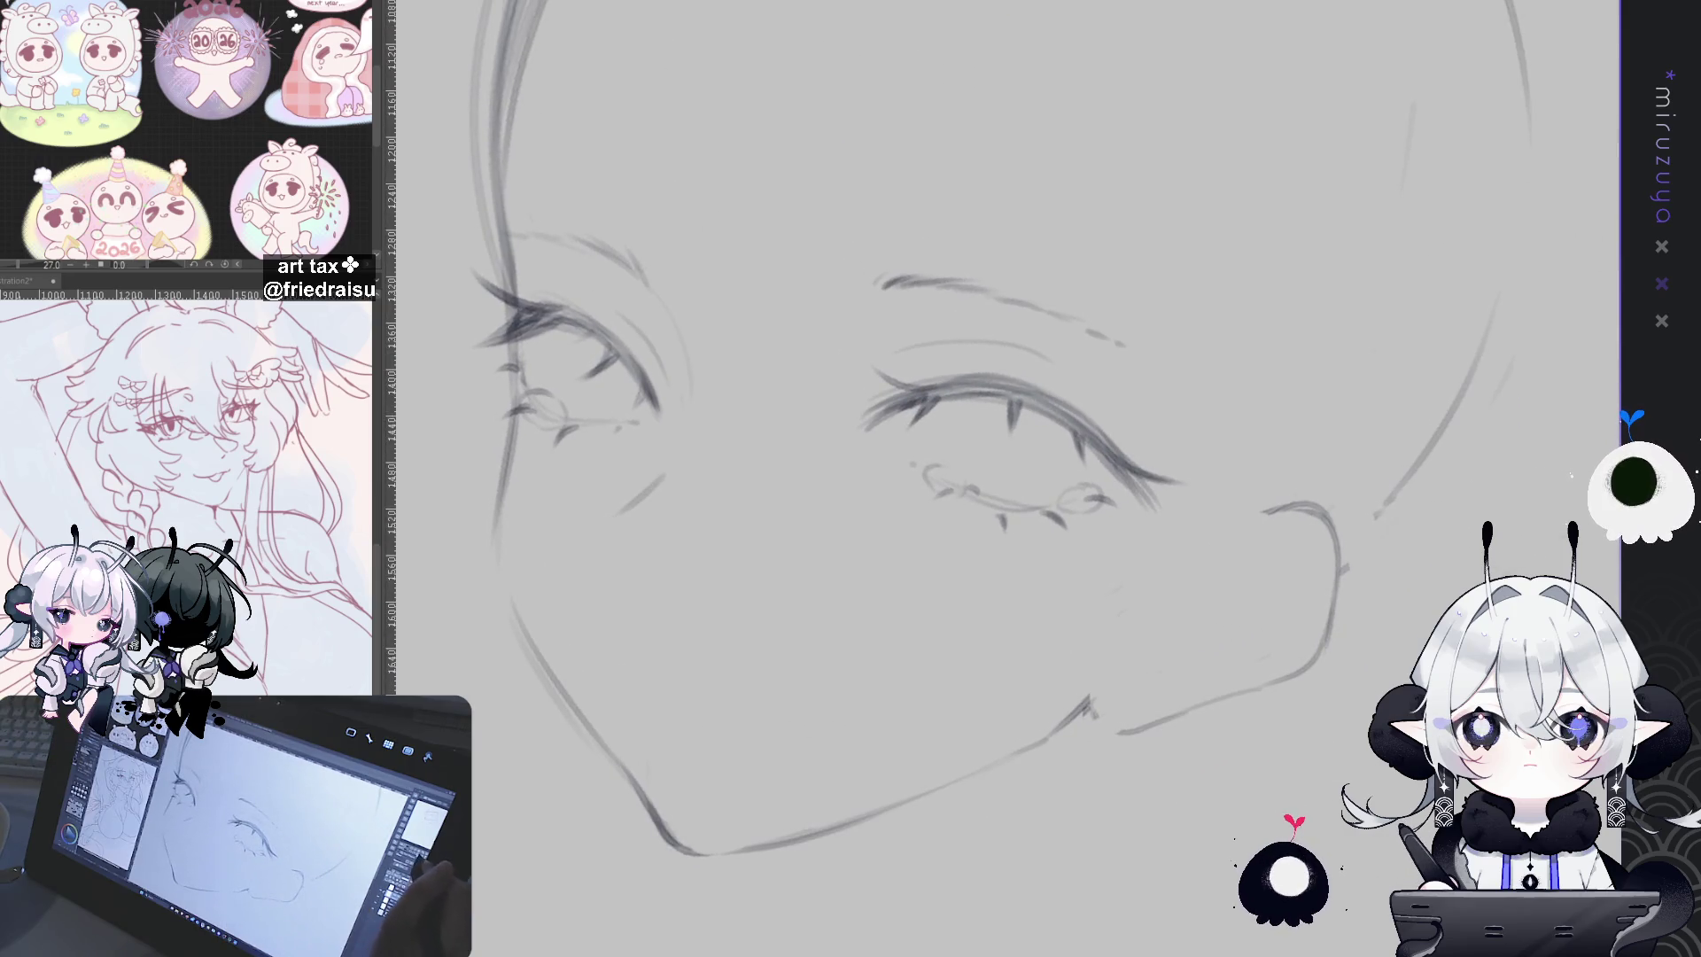
key(minus)
key(minus)
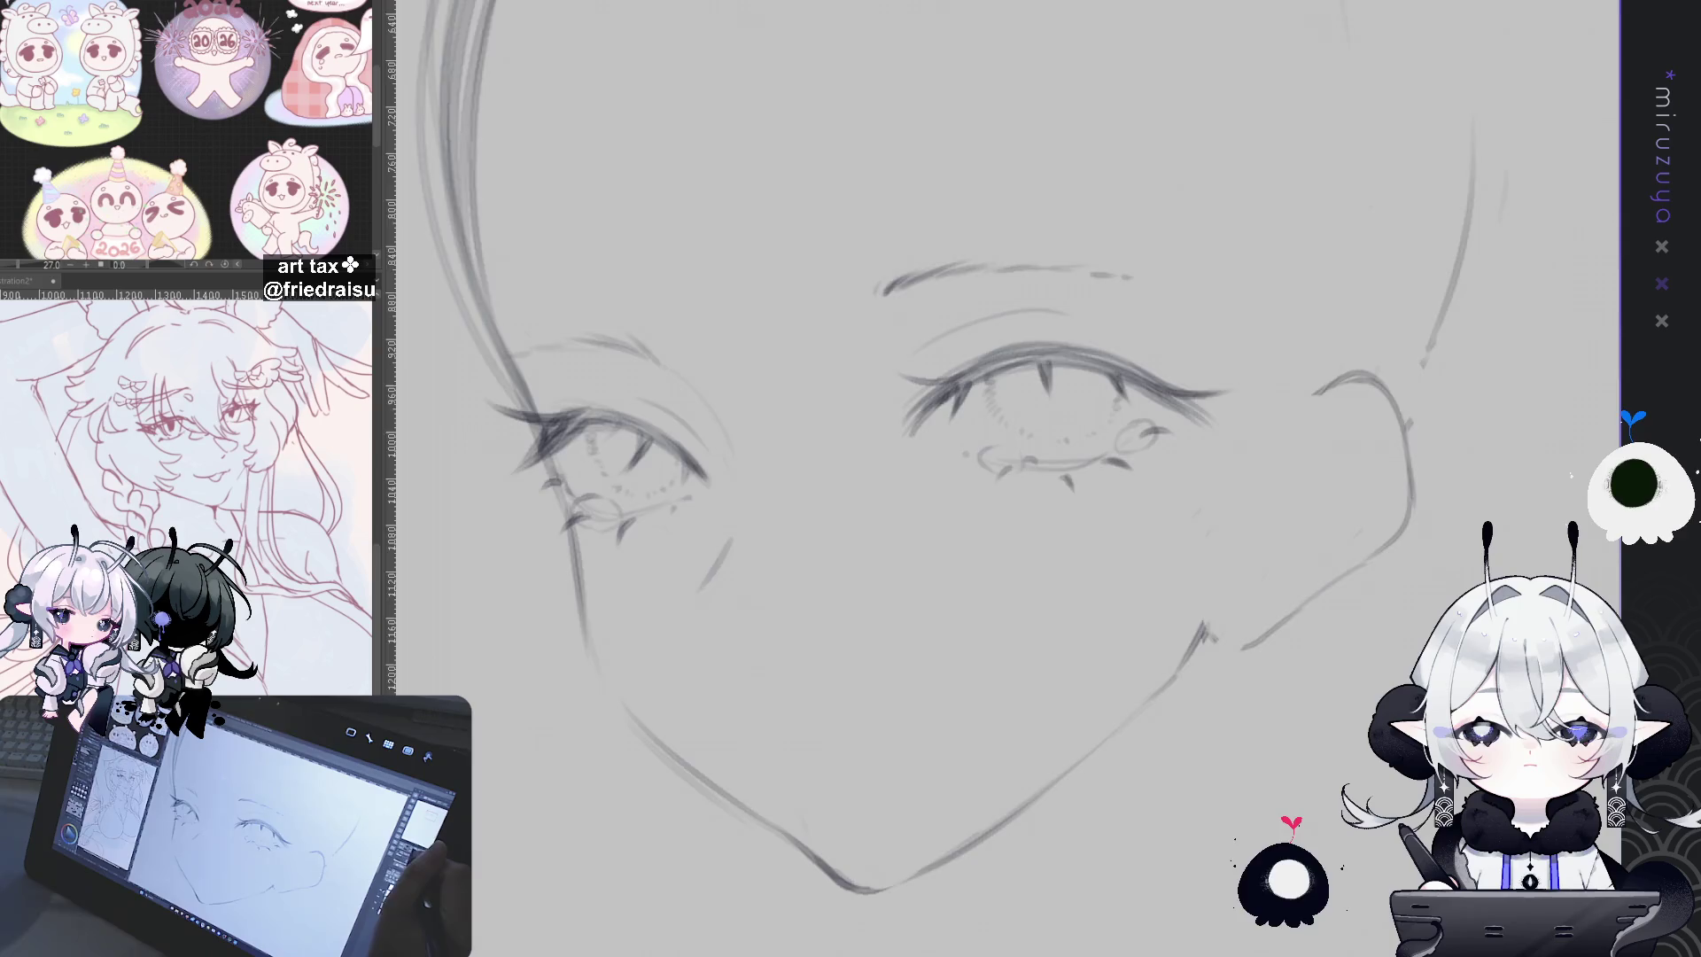
scroll(1060, 337, down, 2)
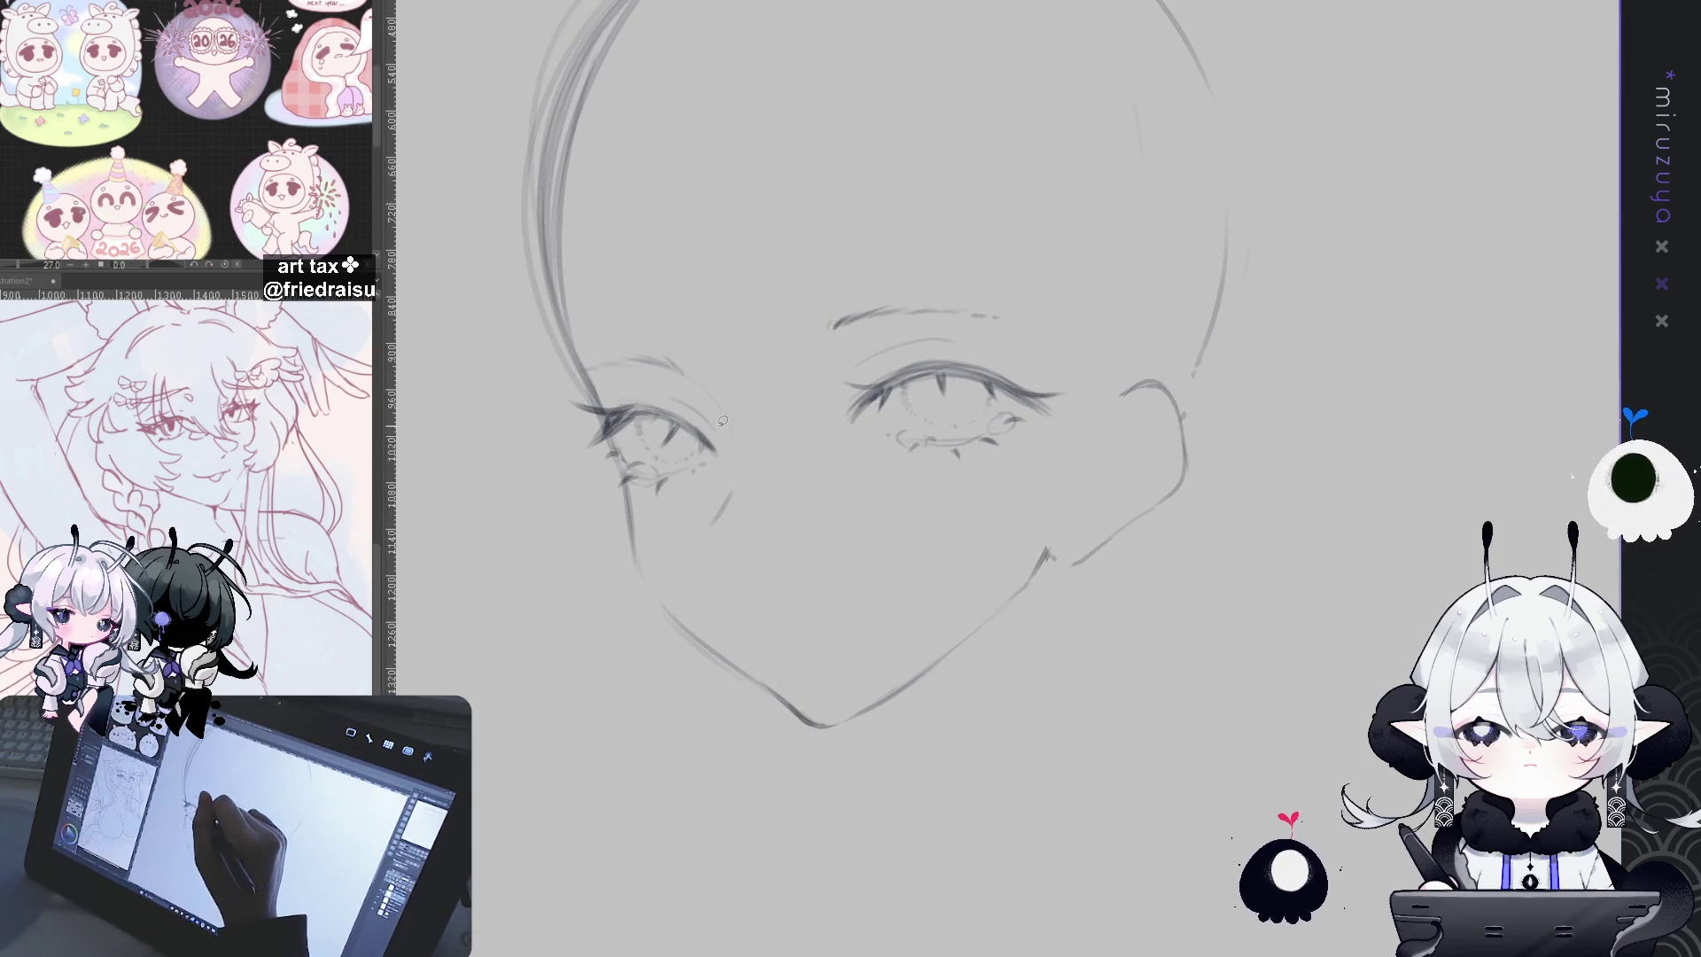
mouse_move(720, 454)
mouse_down()
mouse_move(543, 379)
mouse_move(696, 399)
mouse_up()
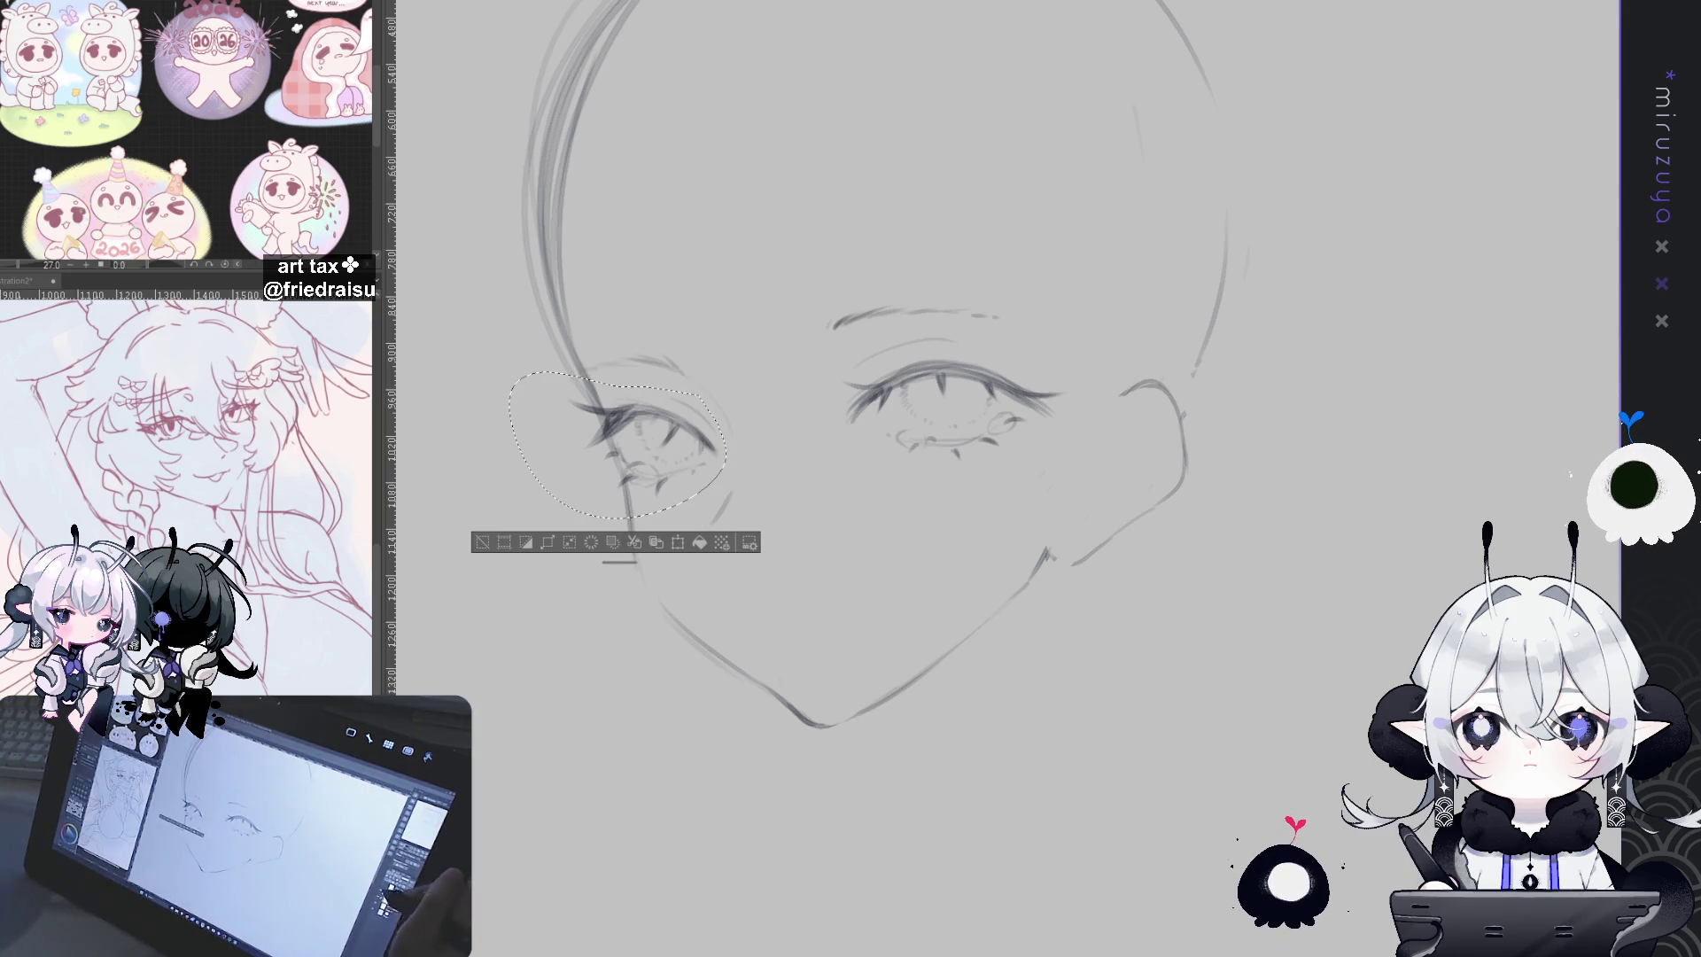
drag(691, 406, 687, 434)
click(485, 544)
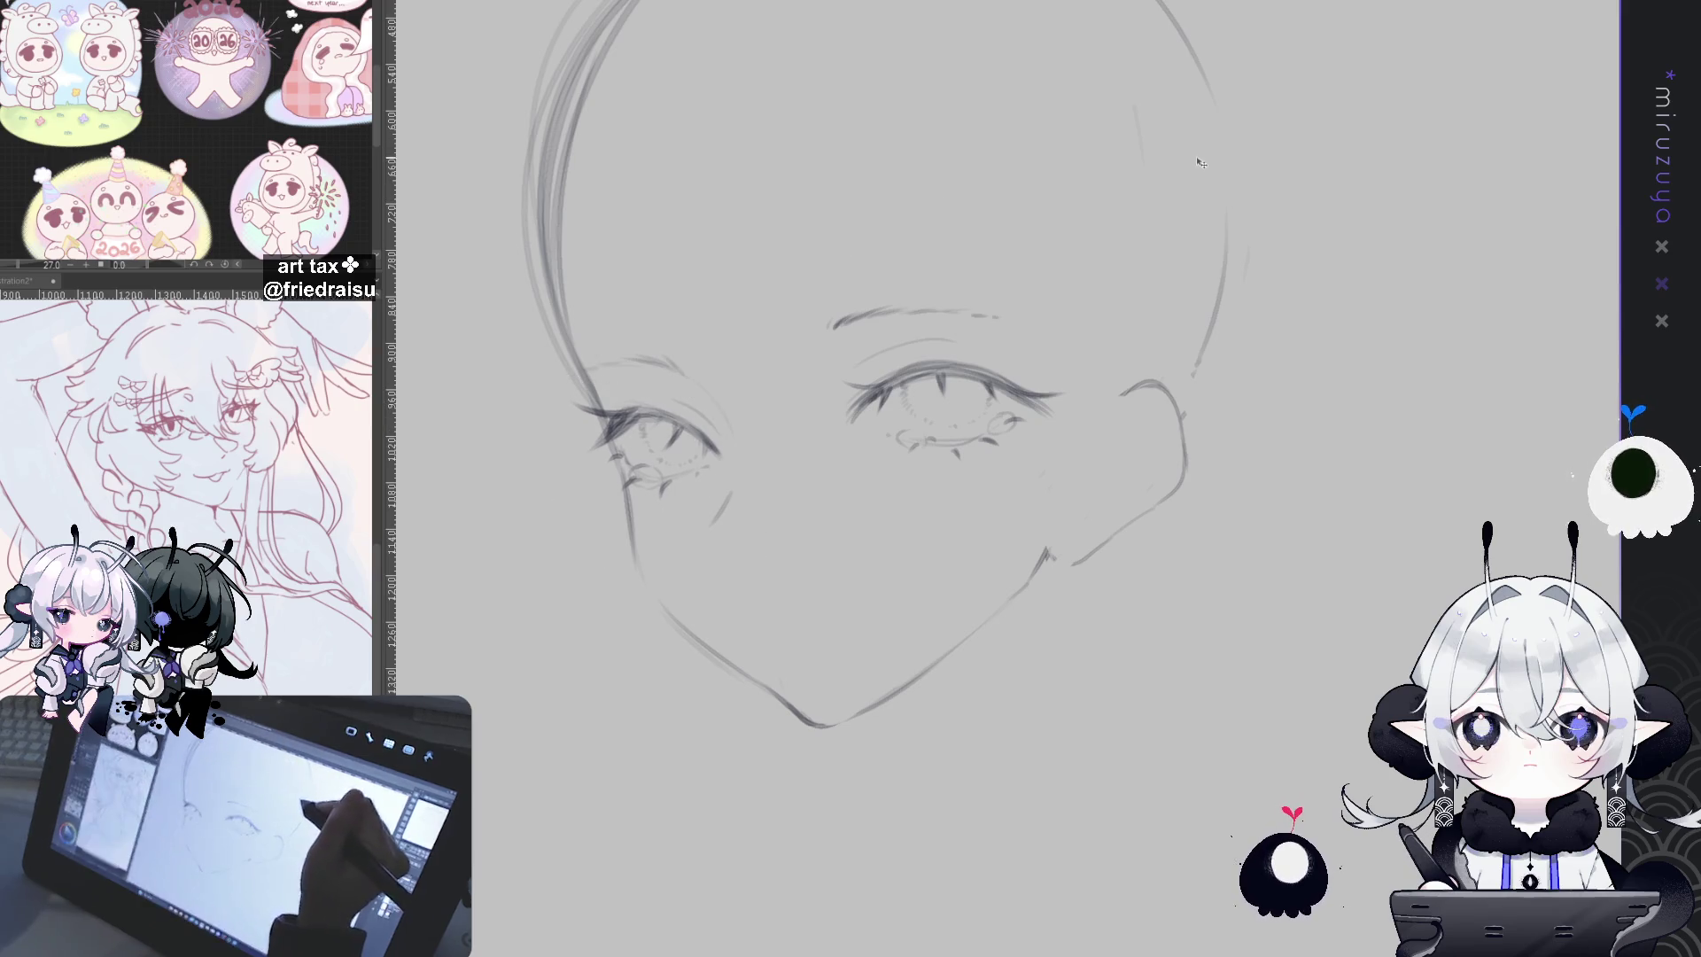
Step: Mirror the canvas horizontally to check balance and fit the whole page in view
key(h)
key(h)
key(h)
drag(1152, 443, 793, 436)
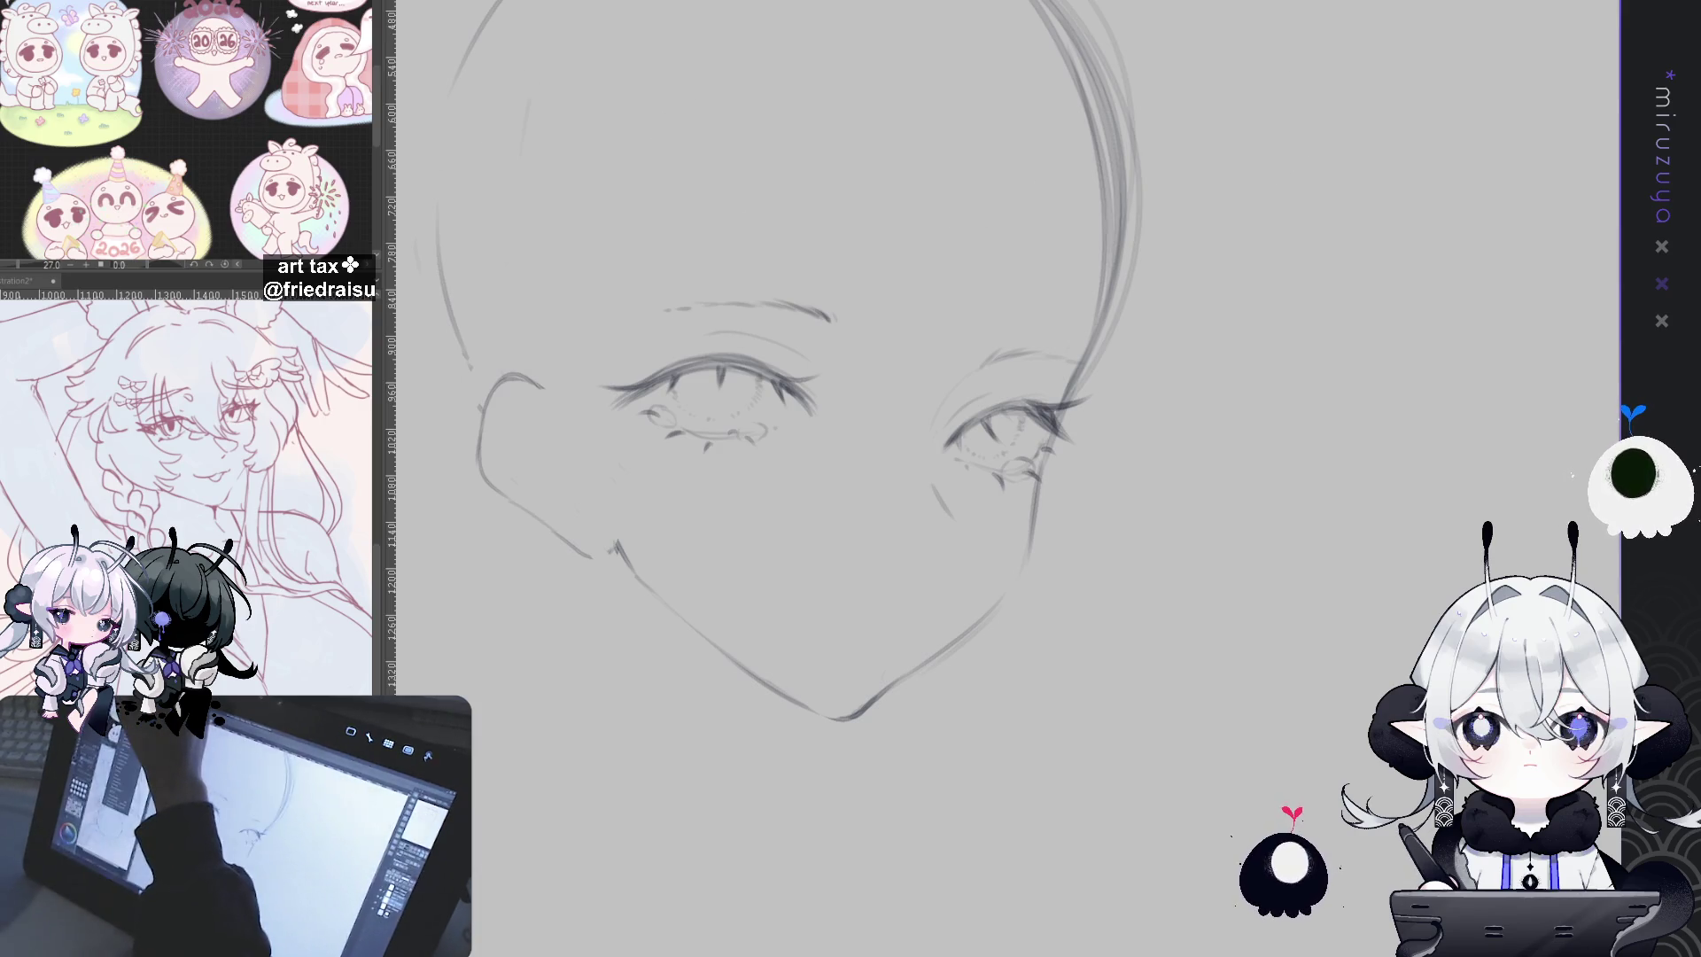
key(ctrl+0)
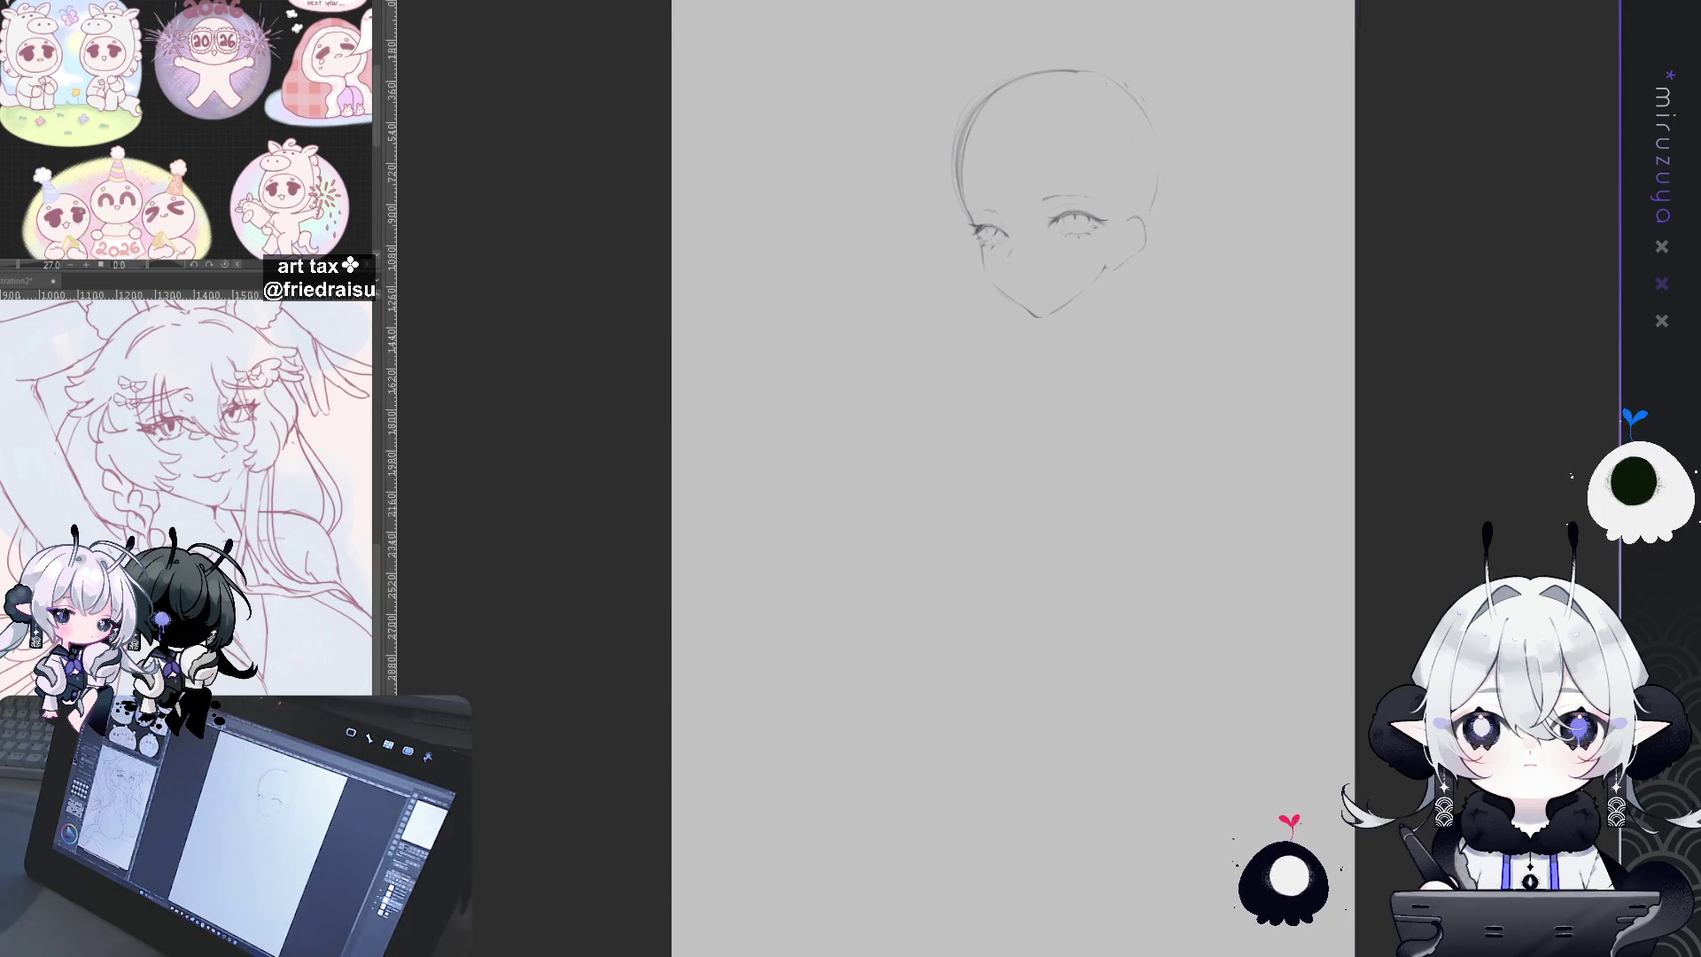
Step: Zoom back in on the face and flip the canvas view back to normal
scroll(1109, 139, up, 5)
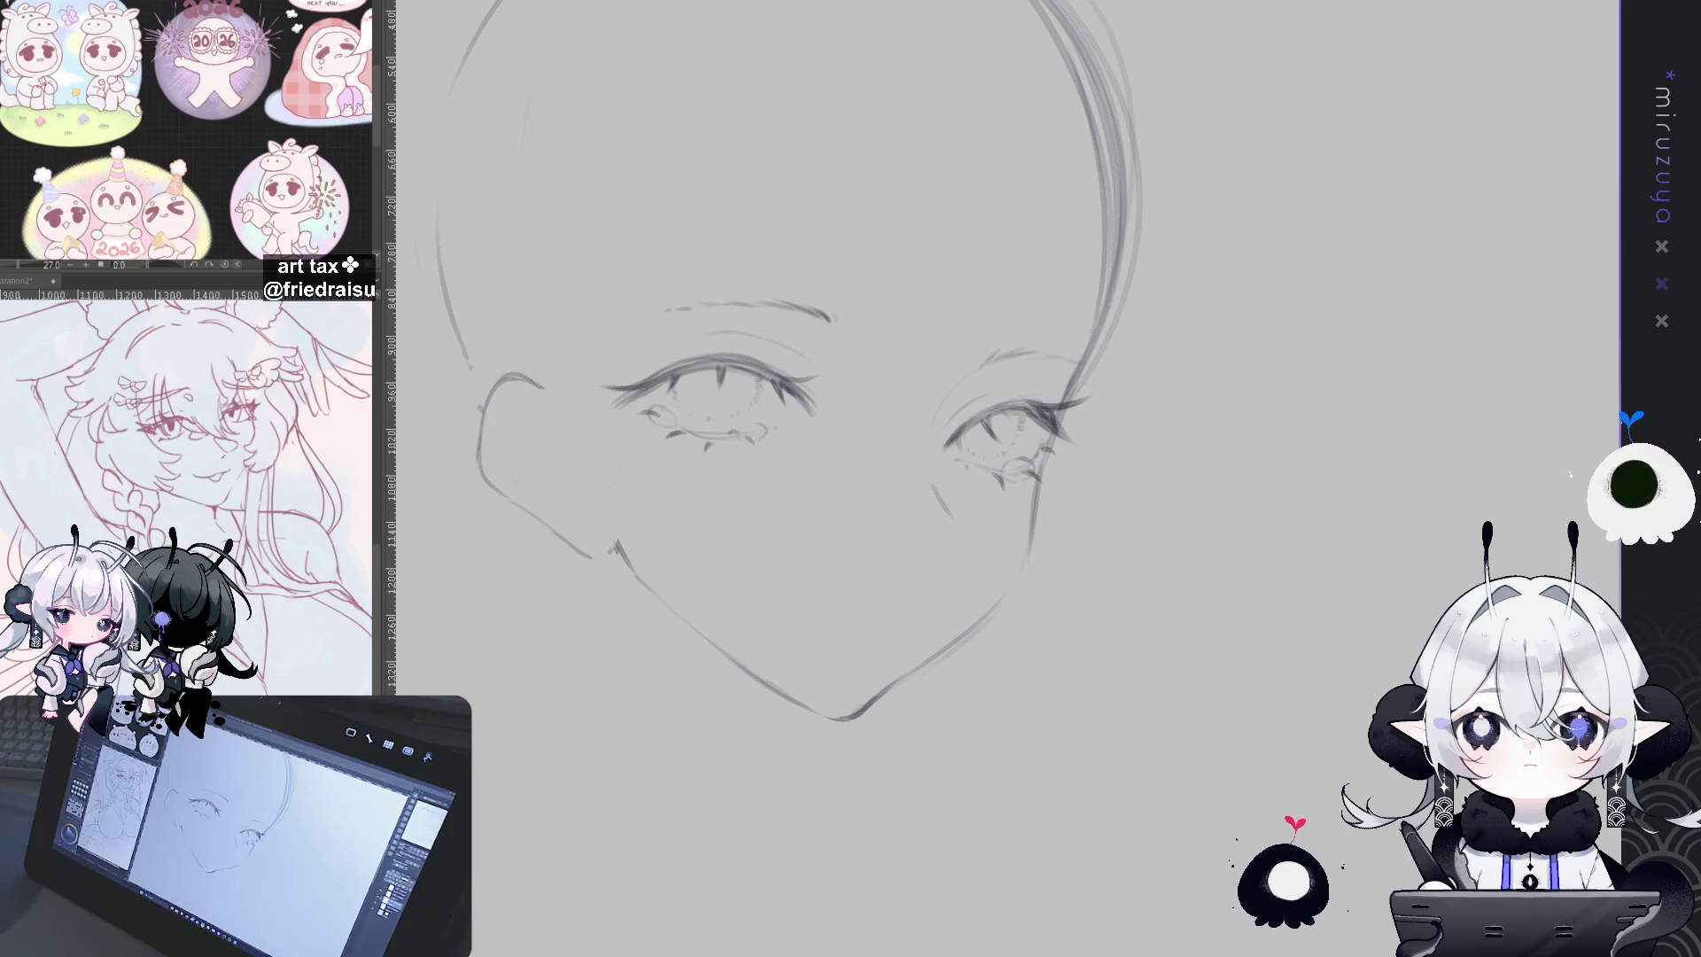
key(h)
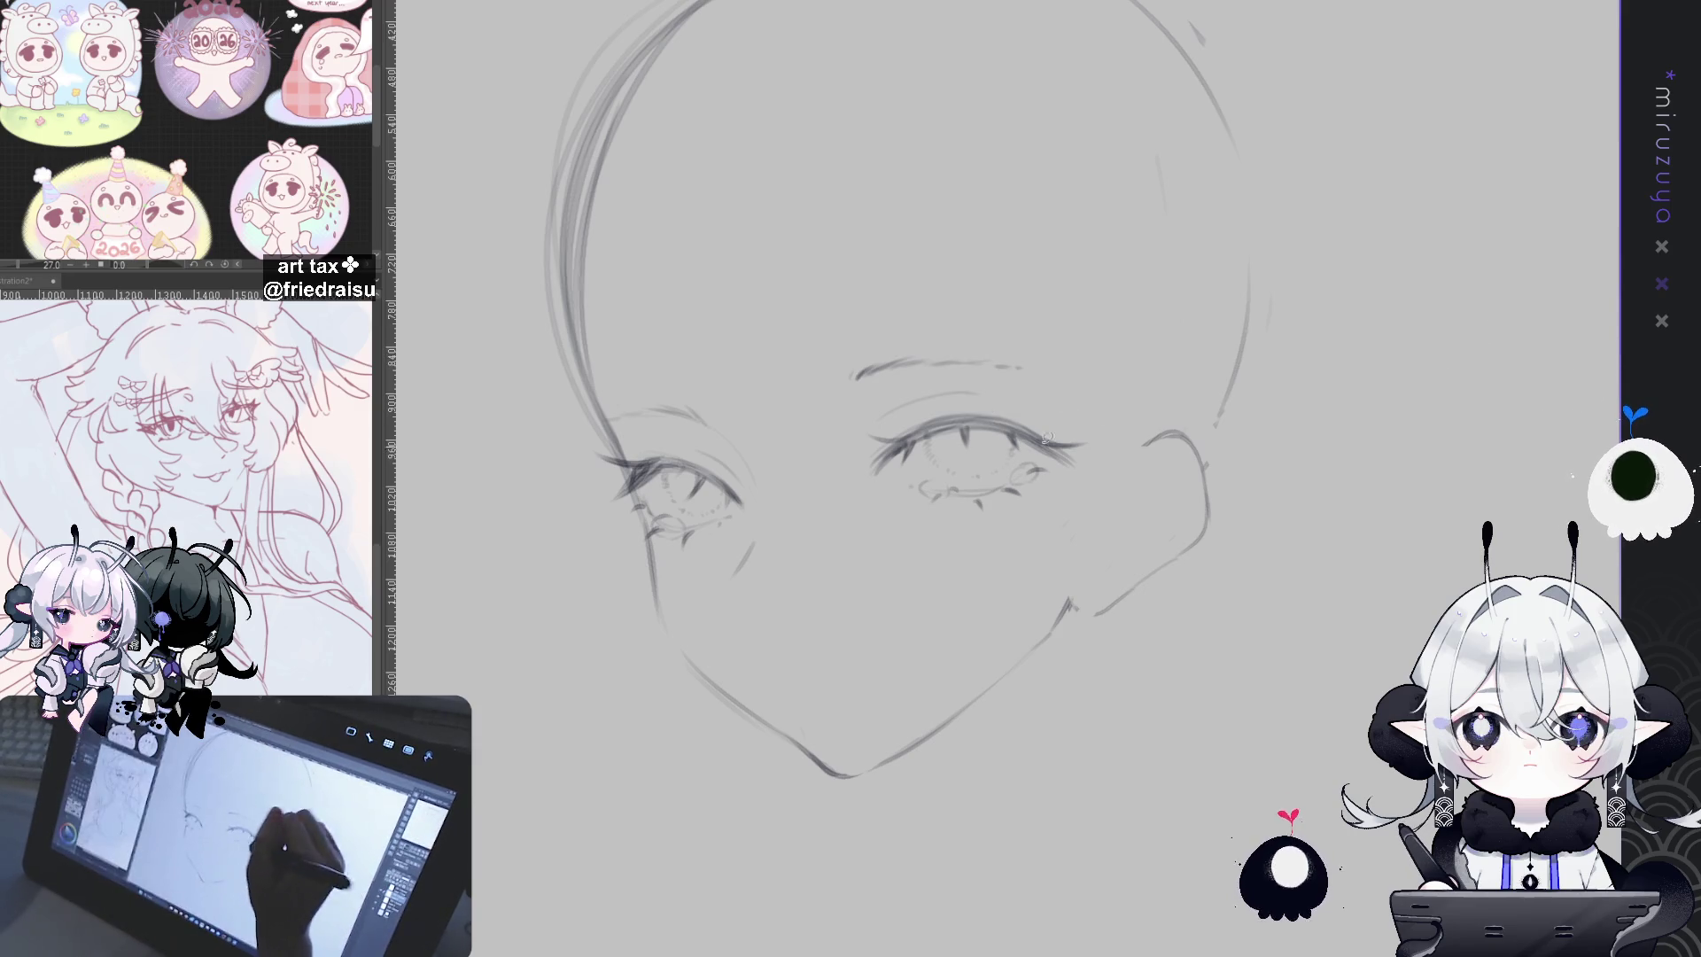
Step: Add a thin stroke beneath the right eye
drag(1018, 457, 955, 478)
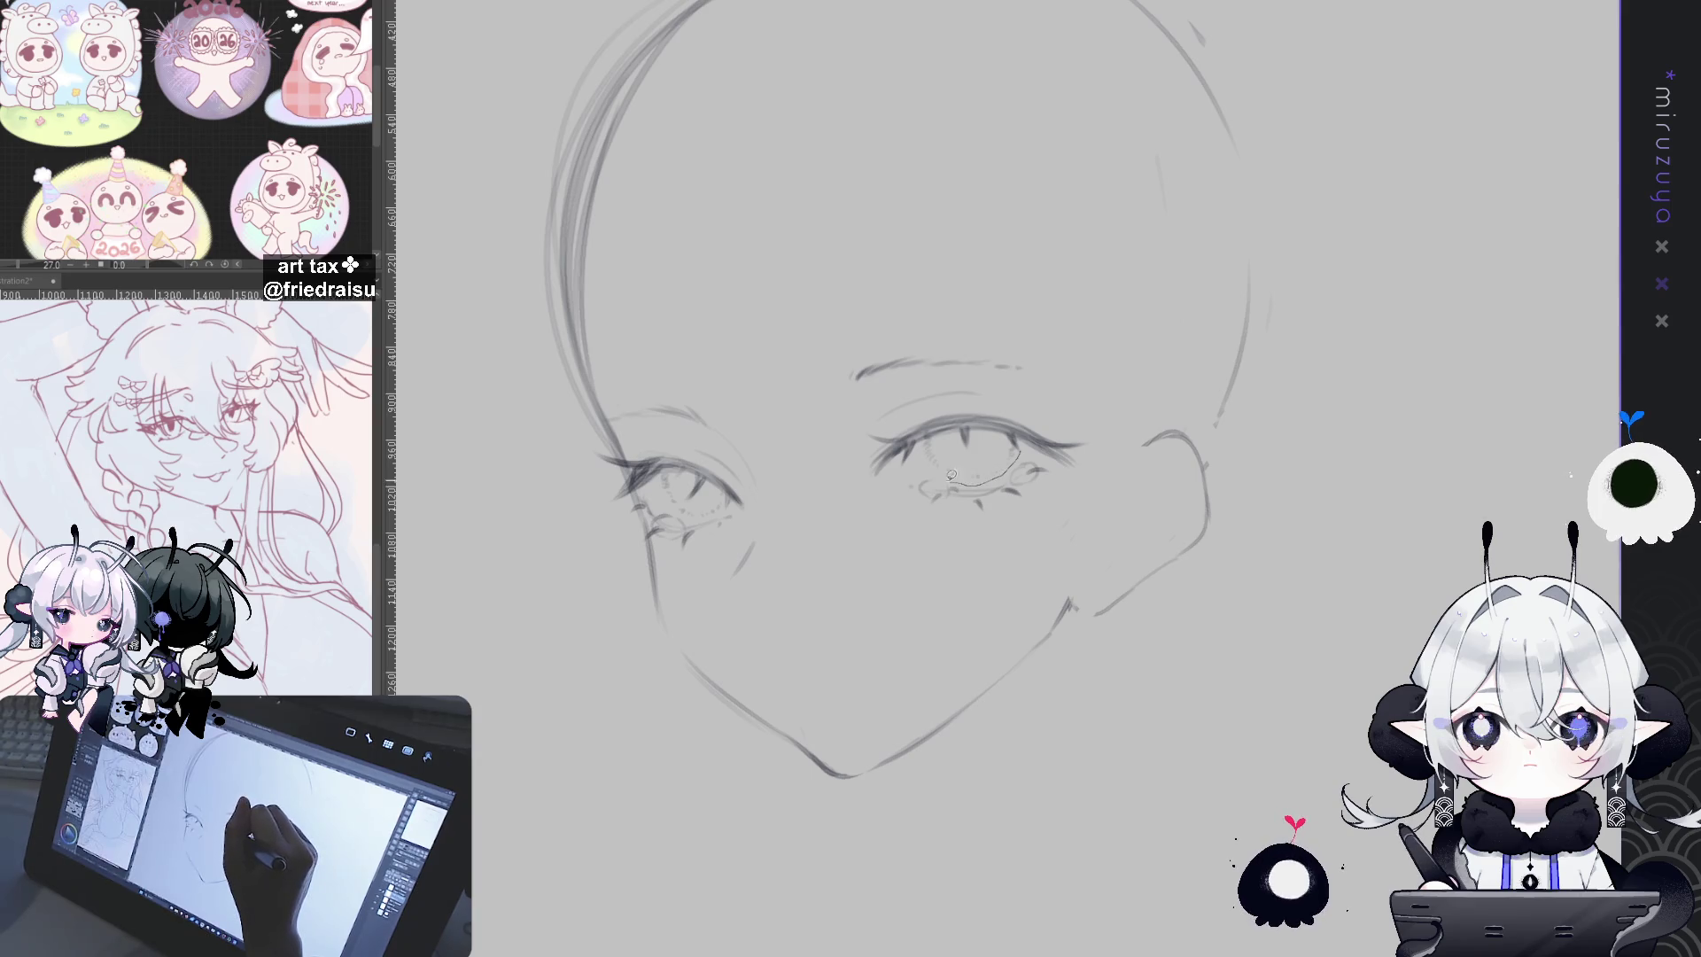
drag(1039, 416, 1022, 448)
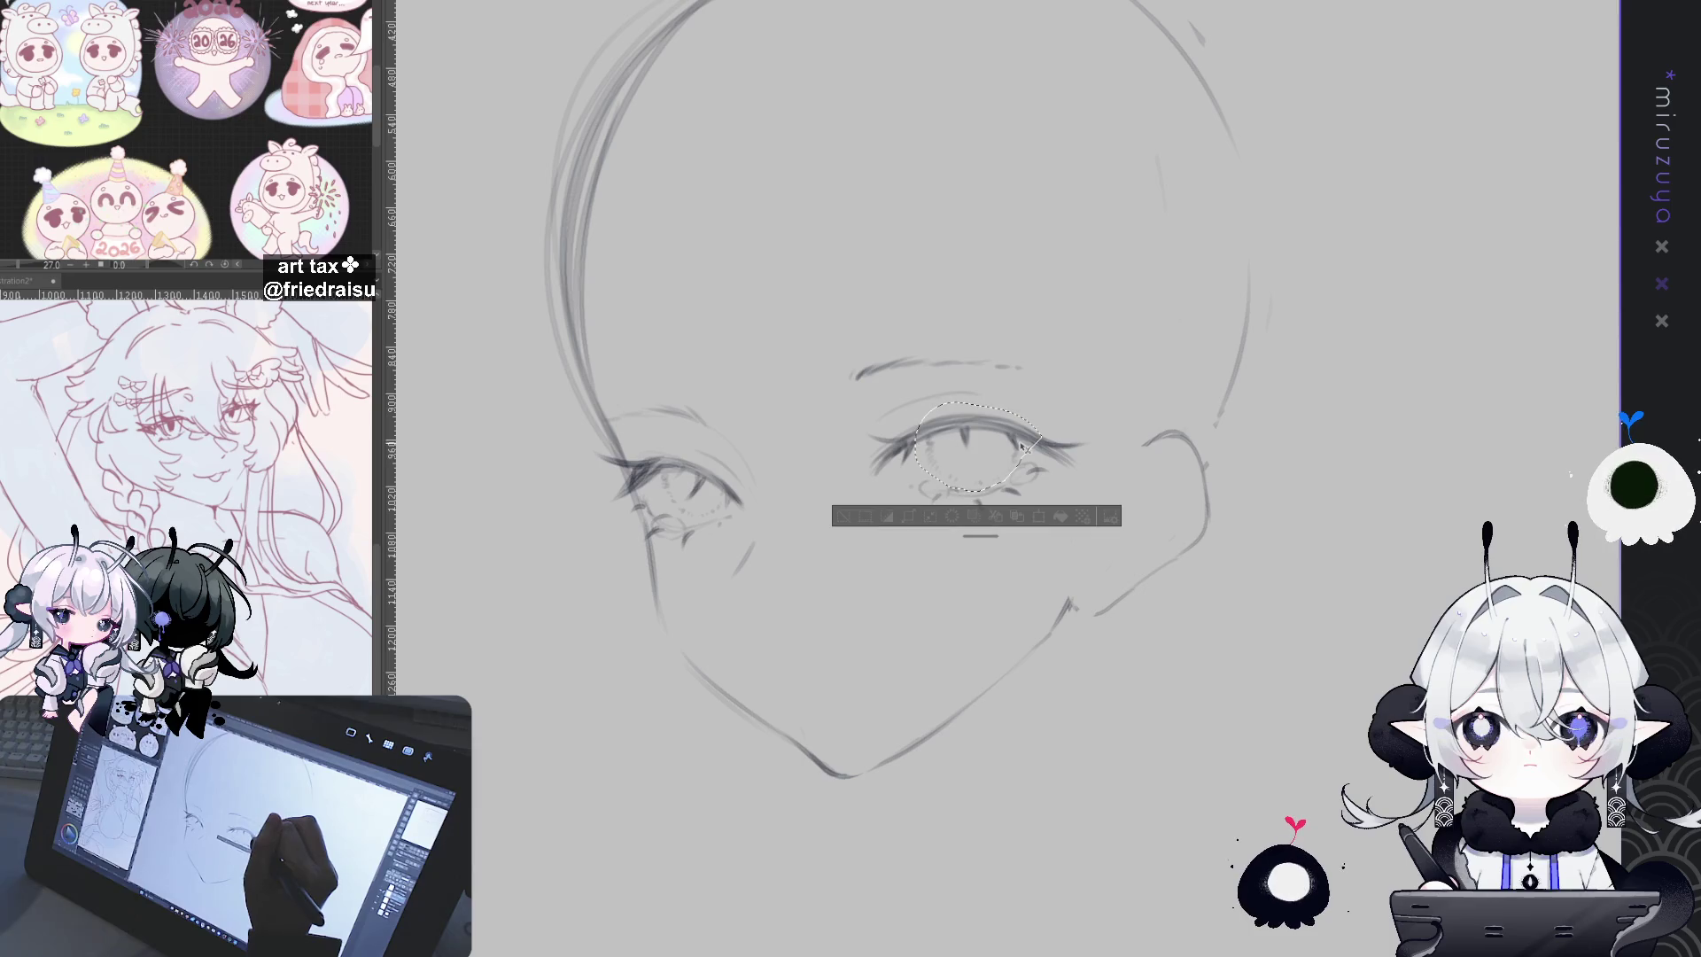
click(844, 519)
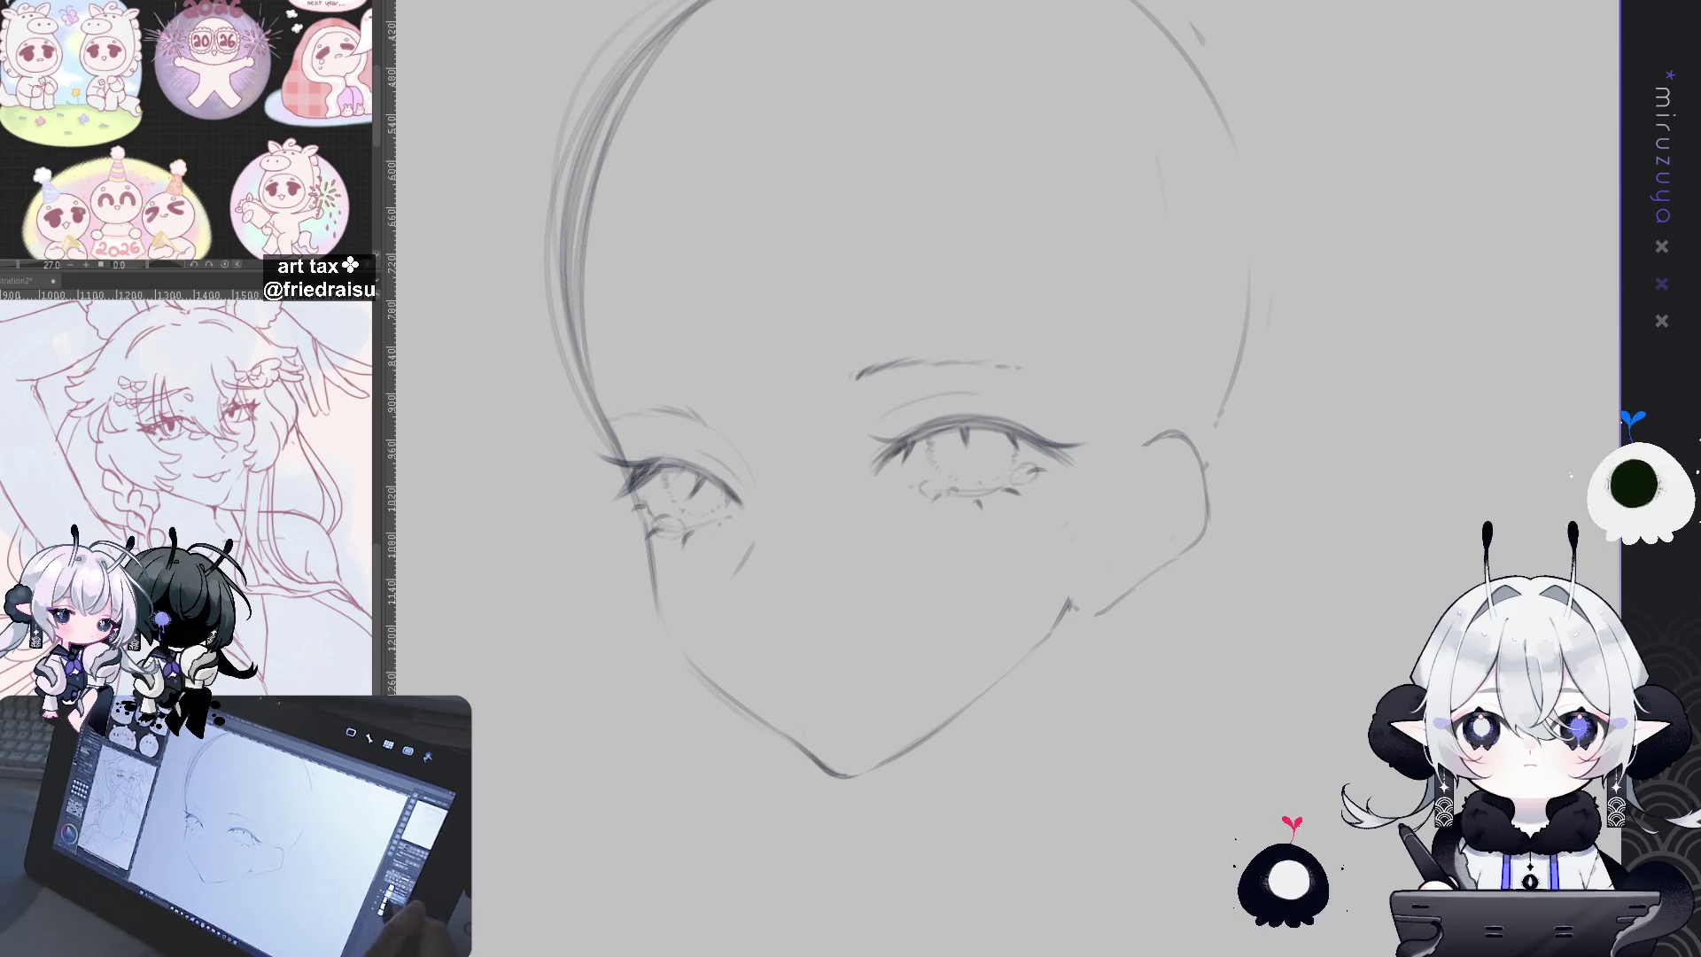
Step: Draw a short horizontal mouth line on the lower face and extend it right
drag(773, 642, 834, 570)
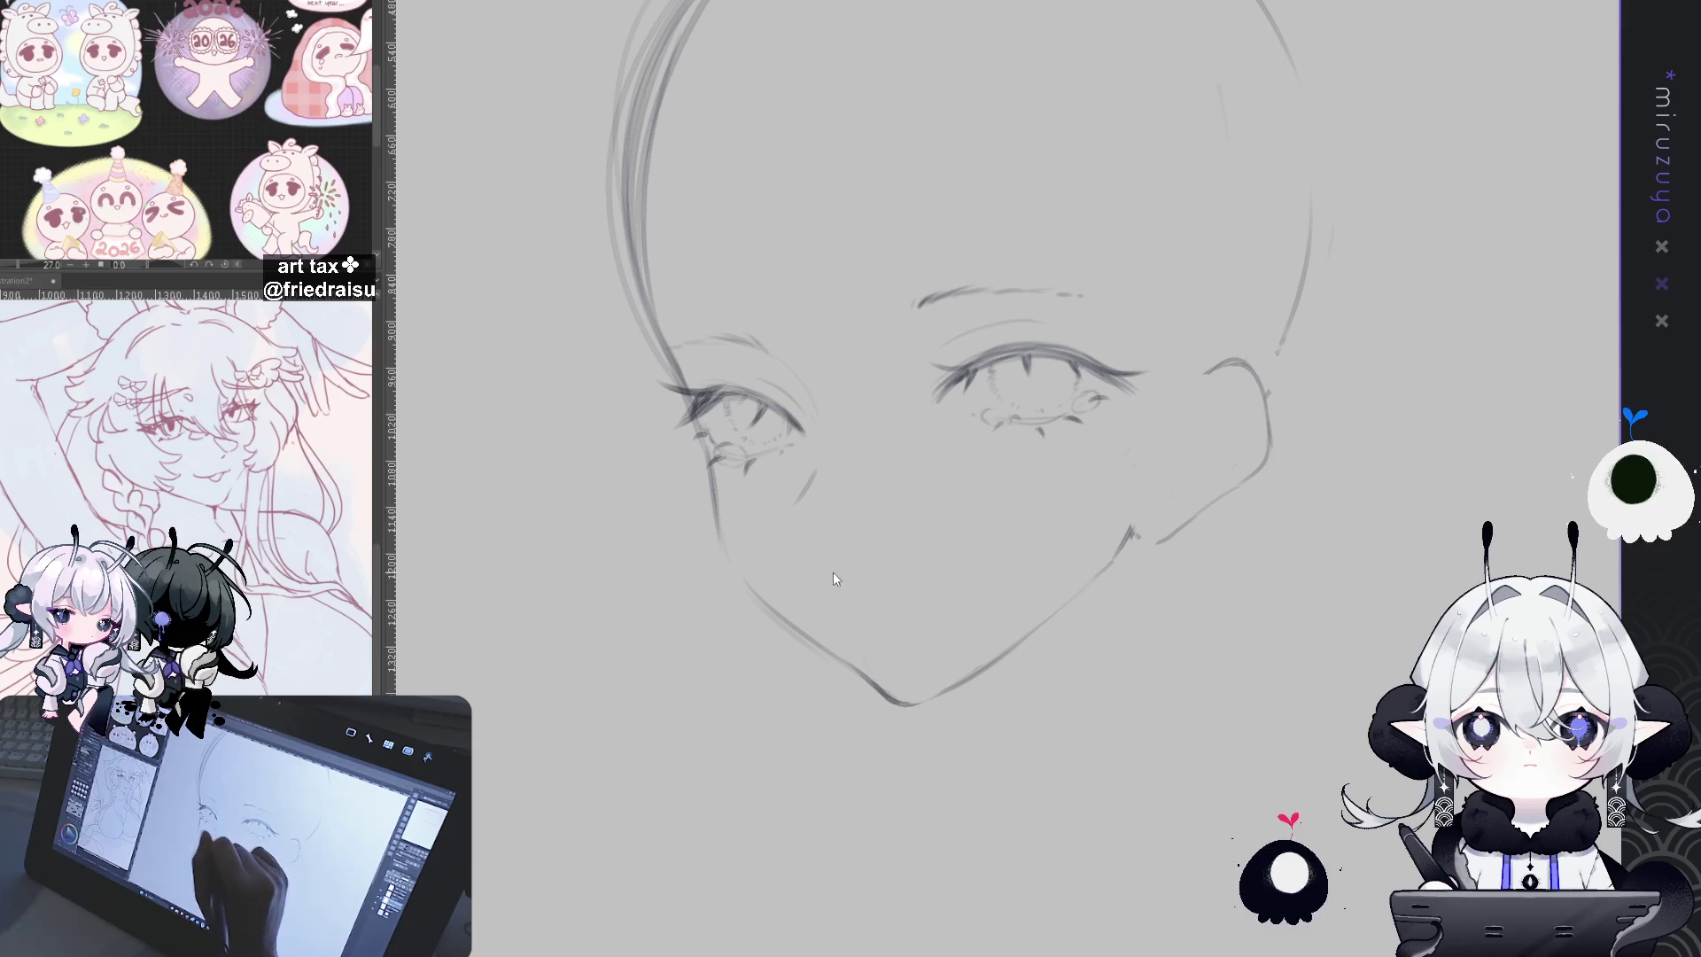
drag(824, 573, 855, 572)
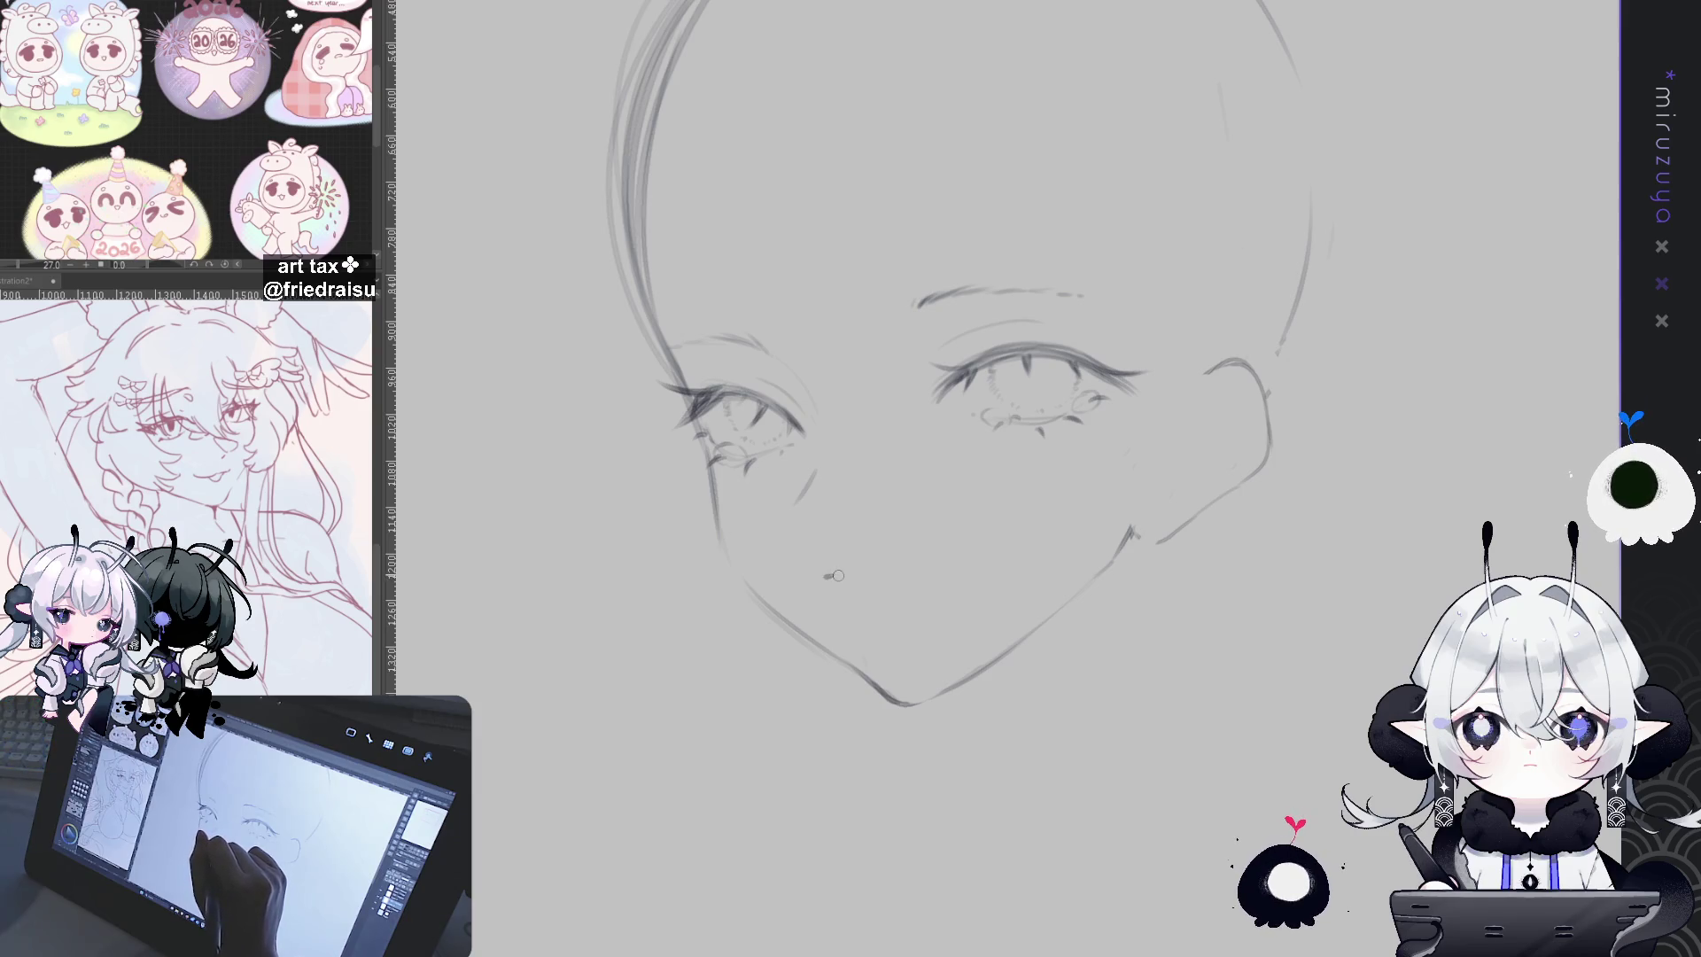
drag(866, 574, 879, 575)
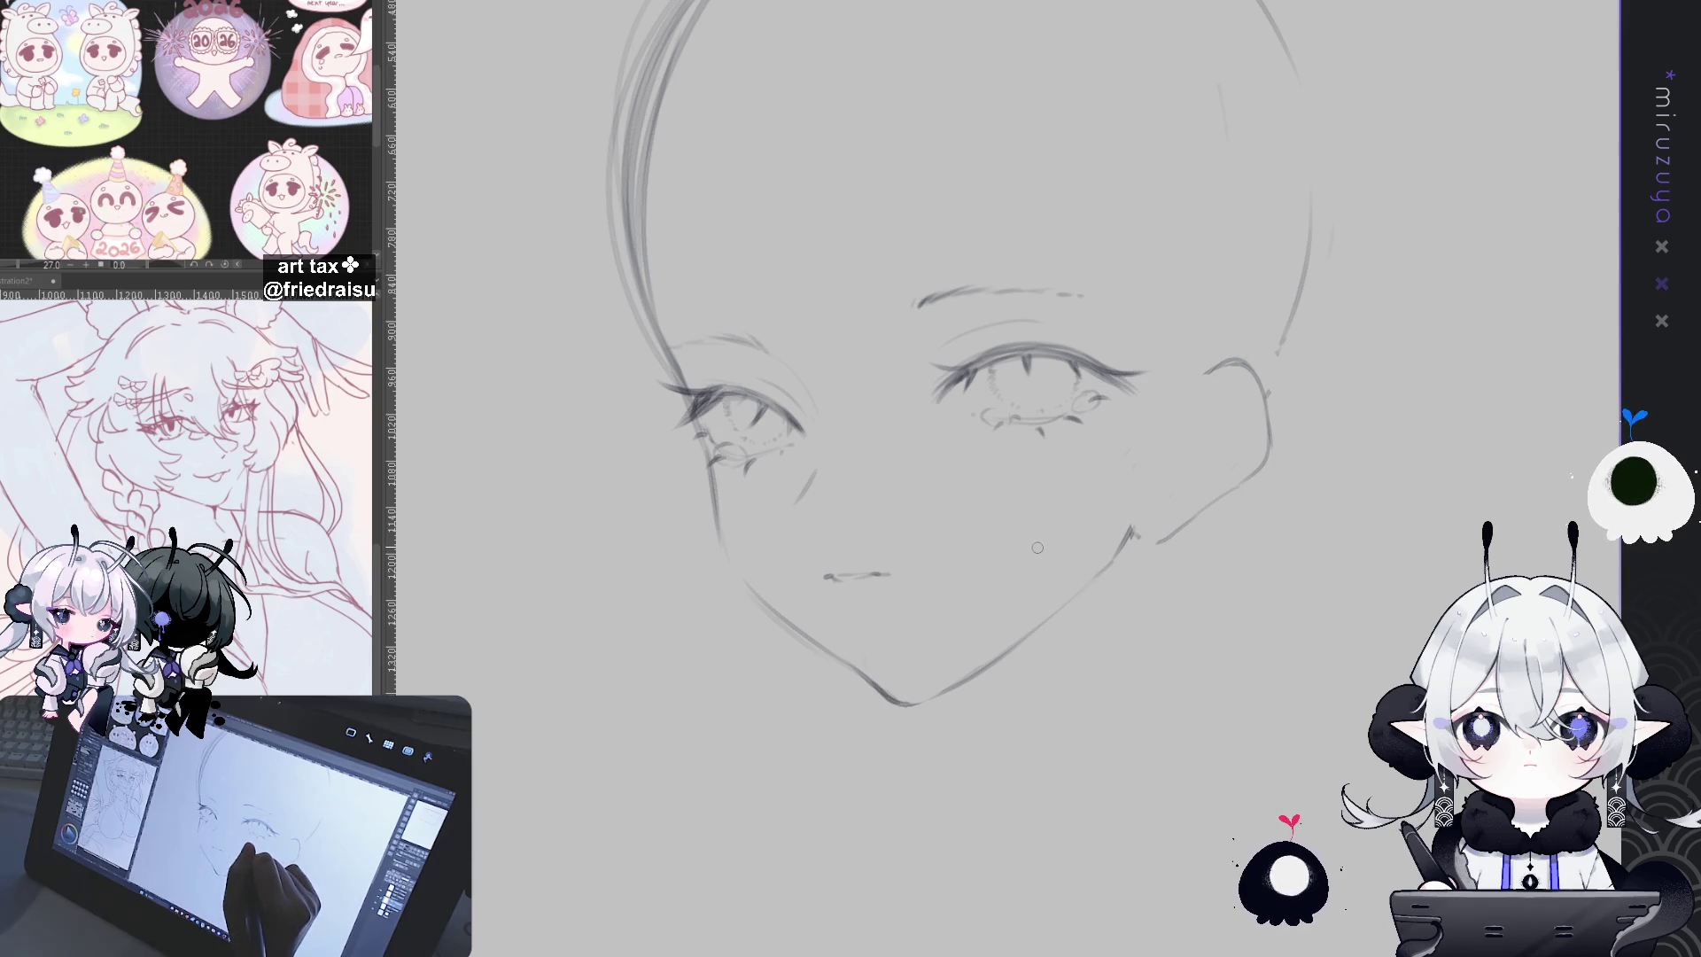
drag(1235, 496, 1144, 675)
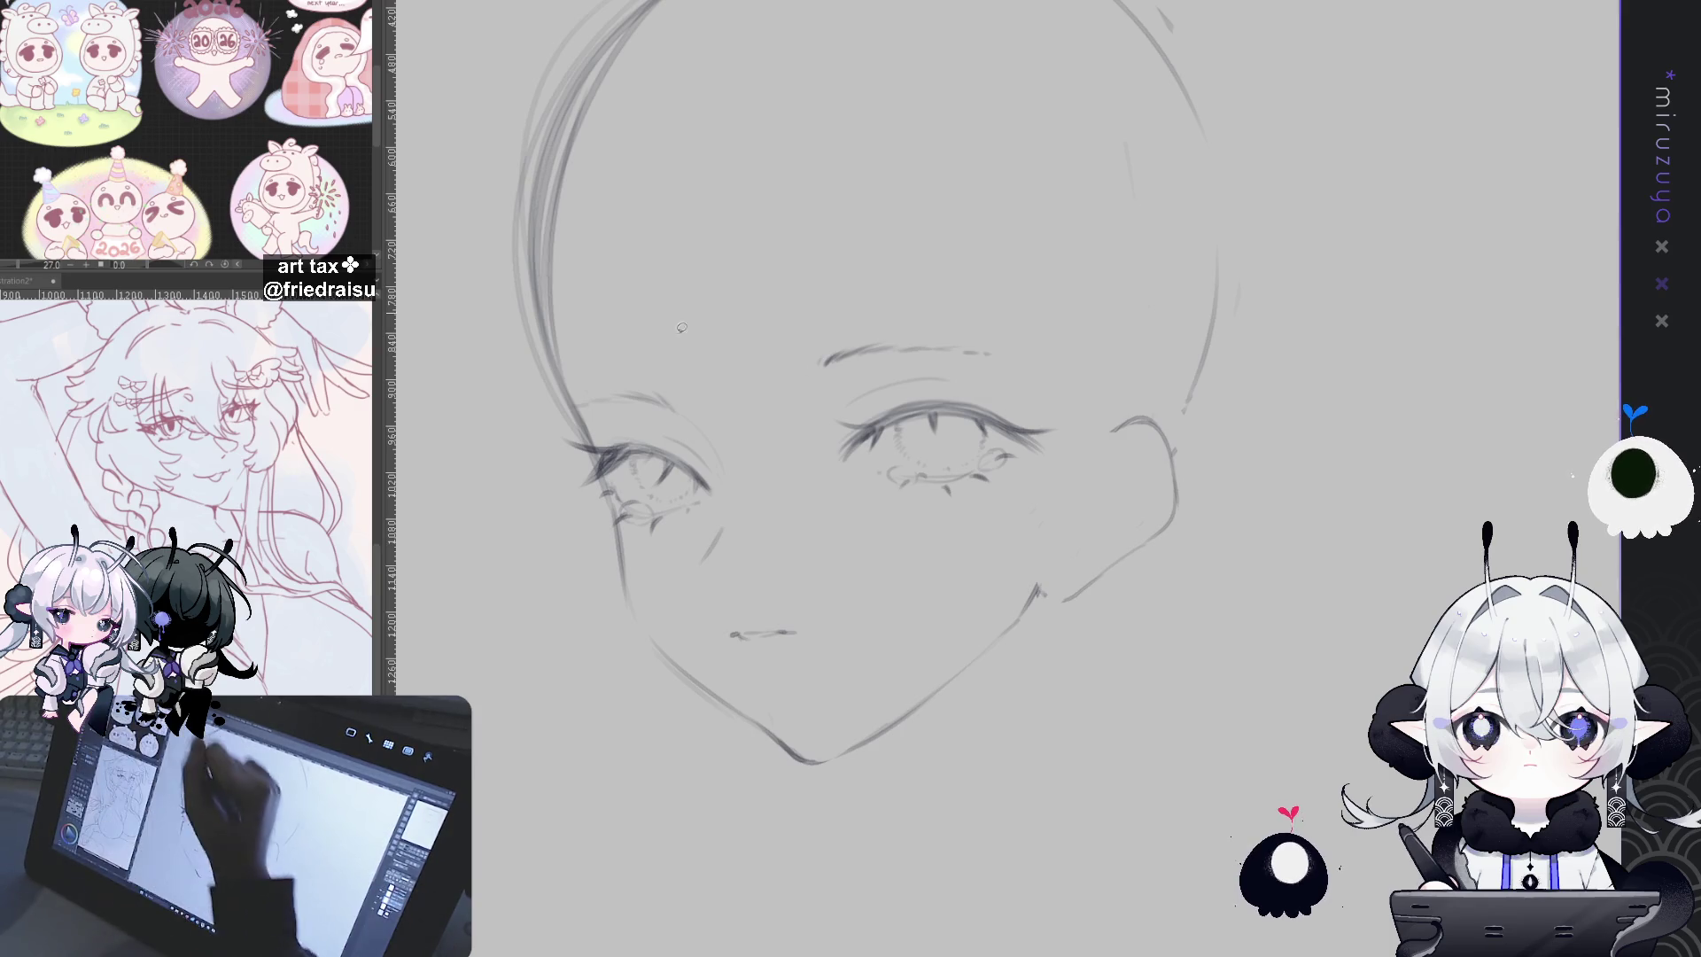
Step: Move the eyes and mouth slightly right and down, then lasso the right eye
drag(714, 469, 572, 428)
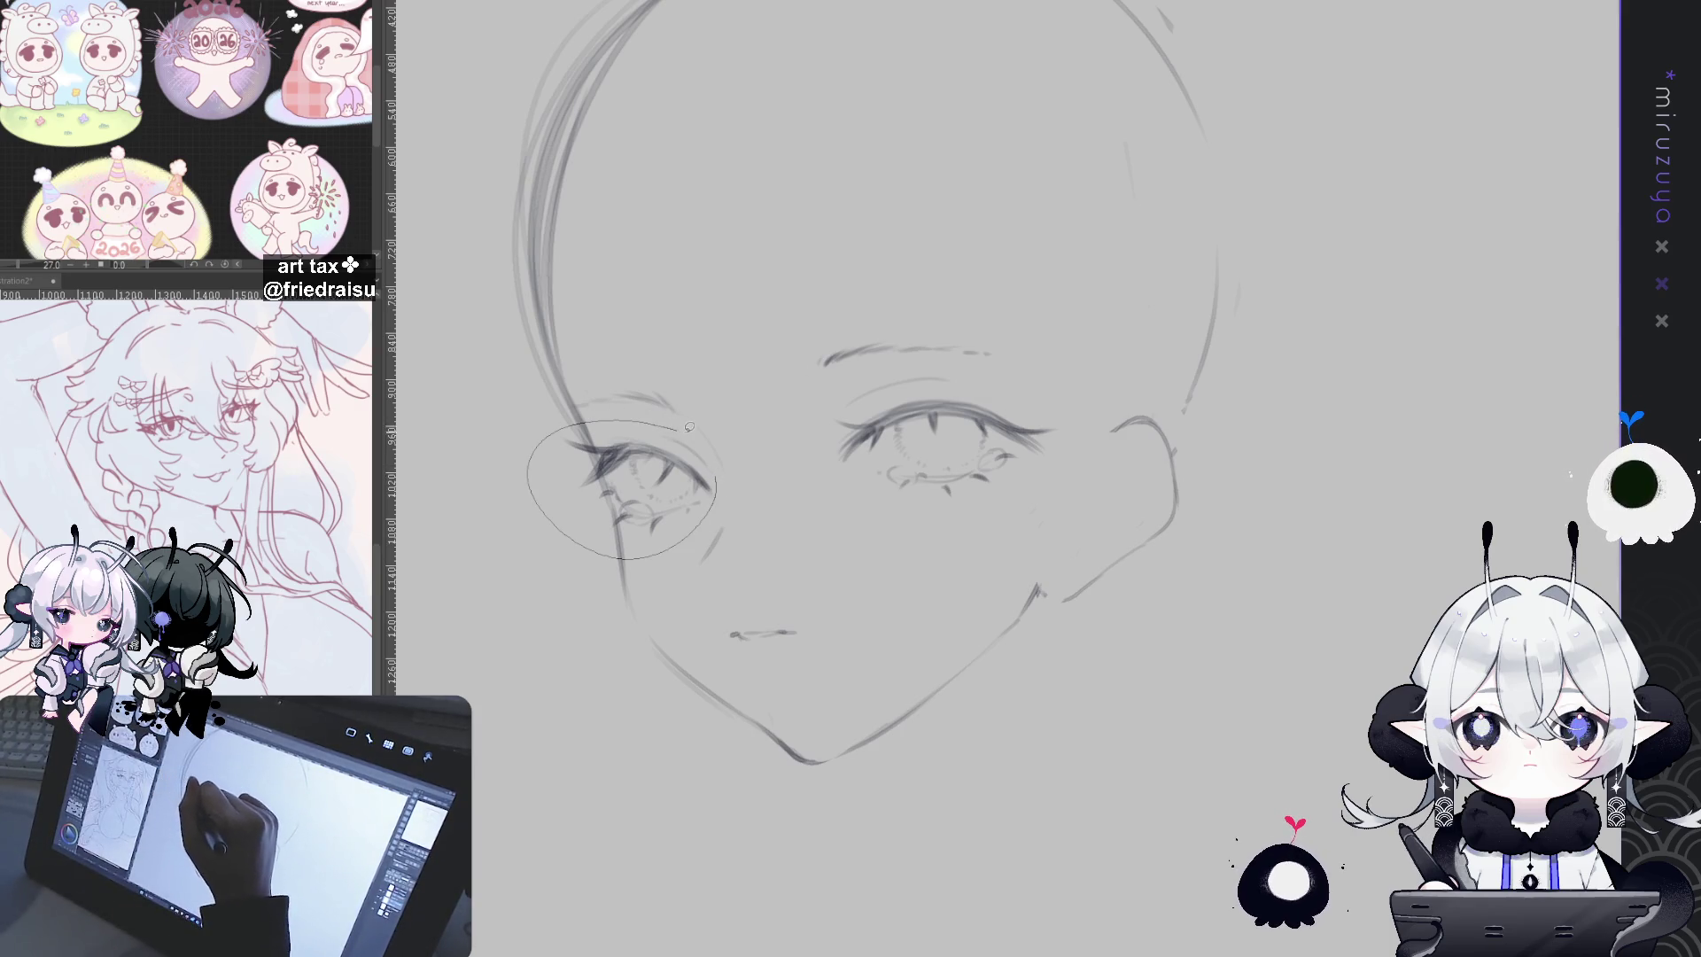
drag(687, 426, 692, 429)
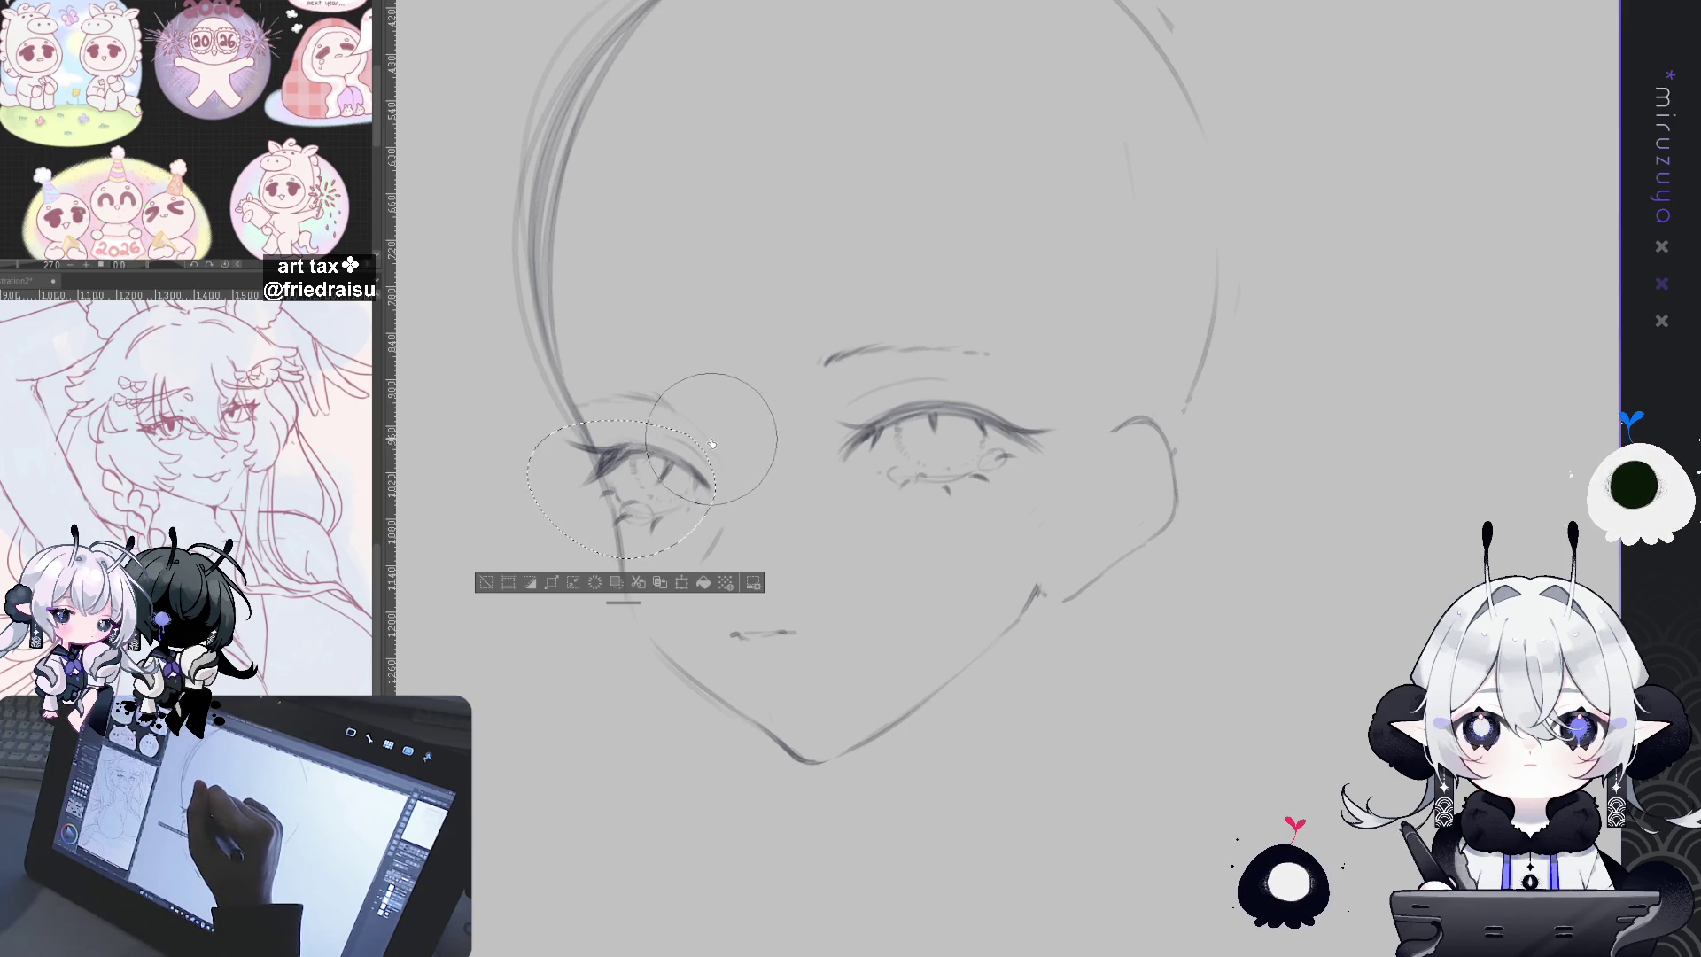
key(ctrl+d)
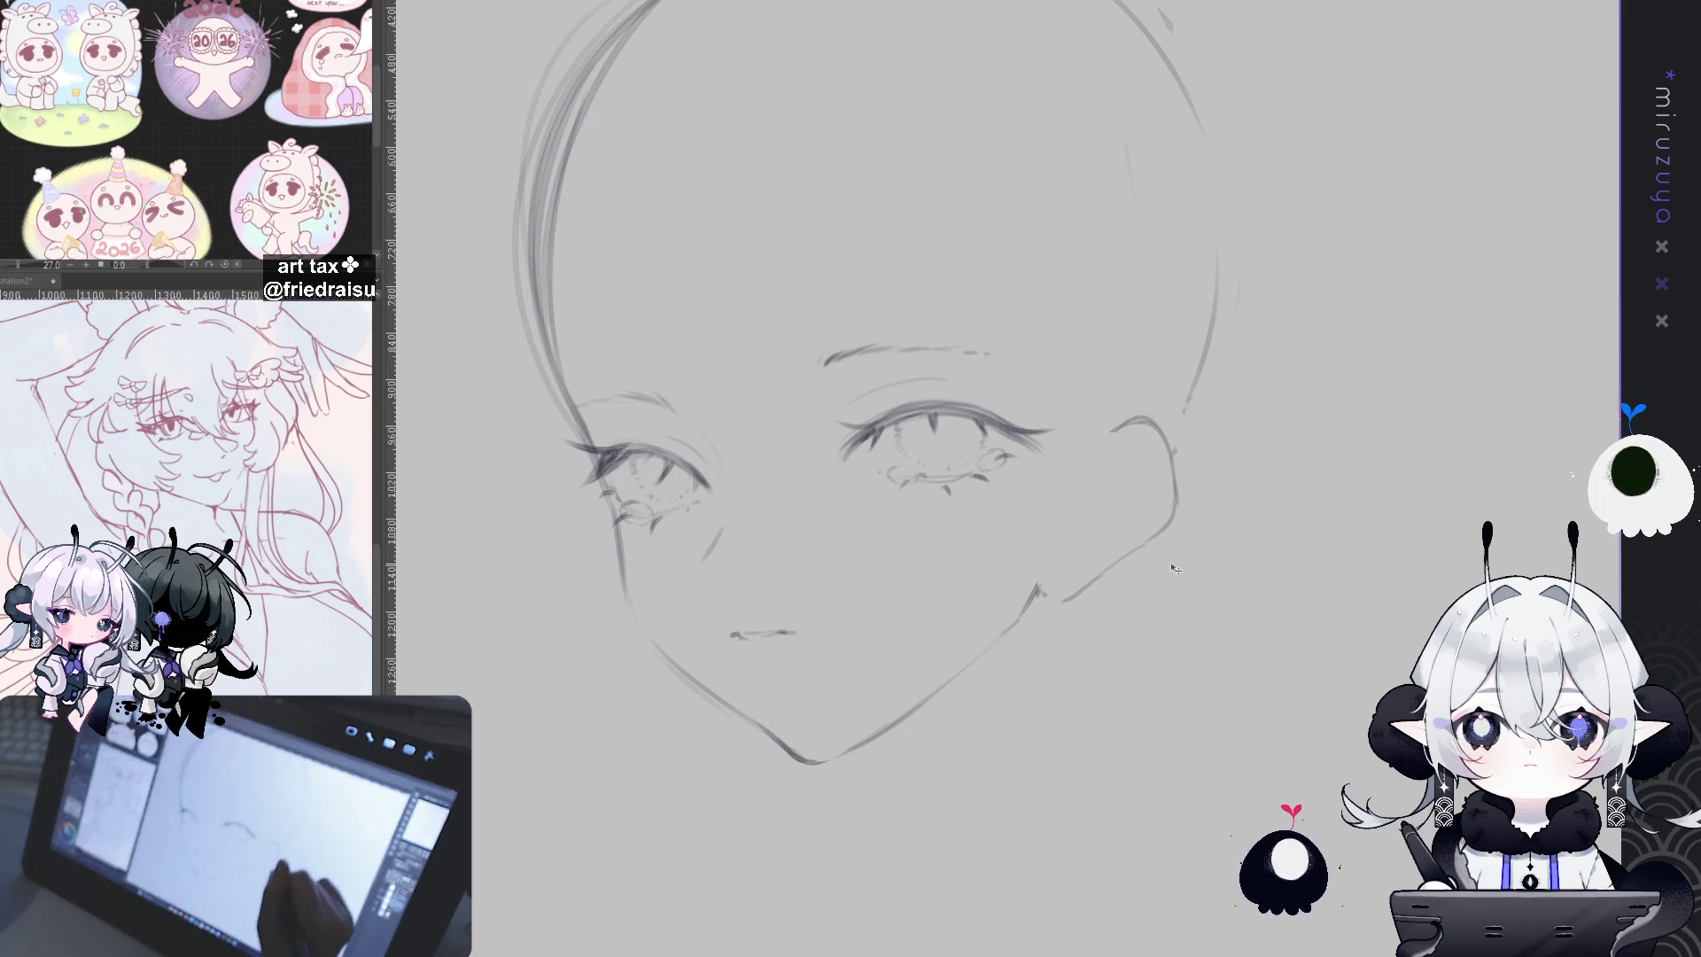
drag(1185, 575, 1185, 582)
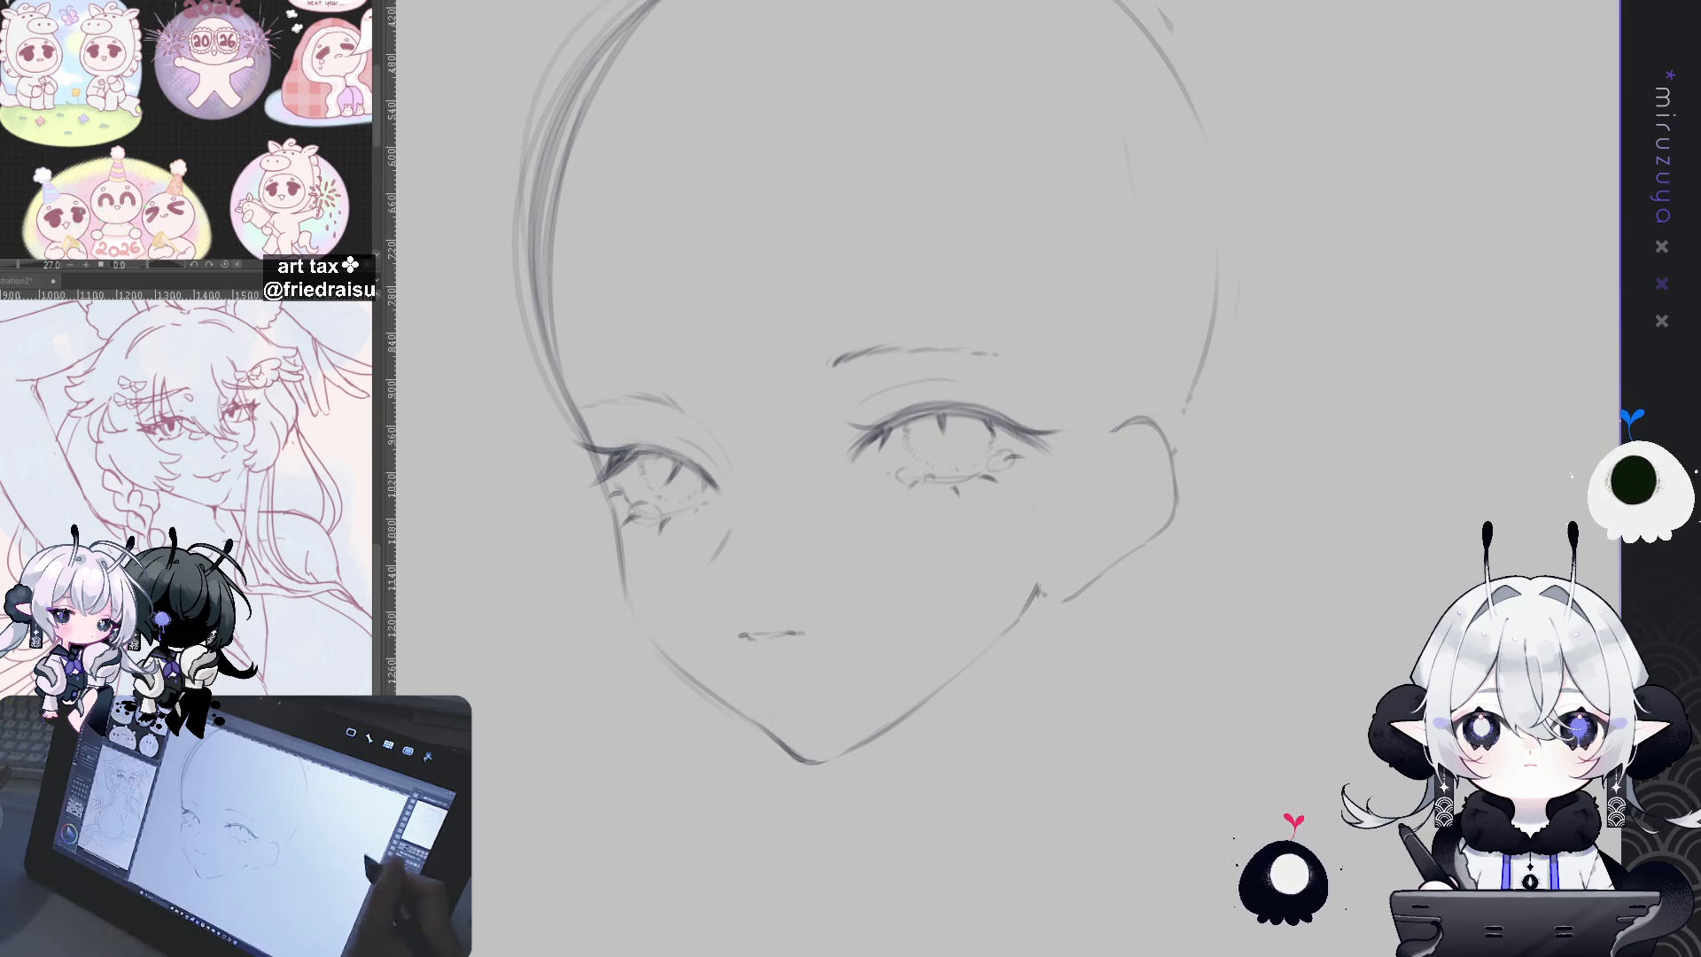
drag(1150, 527, 1128, 481)
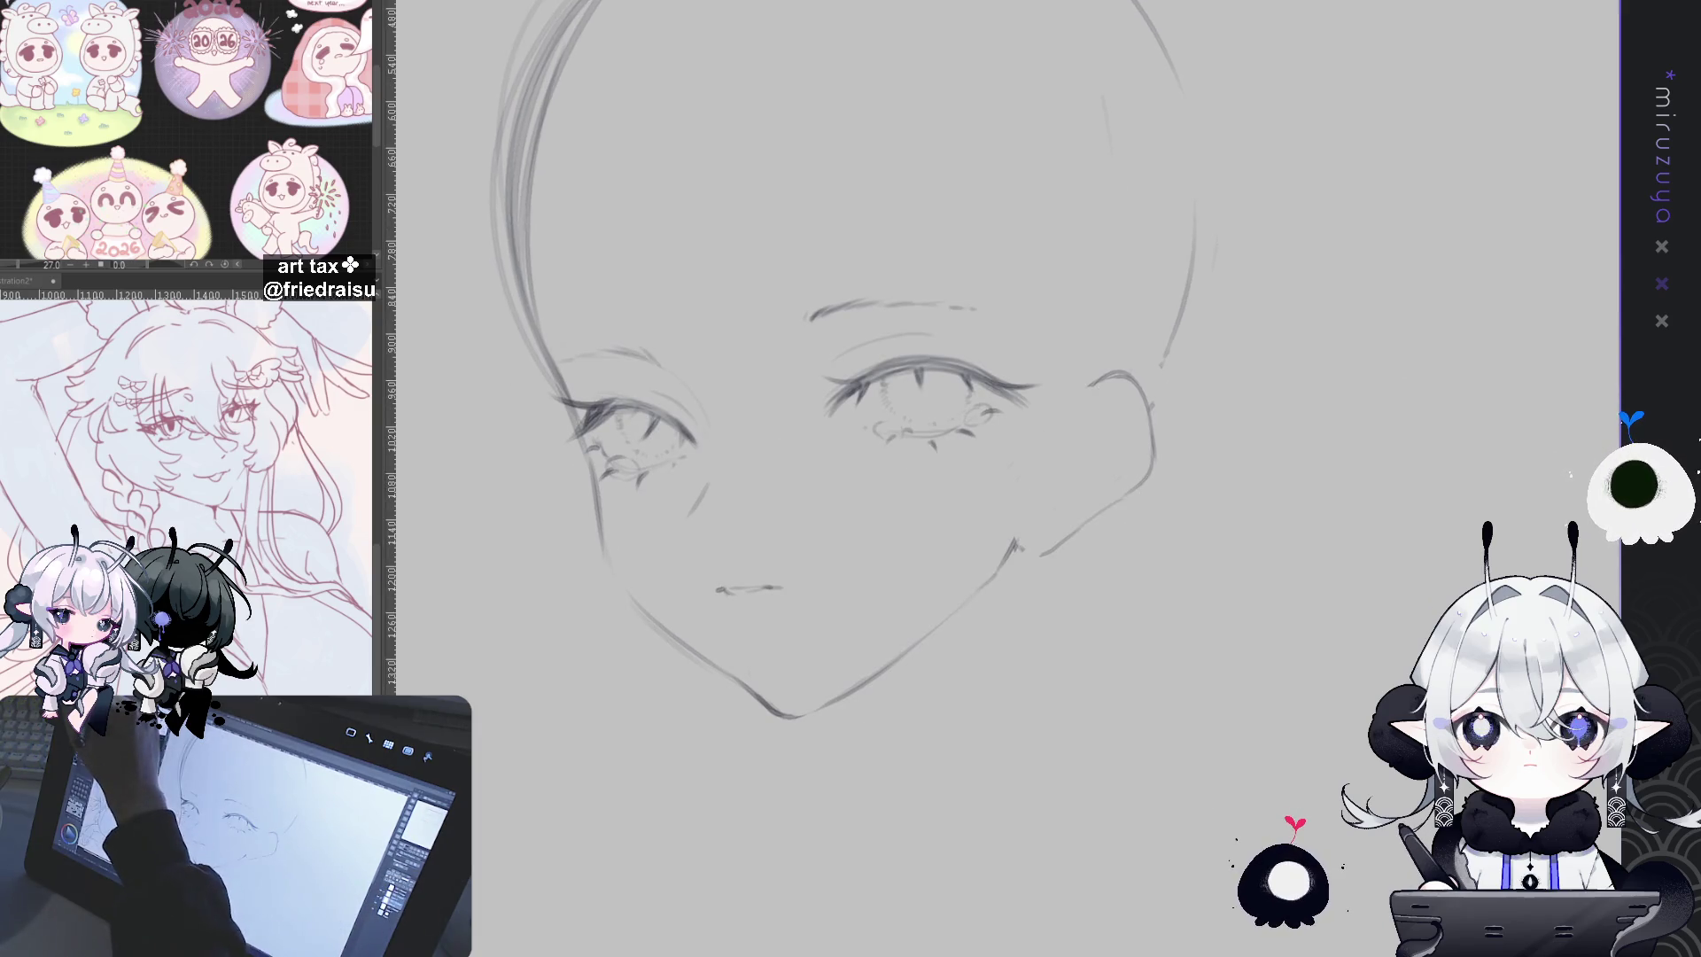
mouse_move(1054, 381)
mouse_down()
mouse_move(926, 501)
mouse_move(1051, 332)
mouse_up()
Step: Enlarge the selected right eye slightly, shift it a few pixels left, and deselect
key(Left)
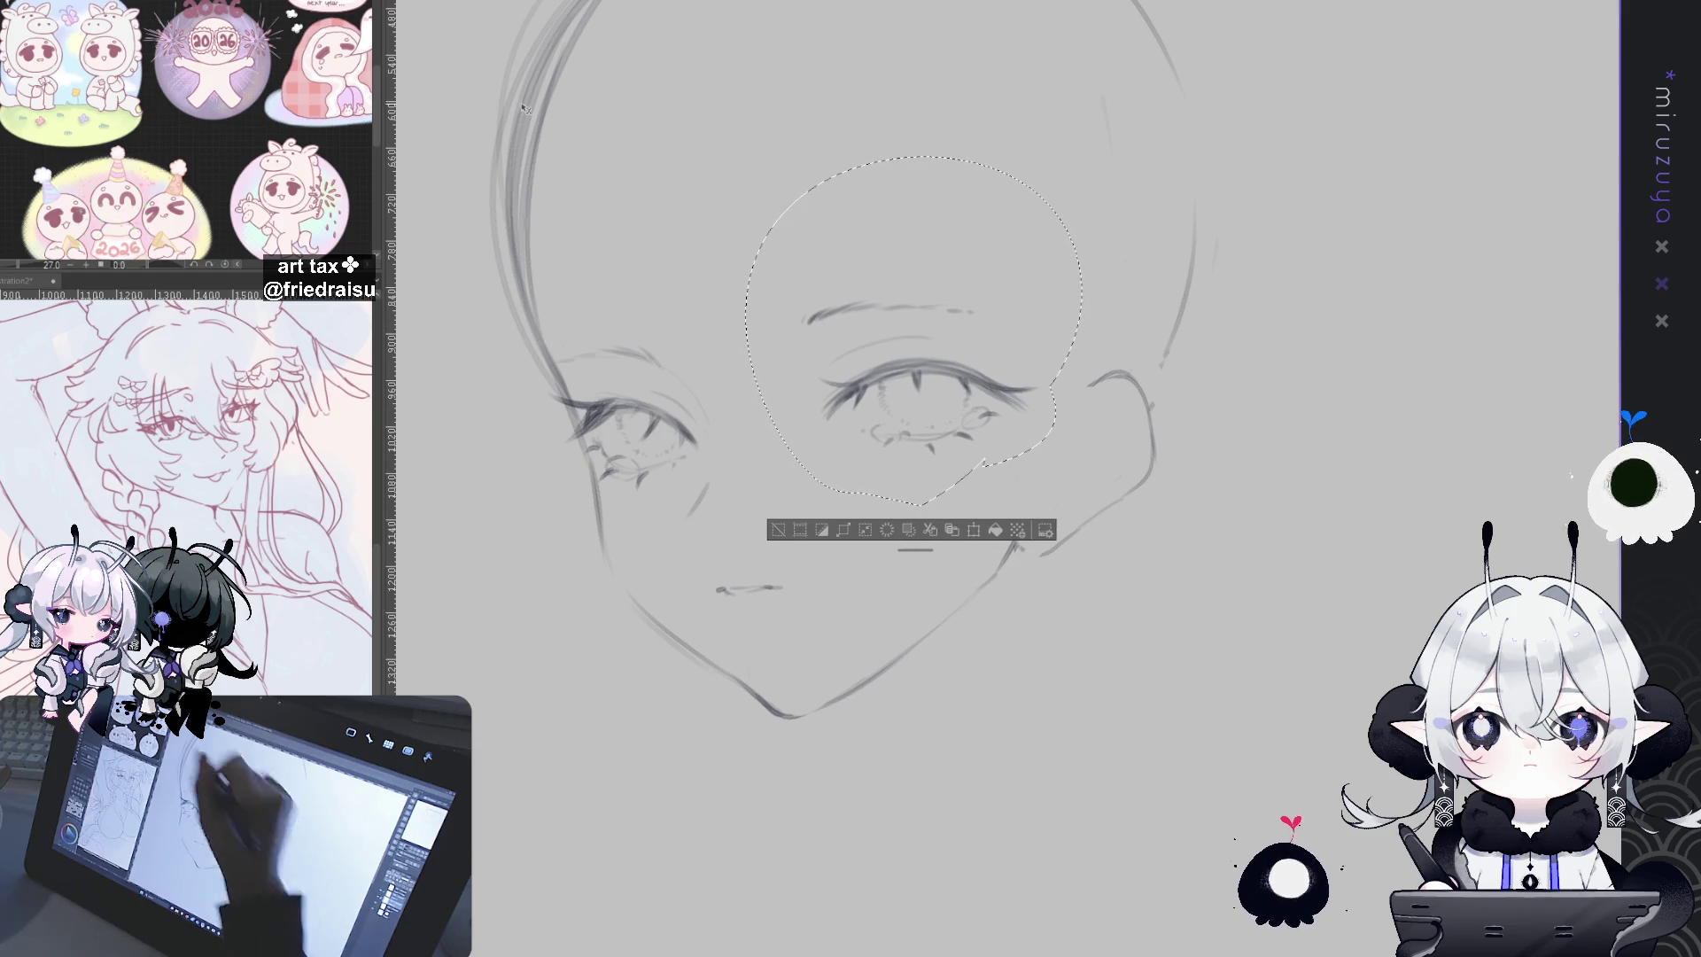
key(ctrl+t)
drag(1091, 154, 1094, 152)
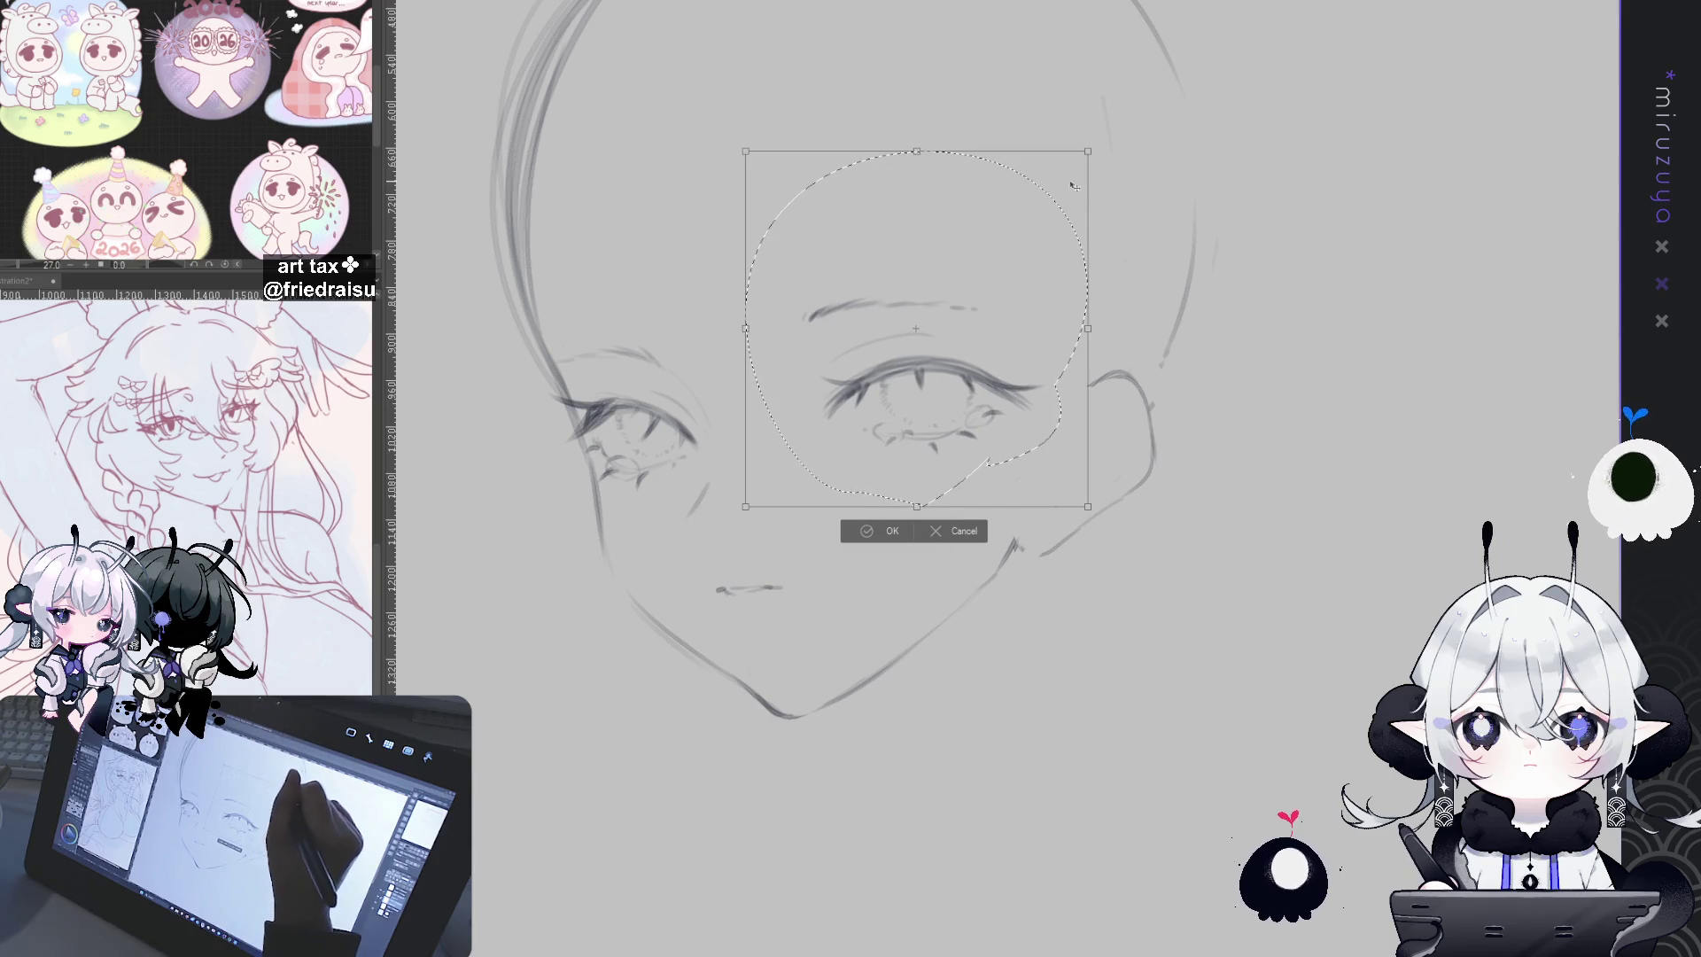
key(Left)
key(Left)
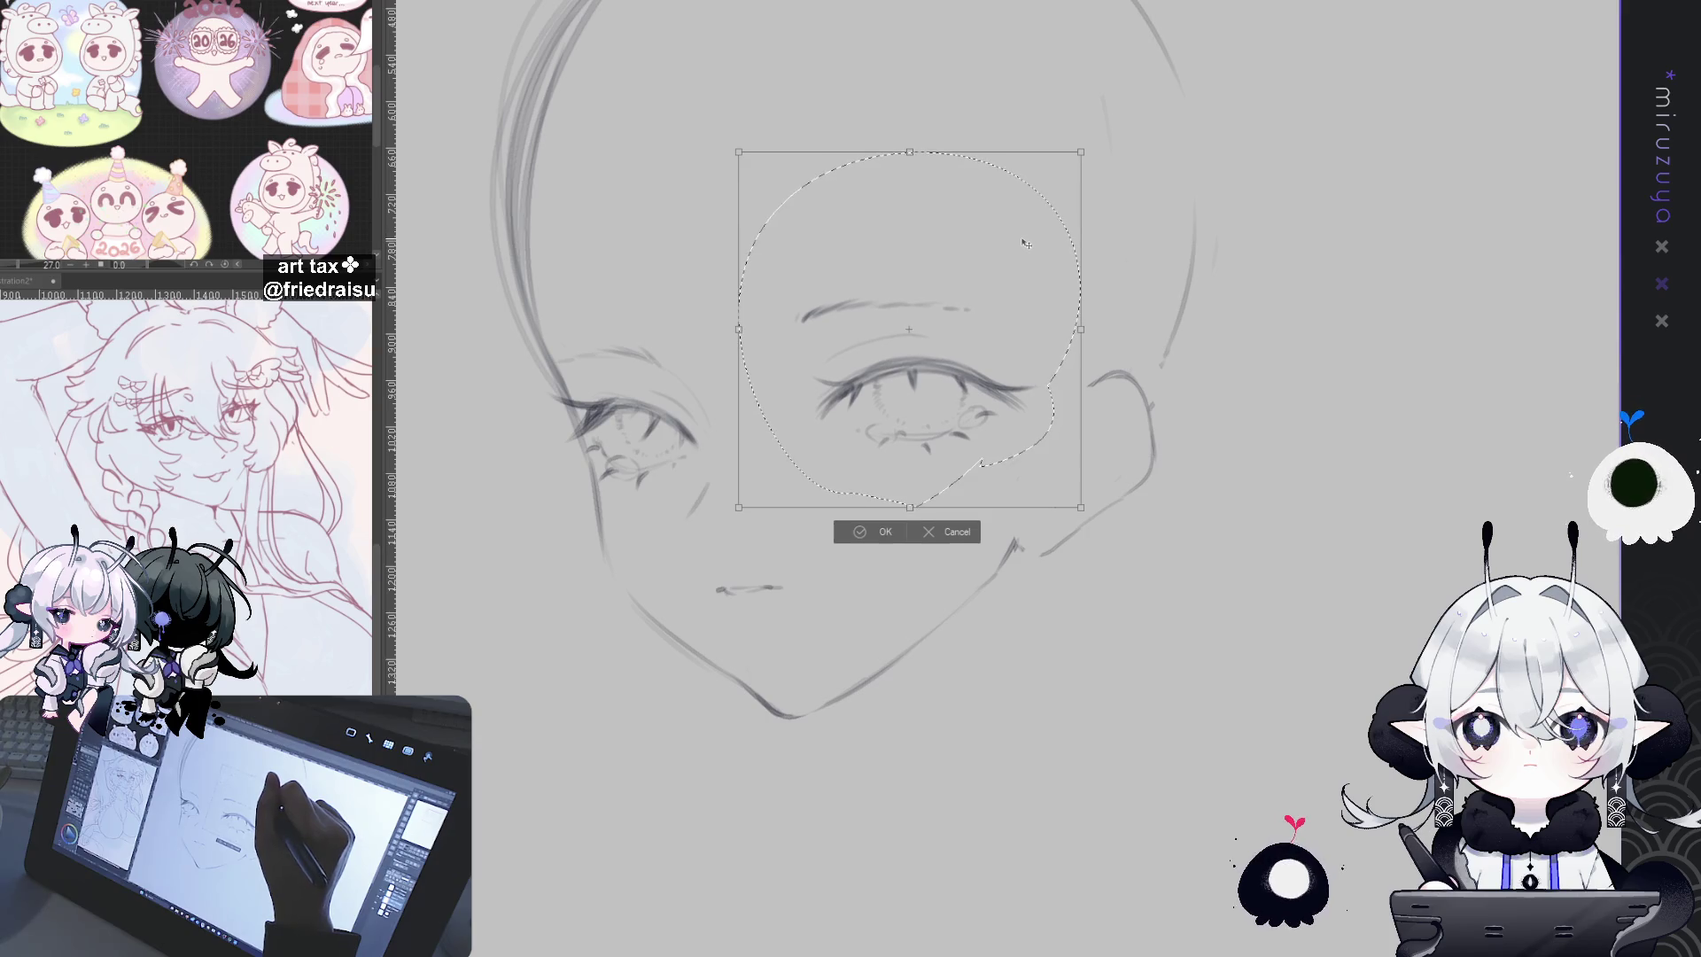
key(Return)
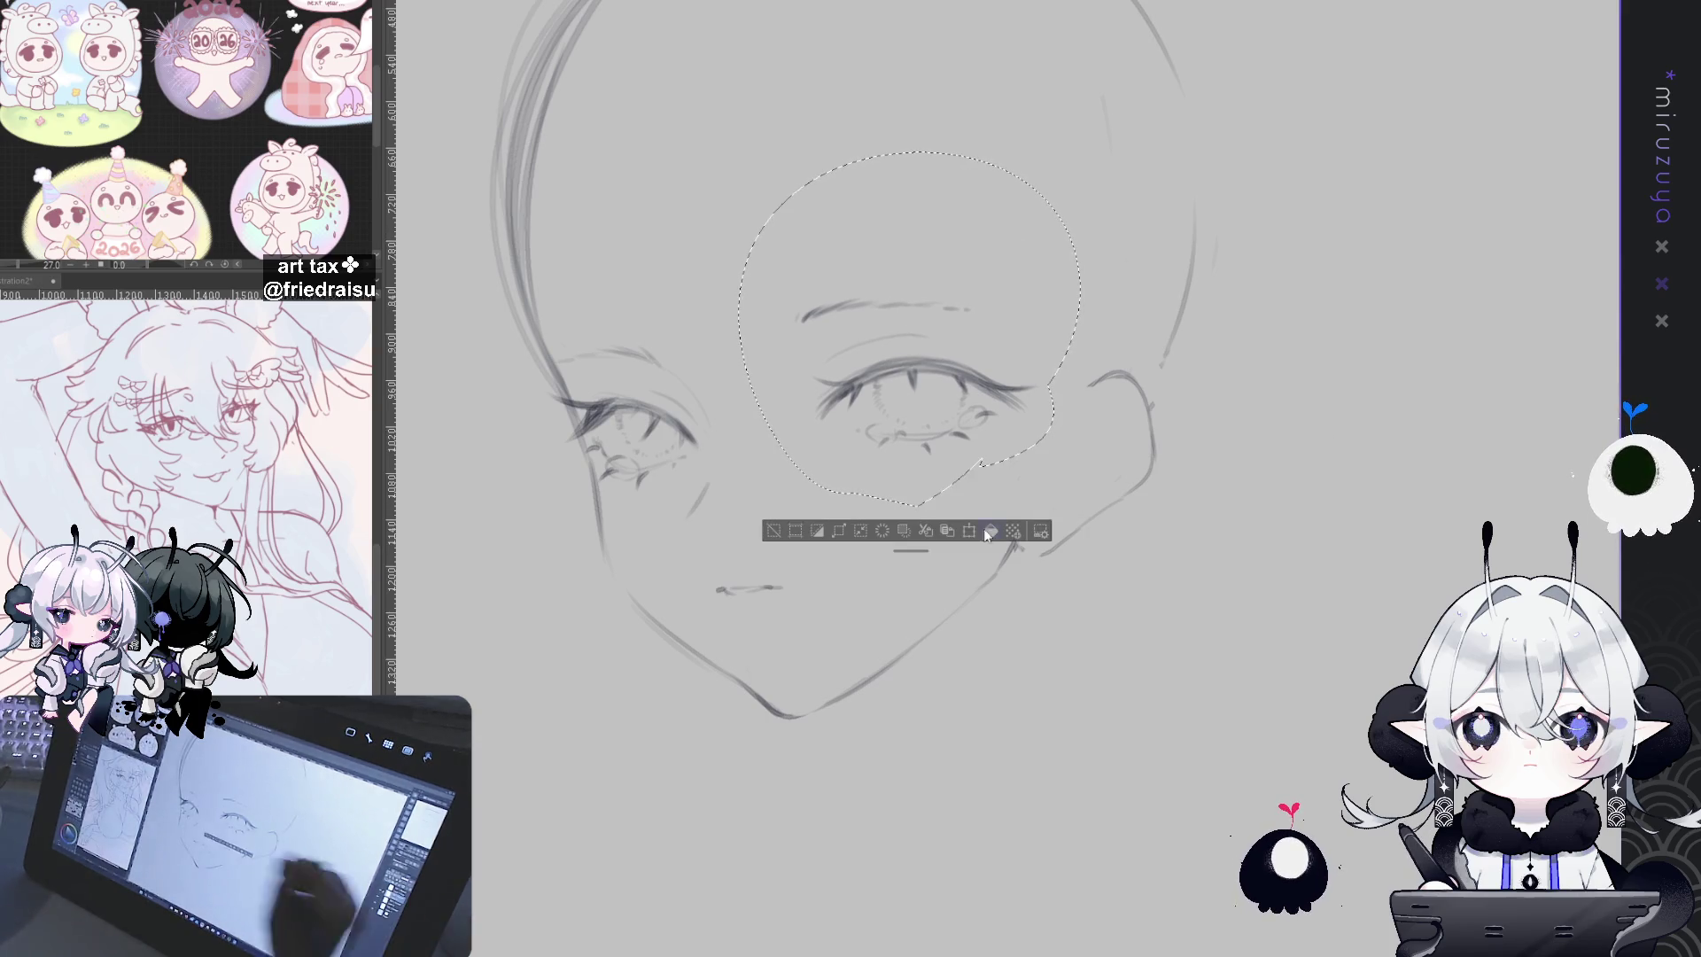
key(ctrl+d)
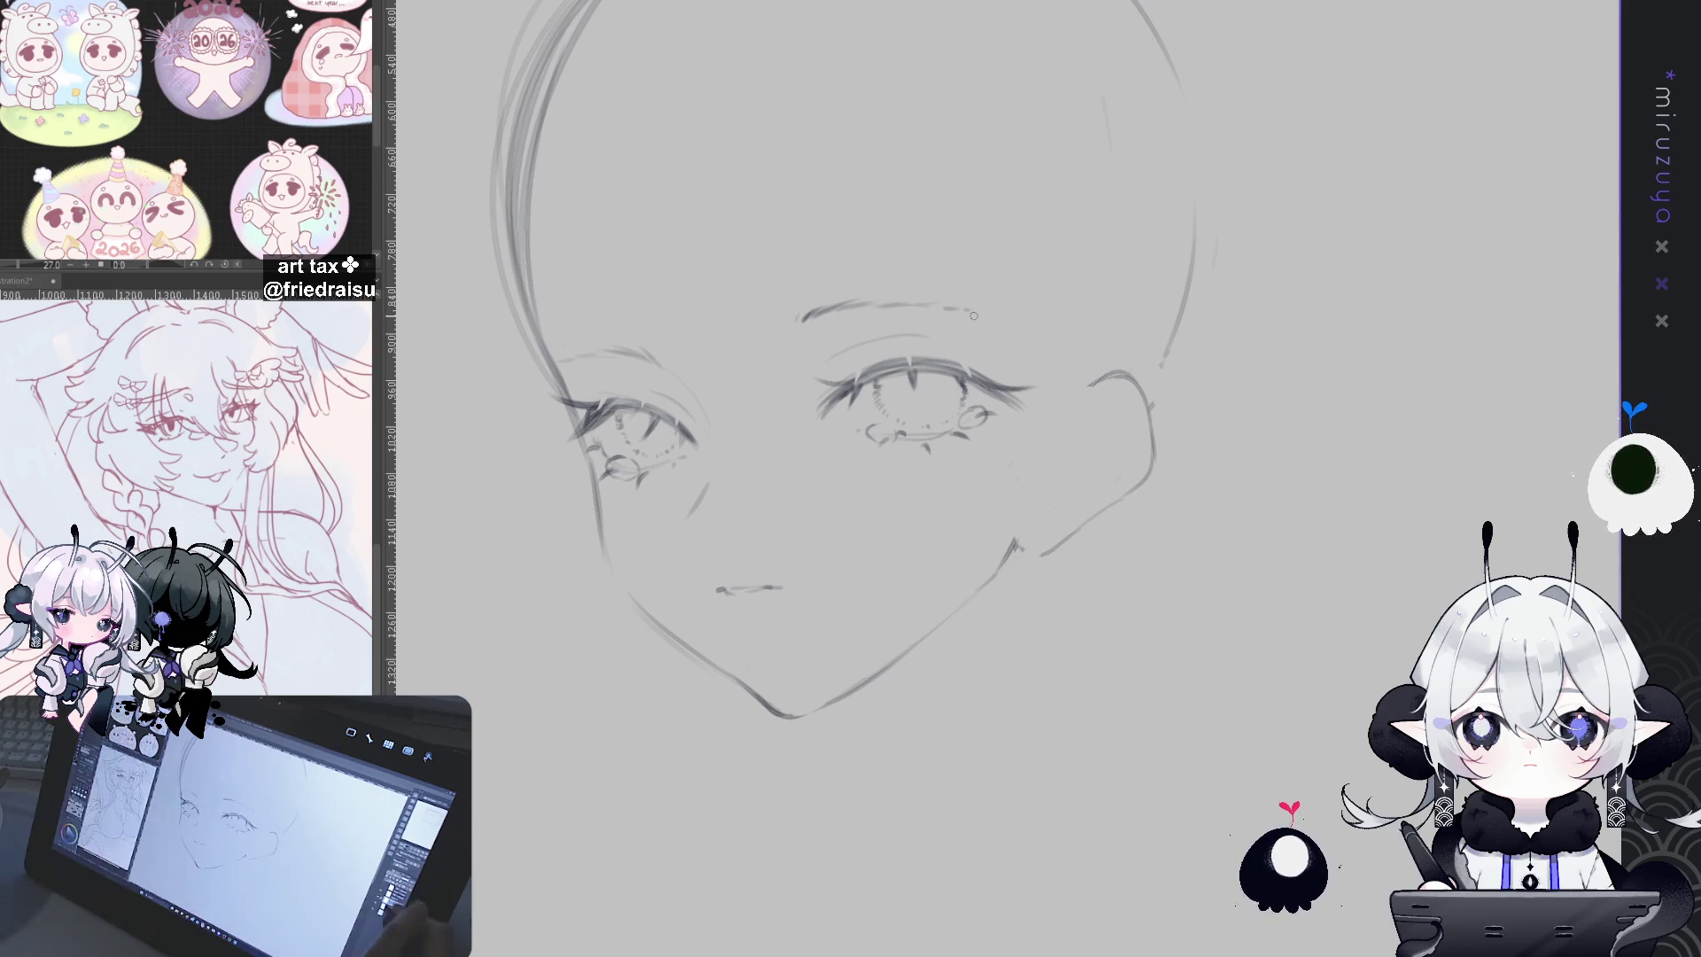
scroll(886, 399, down, 2)
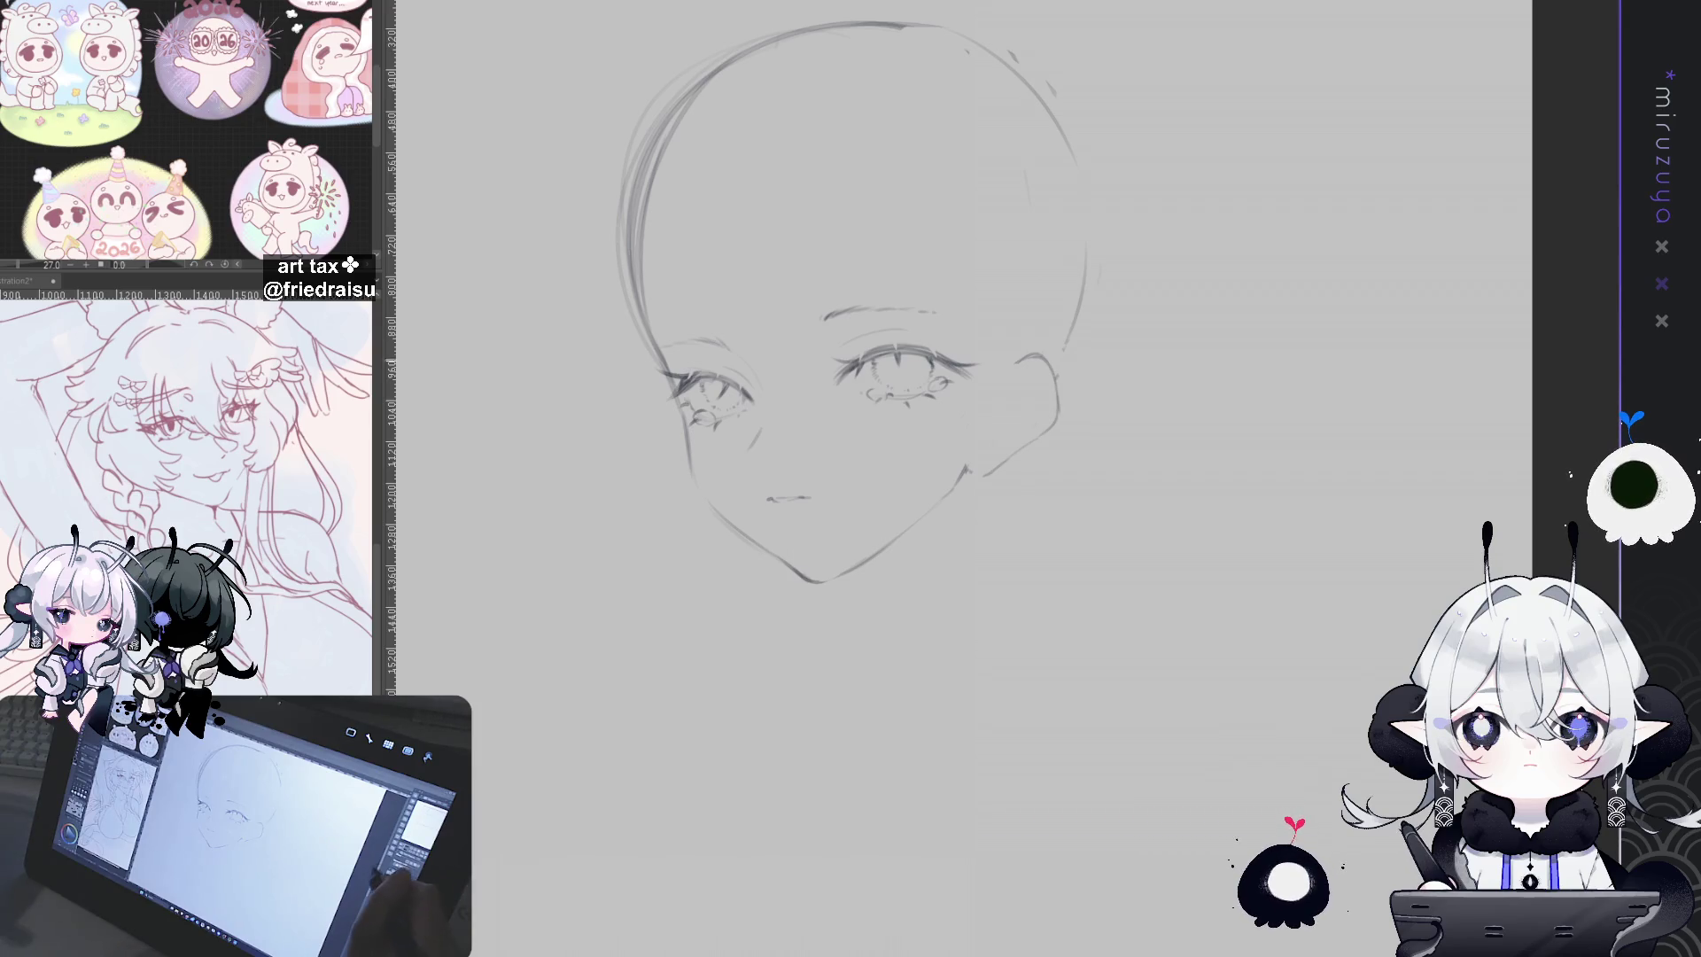
drag(1026, 768, 1106, 604)
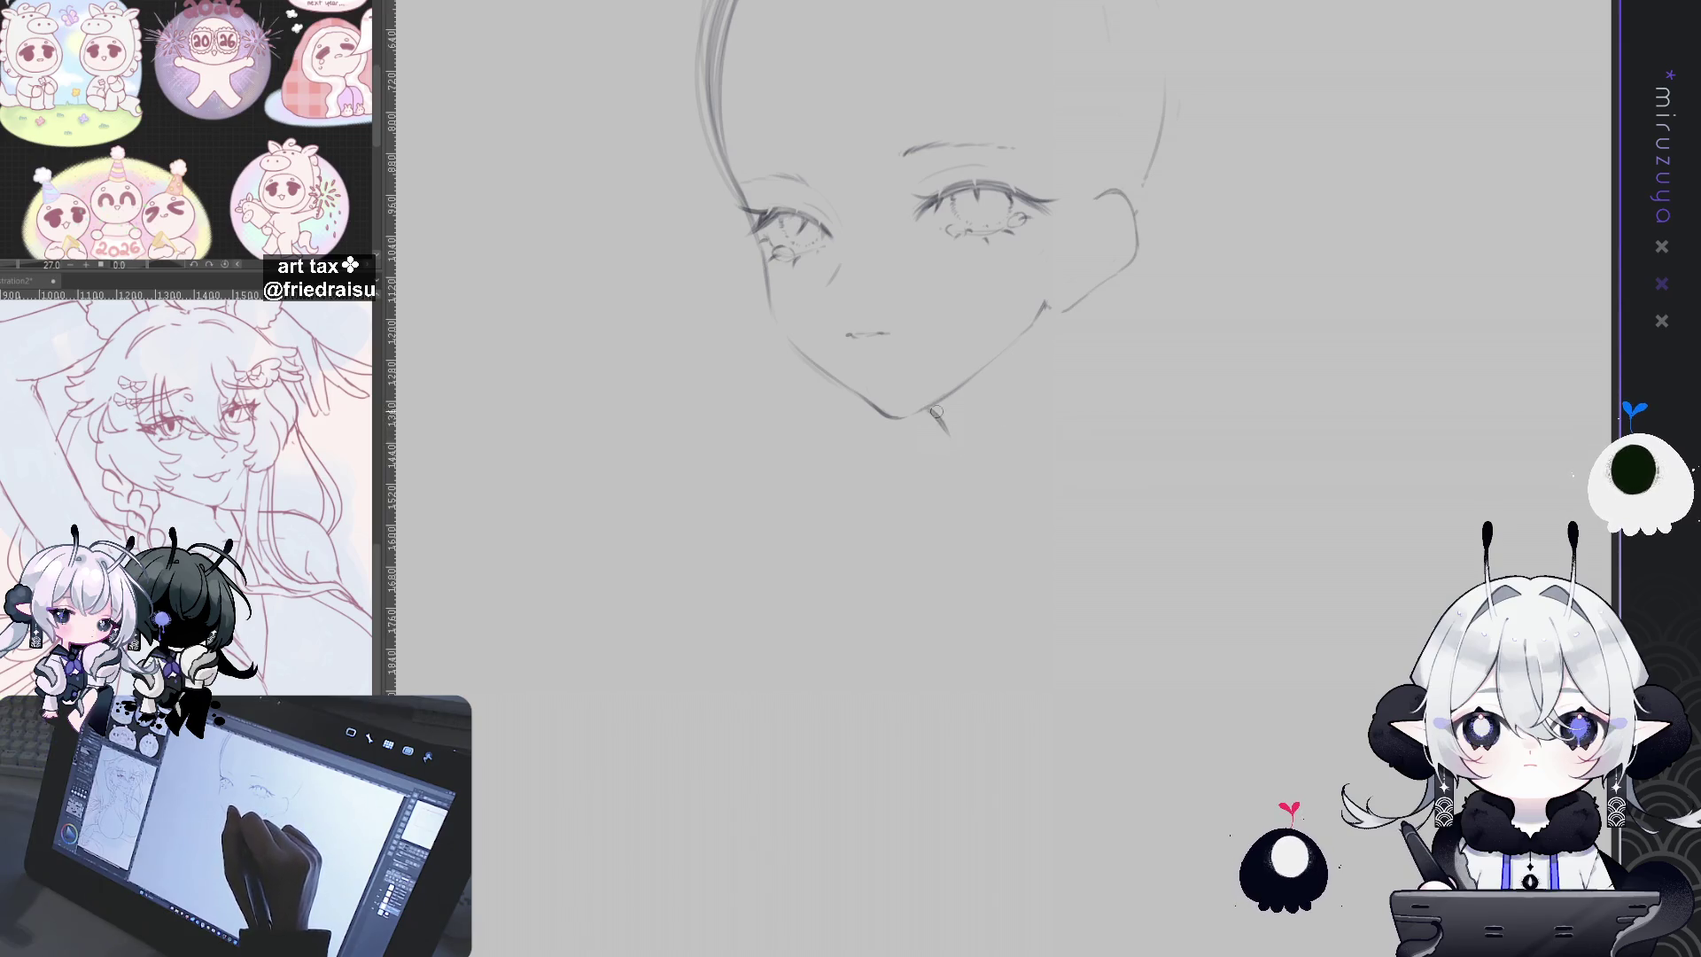
Step: Try neck strokes below the chin and jaw, then undo all of them
drag(927, 409, 959, 469)
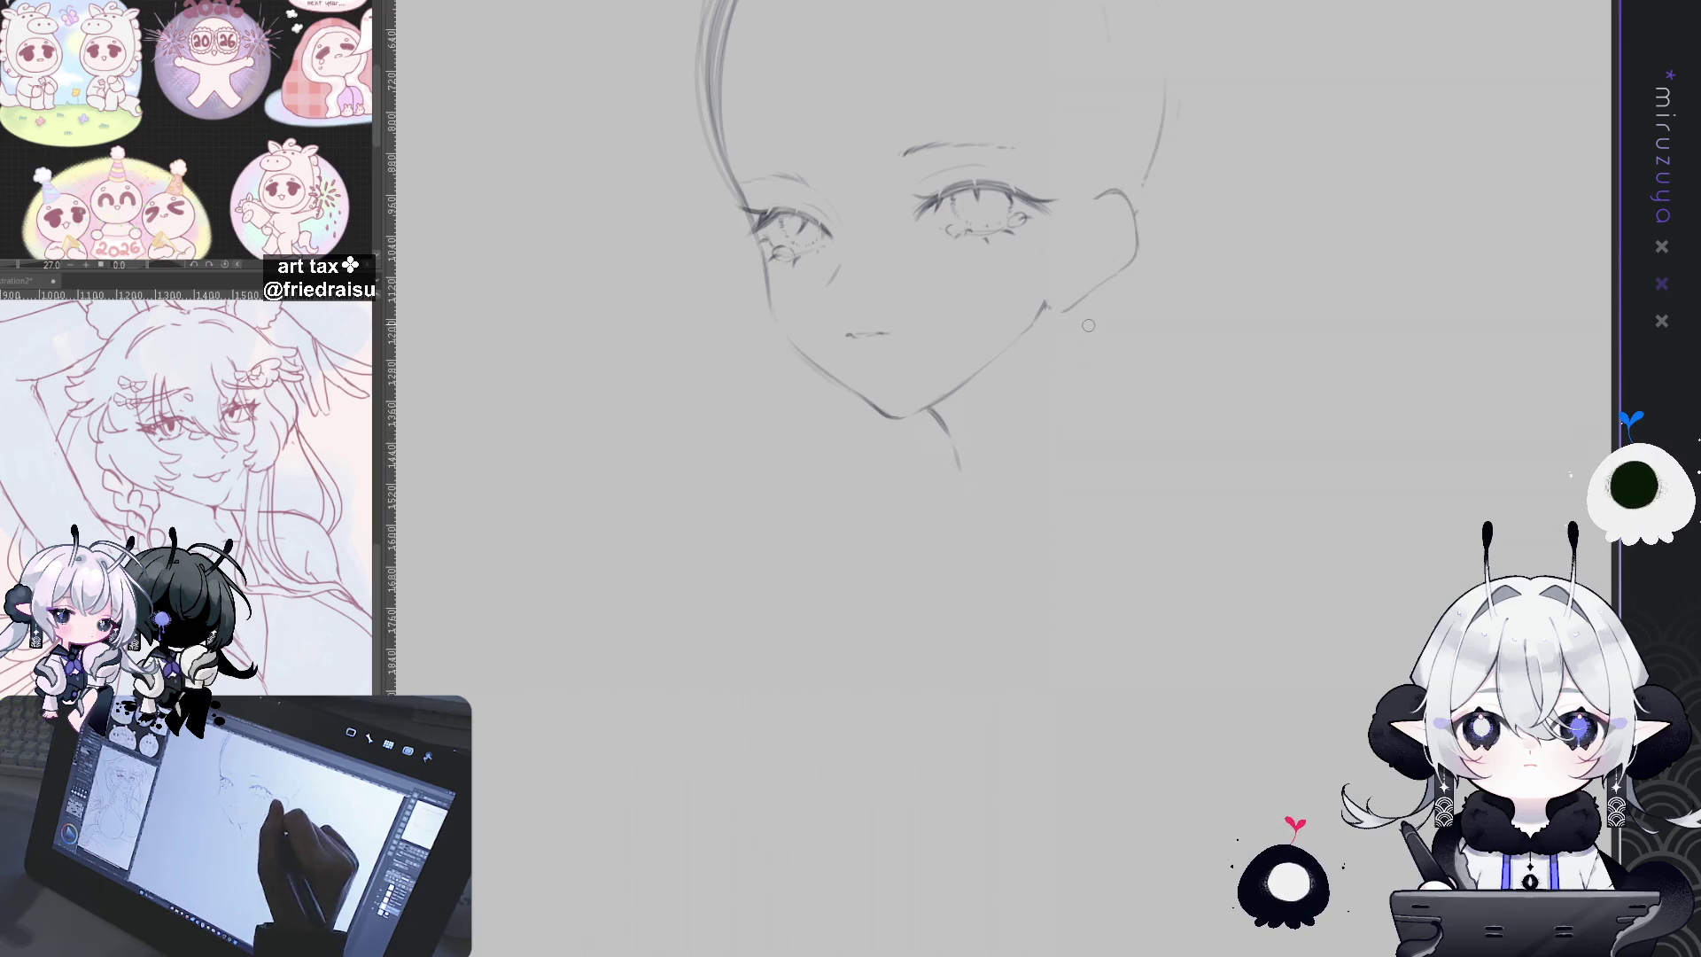
drag(1060, 315, 1101, 457)
key(ctrl+z)
key(ctrl+z)
drag(1054, 319, 1095, 483)
key(ctrl+z)
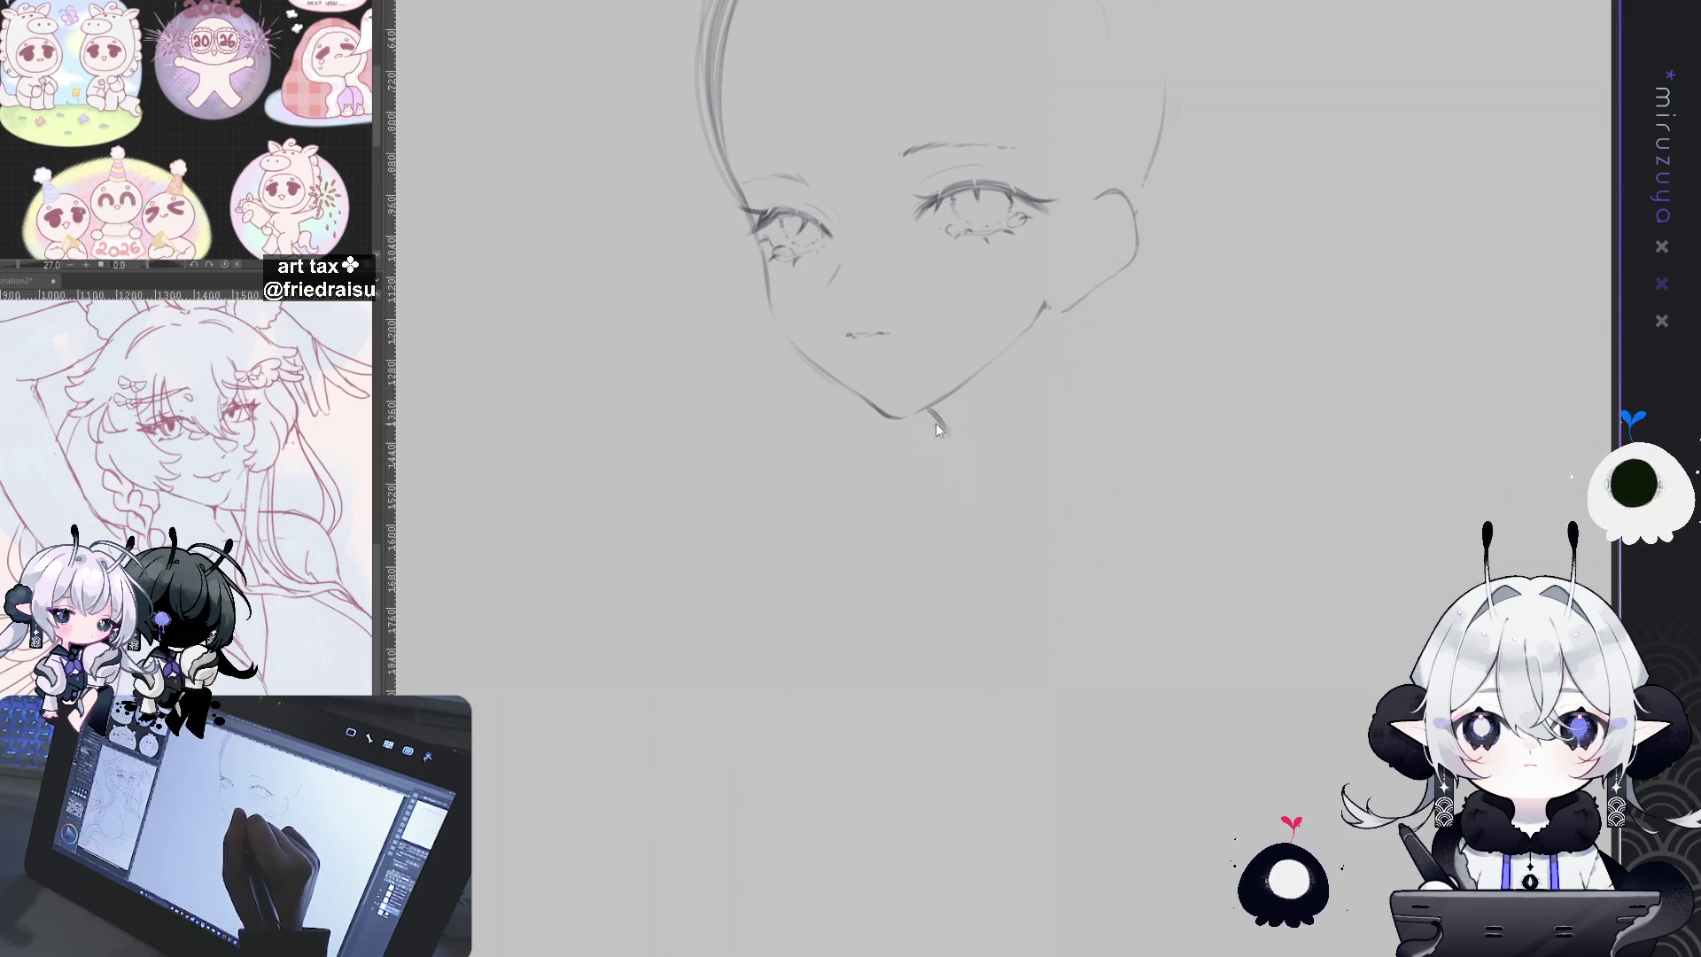
key(ctrl+z)
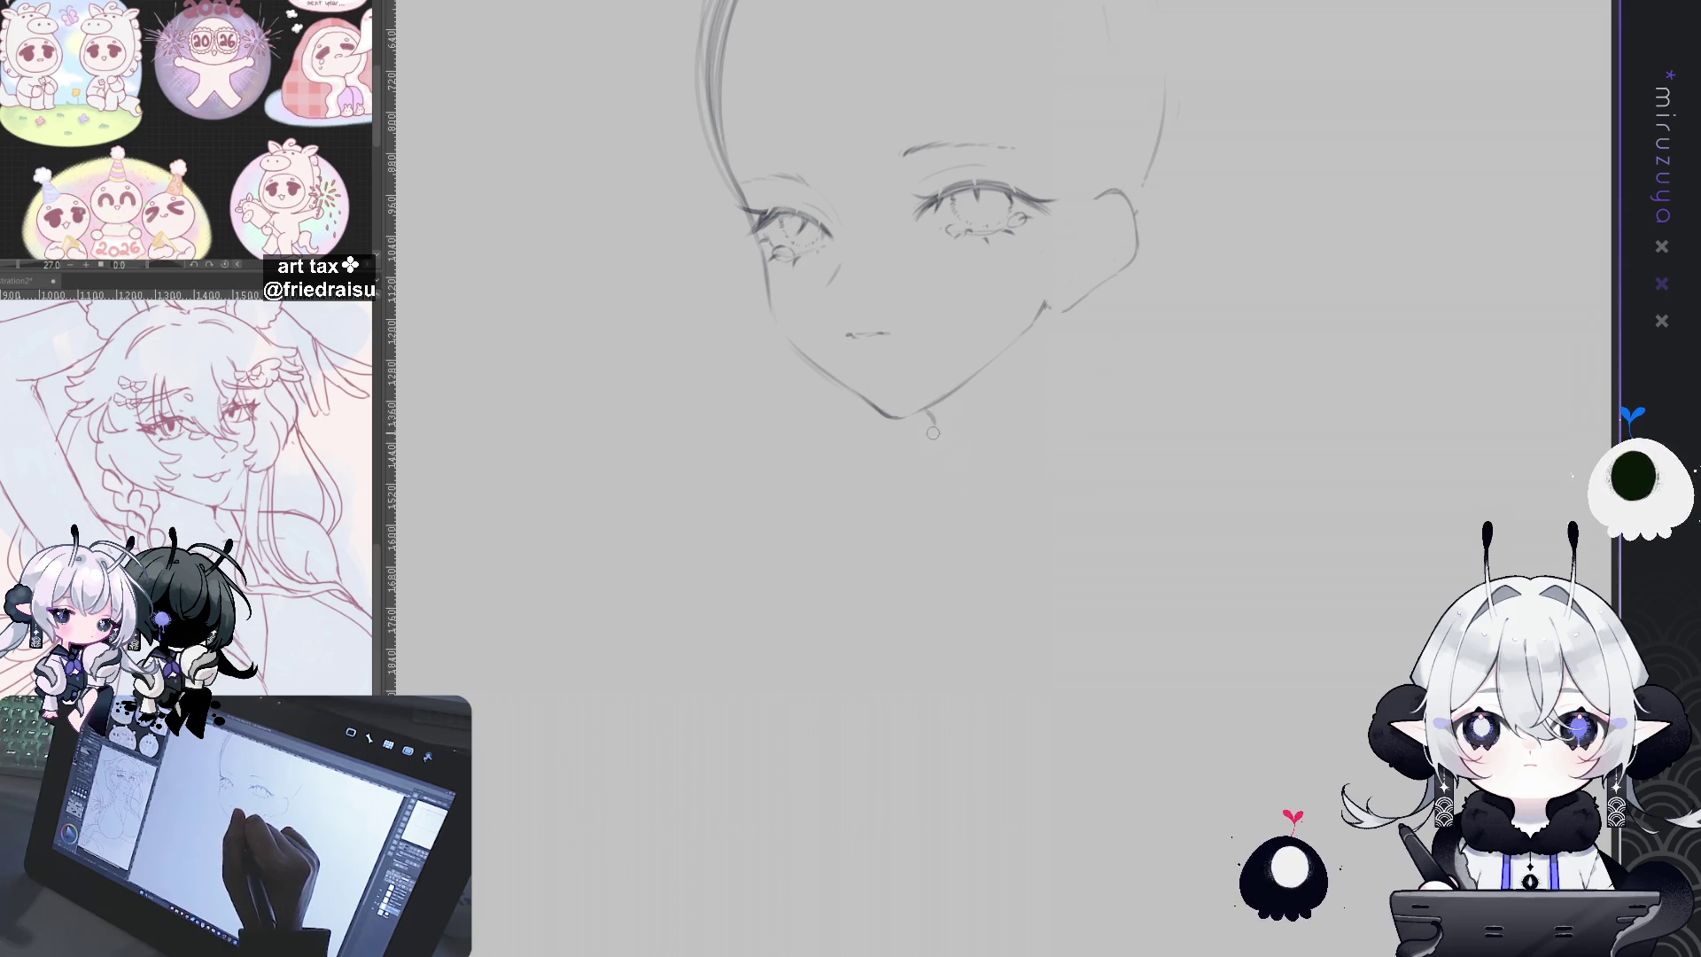
Step: Draw the left neck line, redraw the right neck line until it fits, then view the whole page
drag(928, 412, 933, 479)
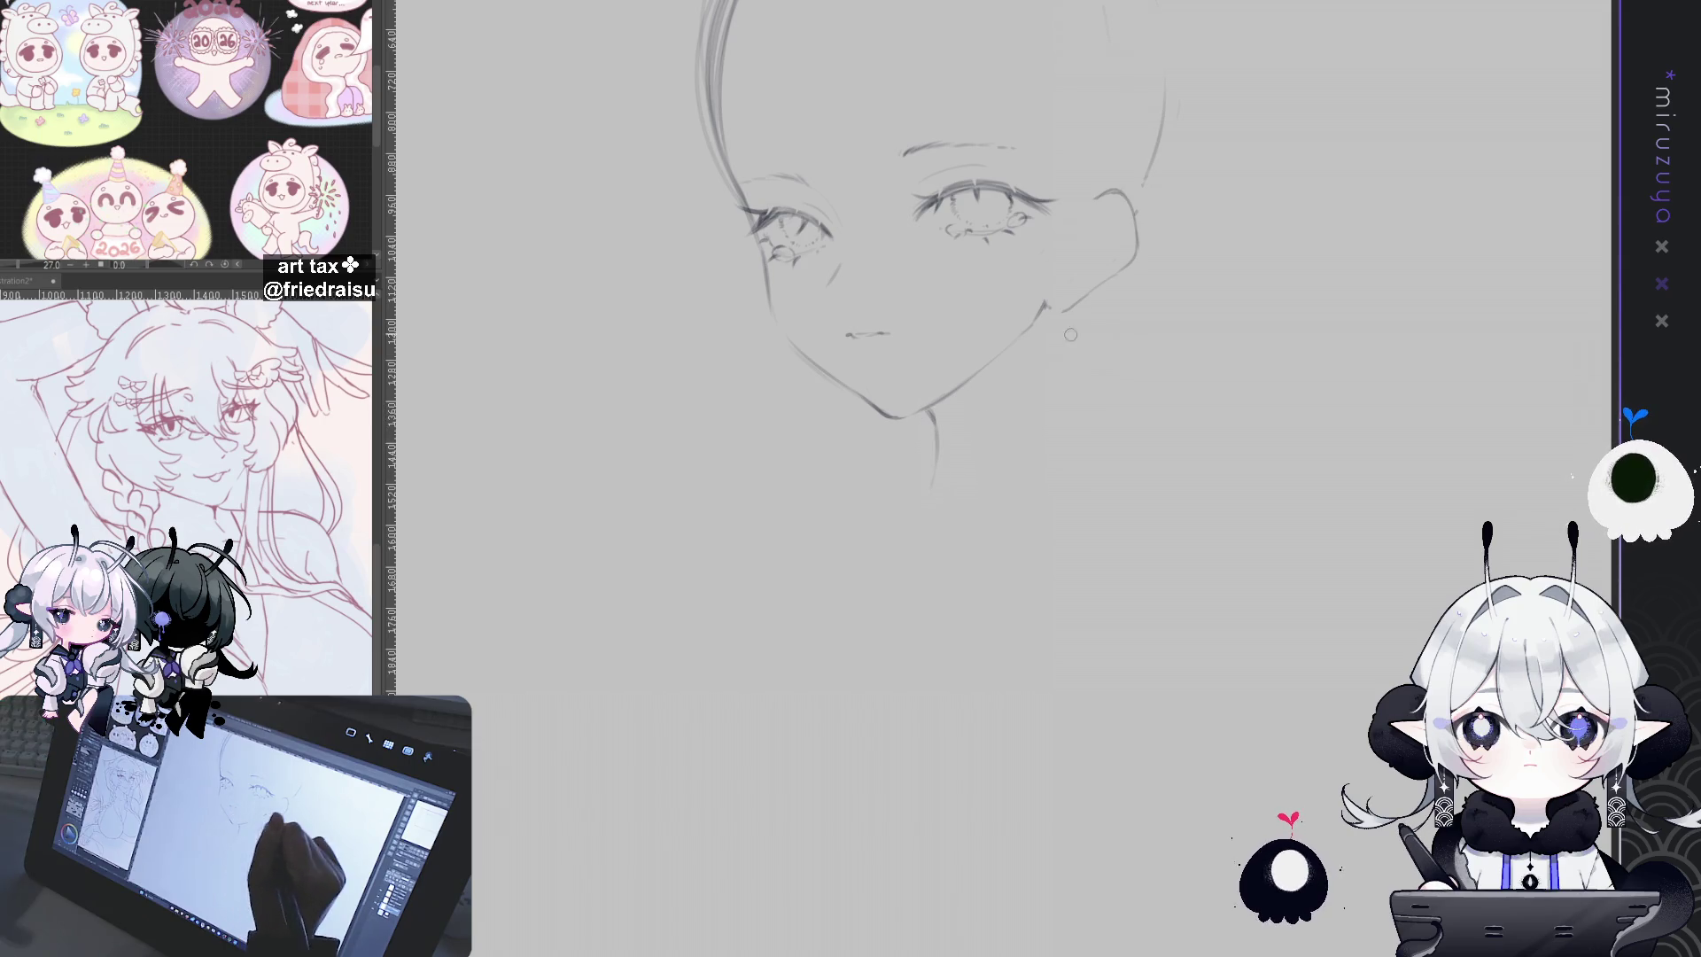
drag(1063, 328, 1051, 479)
key(ctrl+z)
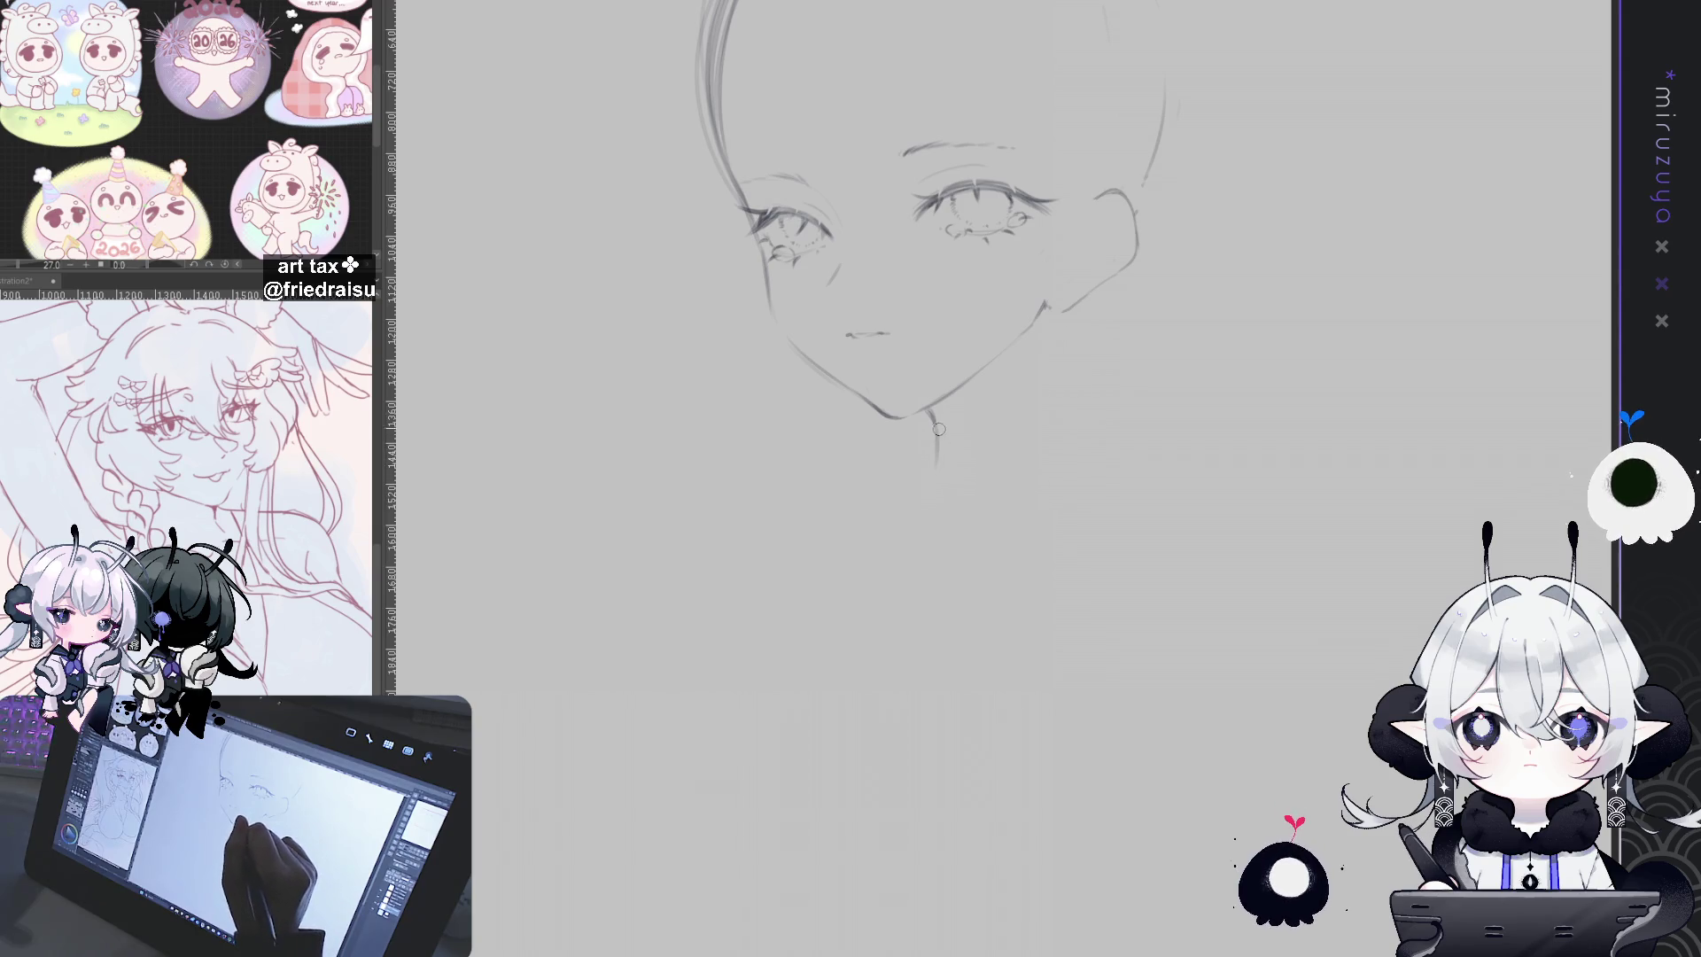
drag(1086, 310, 1058, 493)
key(ctrl+z)
drag(1072, 311, 1057, 514)
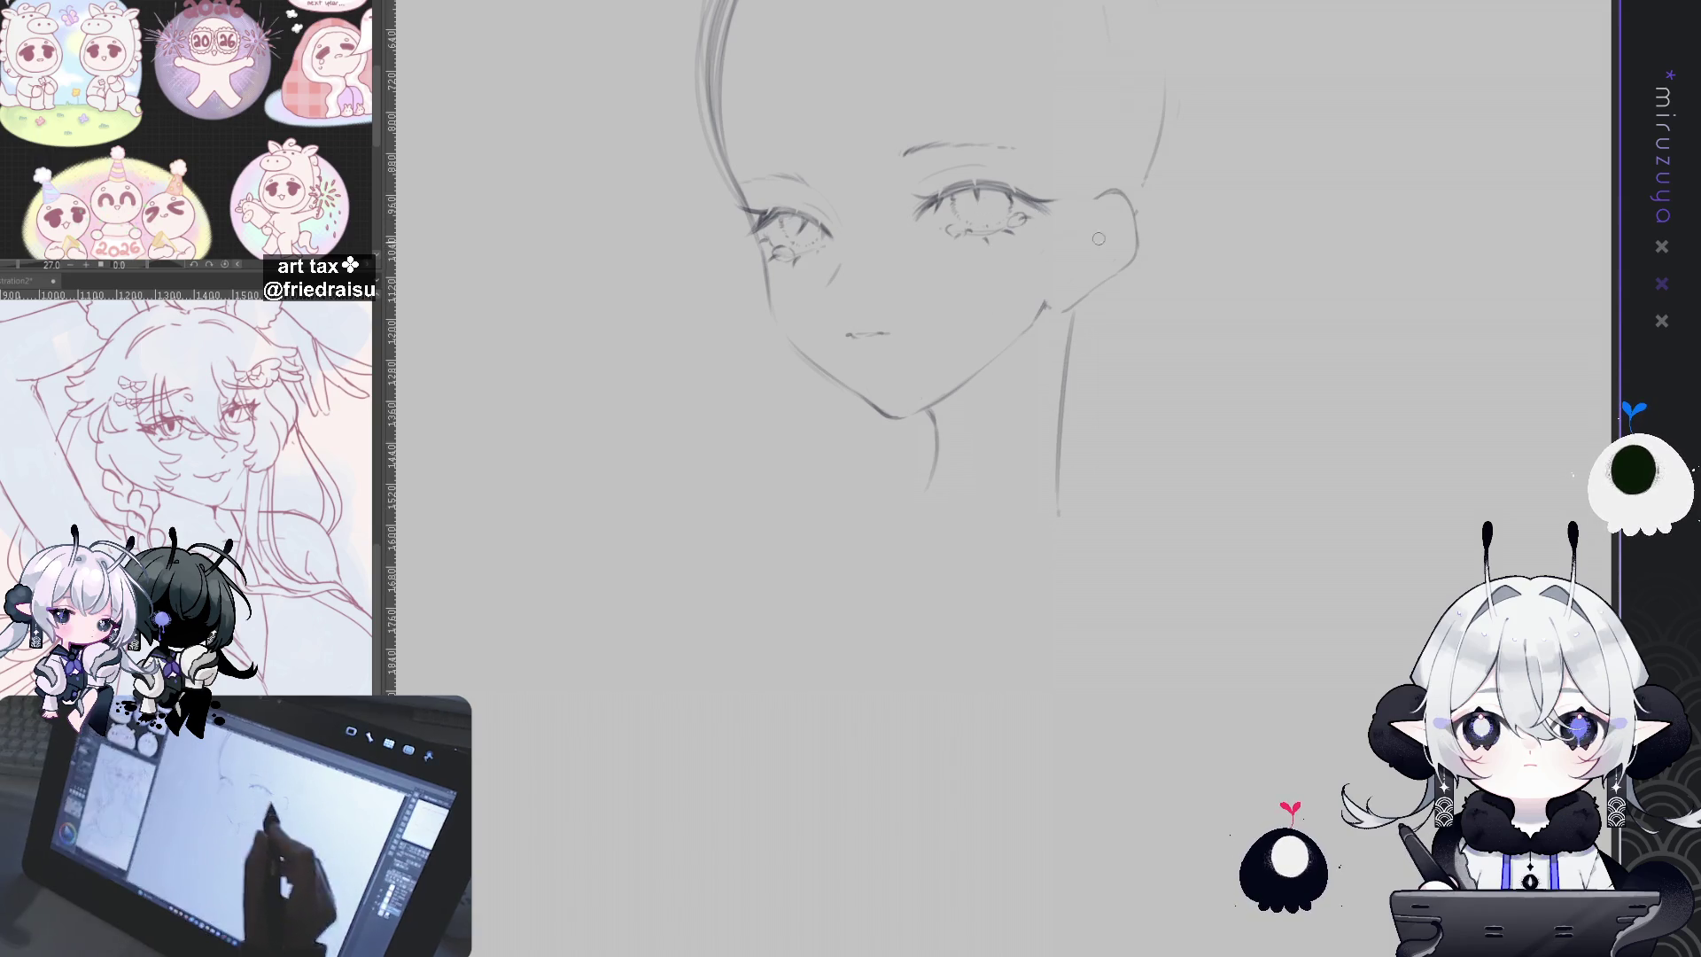
key(ctrl+0)
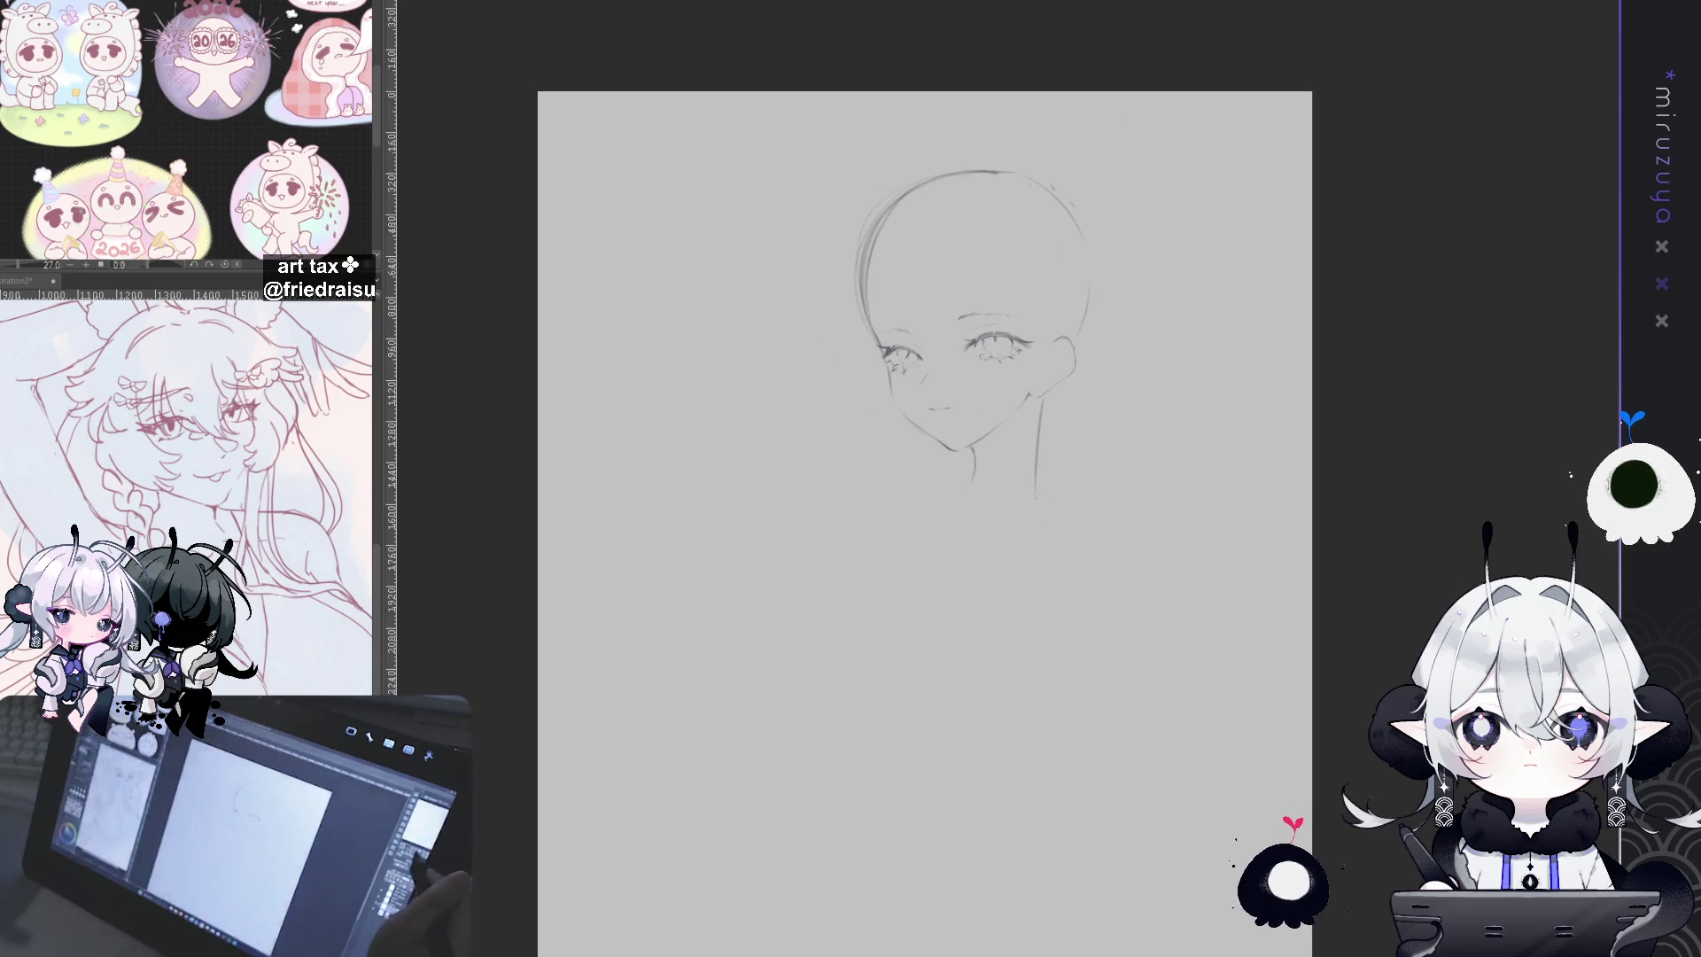
Step: Lasso the existing neck lines, deselect, then redraw both neck lines below the jaw
scroll(1305, 394, up, 3)
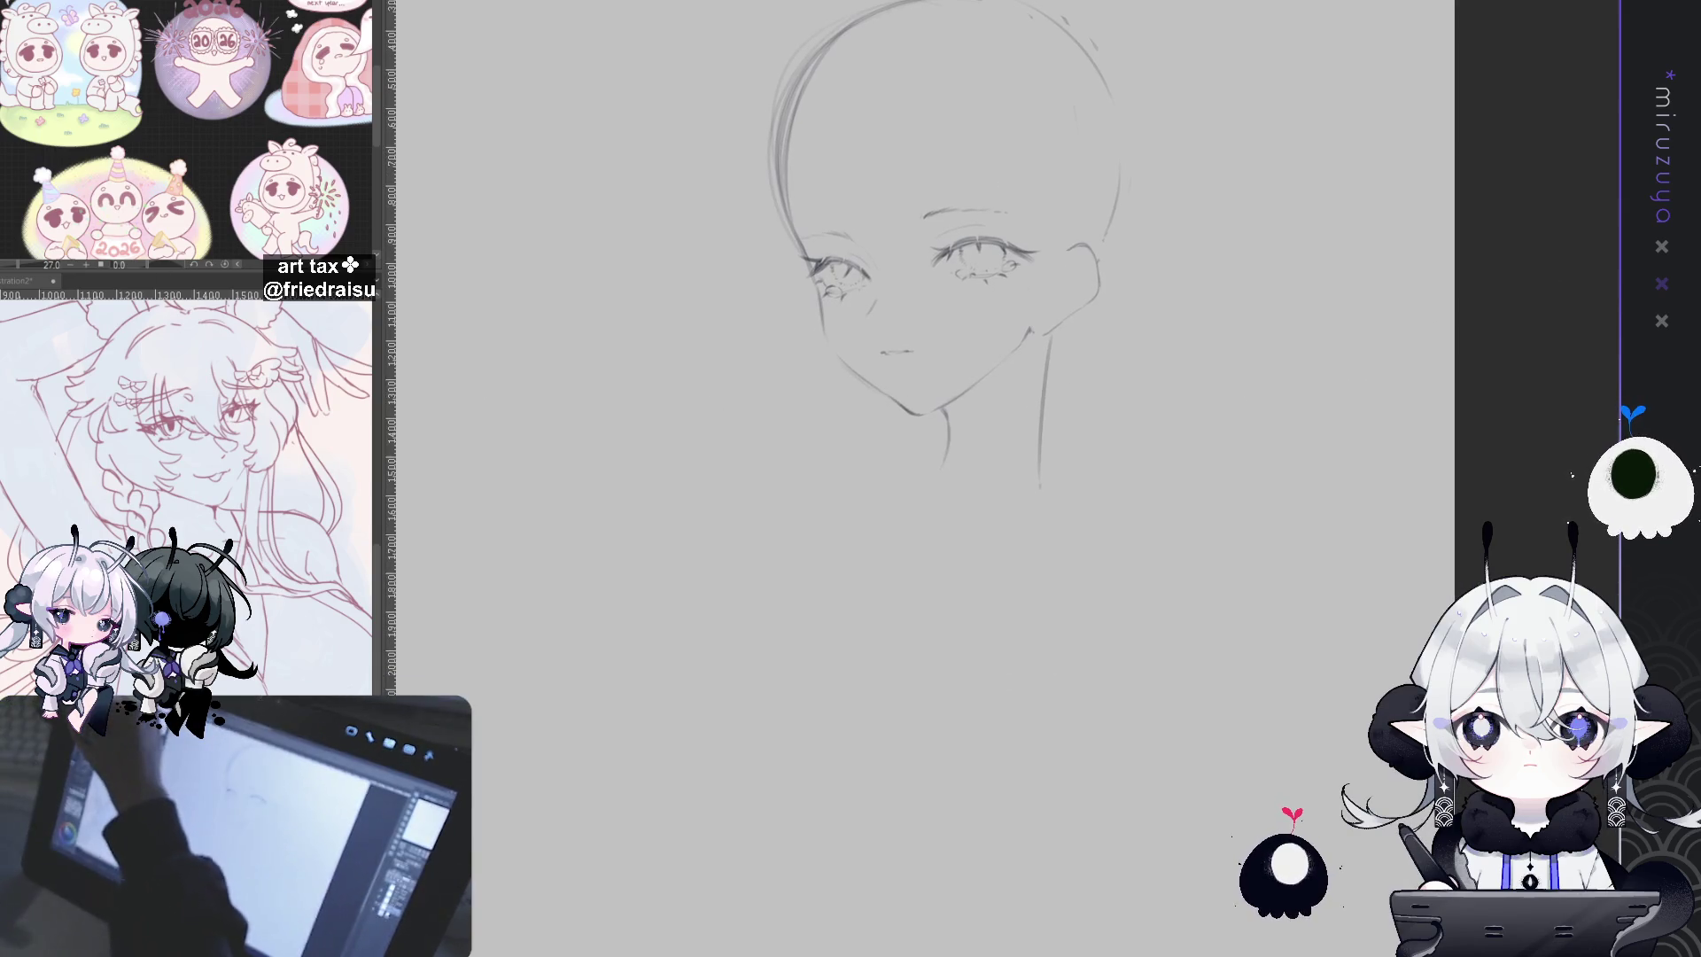
mouse_move(966, 410)
mouse_down()
mouse_move(949, 414)
mouse_move(1045, 514)
mouse_move(1141, 386)
mouse_up()
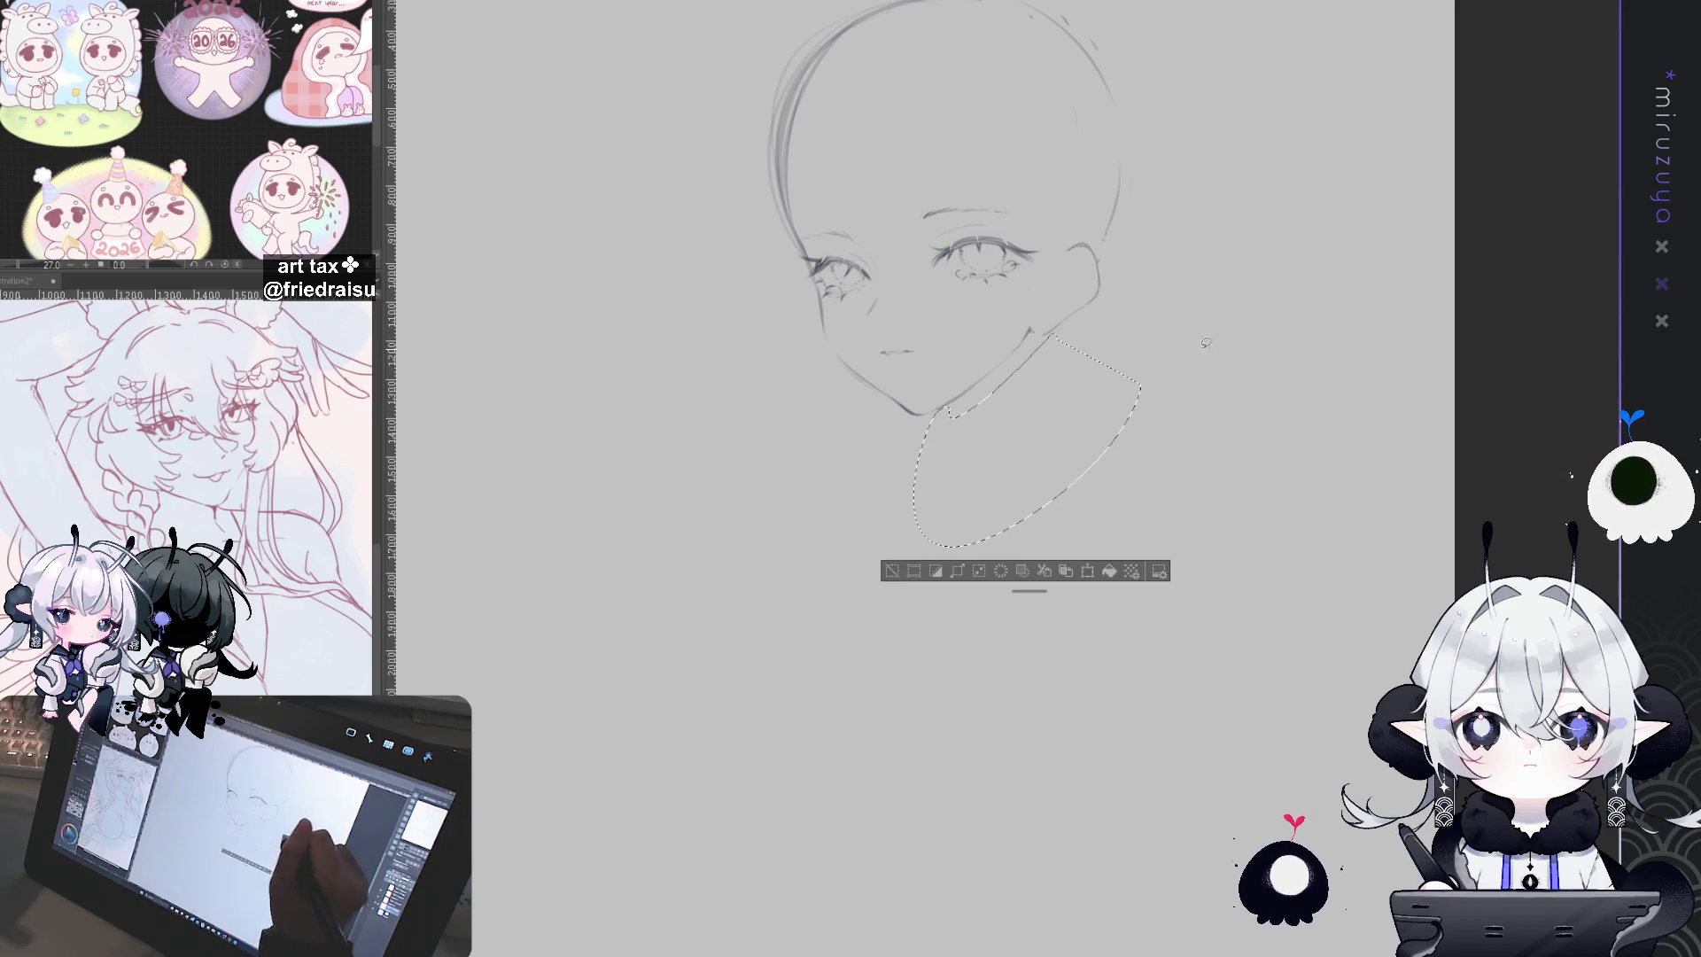
key(ctrl+d)
drag(946, 412, 939, 469)
mouse_move(1050, 337)
mouse_down()
mouse_move(1040, 487)
mouse_move(1028, 445)
mouse_up()
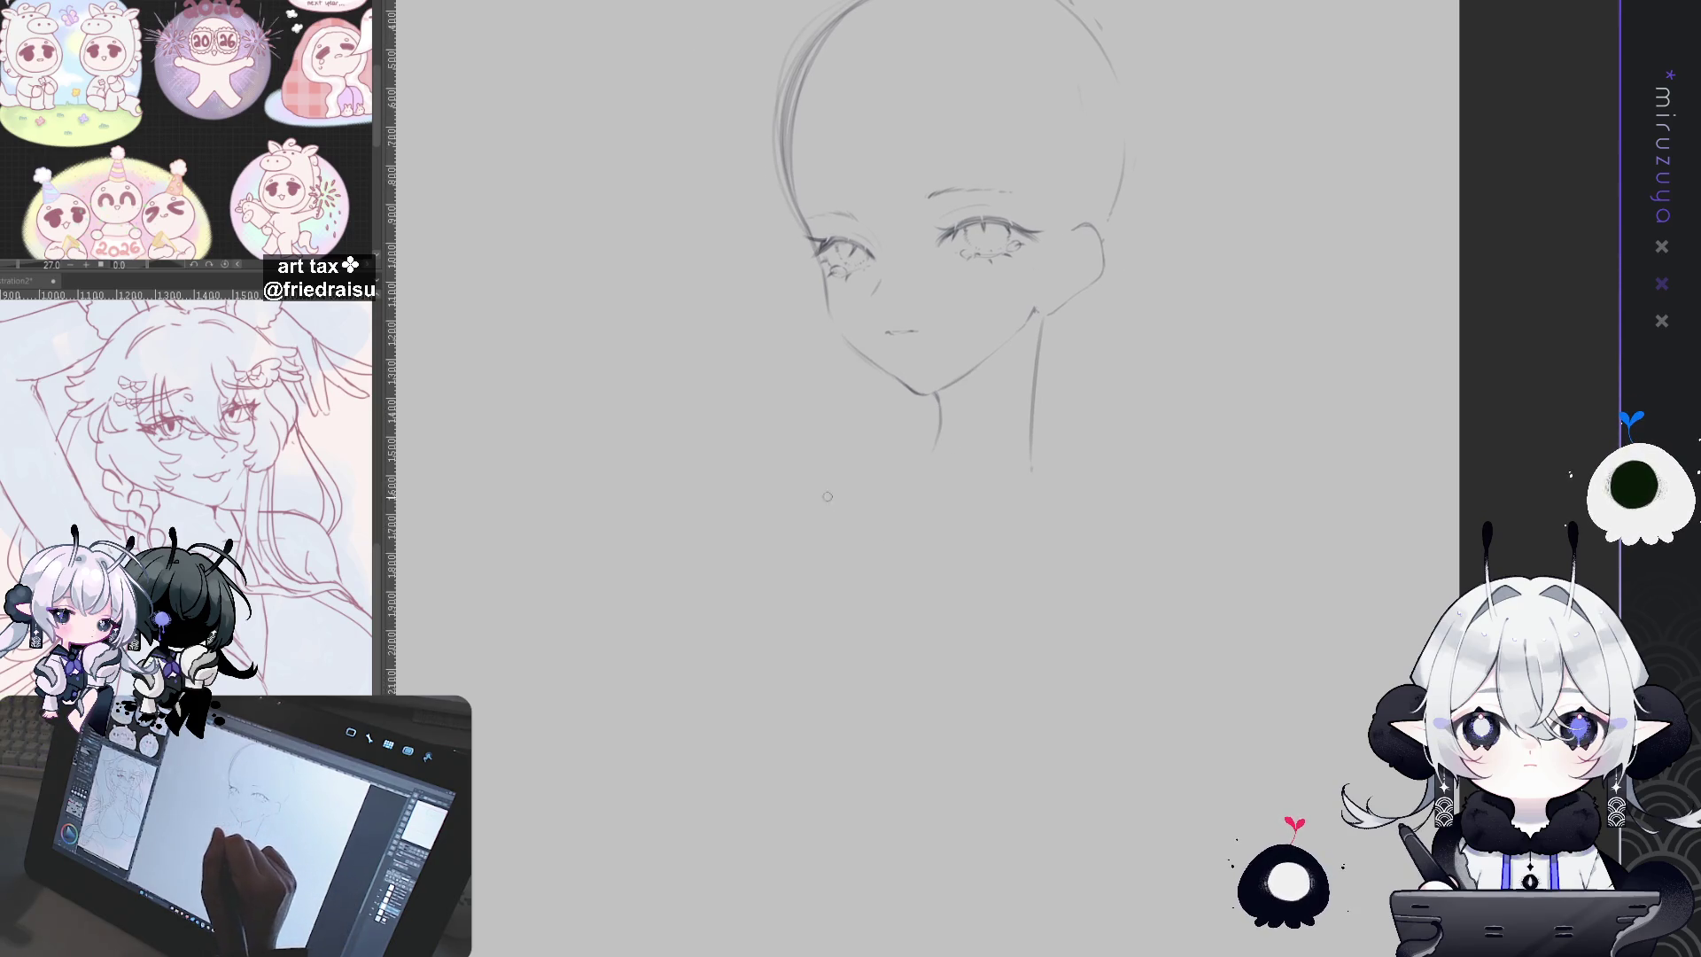
Step: Sketch the sloping shoulder line across the chest and curve both neck lines into it
drag(858, 482, 924, 514)
mouse_move(820, 458)
mouse_down()
mouse_move(931, 512)
mouse_move(1126, 480)
mouse_up()
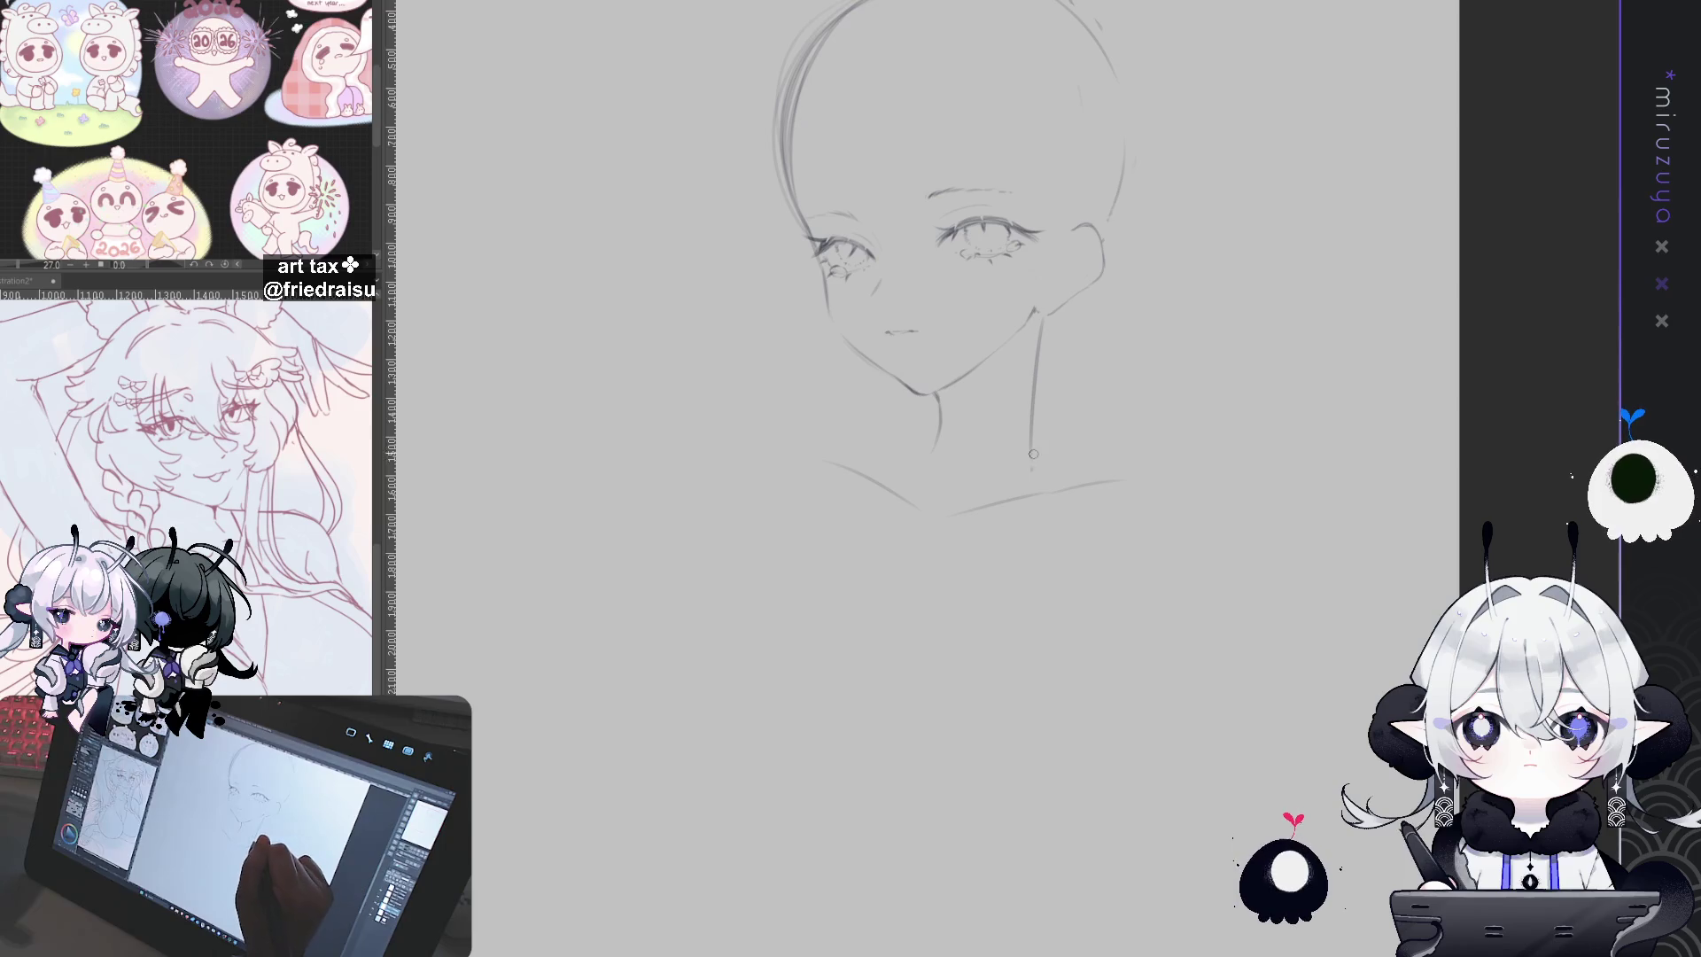
drag(1032, 440, 1061, 477)
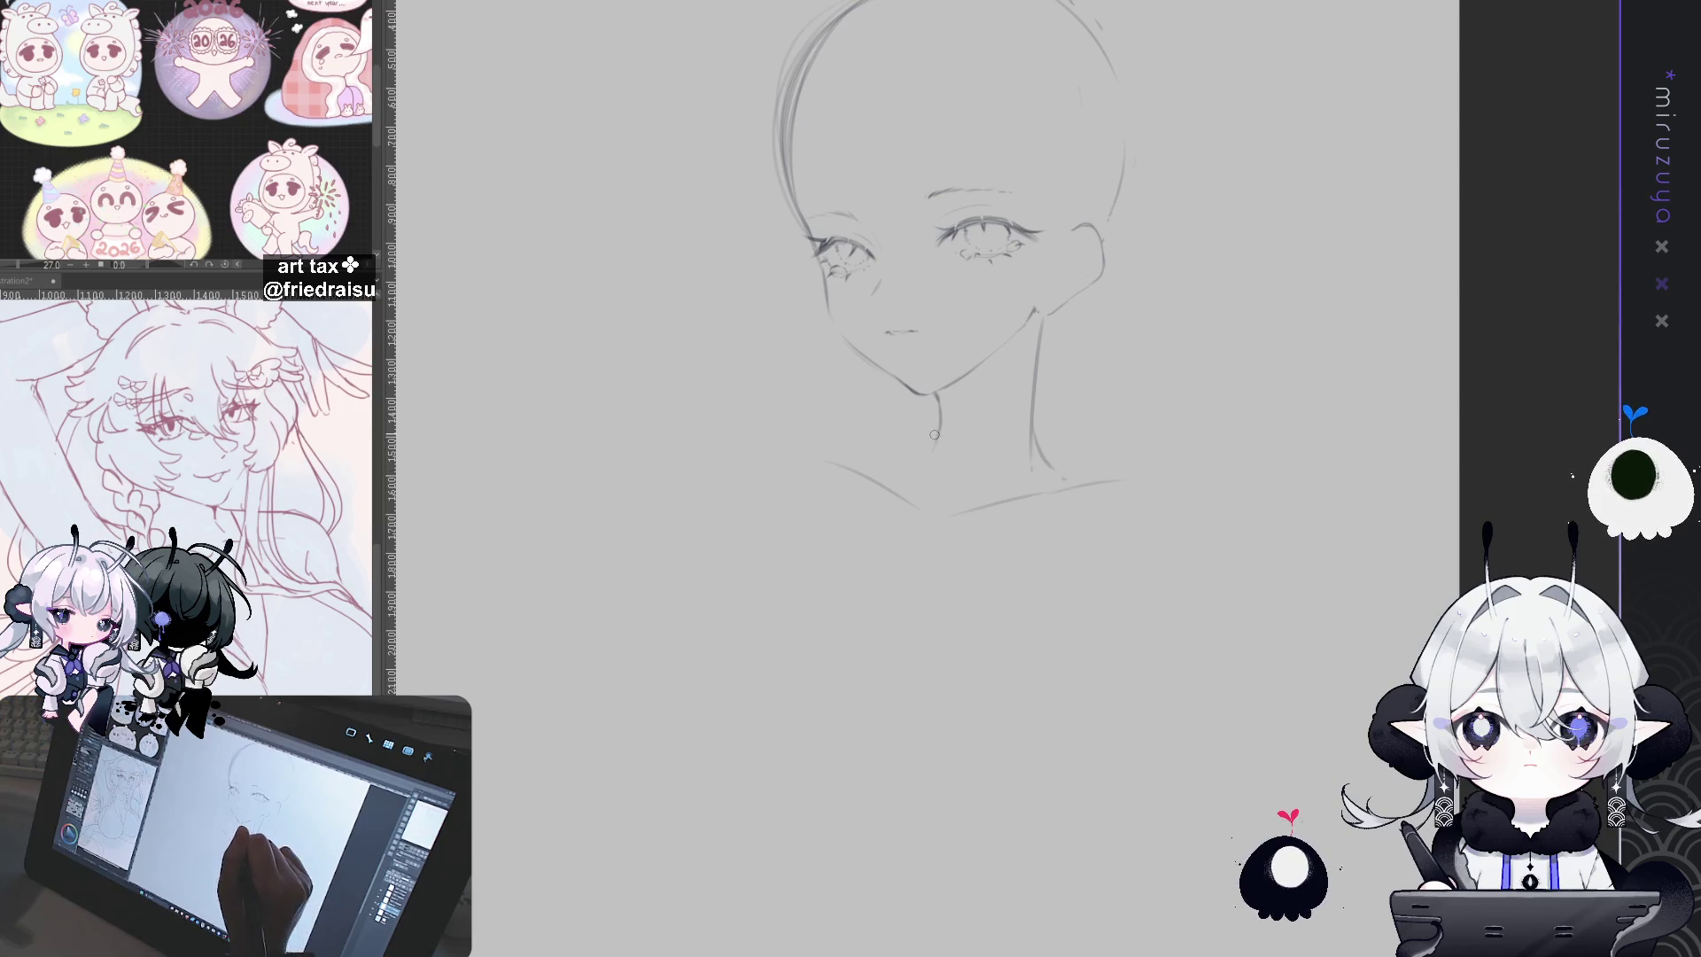
mouse_move(936, 417)
mouse_down()
mouse_move(915, 454)
mouse_move(830, 461)
mouse_up()
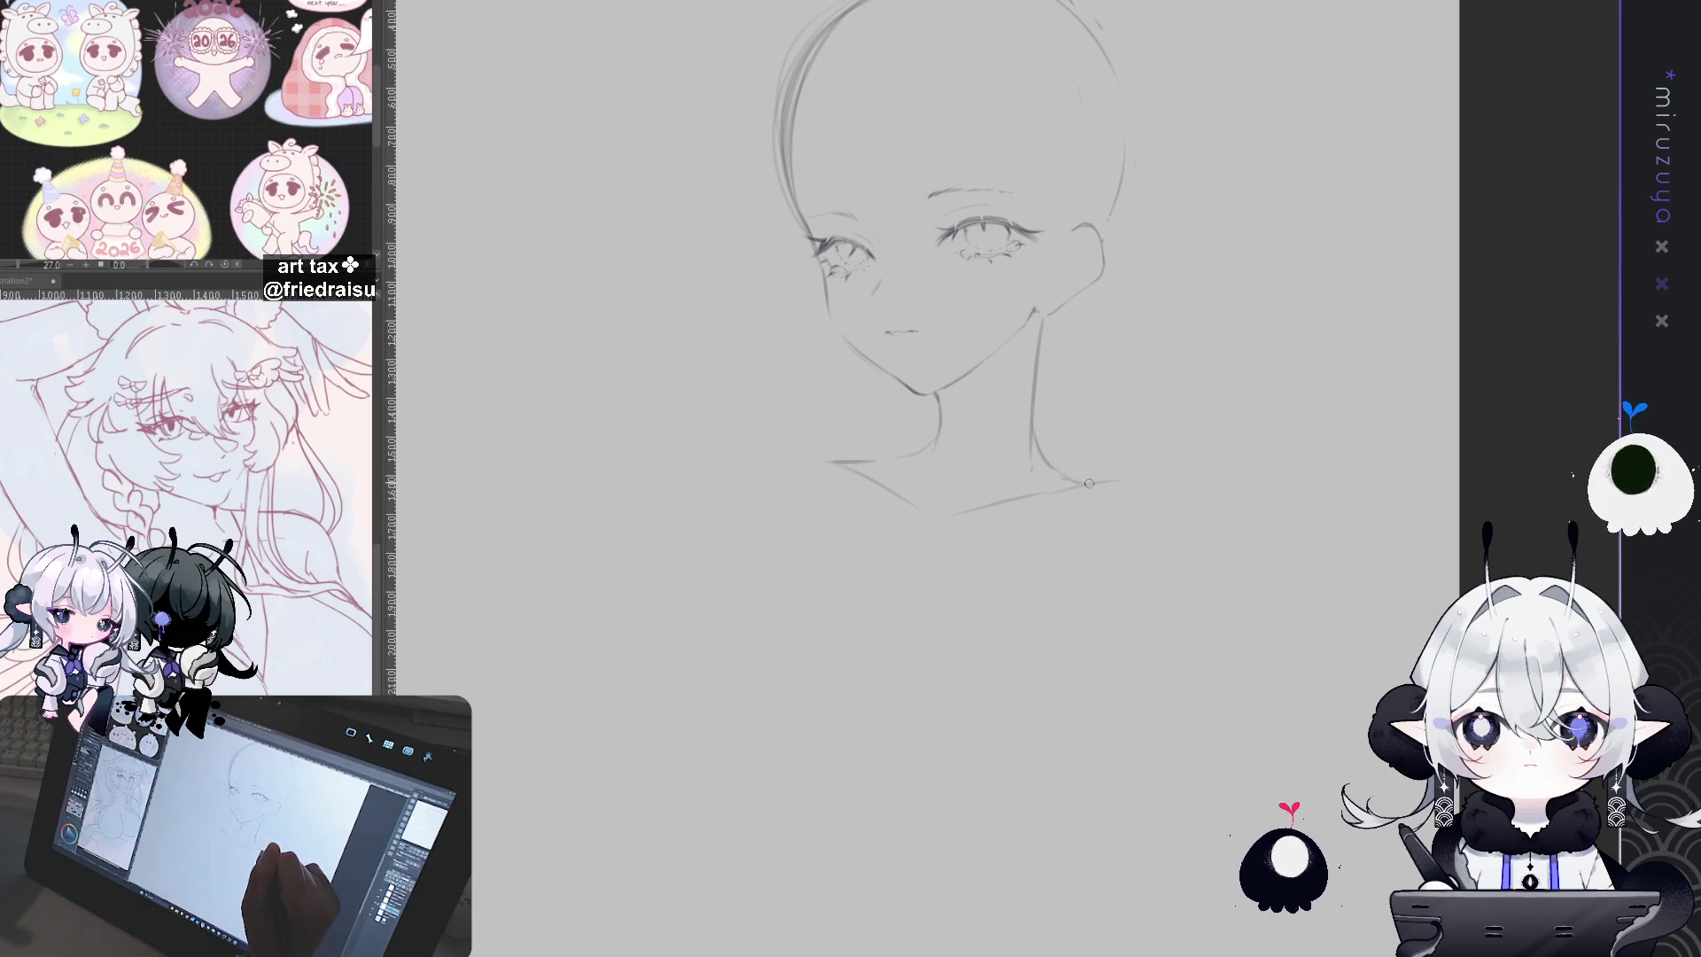
drag(1027, 428, 1010, 422)
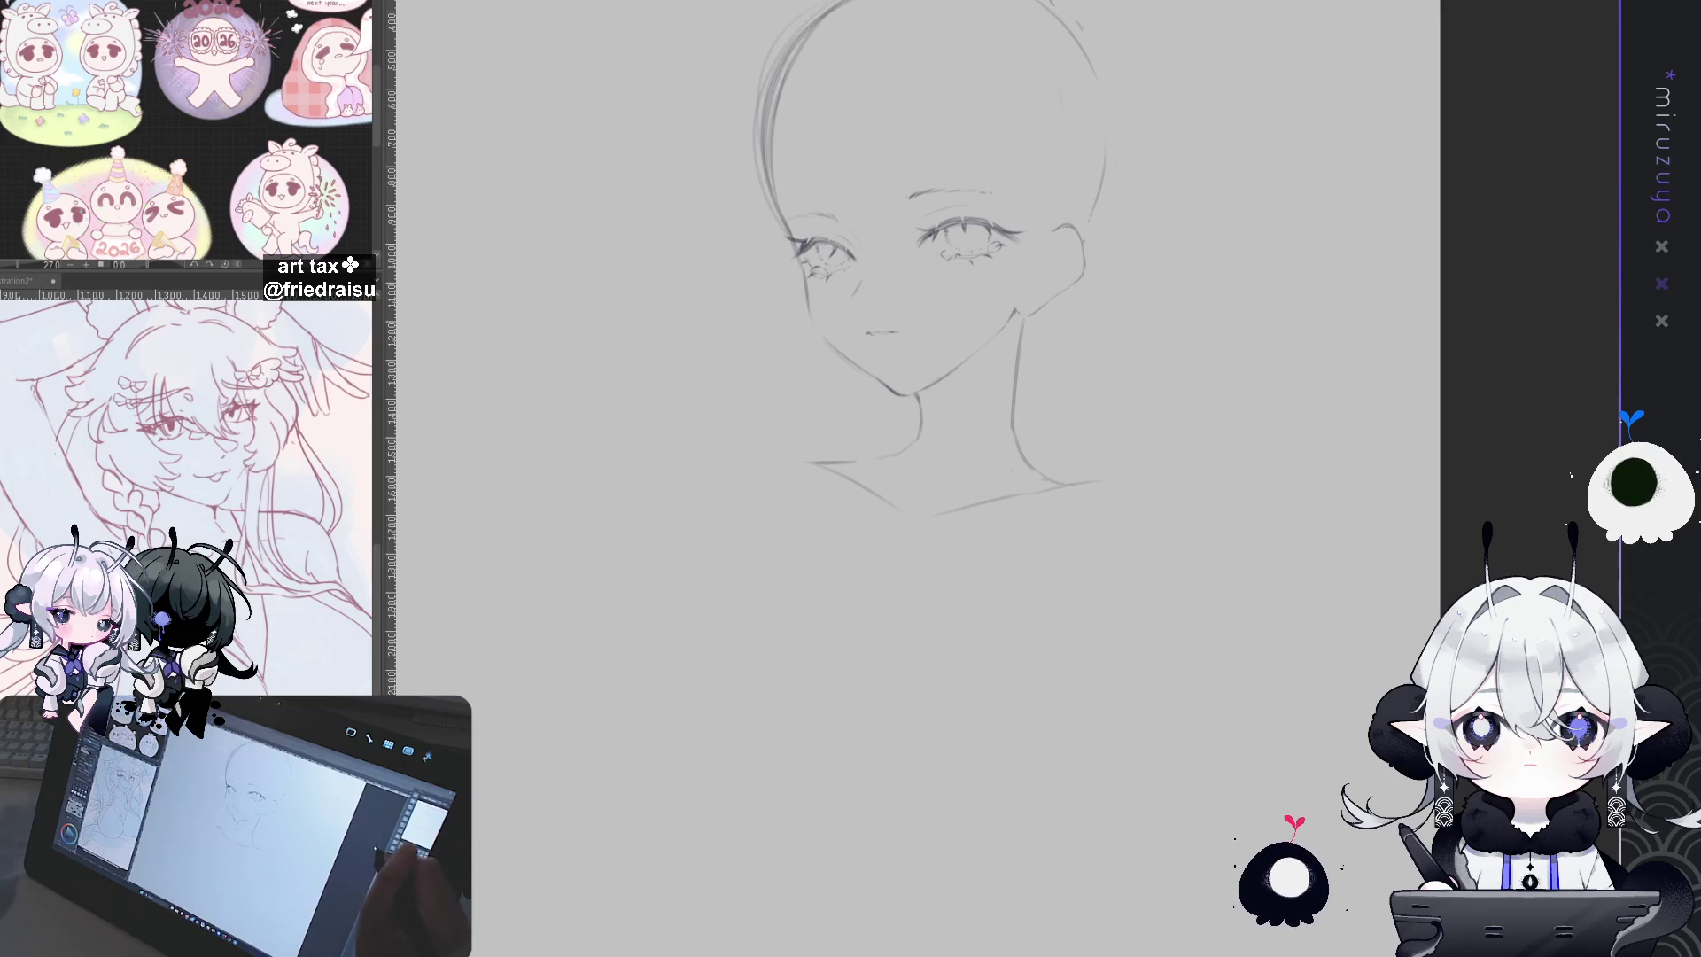
Step: Scroll the view up over the refined face, neck and shoulder sketch
scroll(1476, 346, up, 2)
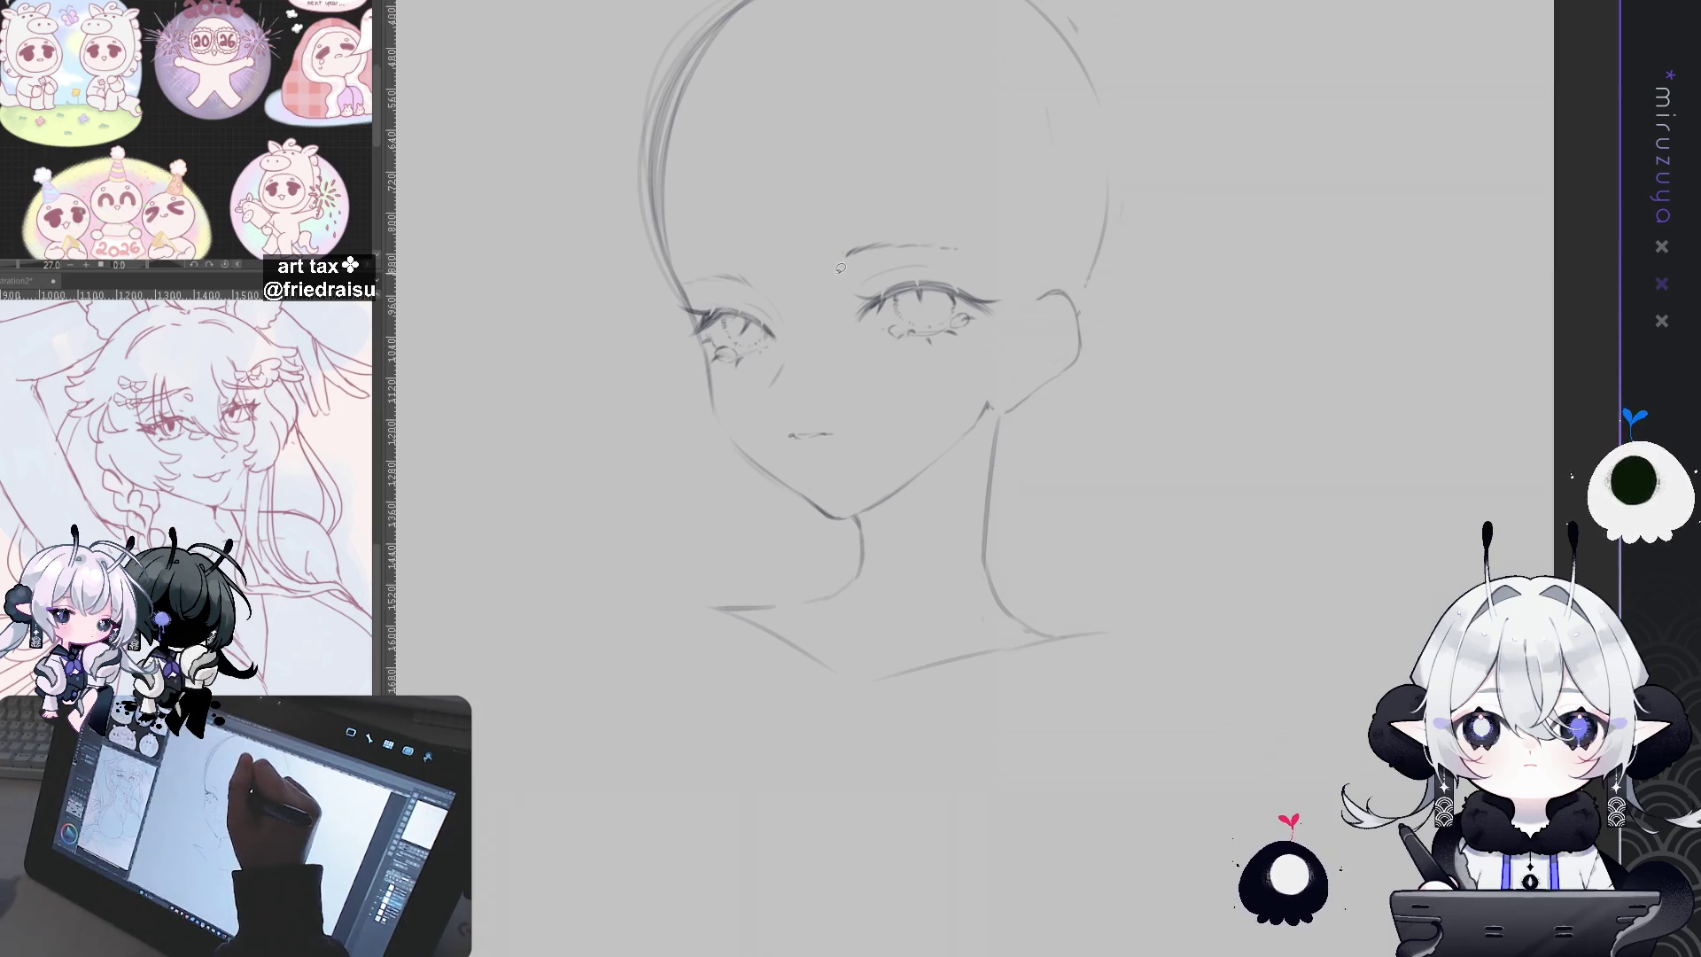
Step: Lasso the right-hand eye, shift it a few pixels lower, and clear the selection
mouse_move(802, 293)
mouse_down()
mouse_move(1014, 233)
mouse_move(824, 340)
mouse_up()
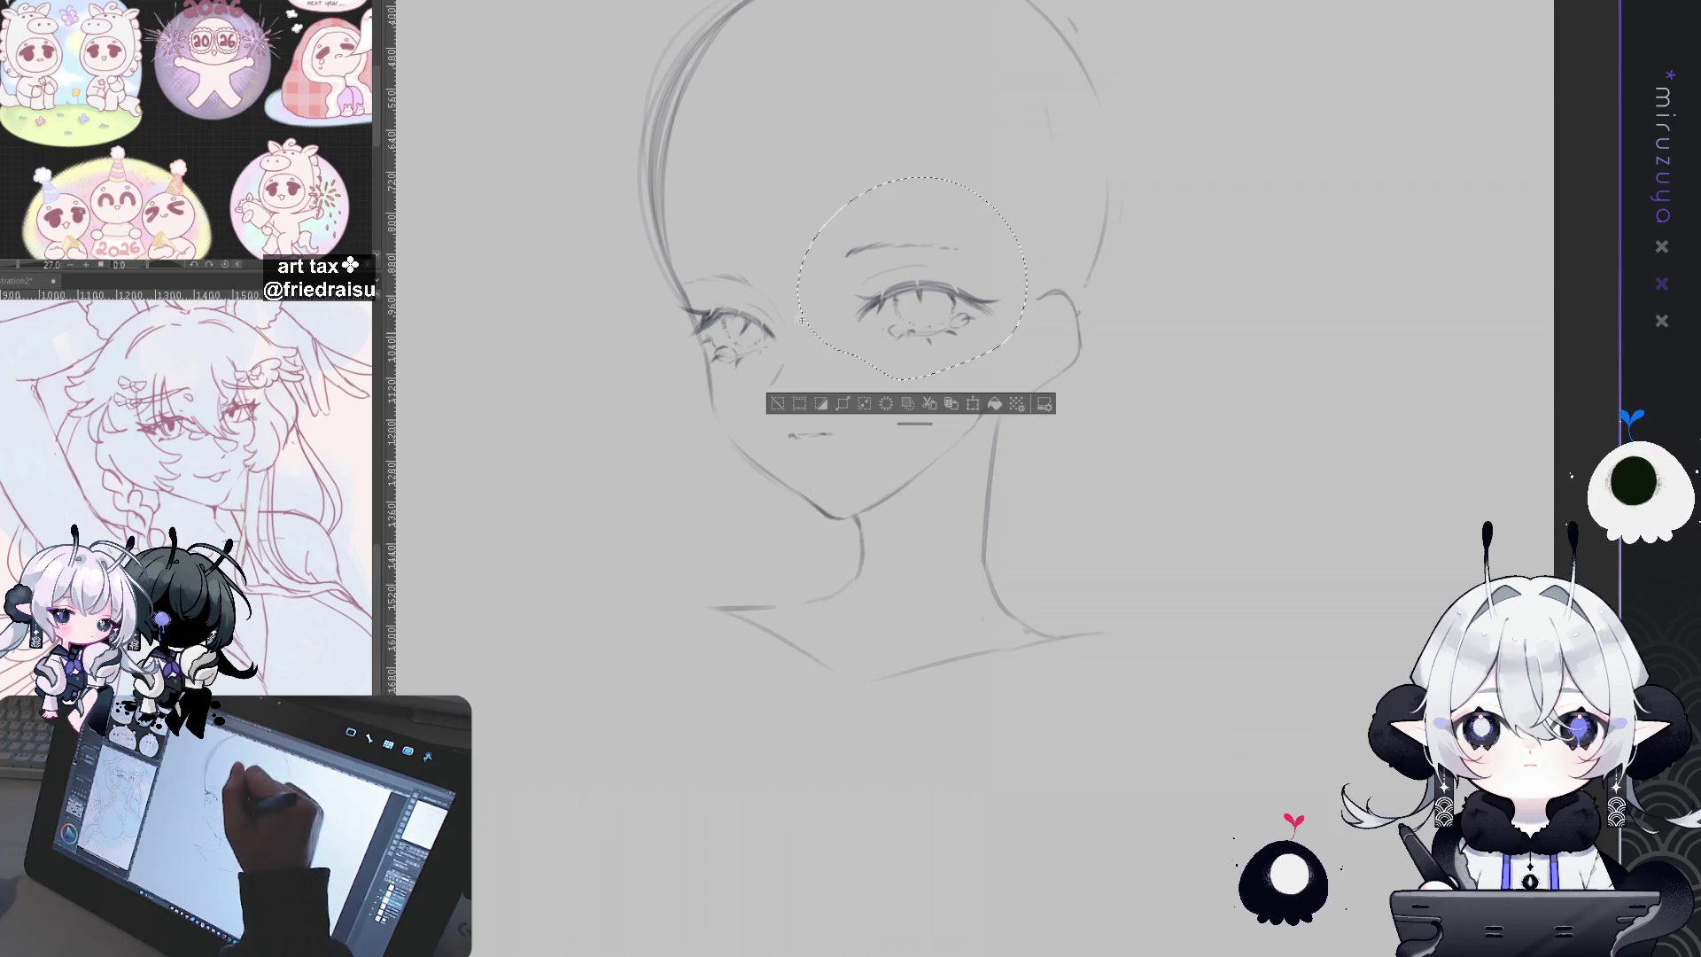
drag(968, 272, 970, 277)
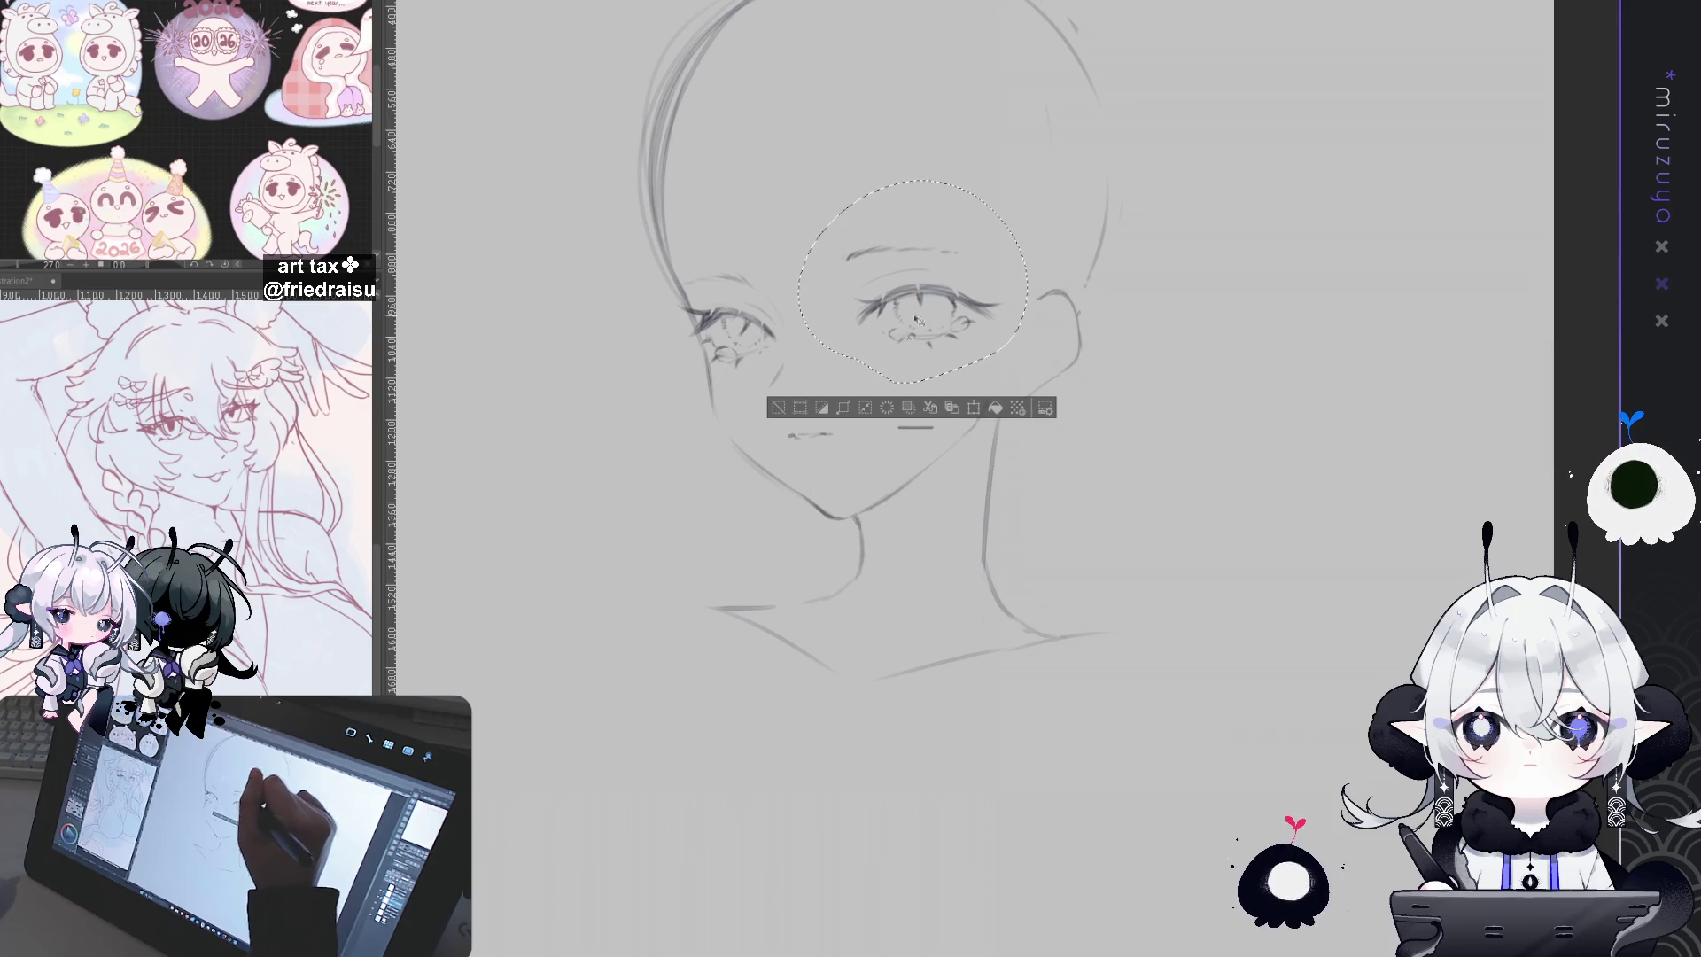
key(ctrl+d)
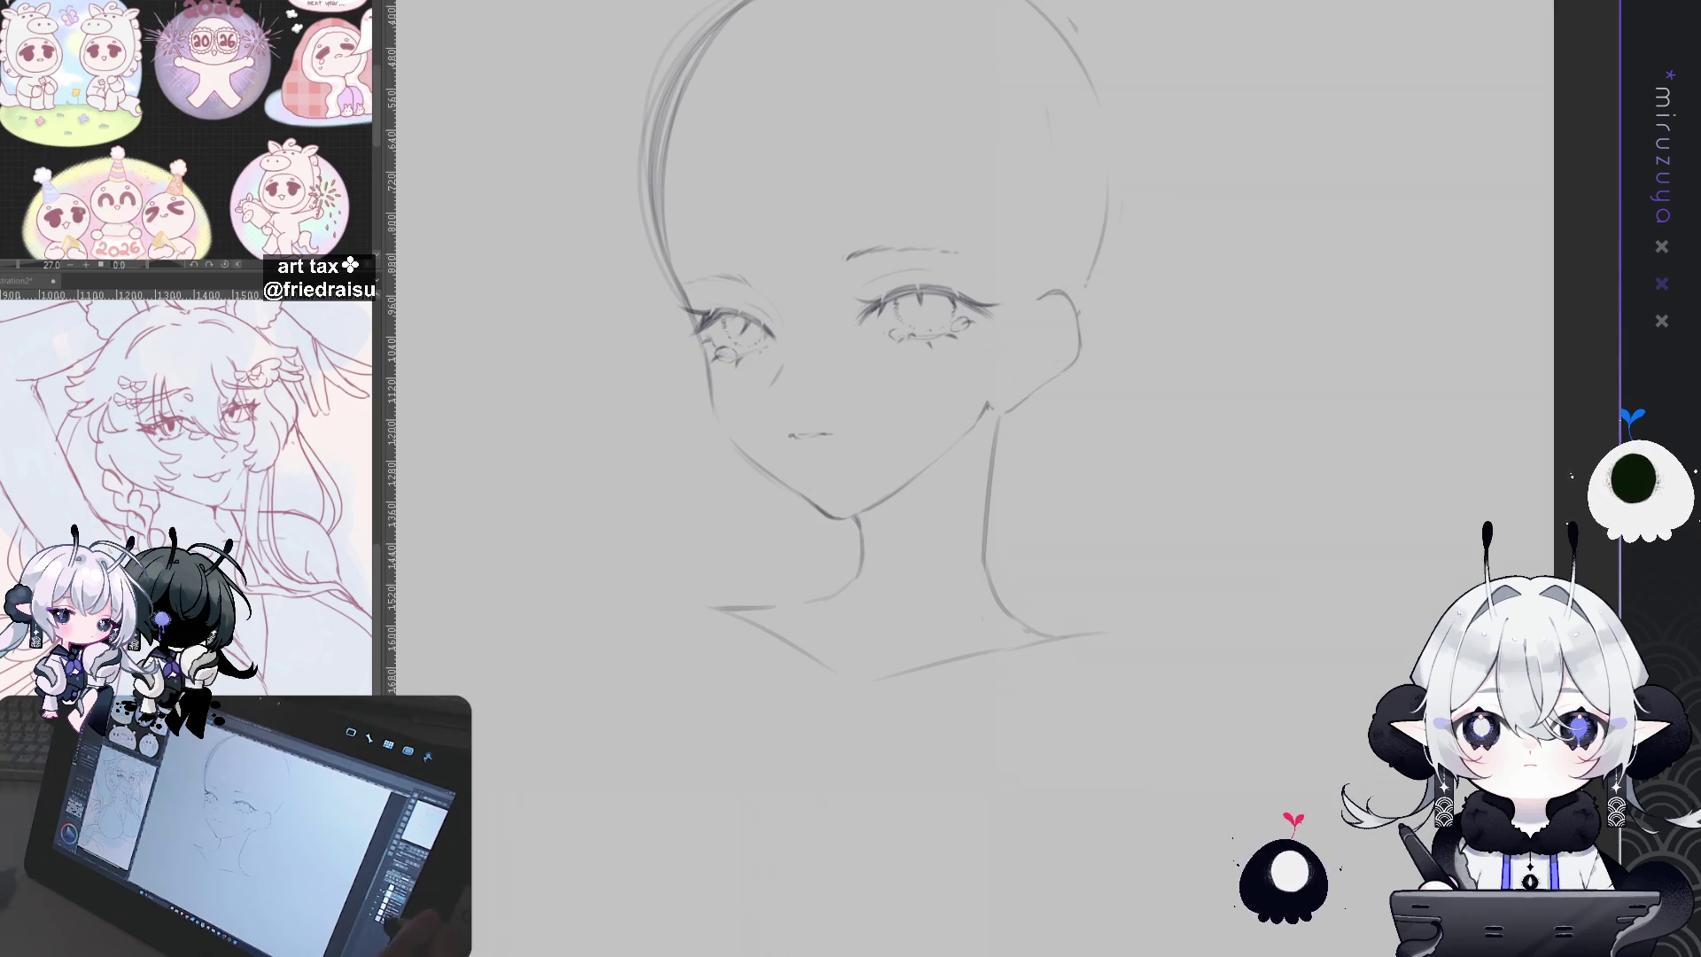
scroll(922, 355, down, 3)
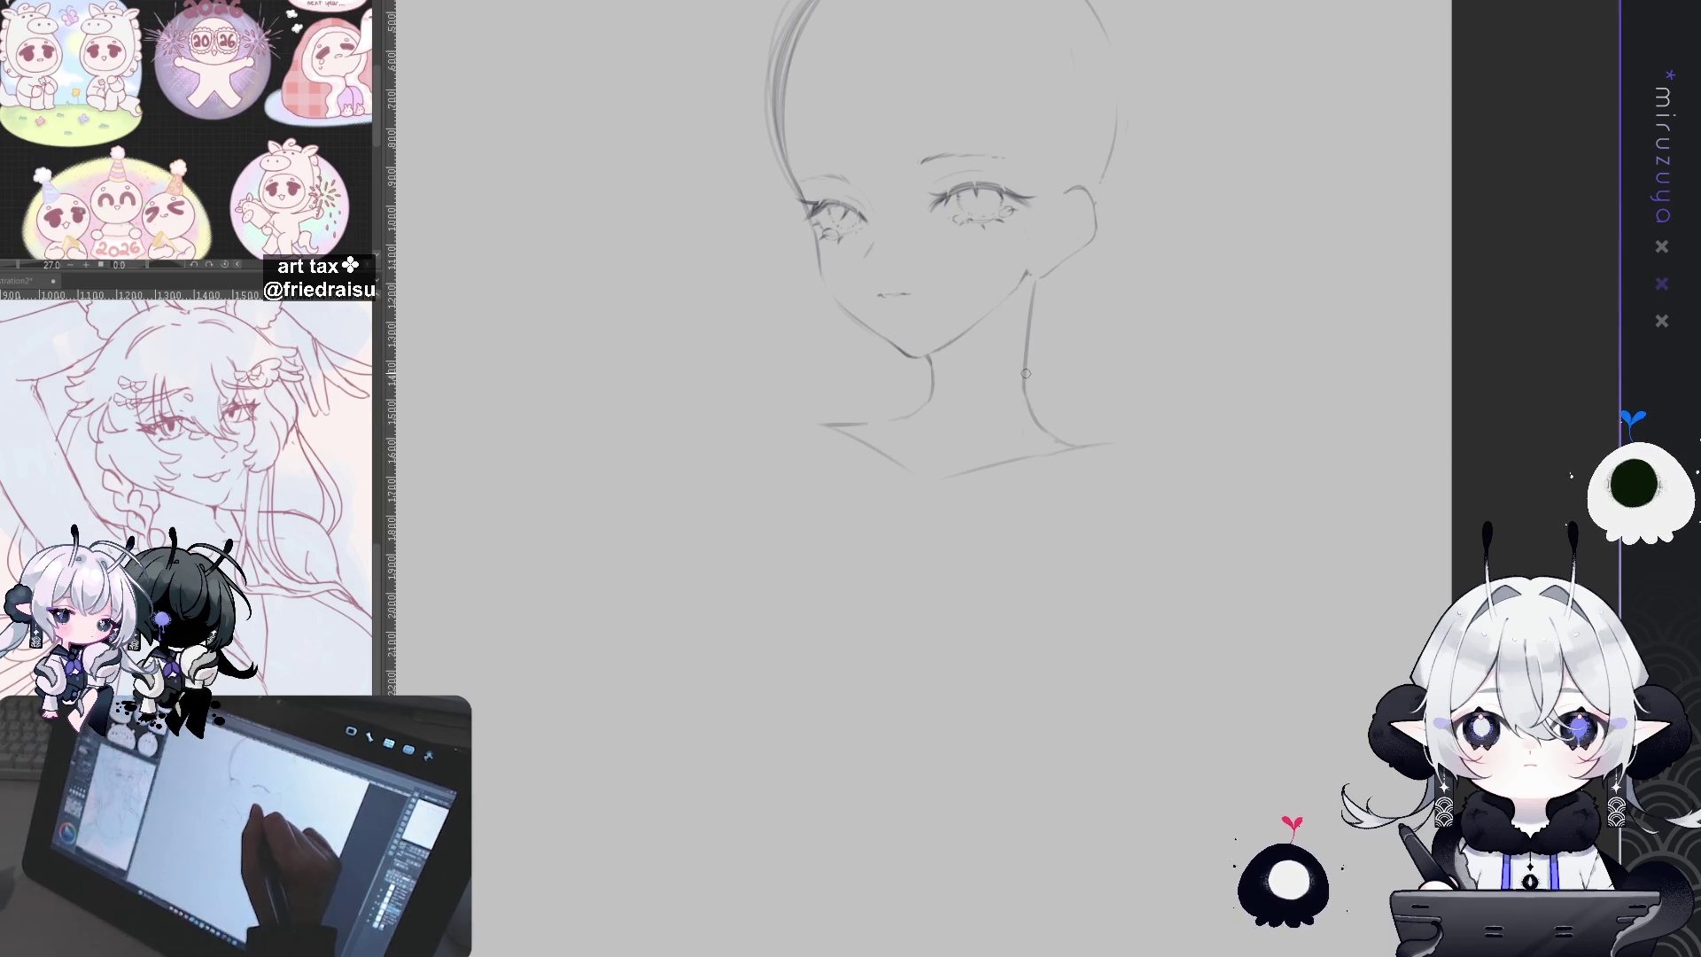
Step: Darken the right neck side and draw the left and right body contours below the shoulders
drag(1024, 376, 1077, 448)
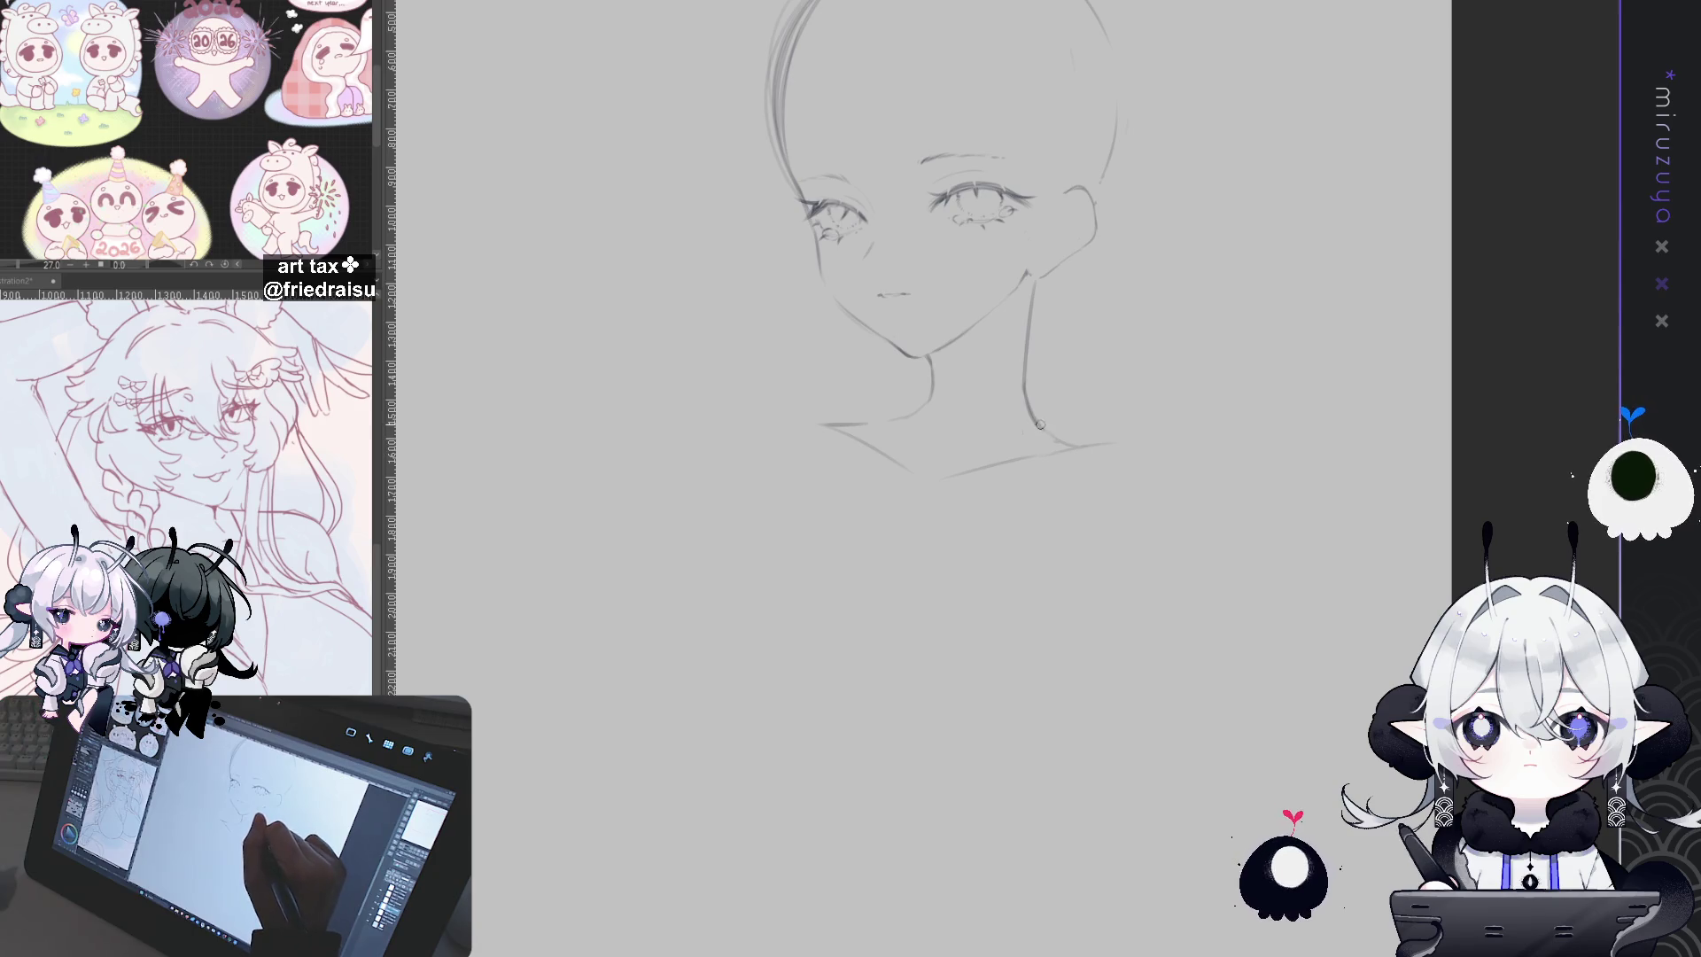
drag(1216, 426, 1220, 417)
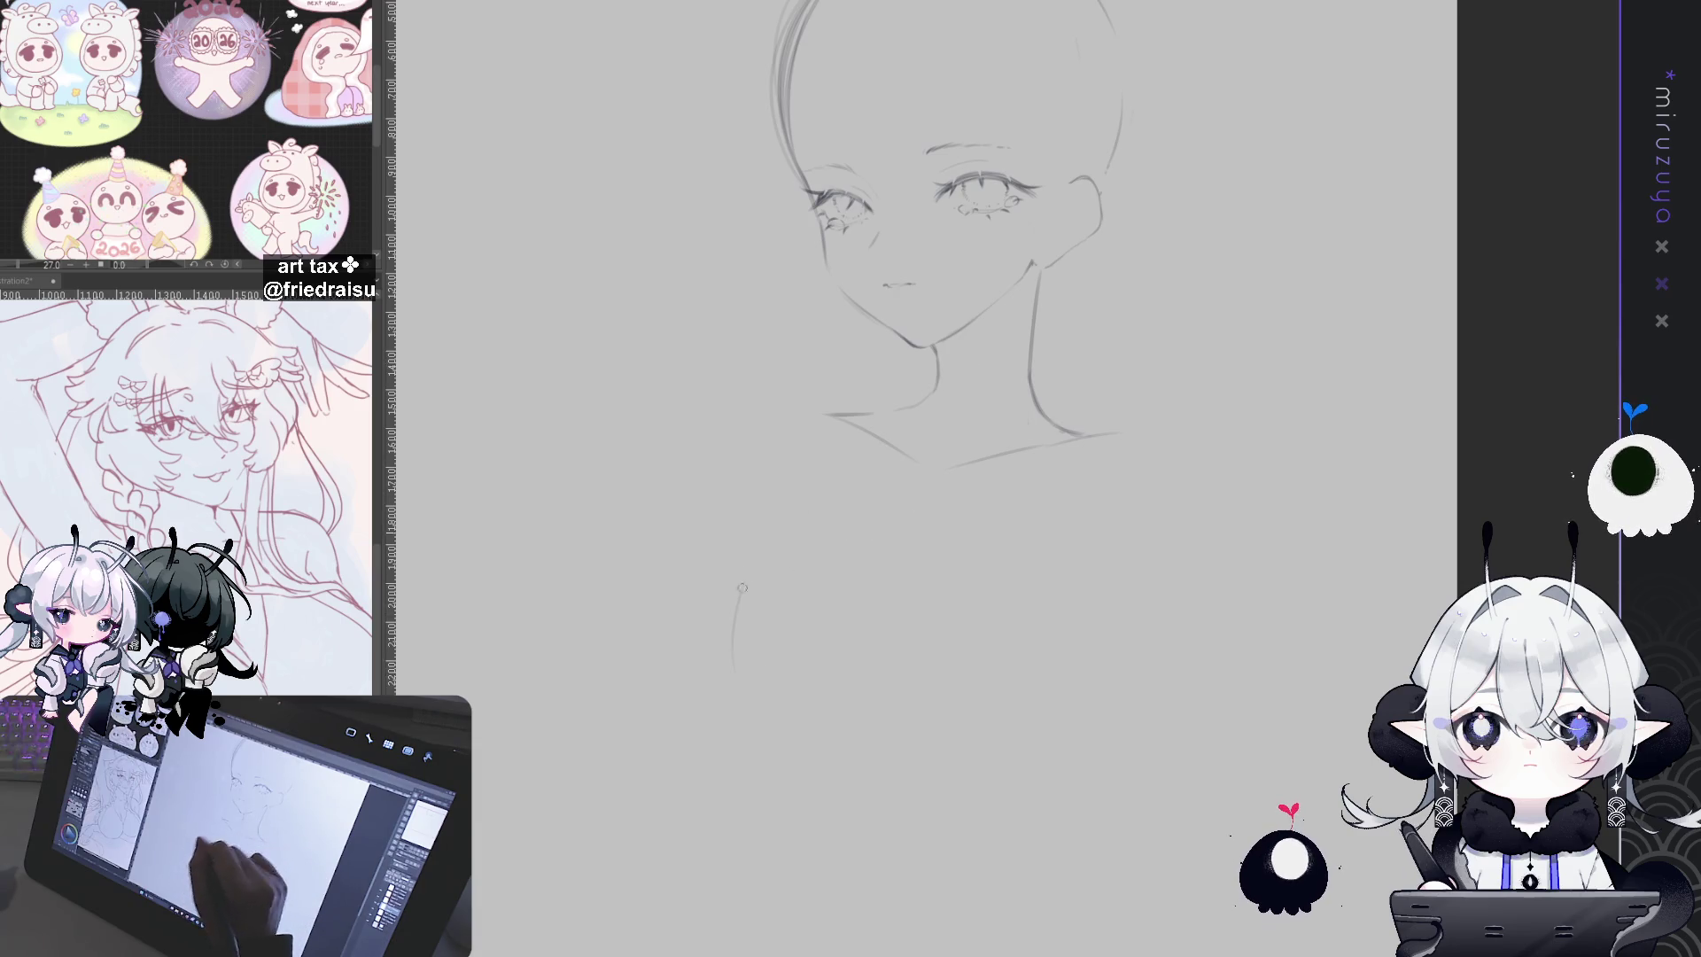
key(ctrl+z)
drag(833, 456, 743, 651)
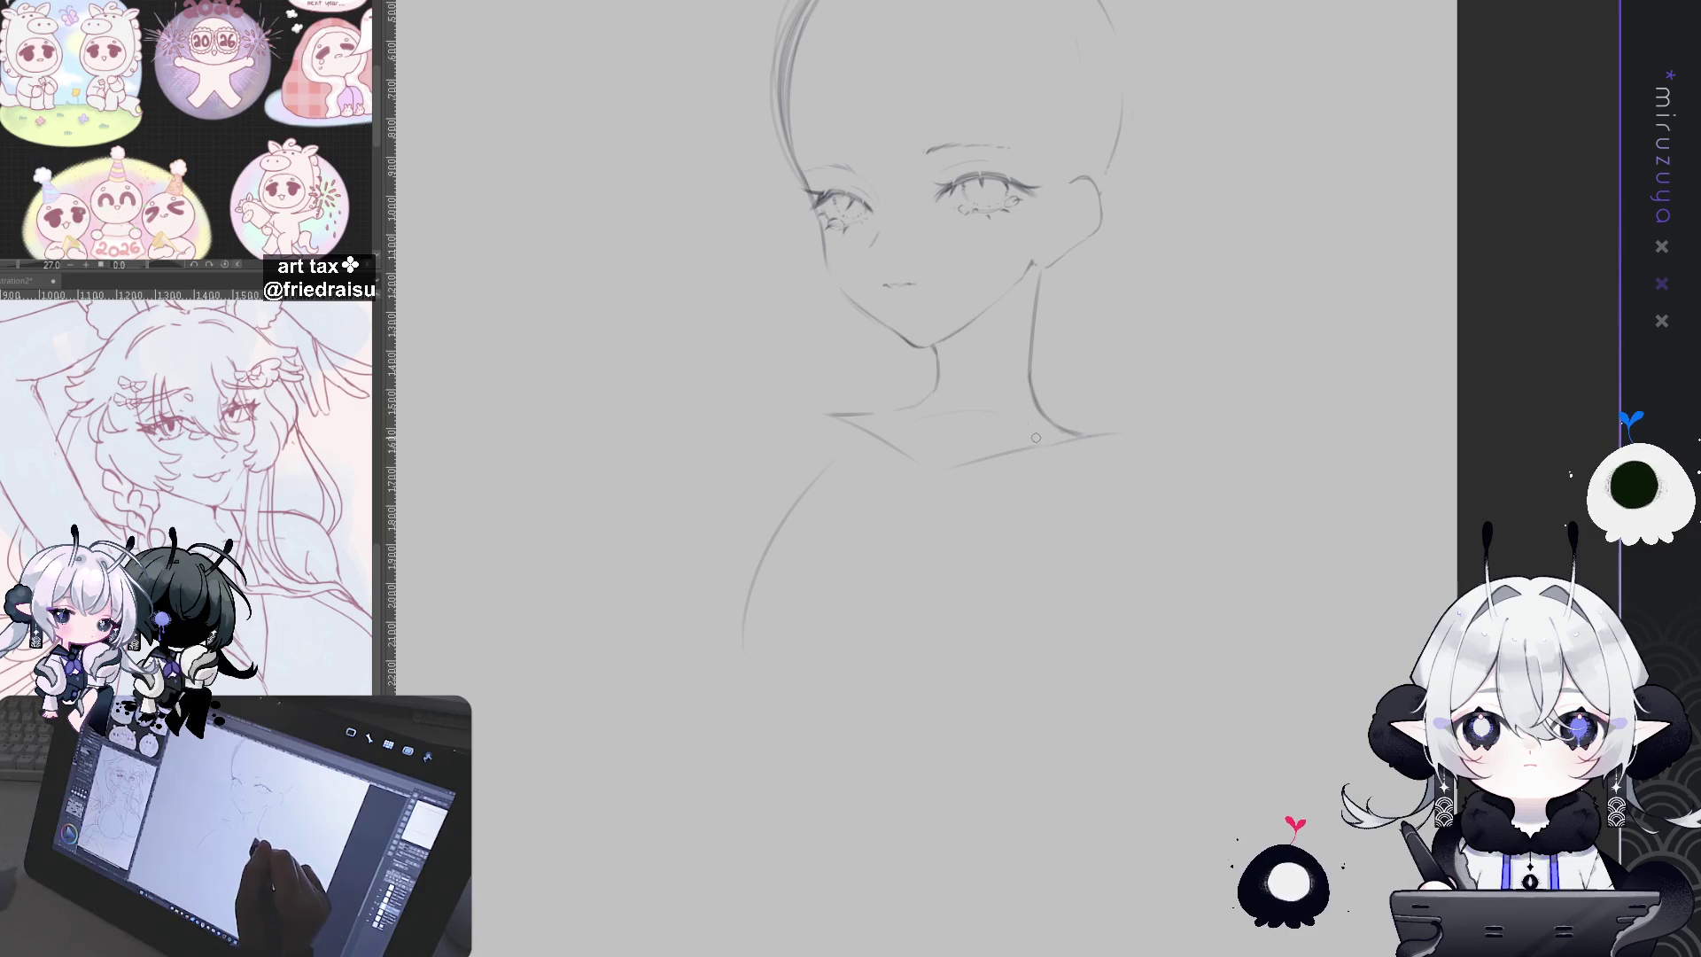
drag(1053, 452, 1079, 572)
drag(1046, 690, 1023, 731)
Step: Redraw the left chest contour as a longer curve and add the curved lower chest edge
drag(832, 459, 740, 678)
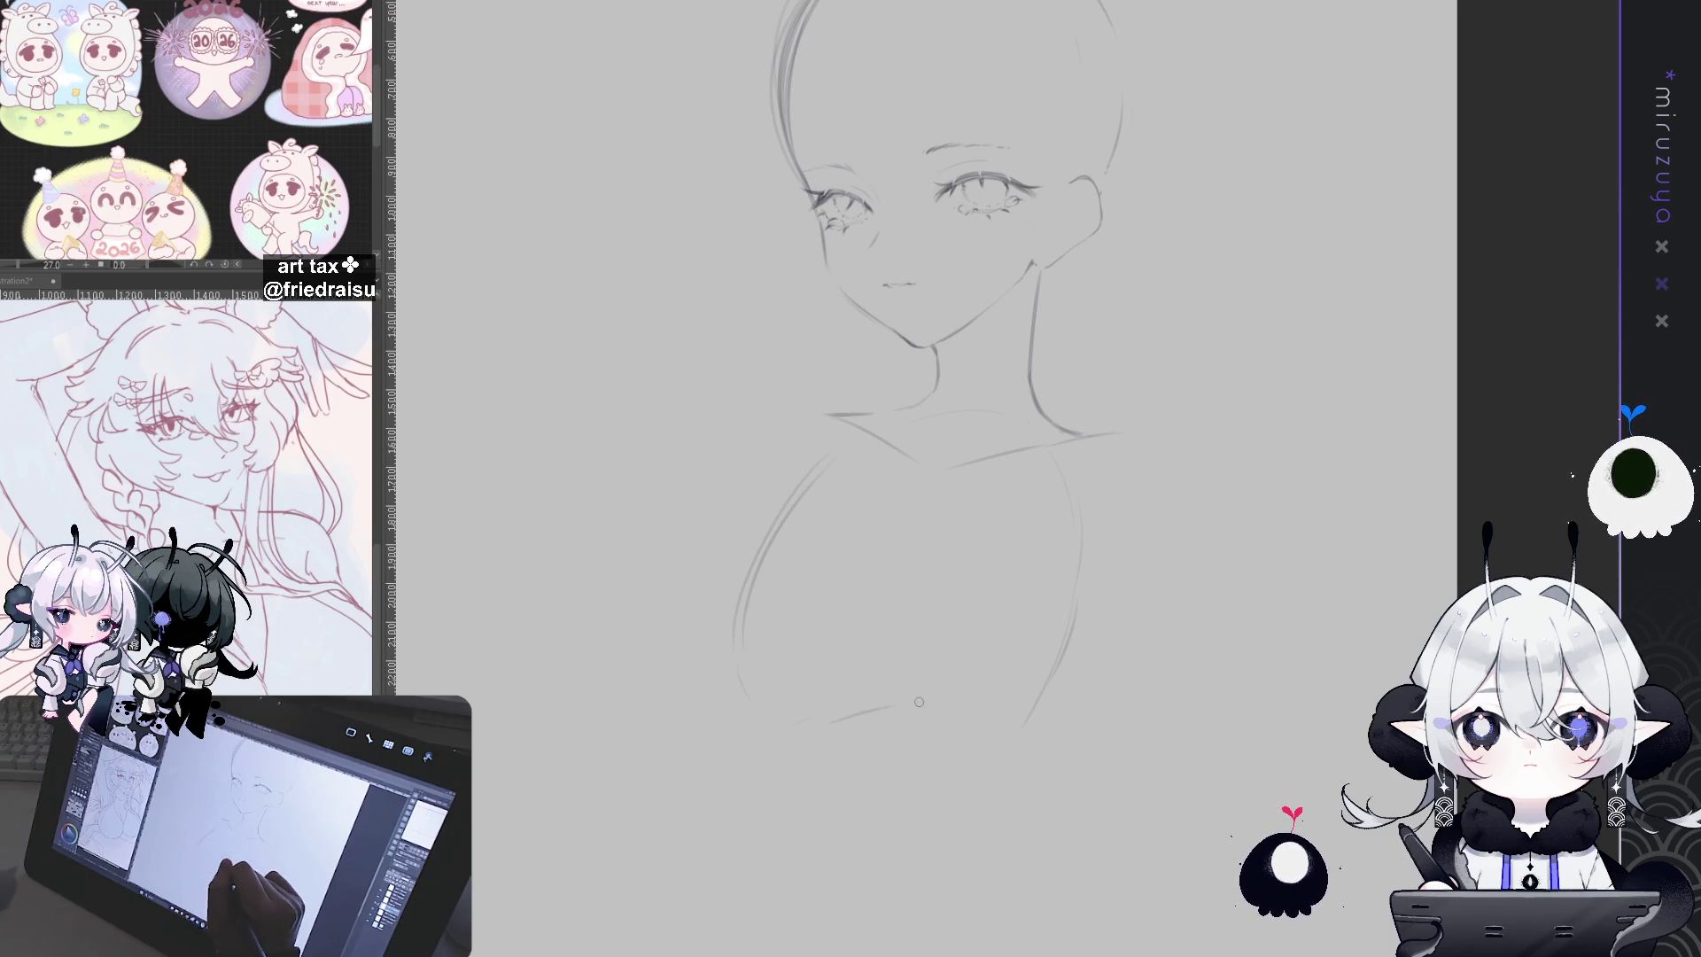
key(ctrl+z)
mouse_move(798, 720)
mouse_down()
mouse_move(886, 718)
mouse_move(973, 756)
mouse_up()
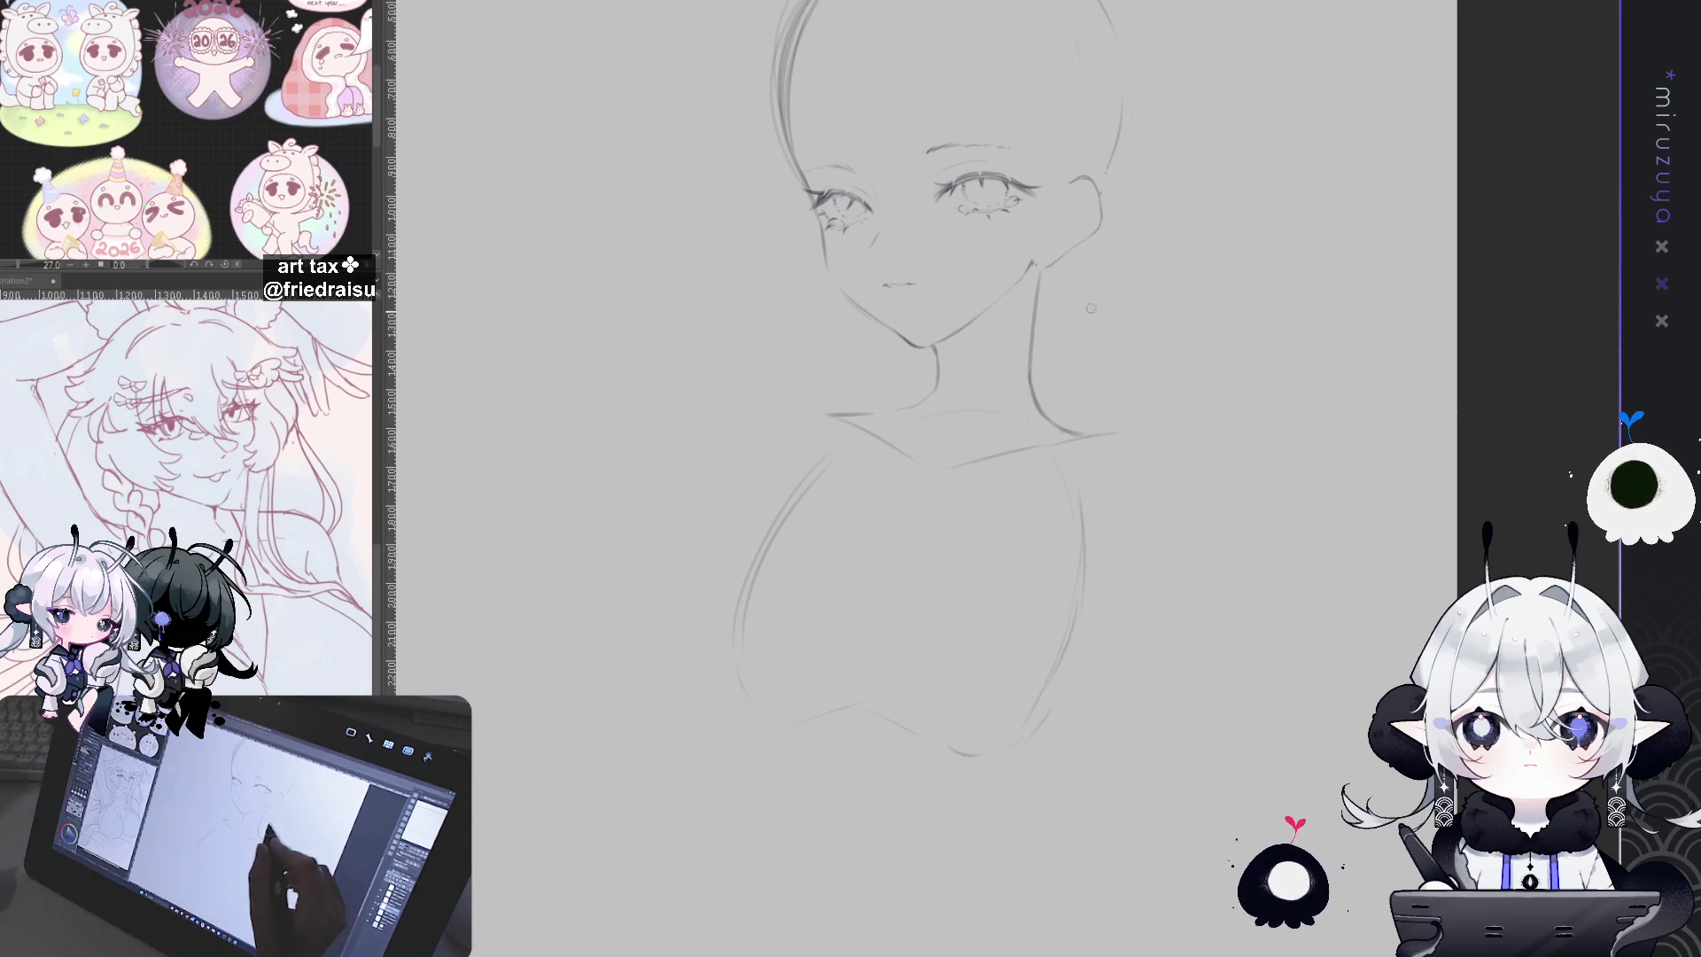
drag(1156, 390, 1228, 410)
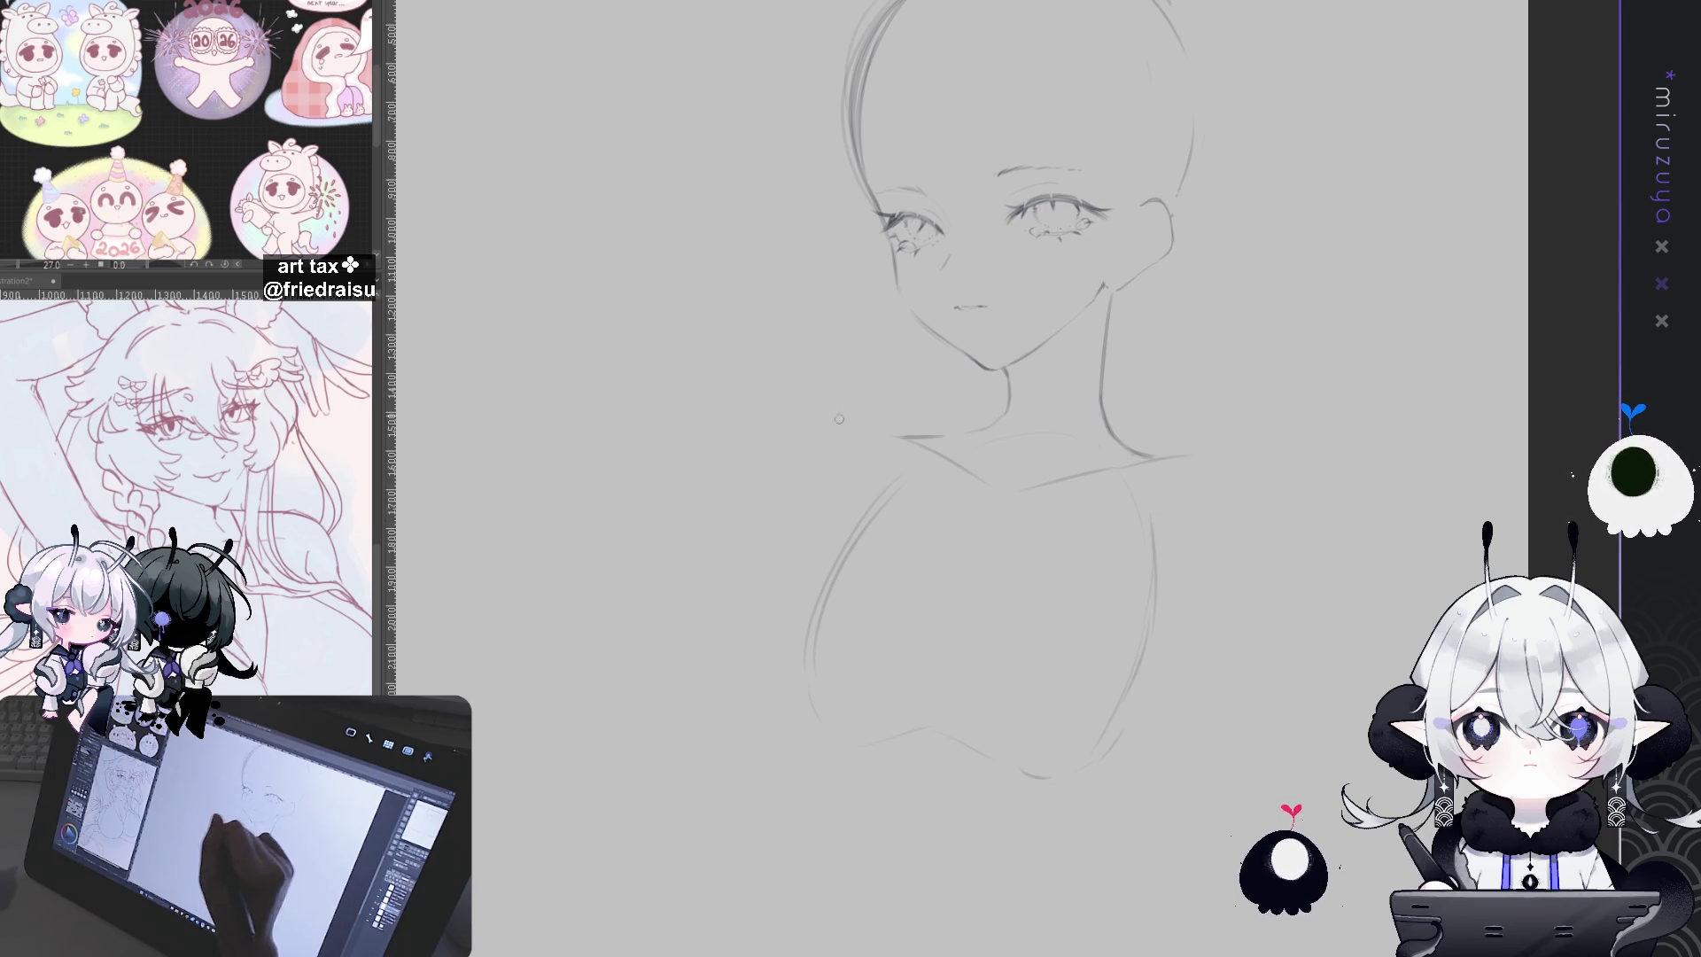
Step: Sketch a rough hand with finger strokes left of the shoulder and enclose it in an oval selection
mouse_move(755, 436)
mouse_down()
mouse_move(789, 396)
mouse_move(758, 468)
mouse_move(805, 492)
mouse_up()
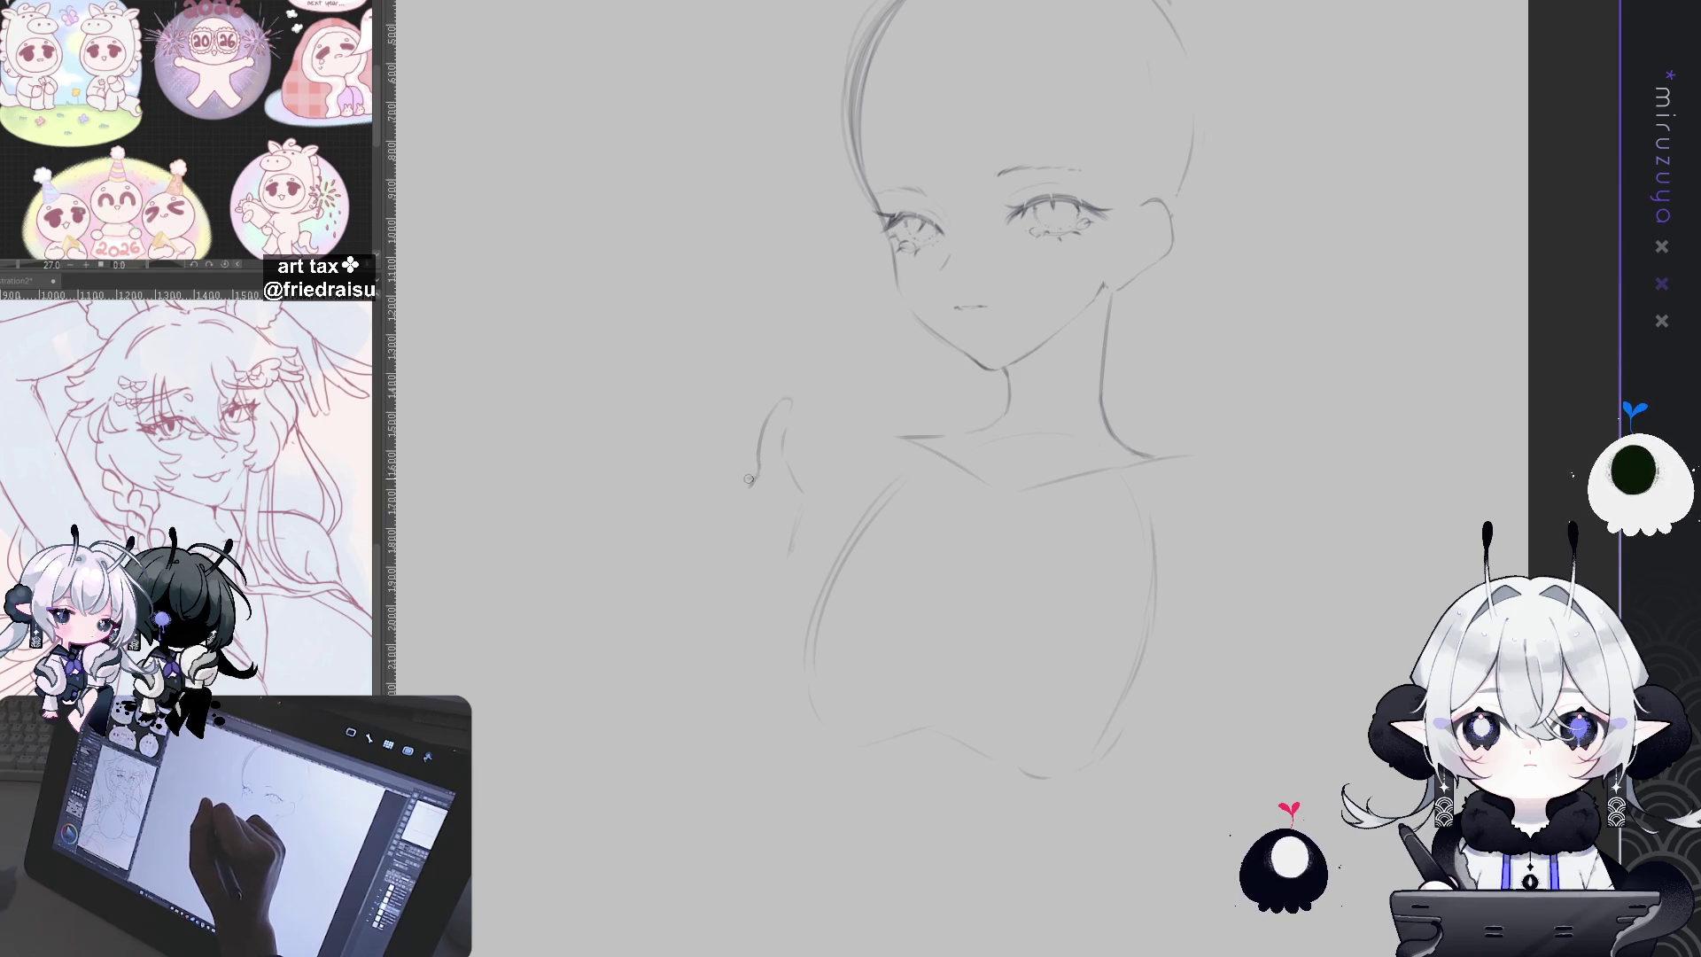
drag(745, 471, 757, 485)
drag(690, 421, 710, 431)
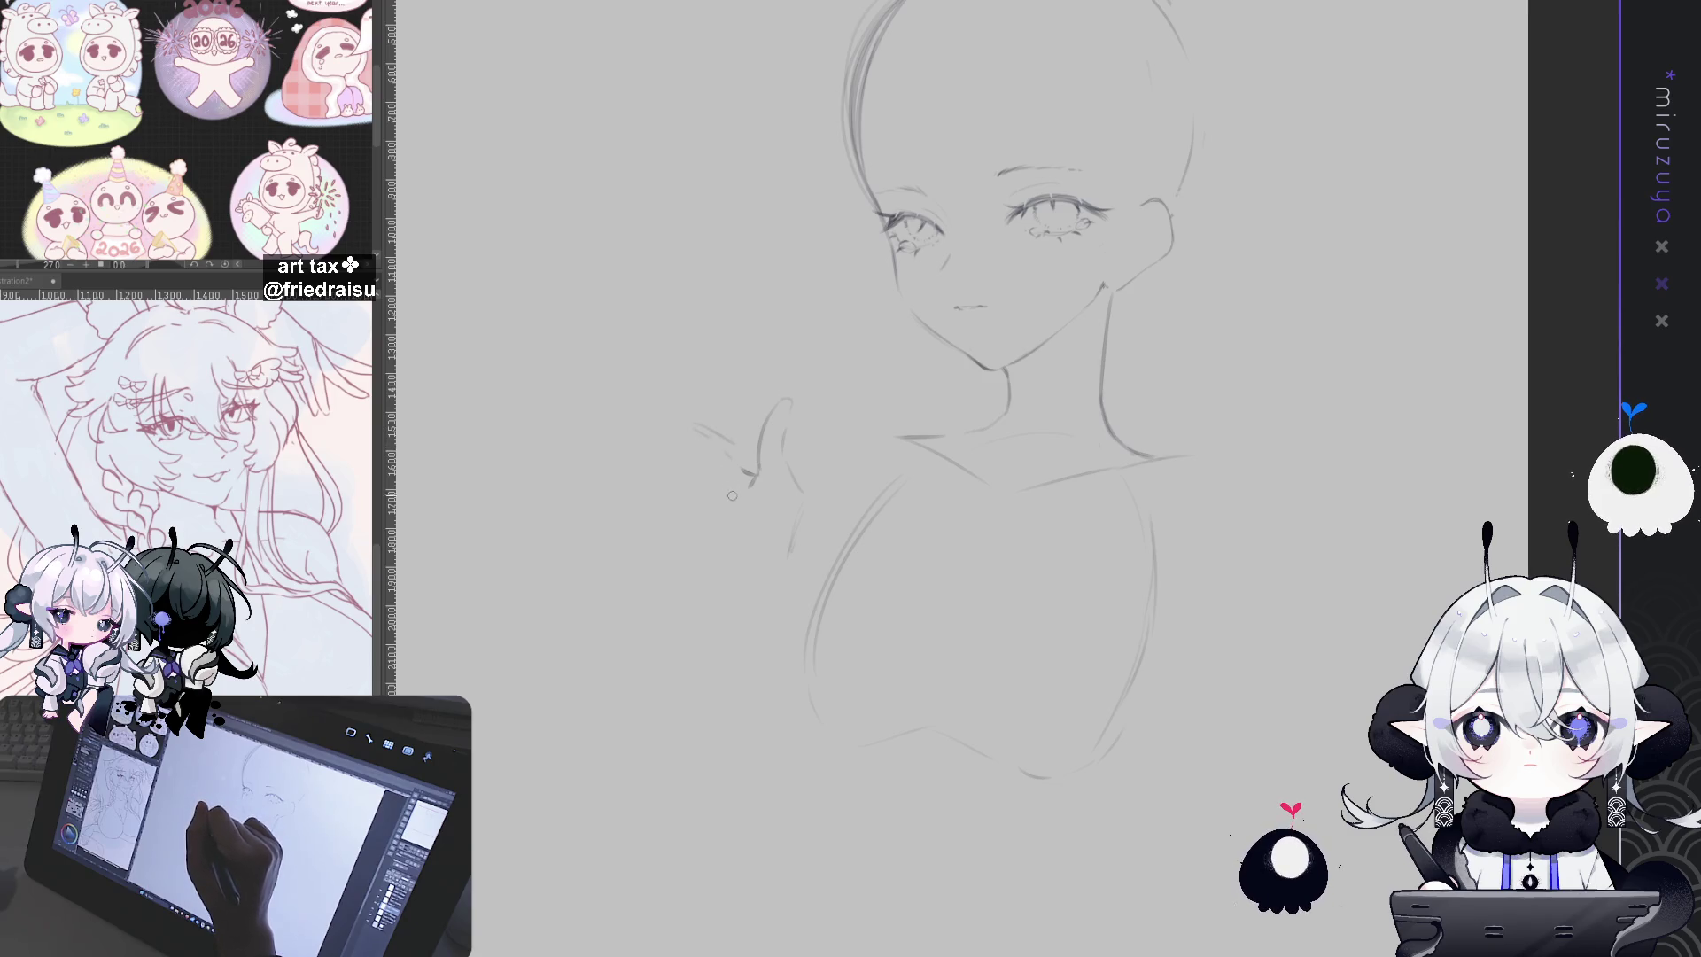
drag(747, 513, 758, 526)
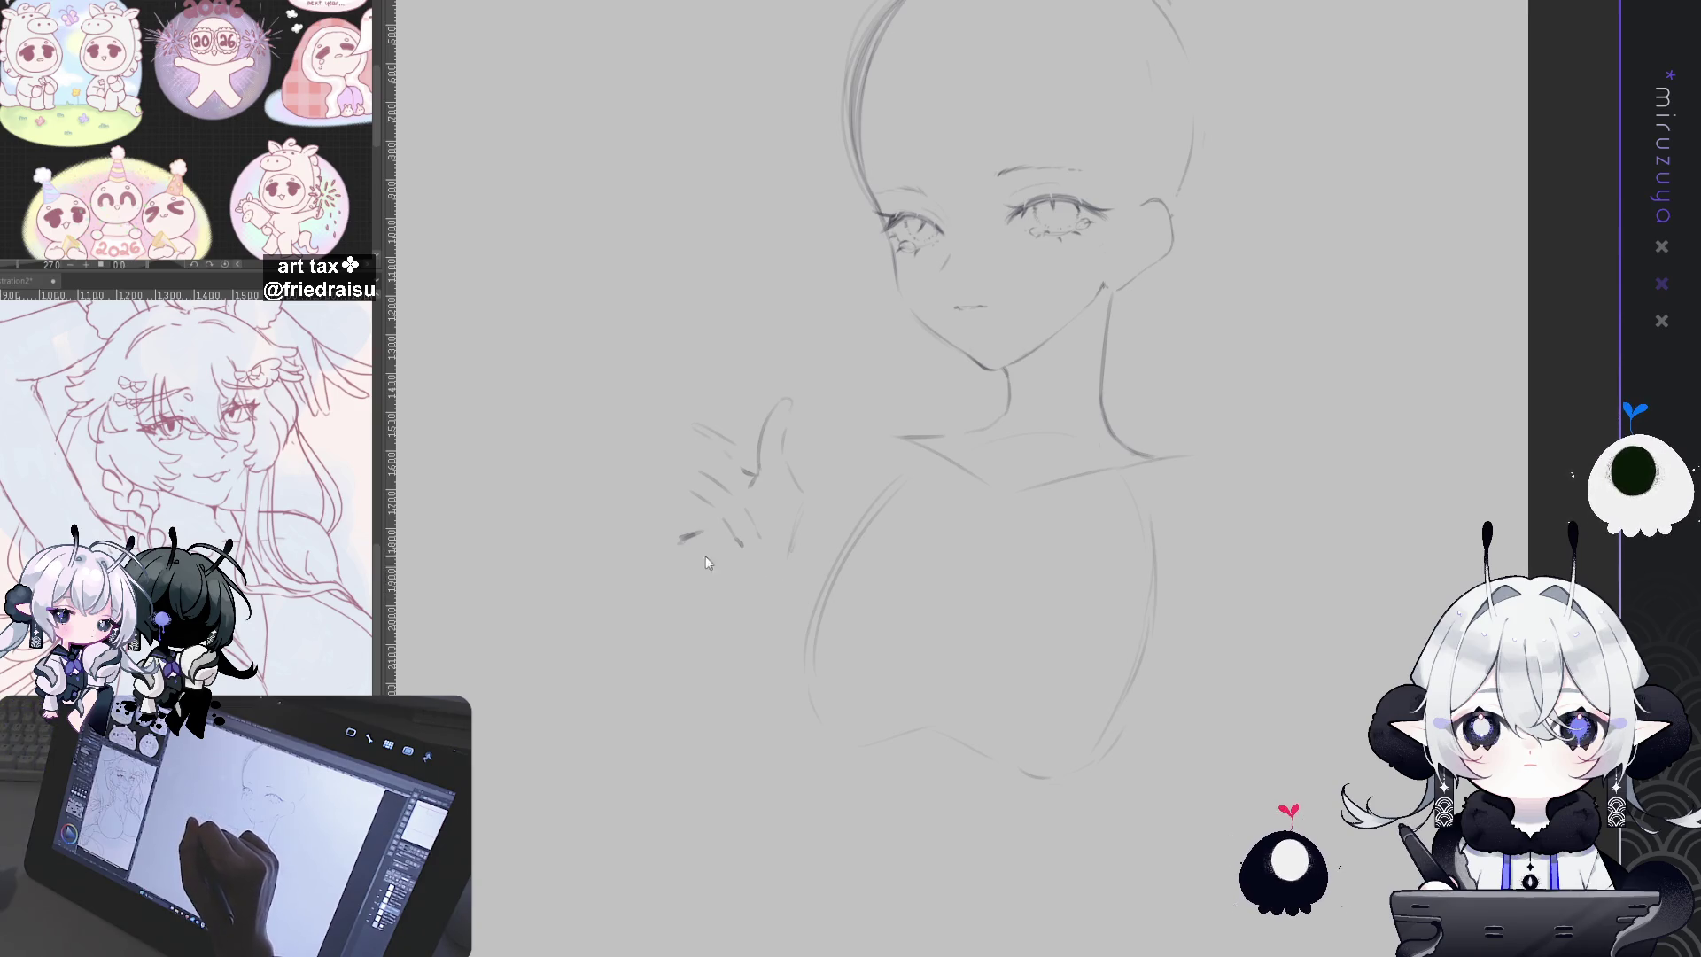
drag(696, 555, 746, 572)
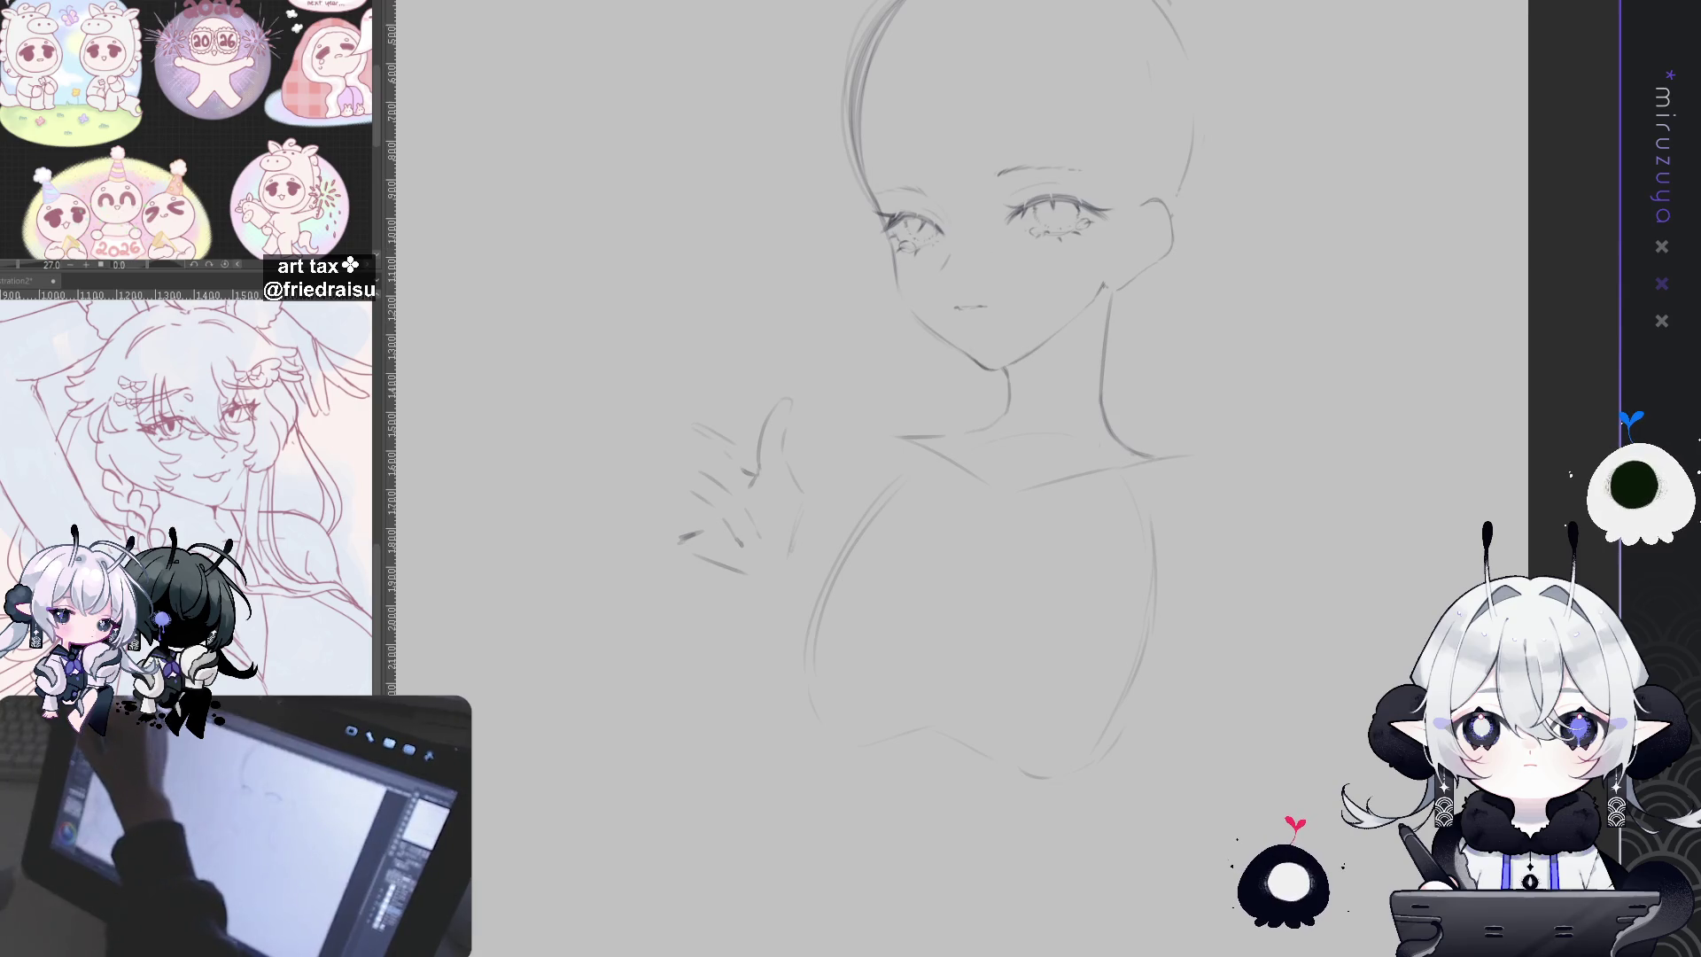
drag(620, 321, 830, 612)
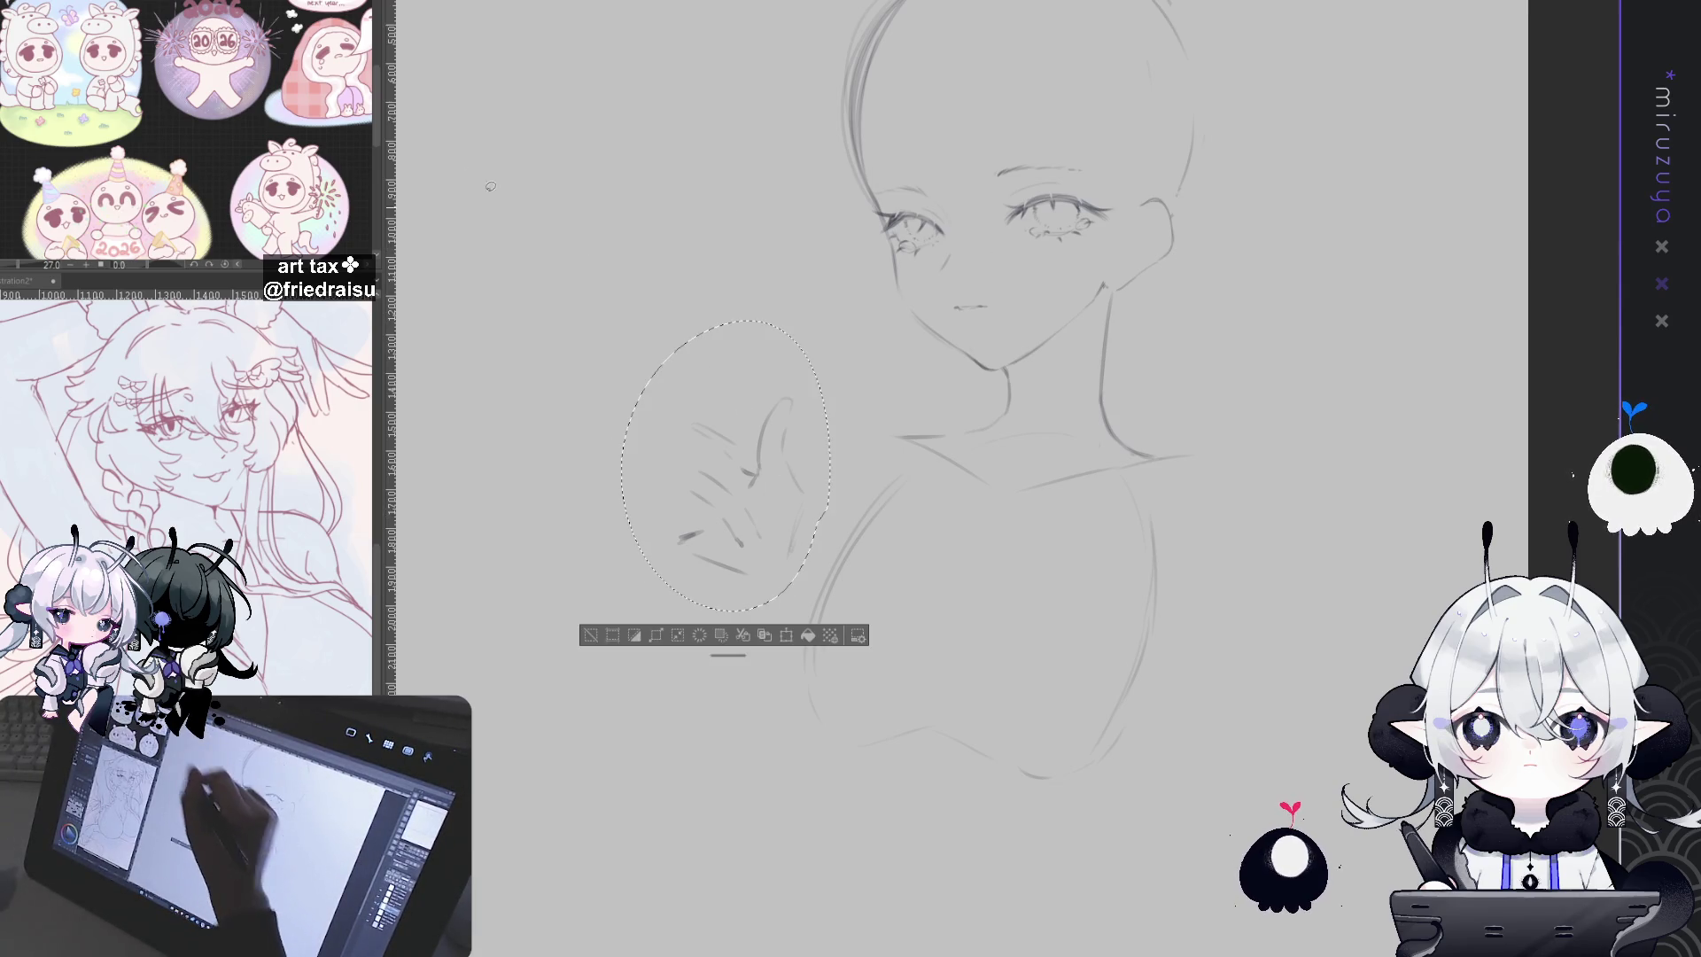
Step: Rotate the selected hand sketch clockwise, nudge it up and right, commit, and deselect
key(ctrl+t)
drag(1002, 220, 1033, 261)
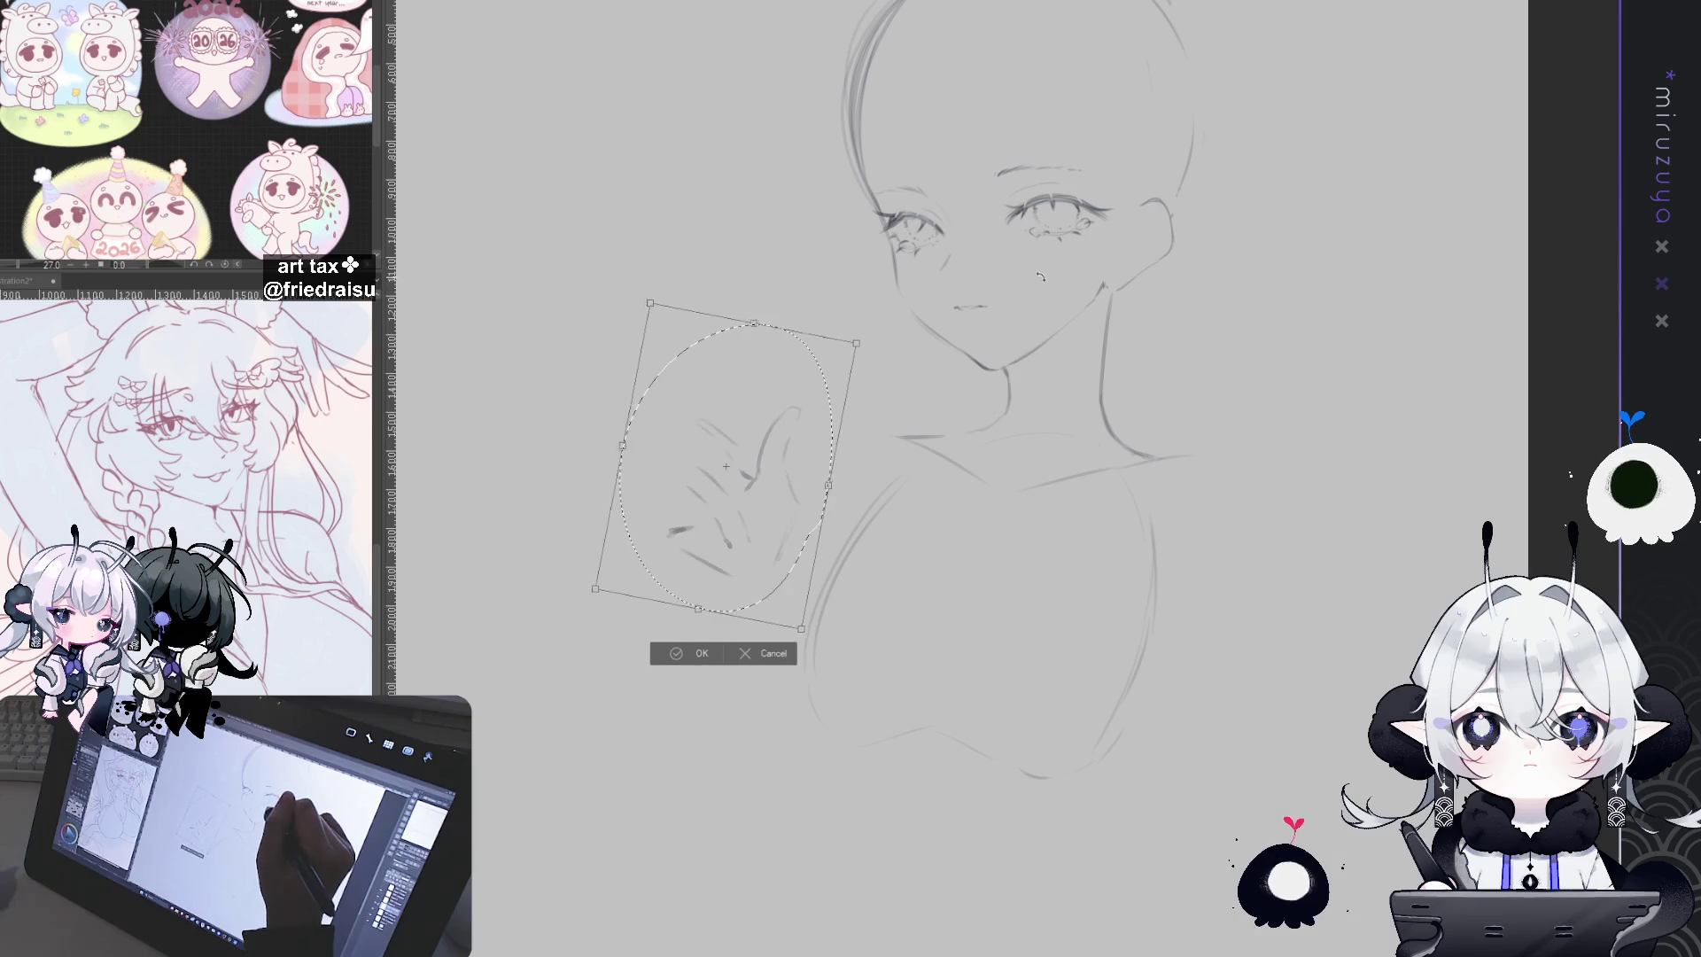
mouse_move(822, 417)
mouse_down()
mouse_move(846, 386)
mouse_move(742, 456)
mouse_up()
mouse_move(673, 505)
mouse_down()
mouse_move(709, 531)
mouse_move(779, 496)
mouse_move(768, 453)
mouse_up()
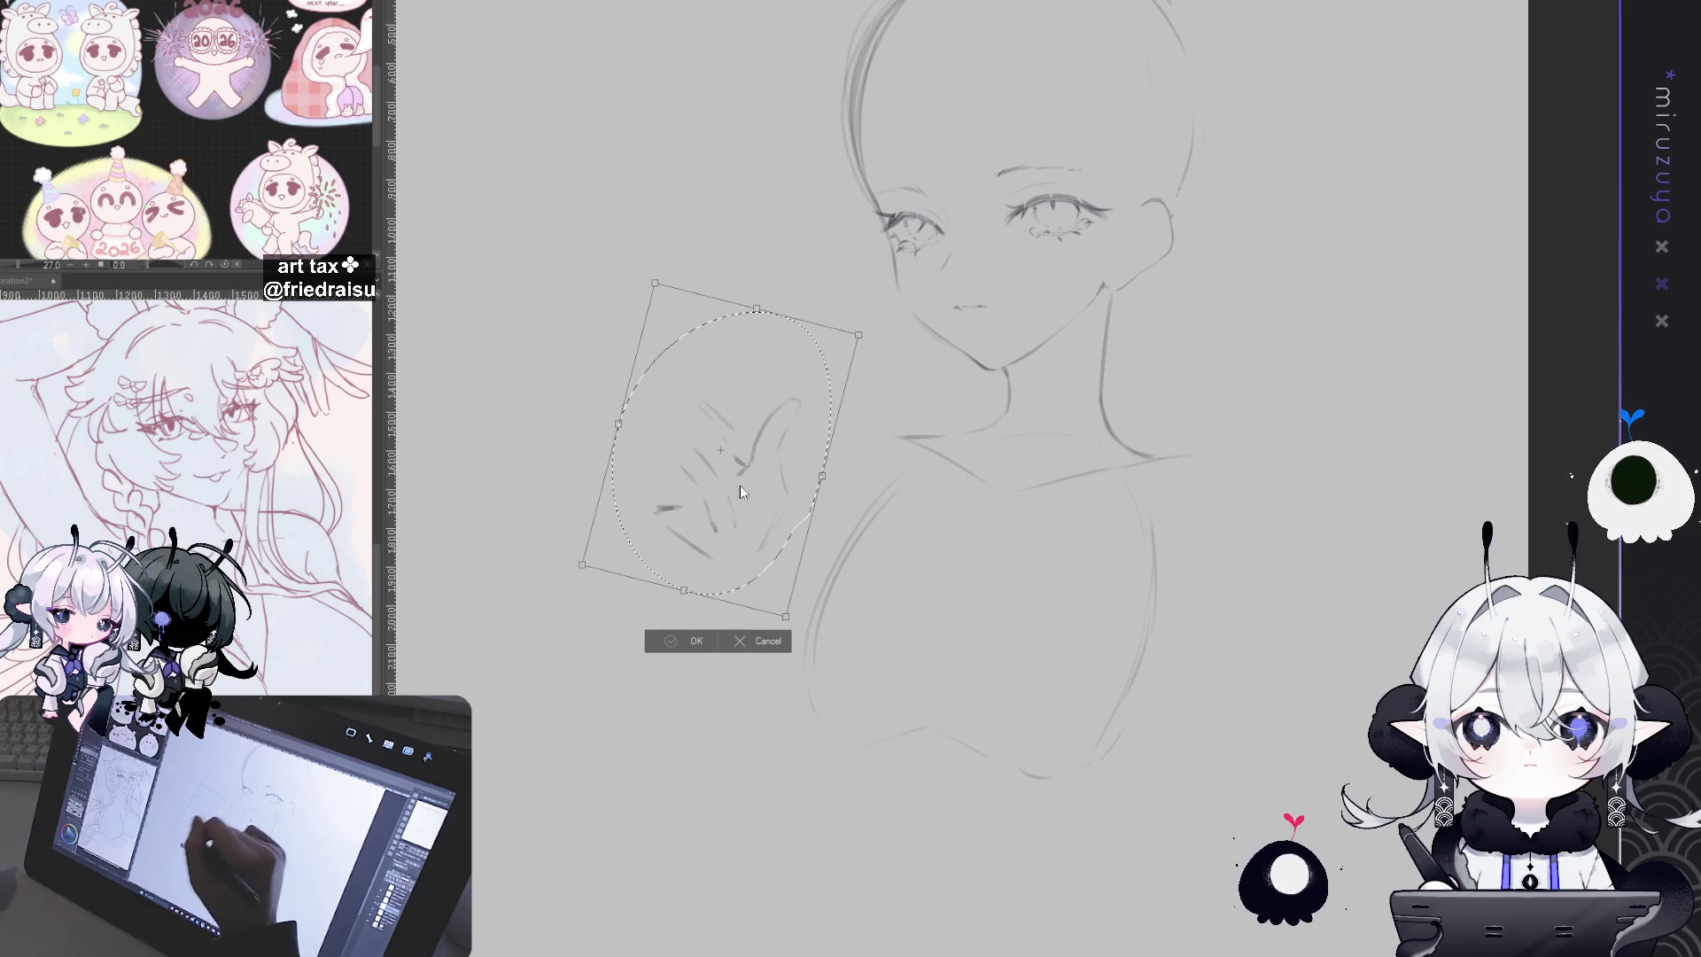
key(Return)
key(ctrl+d)
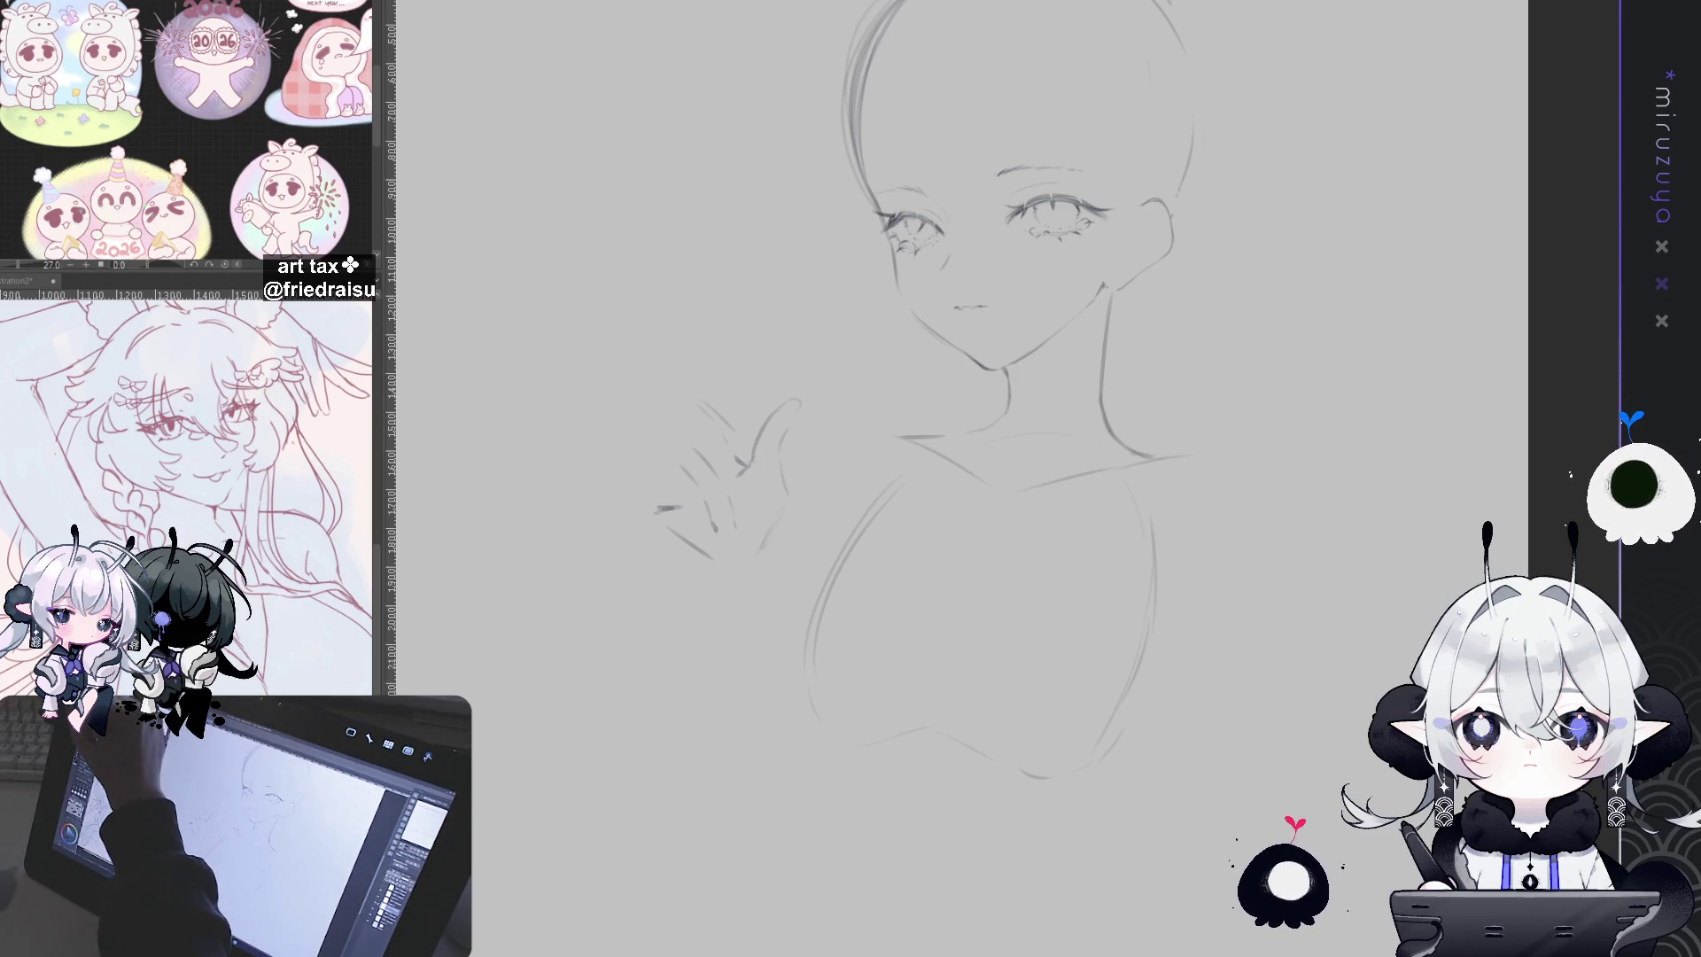
Step: Lasso the hand sketch, delete it, and clear the selection
mouse_move(802, 545)
mouse_down()
mouse_move(673, 585)
mouse_move(749, 596)
mouse_up()
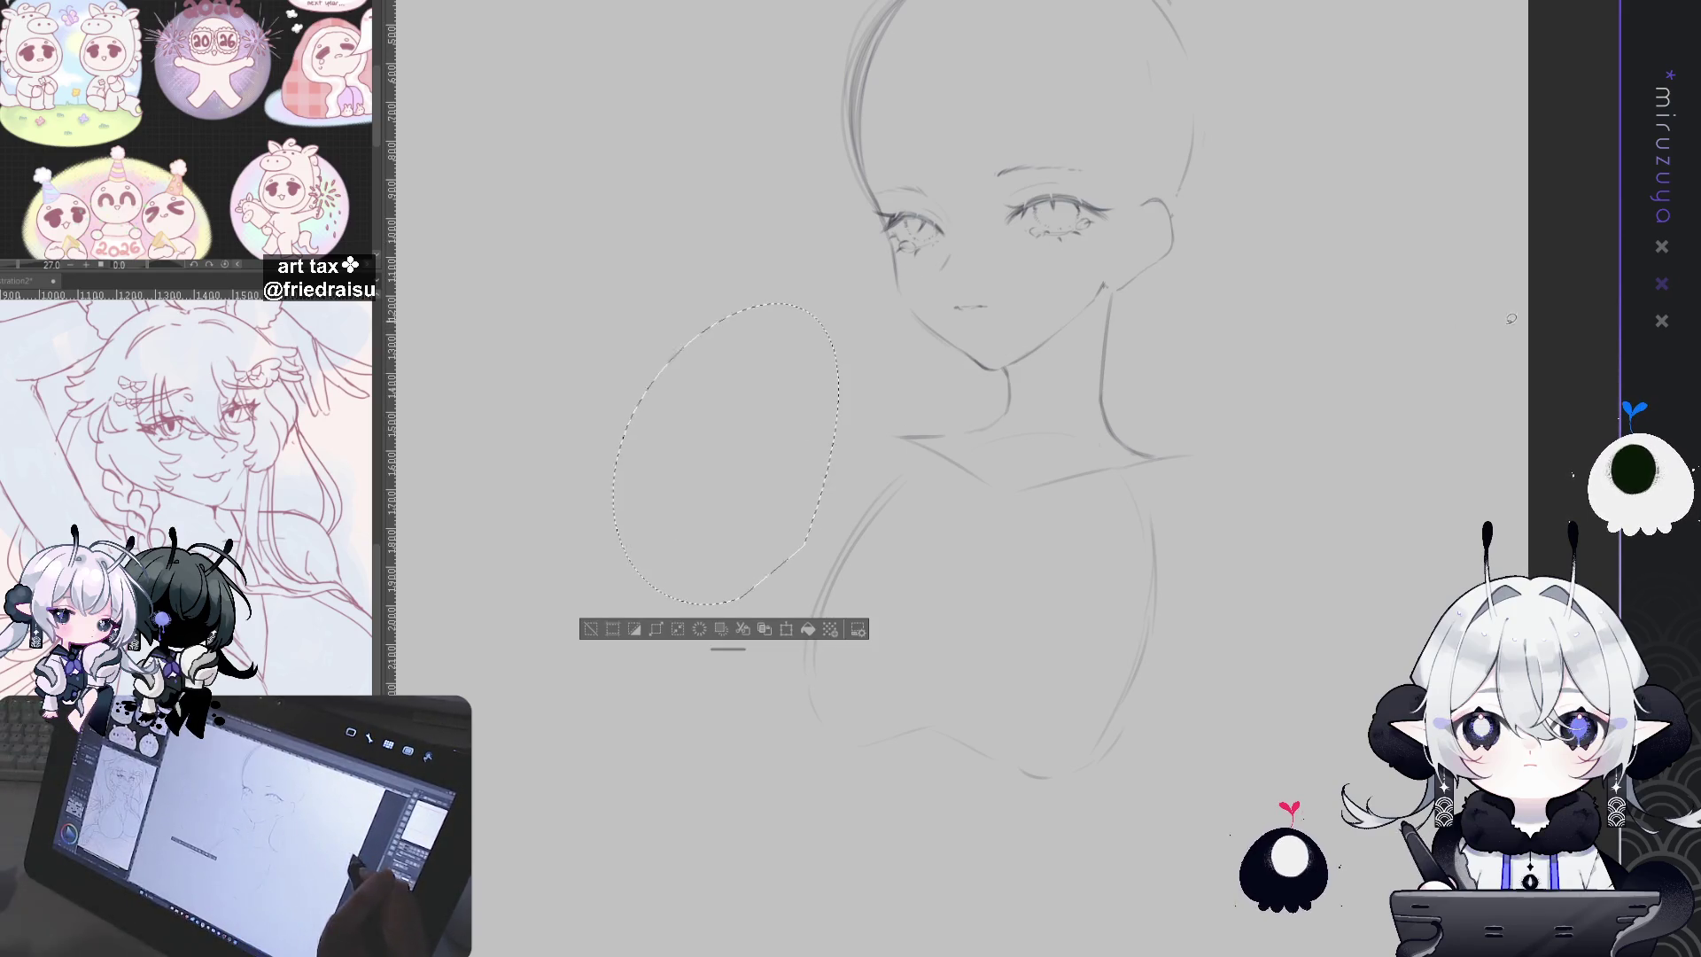
key(ctrl+d)
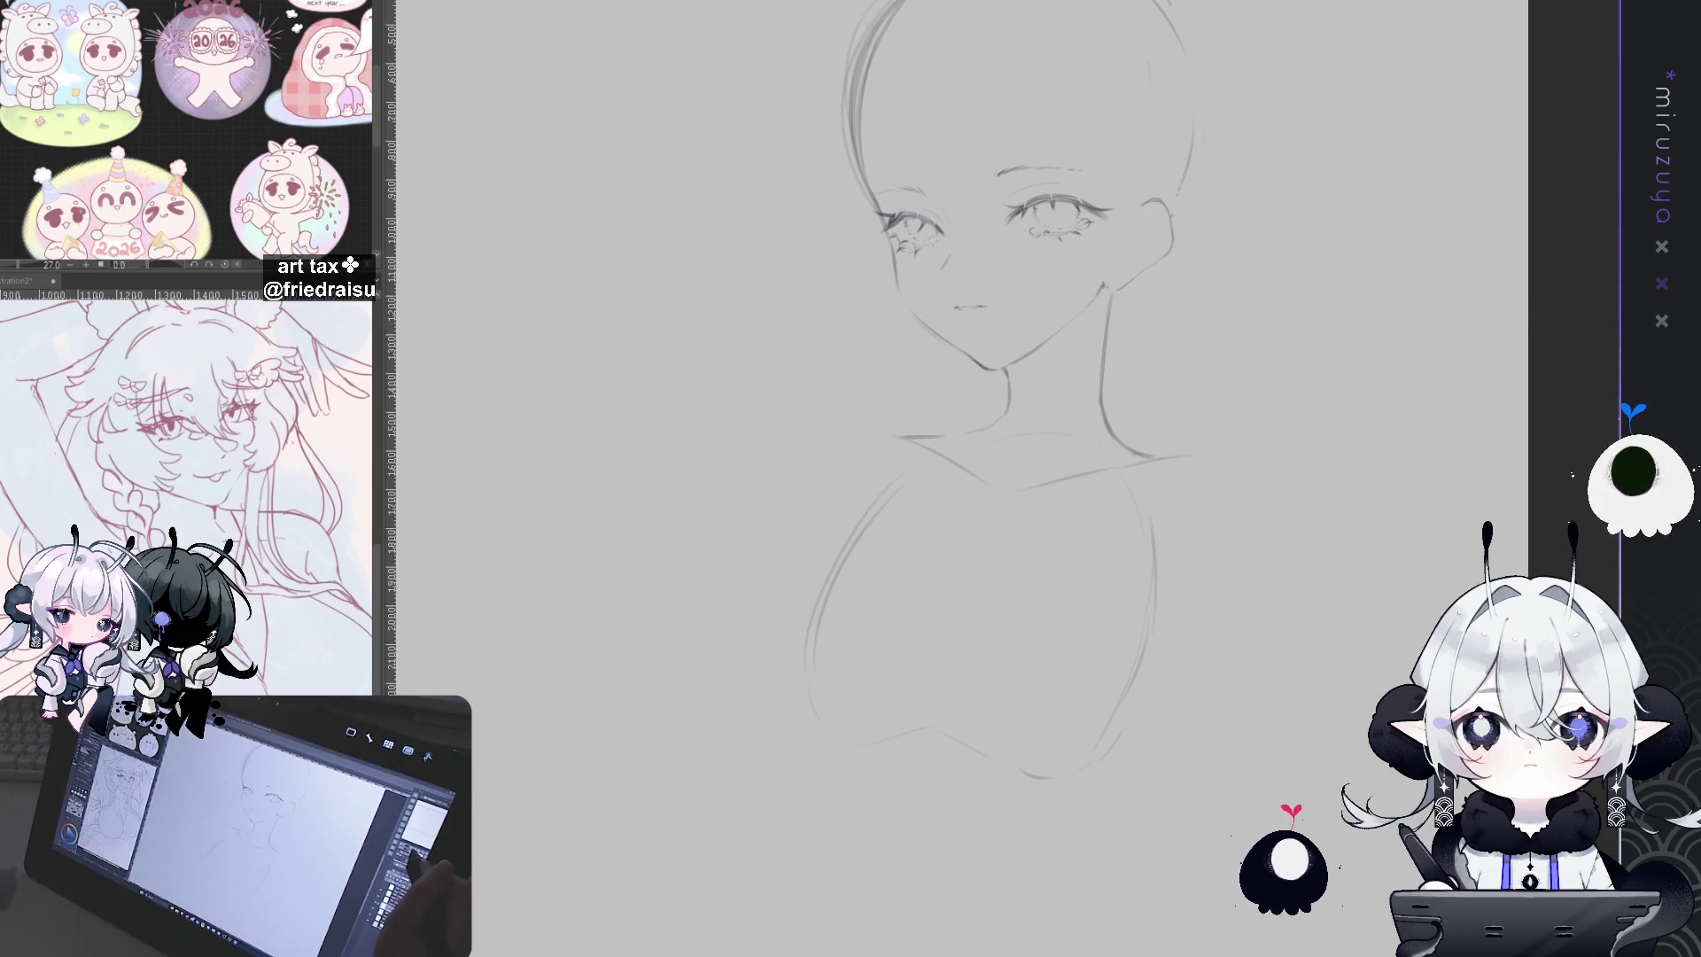
drag(1019, 443, 900, 510)
scroll(1021, 393, down, 2)
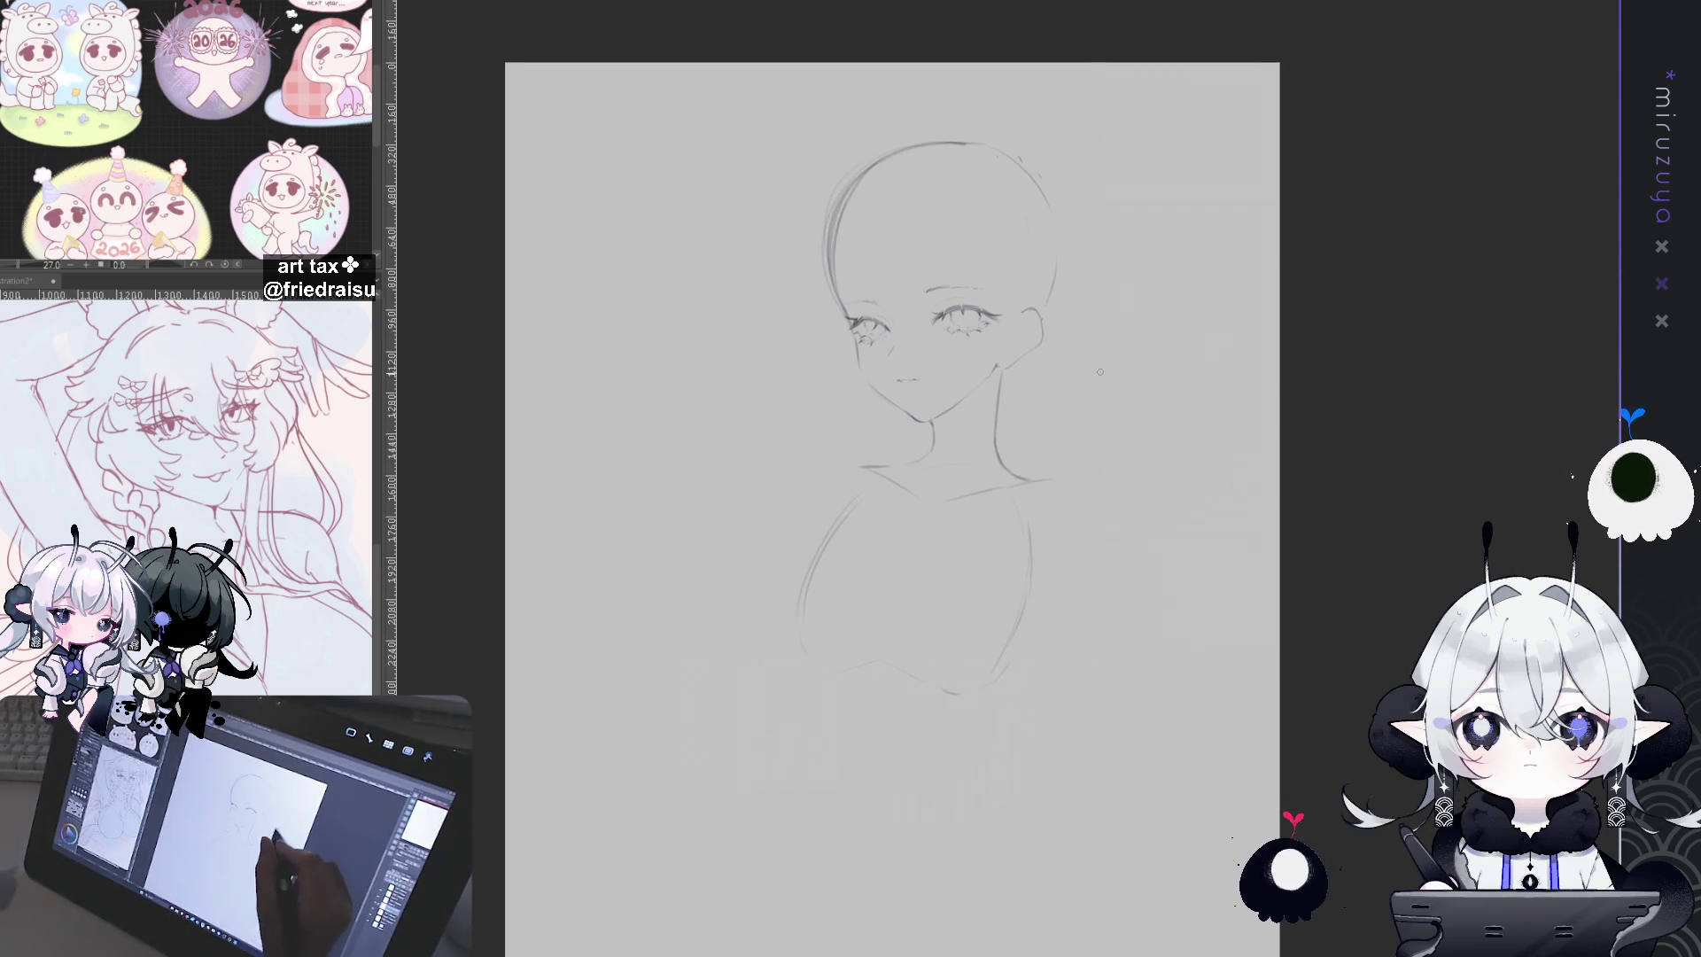
Step: Start the right shoulder line, undoing the stray lower-left stroke and a short extension
mouse_move(1048, 488)
mouse_down()
mouse_move(1018, 508)
mouse_move(968, 601)
mouse_up()
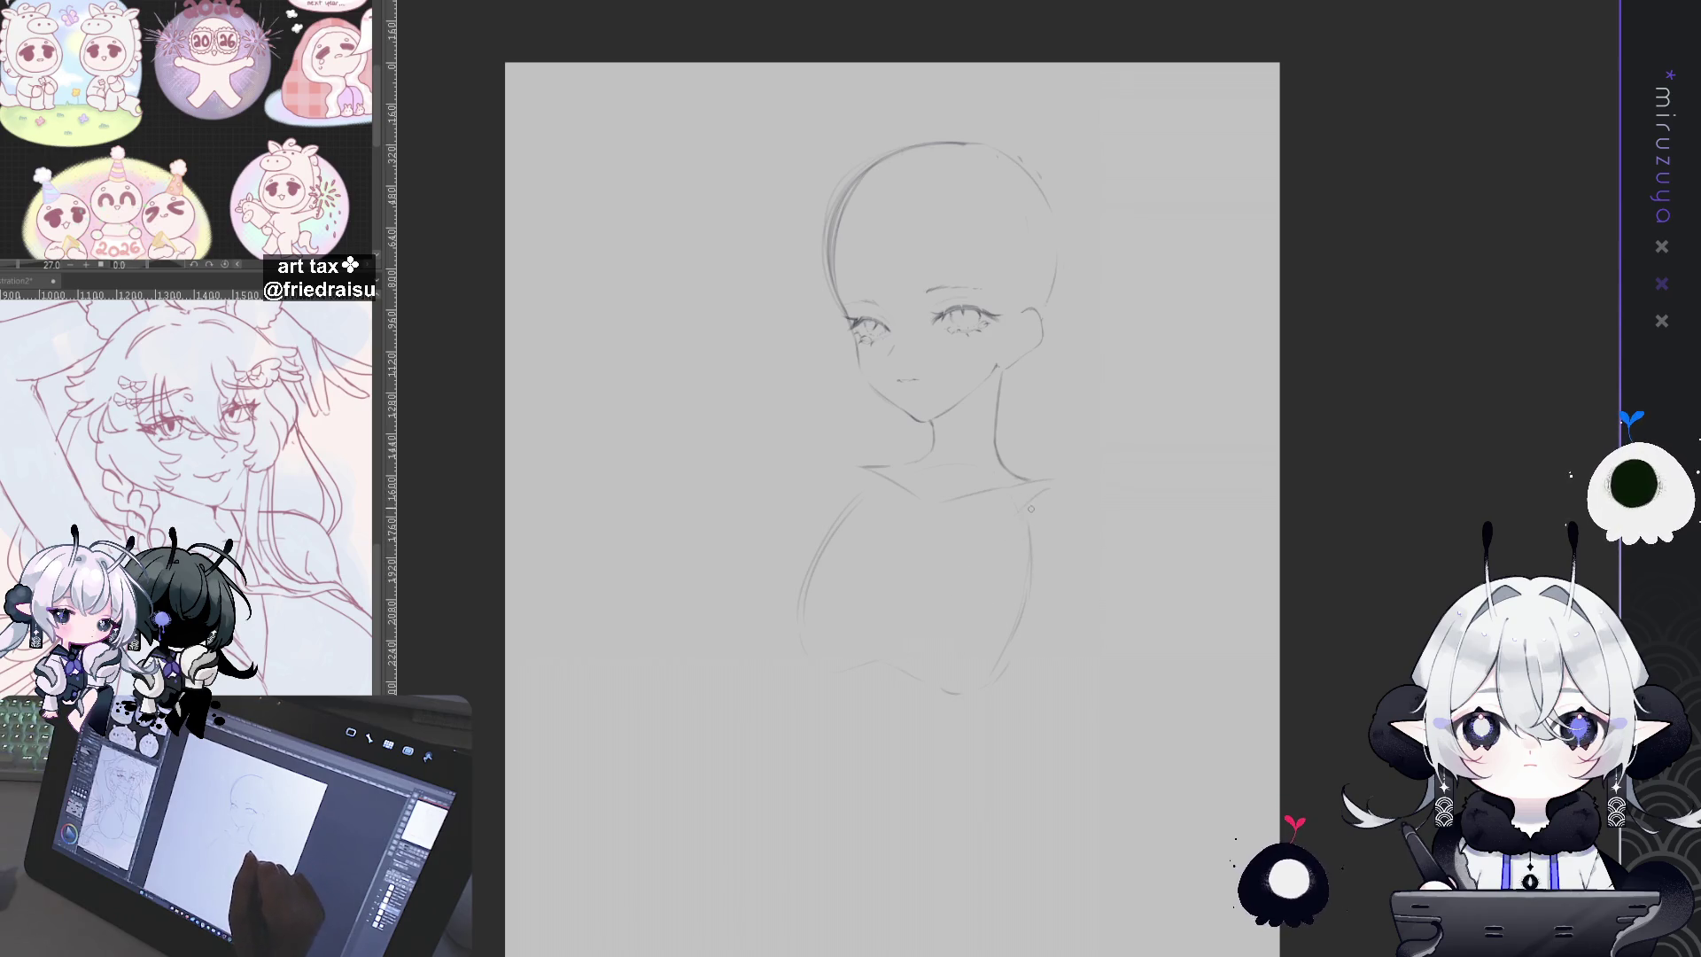
drag(829, 731, 795, 747)
key(ctrl+z)
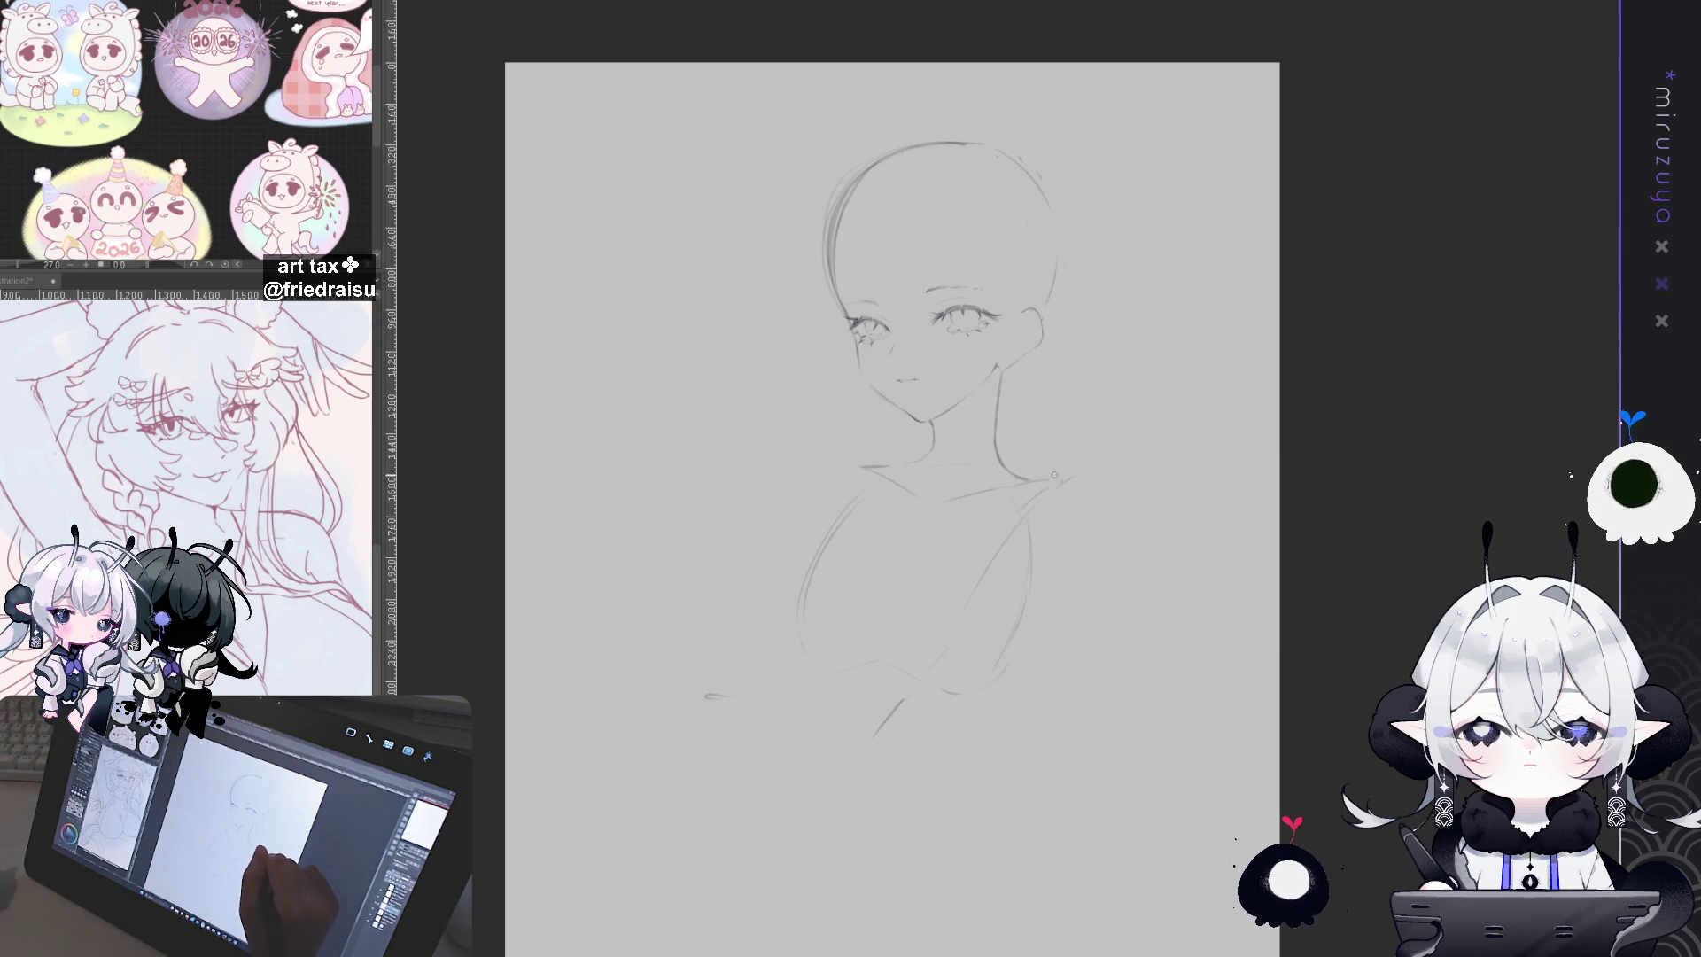
drag(1059, 479, 1083, 490)
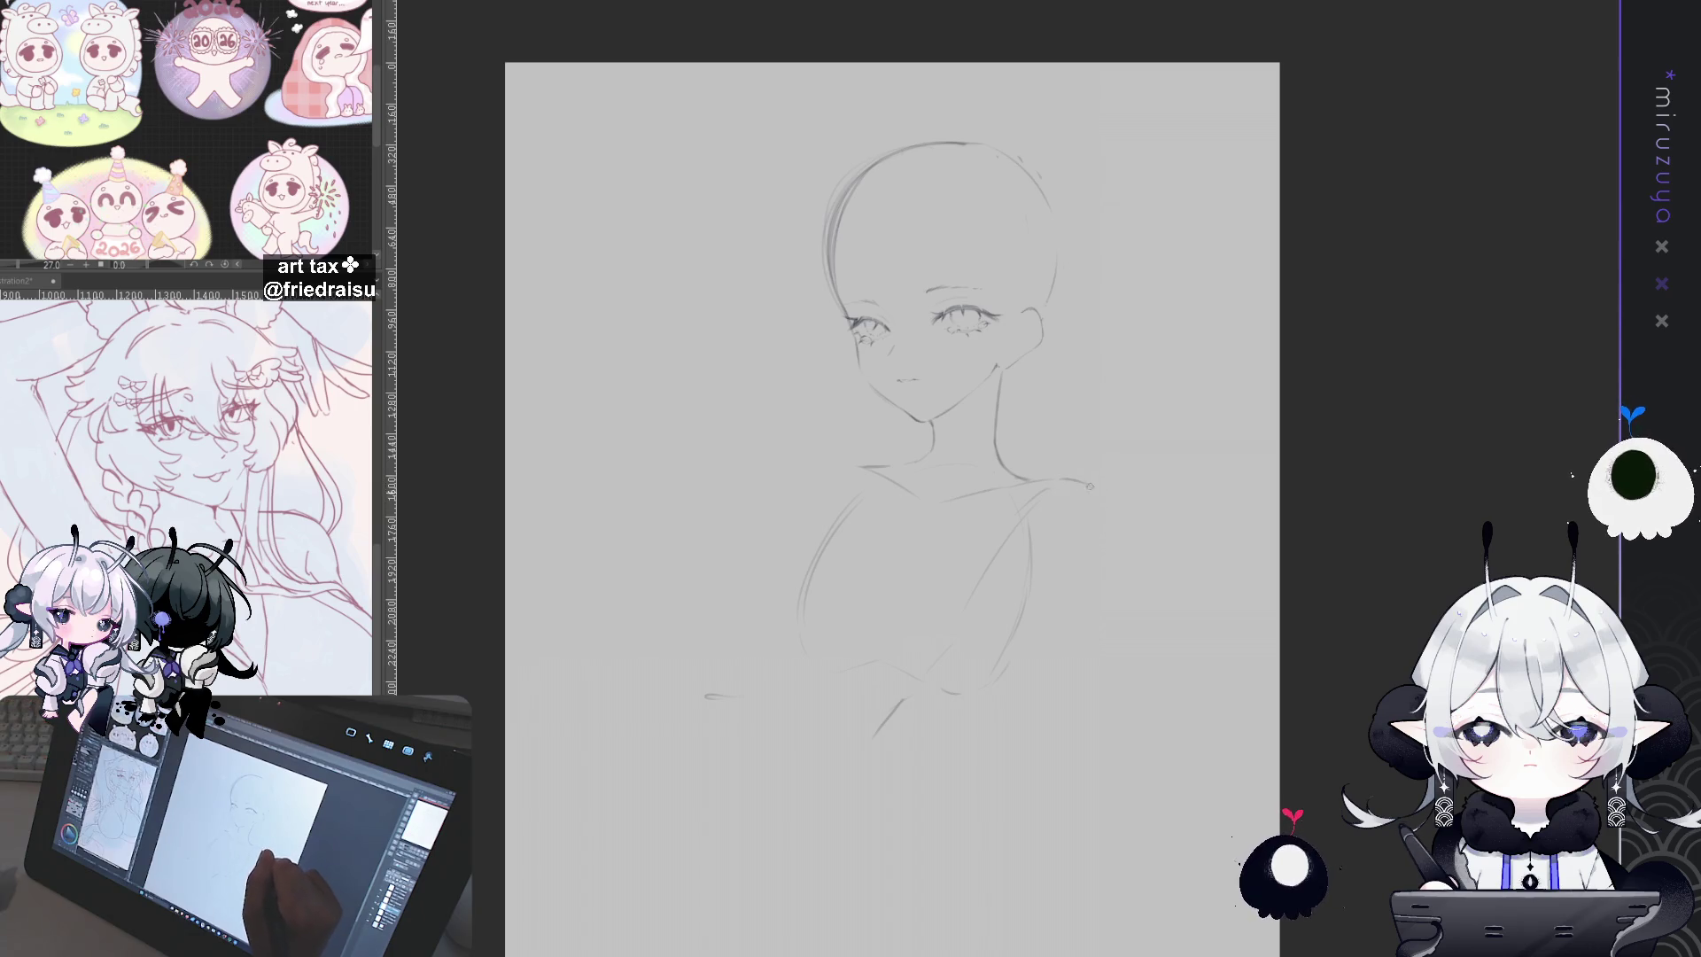
key(ctrl+z)
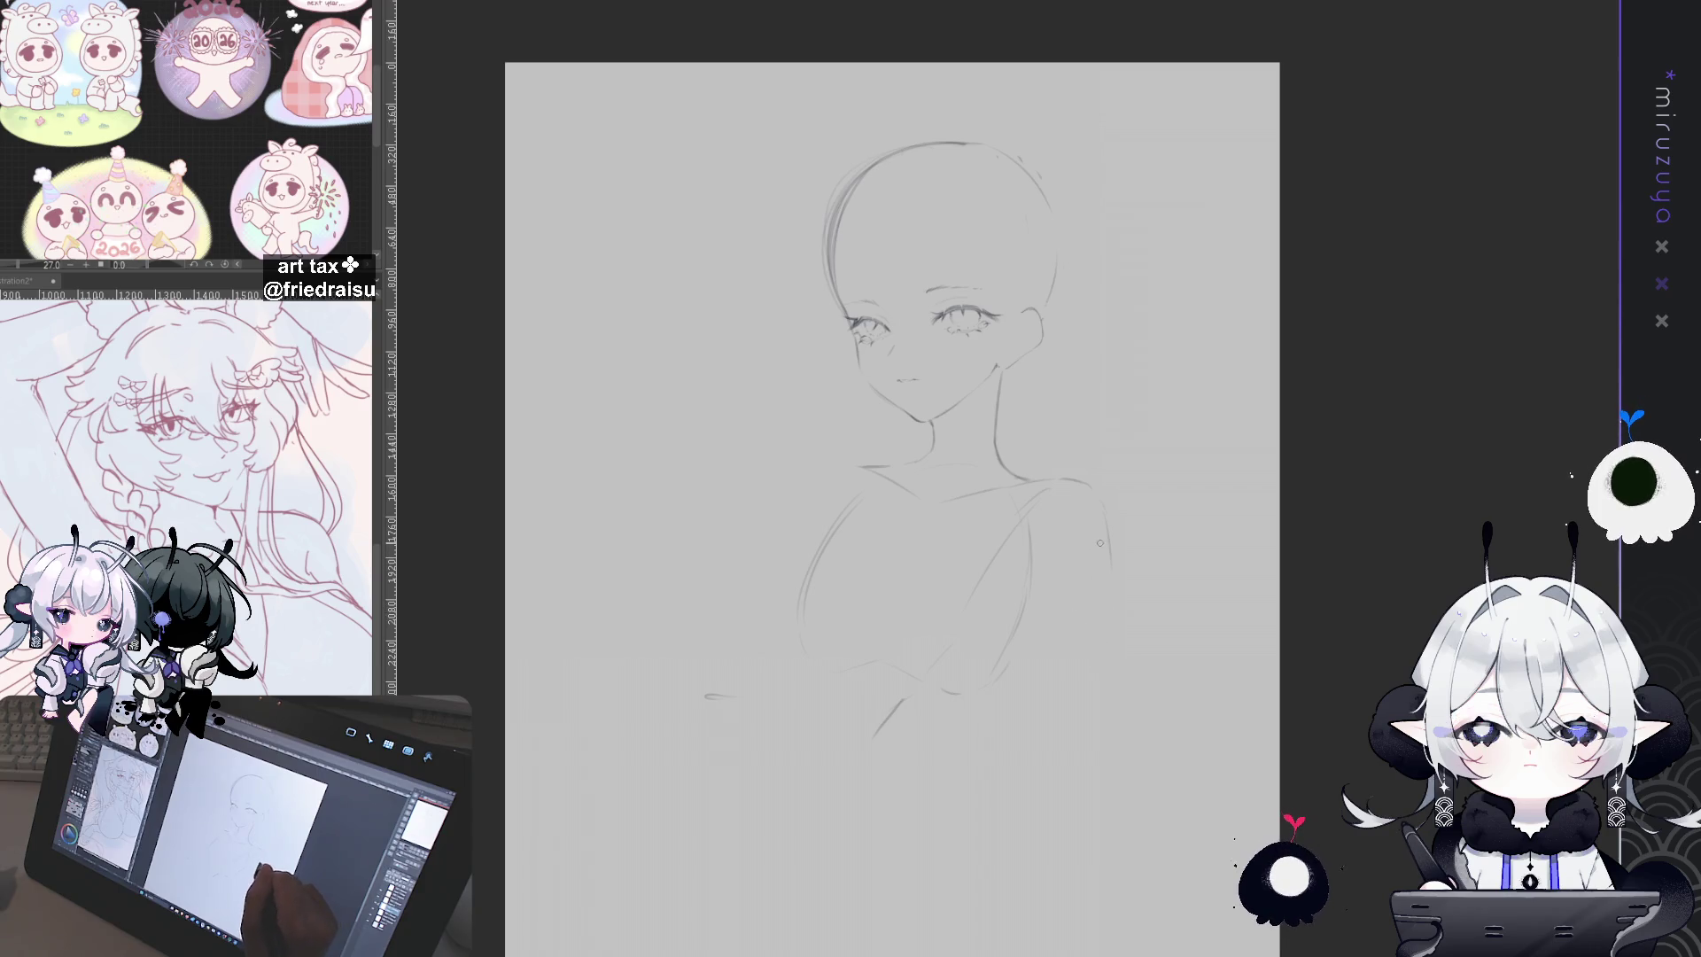
Step: Draw the right arm's outer contour reaching lower, plus a forearm crossing down-left over the chest
drag(1111, 531, 1106, 631)
key(ctrl+z)
drag(1109, 542, 1088, 736)
drag(1063, 806, 1056, 815)
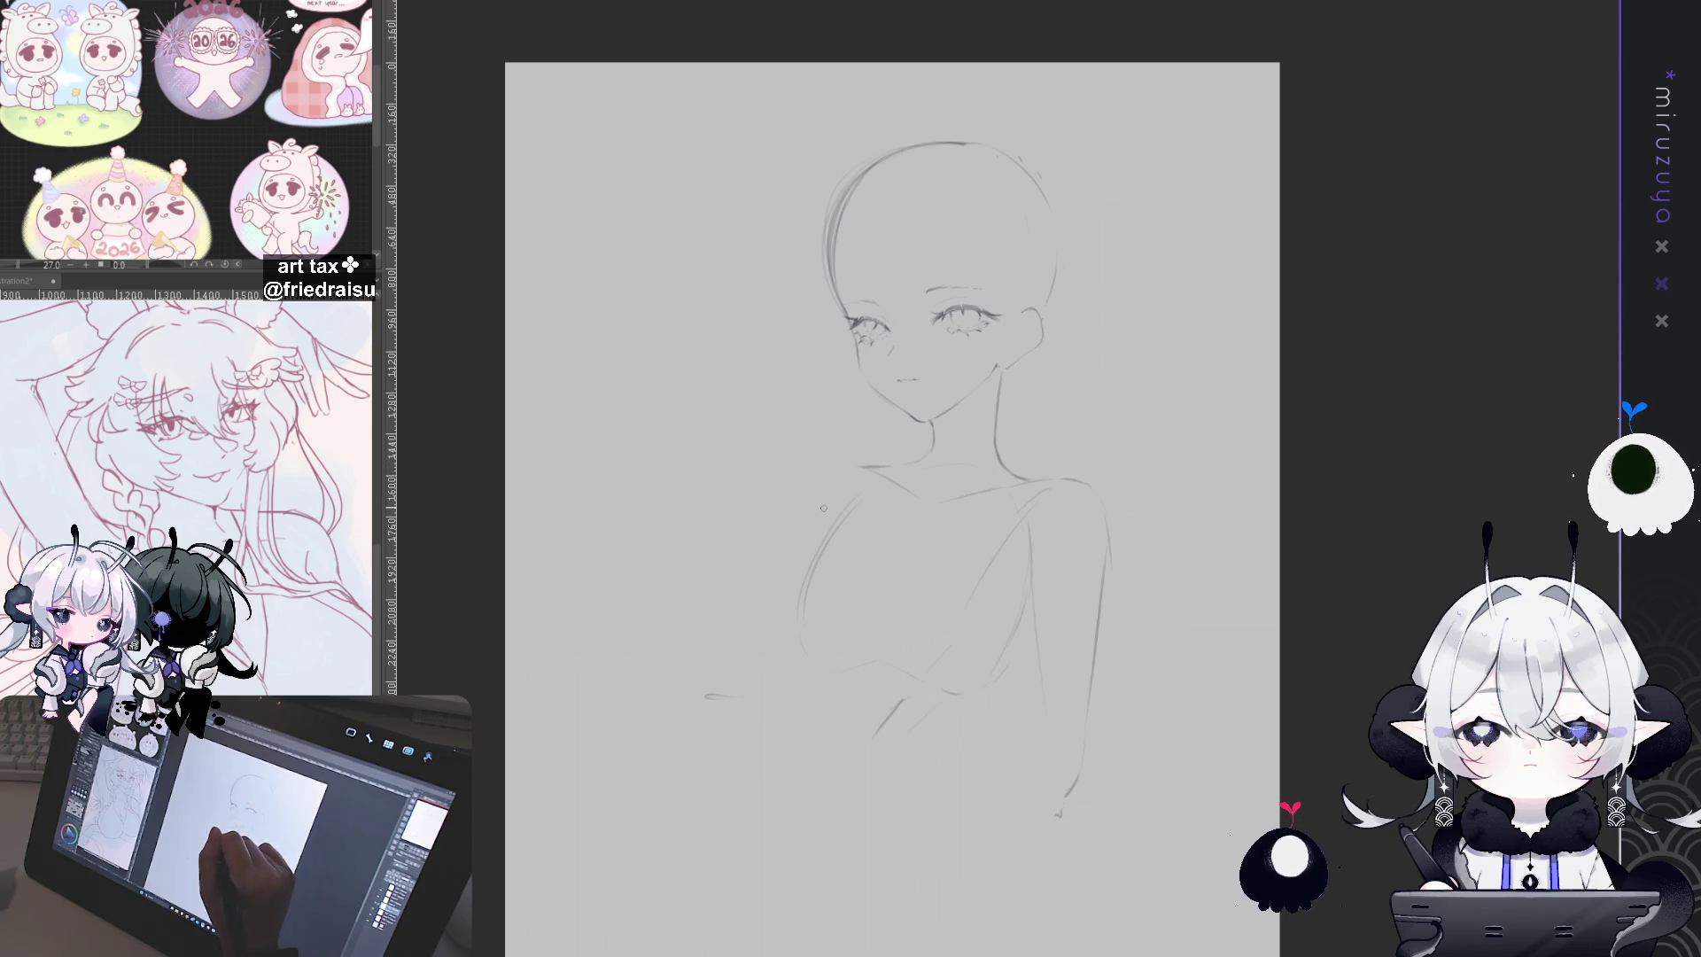
drag(802, 541, 691, 663)
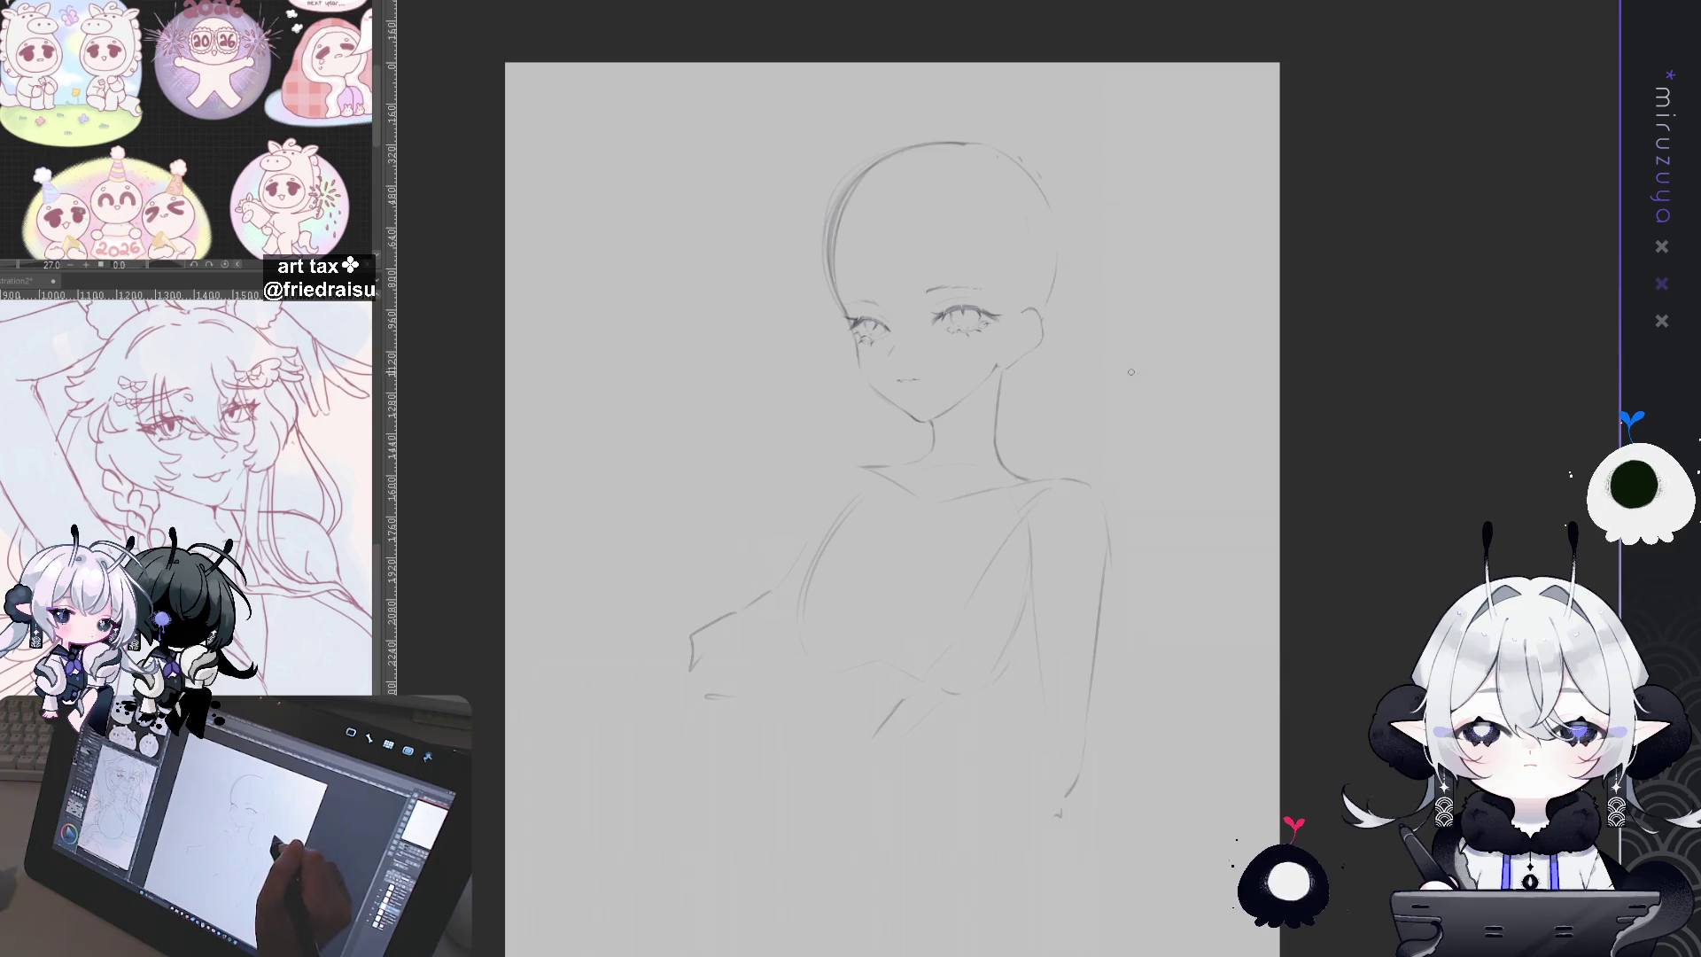
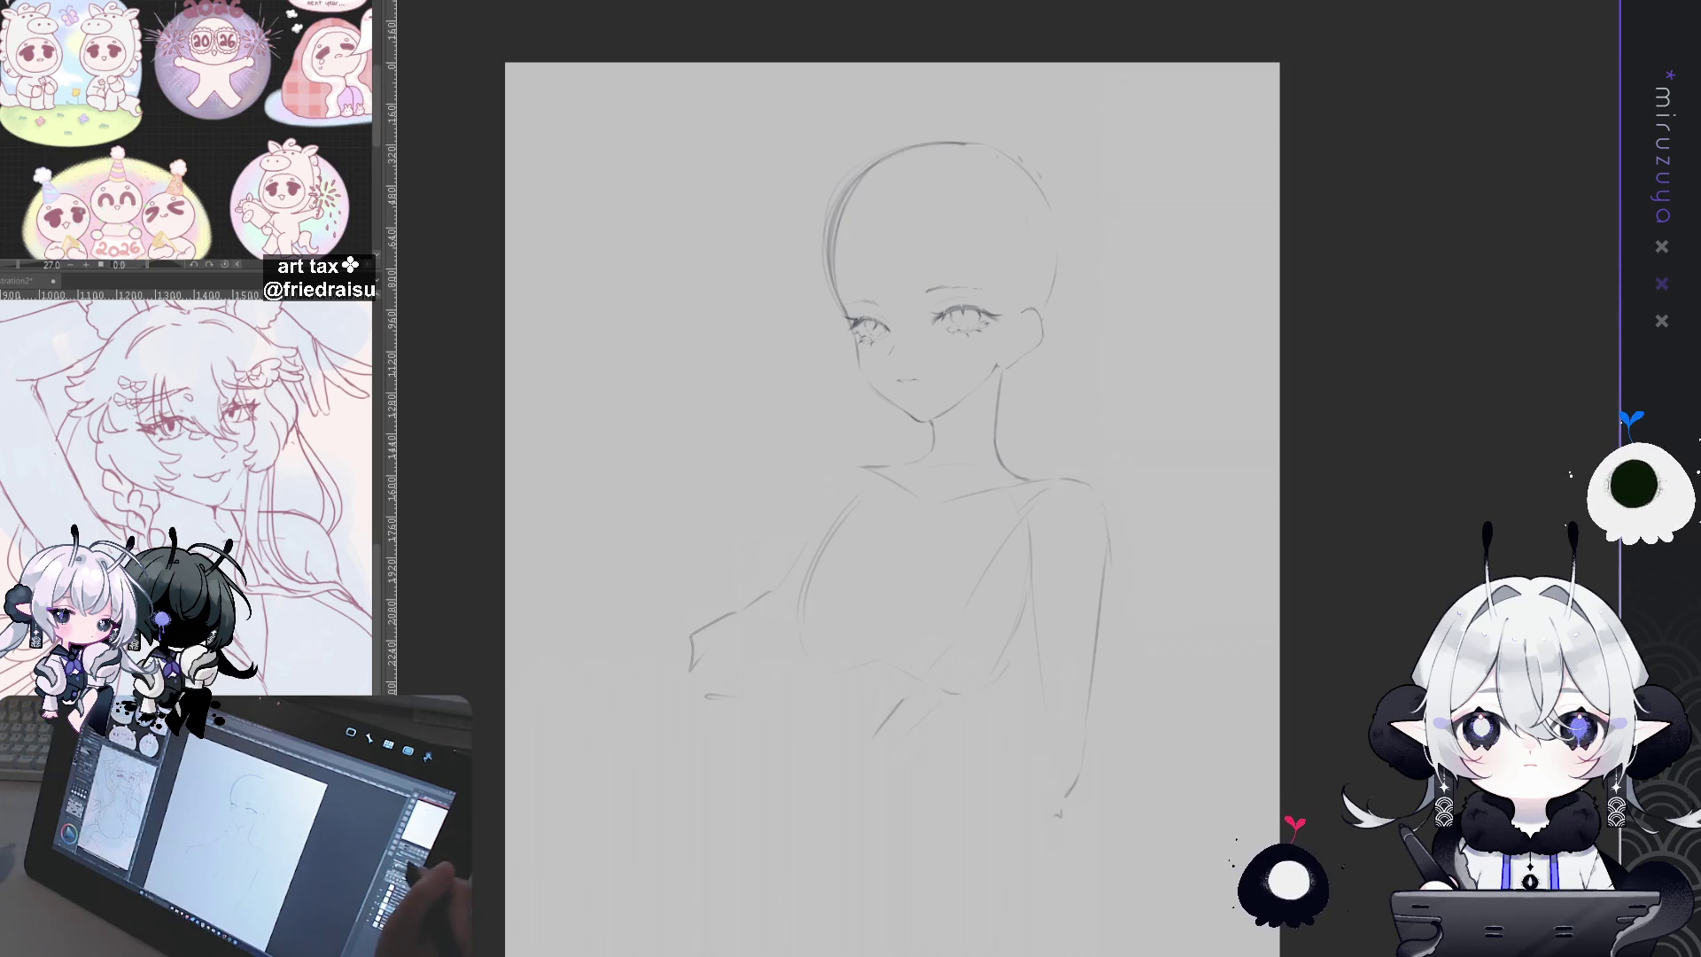
Step: Erase the rough arm and torso strokes on the figure's right side
scroll(1016, 482, up, 2)
scroll(1016, 481, down, 2)
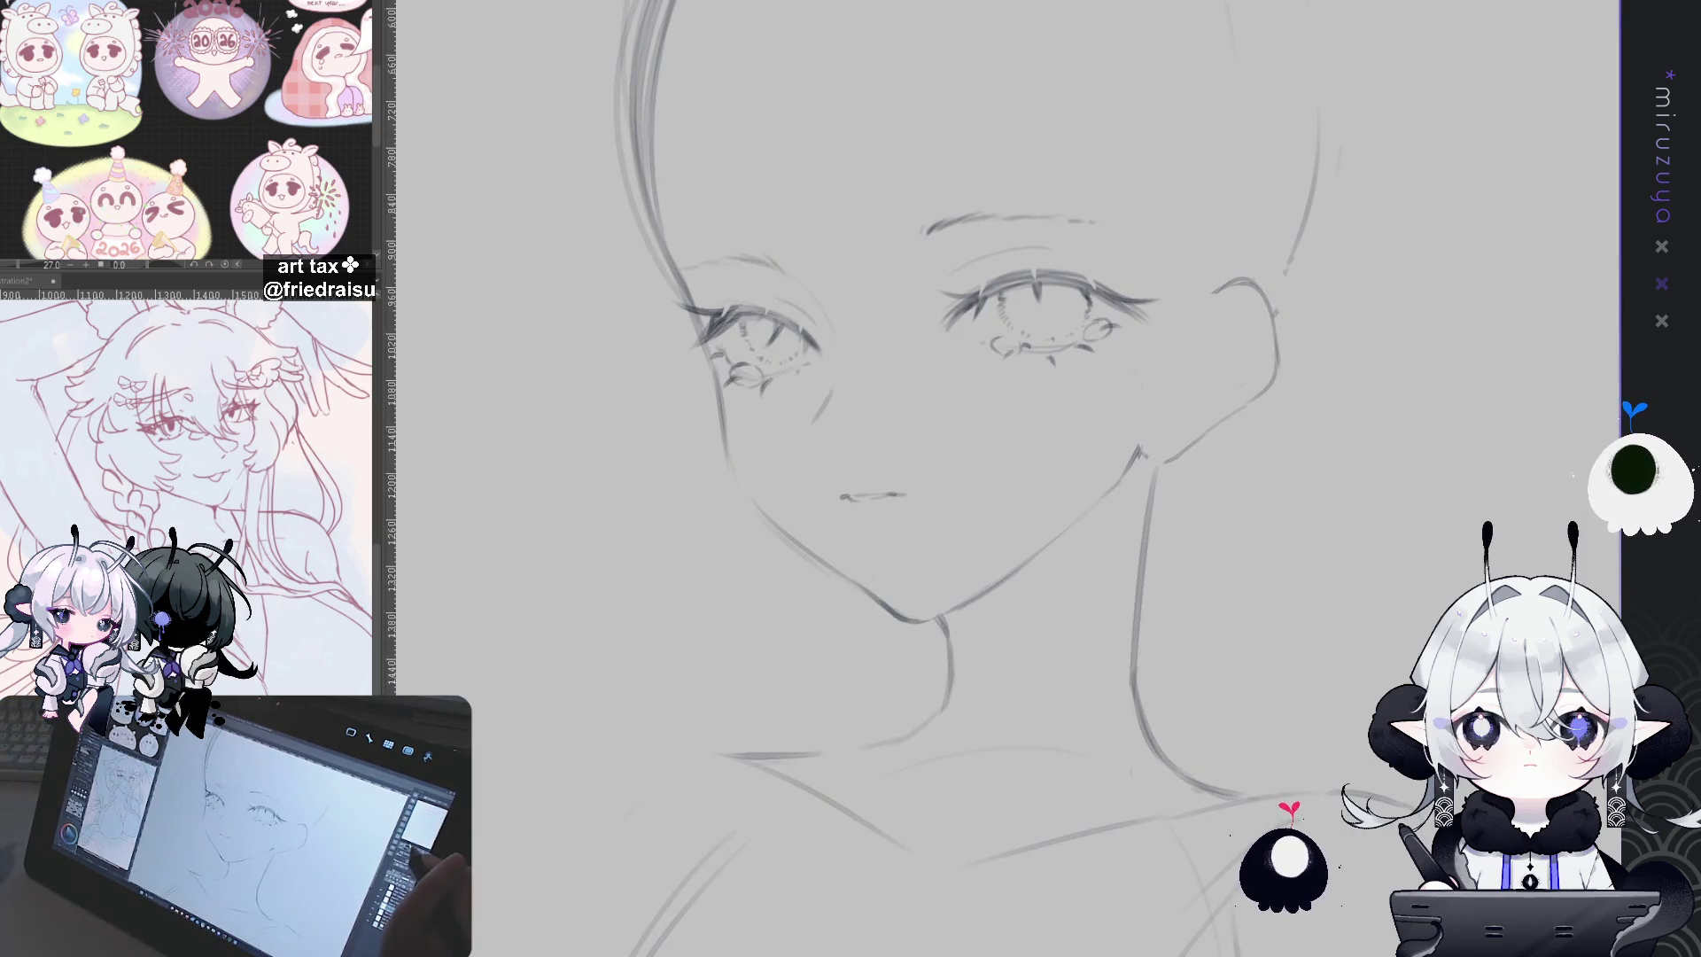
scroll(1017, 481, down, 2)
mouse_move(1373, 704)
mouse_down()
mouse_move(1374, 385)
mouse_move(1373, 433)
mouse_up()
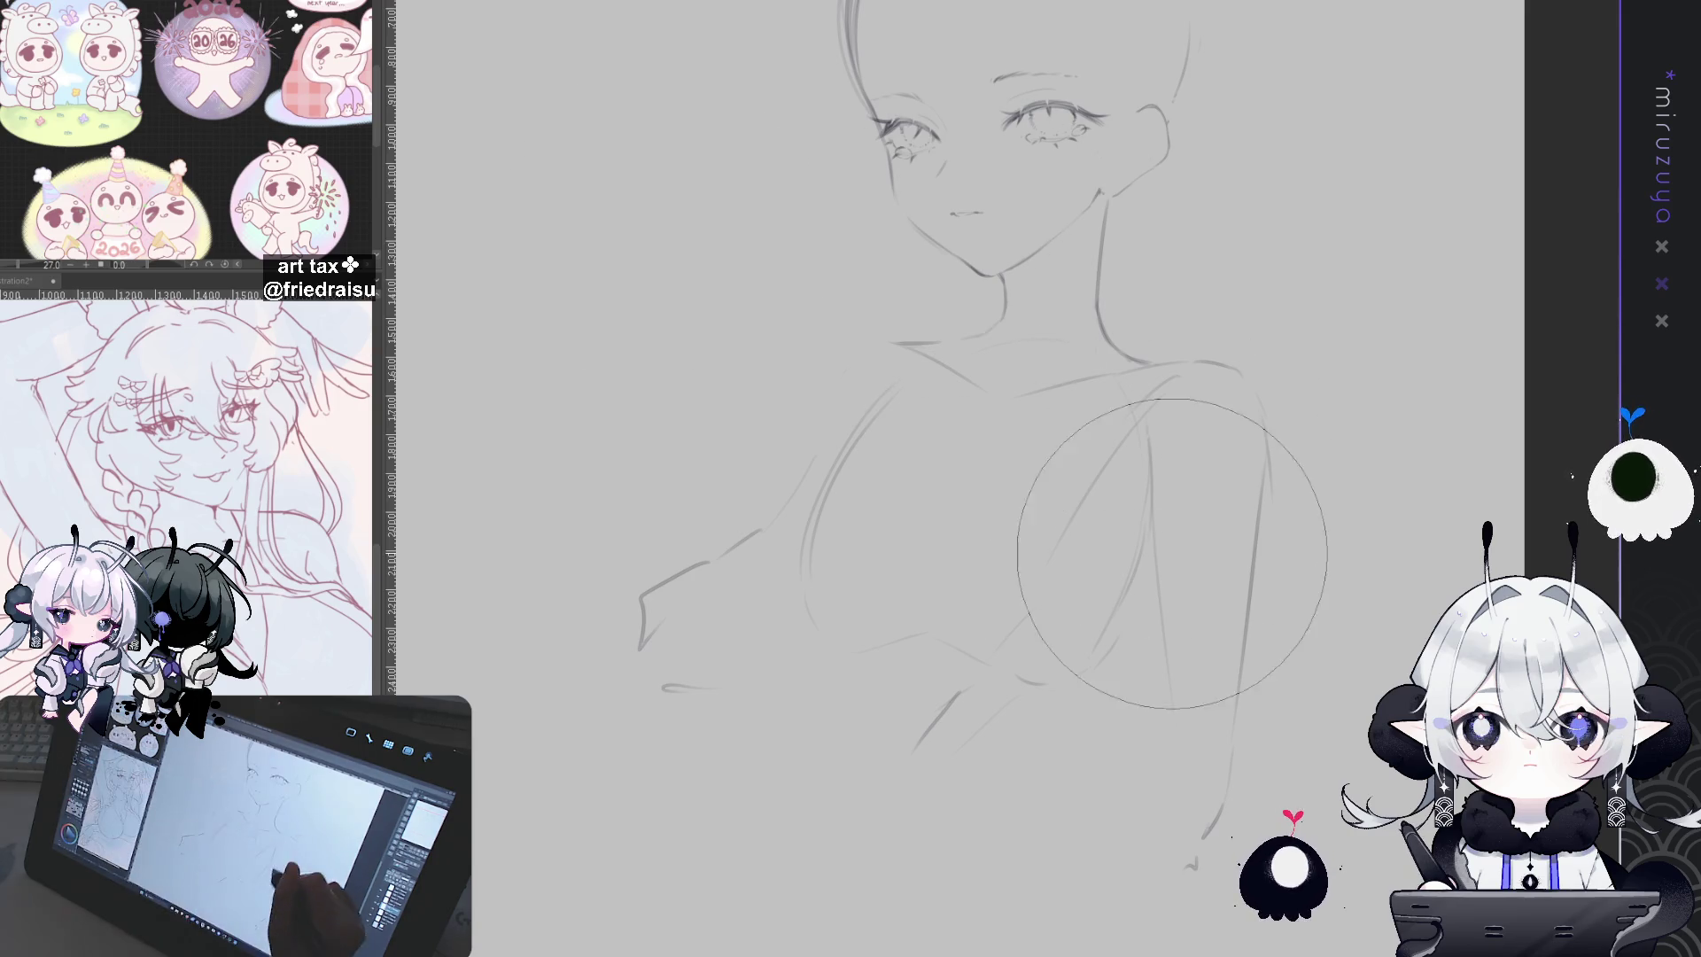
mouse_move(1174, 481)
mouse_down()
mouse_move(1112, 740)
mouse_move(1097, 619)
mouse_move(1253, 721)
mouse_move(1178, 689)
mouse_up()
Step: Redraw the right shoulder and a long arm line ending in a hook in pencil
key(p)
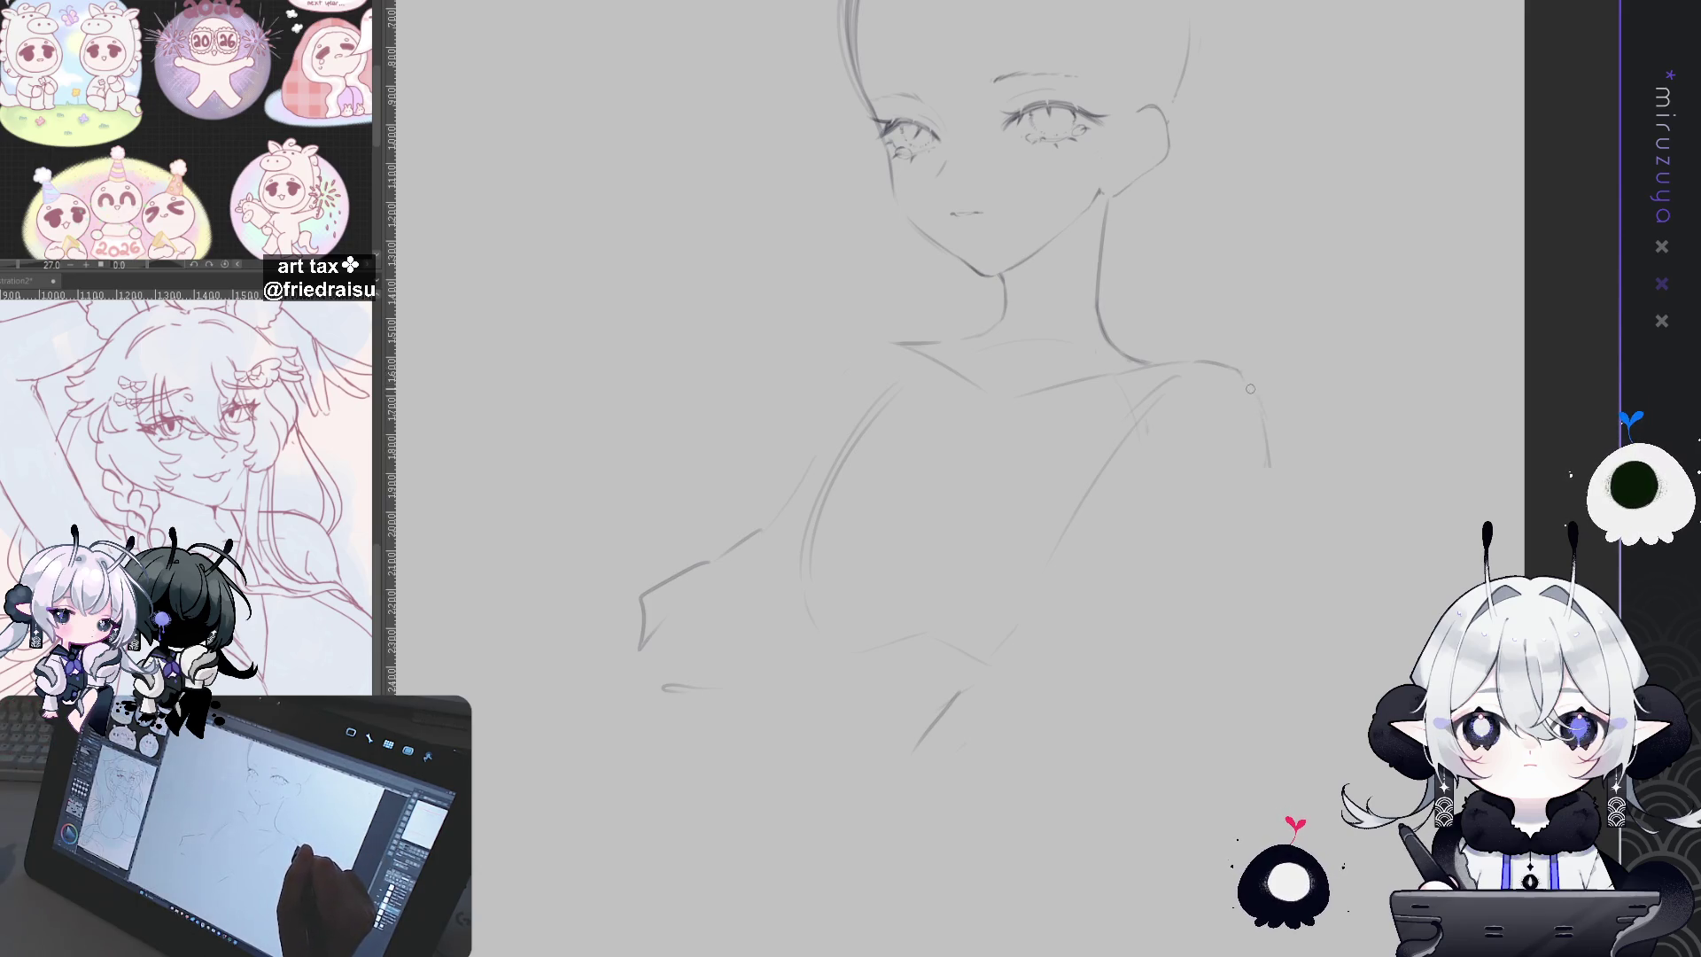
drag(1241, 371, 1136, 430)
drag(1239, 388, 1247, 372)
drag(1262, 470, 1237, 617)
drag(1251, 390, 1211, 678)
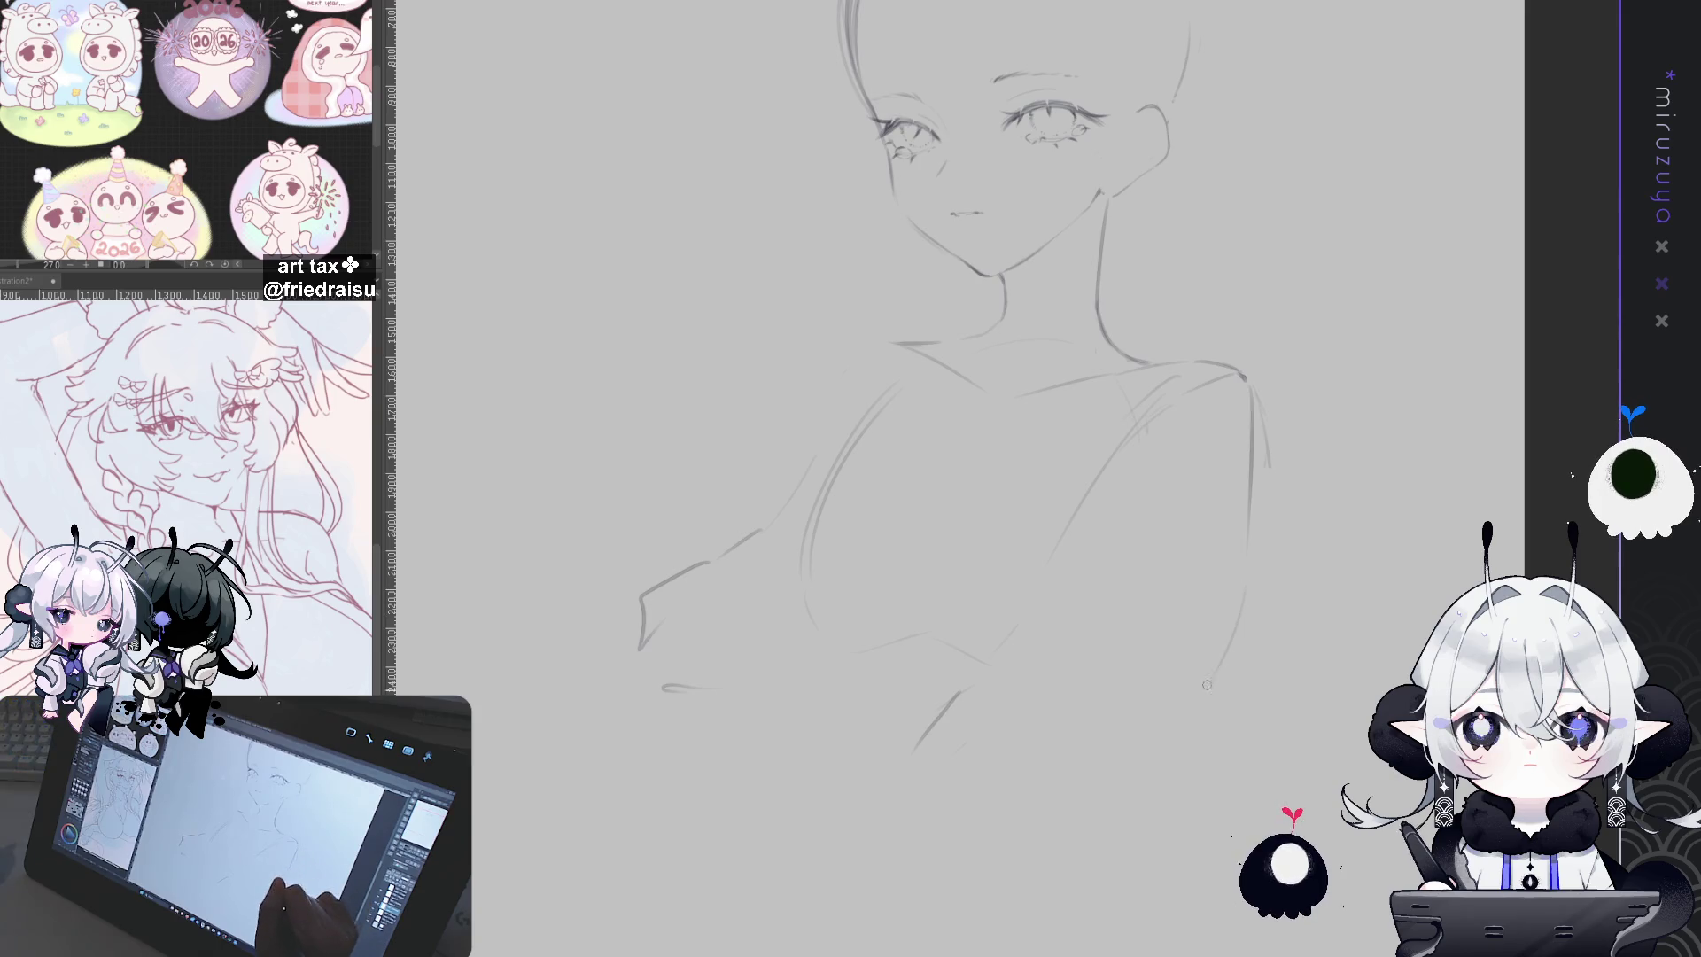
key(ctrl+z)
drag(1247, 567, 1192, 787)
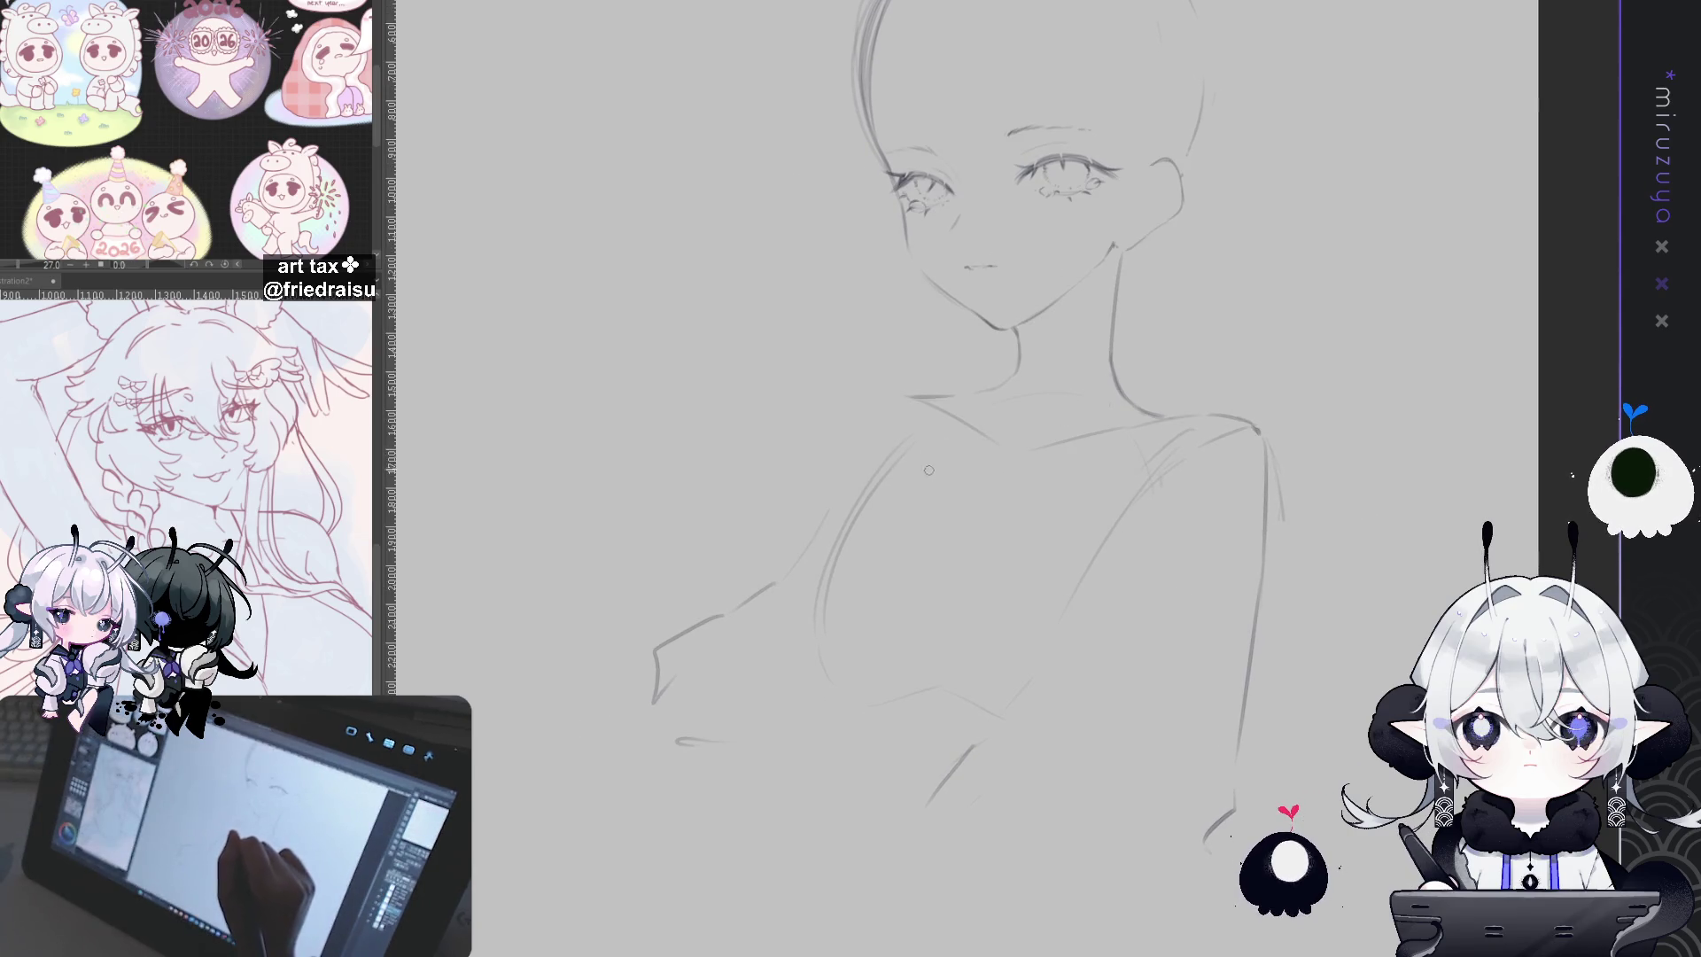
mouse_move(1051, 377)
mouse_down()
mouse_move(1045, 396)
mouse_move(1107, 336)
mouse_up()
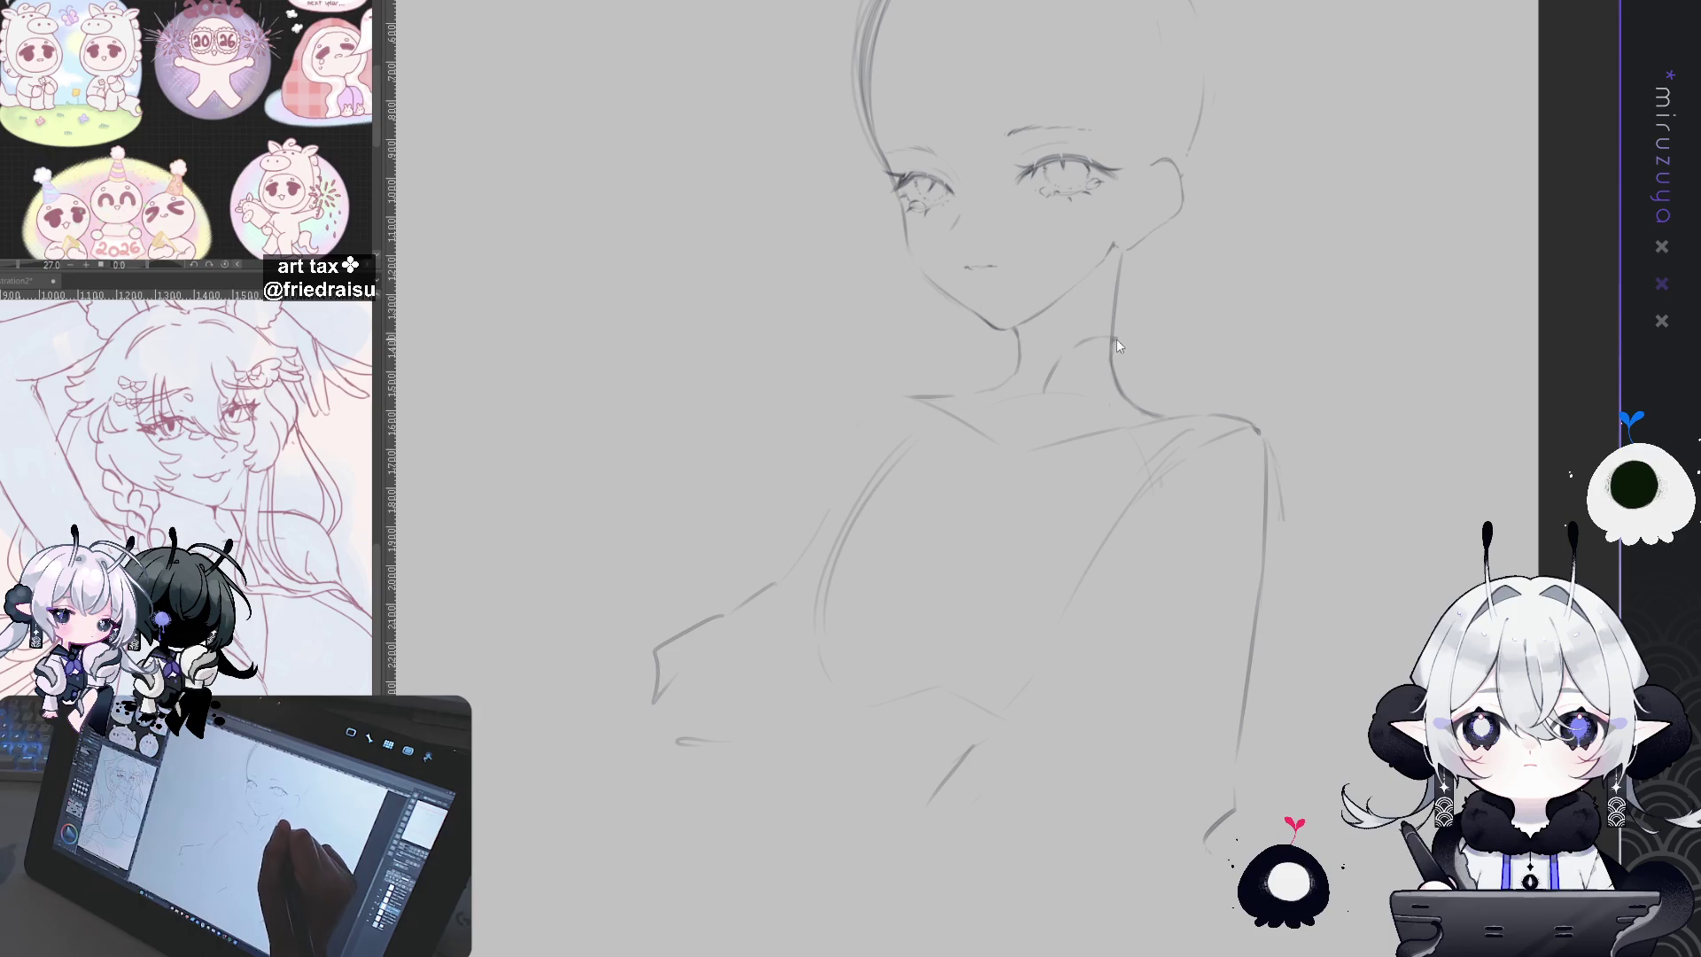
drag(1108, 340, 1114, 372)
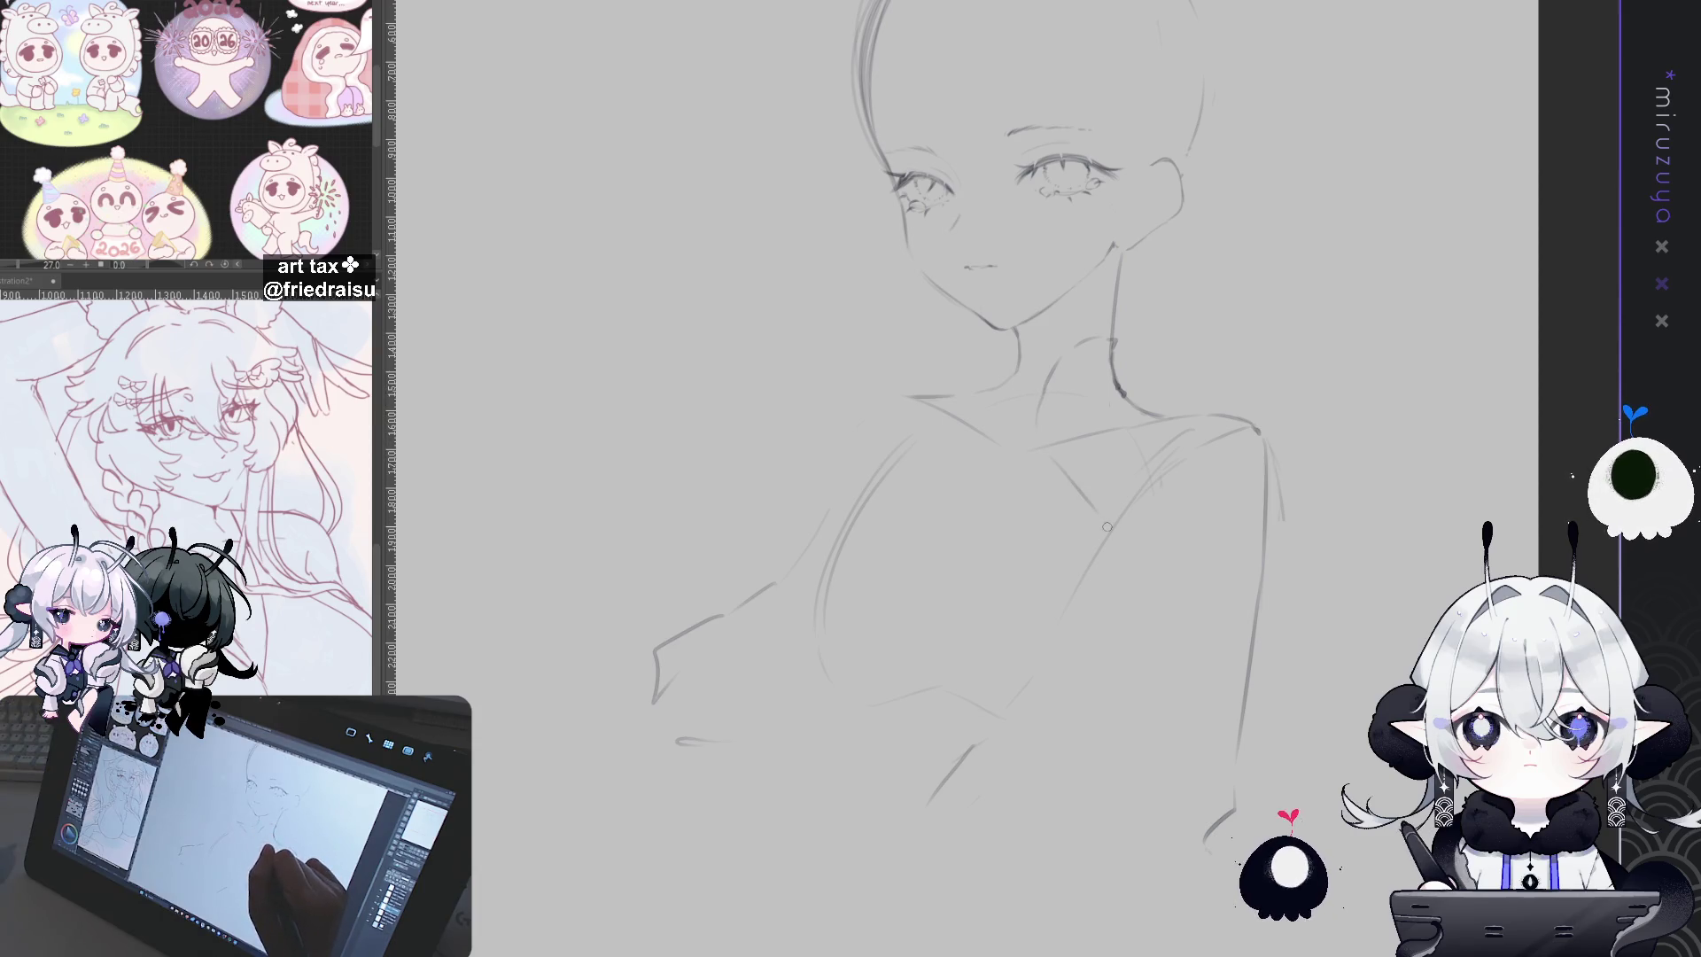
key(ctrl+z)
mouse_move(977, 406)
mouse_down()
mouse_move(949, 437)
mouse_move(849, 437)
mouse_up()
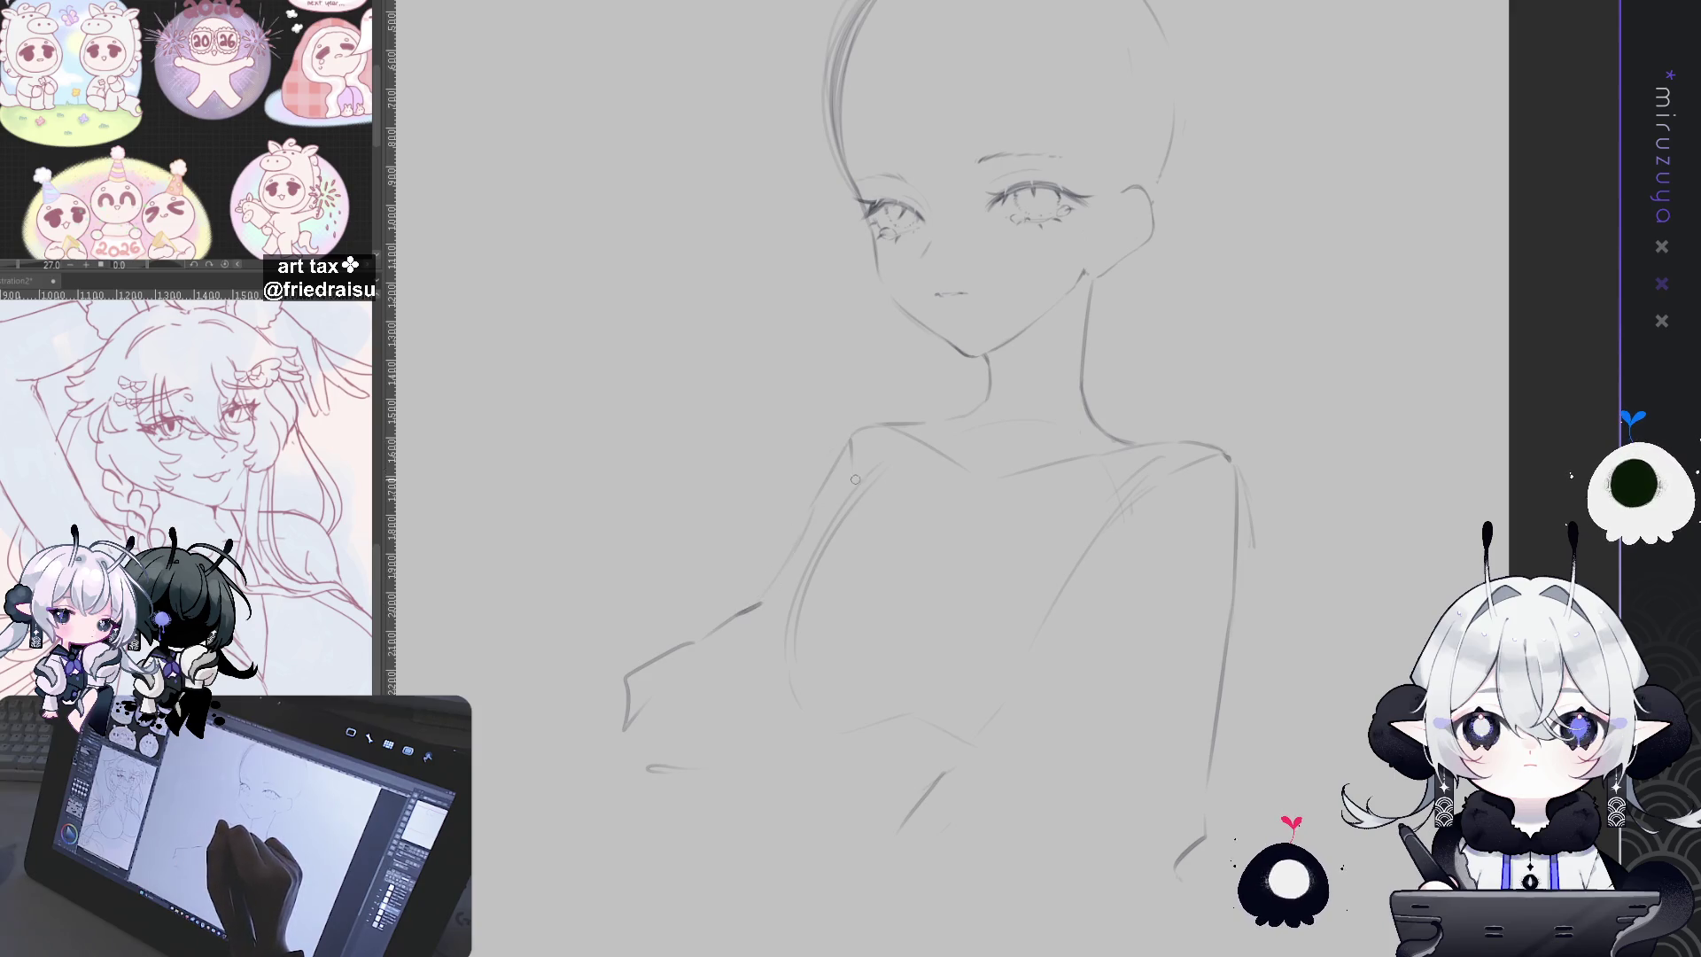
mouse_move(1294, 534)
mouse_down()
mouse_move(1226, 592)
mouse_move(1246, 641)
mouse_up()
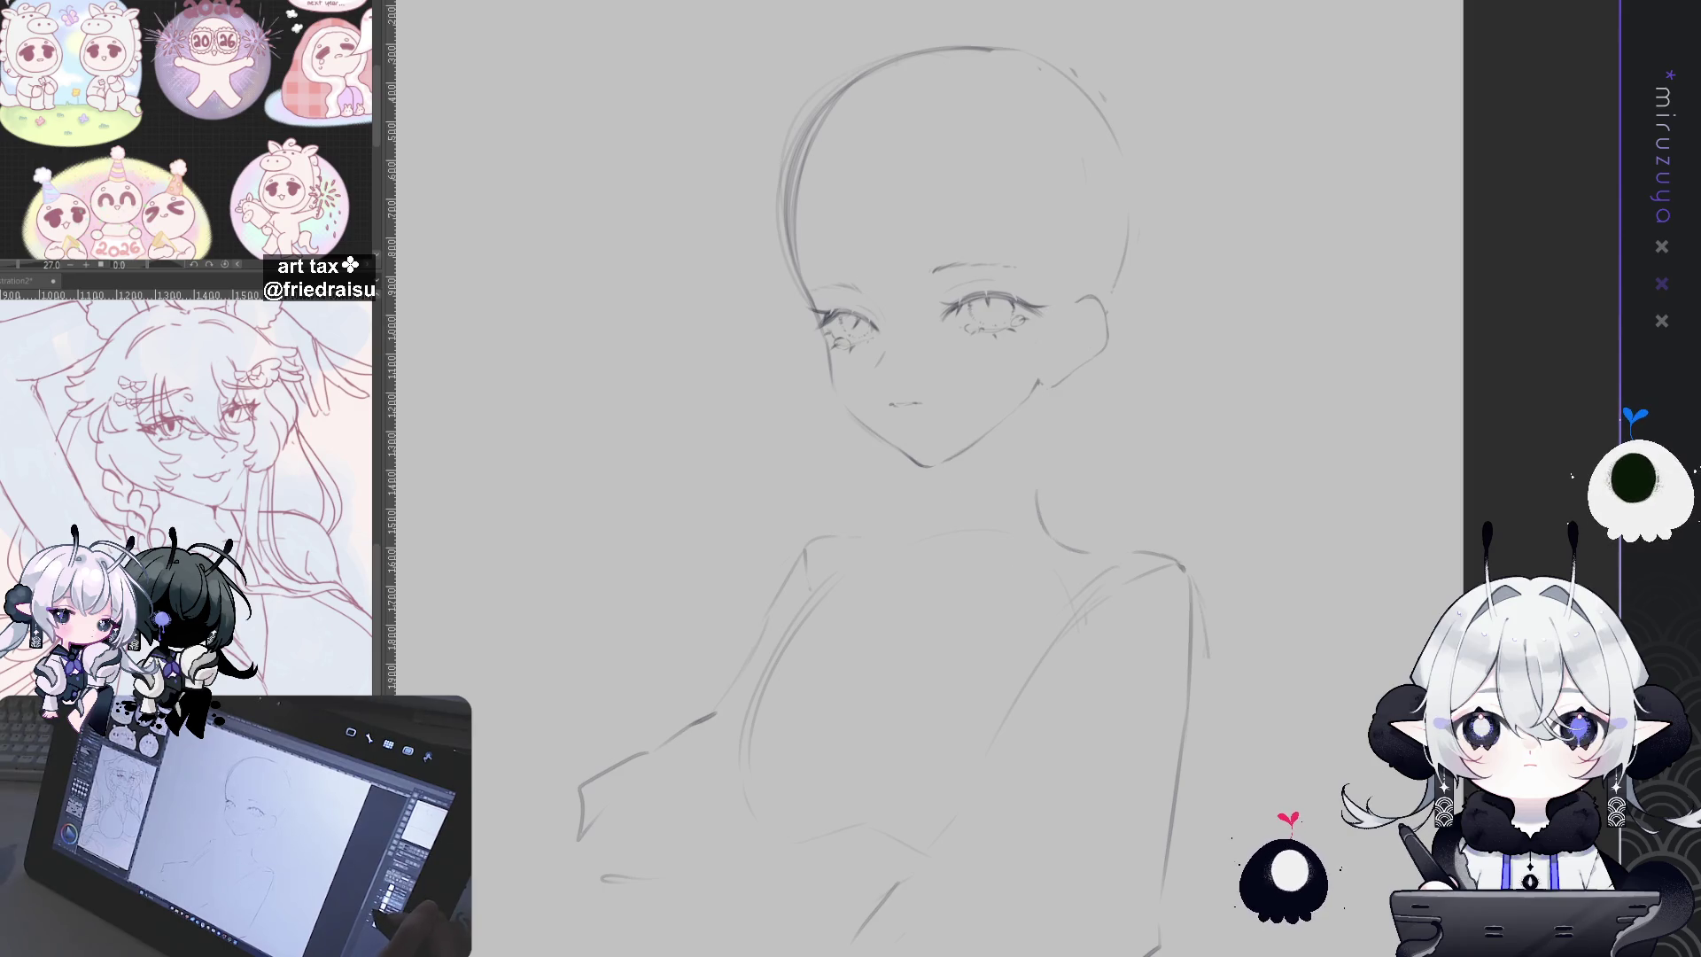
key(Delete)
key(ctrl+z)
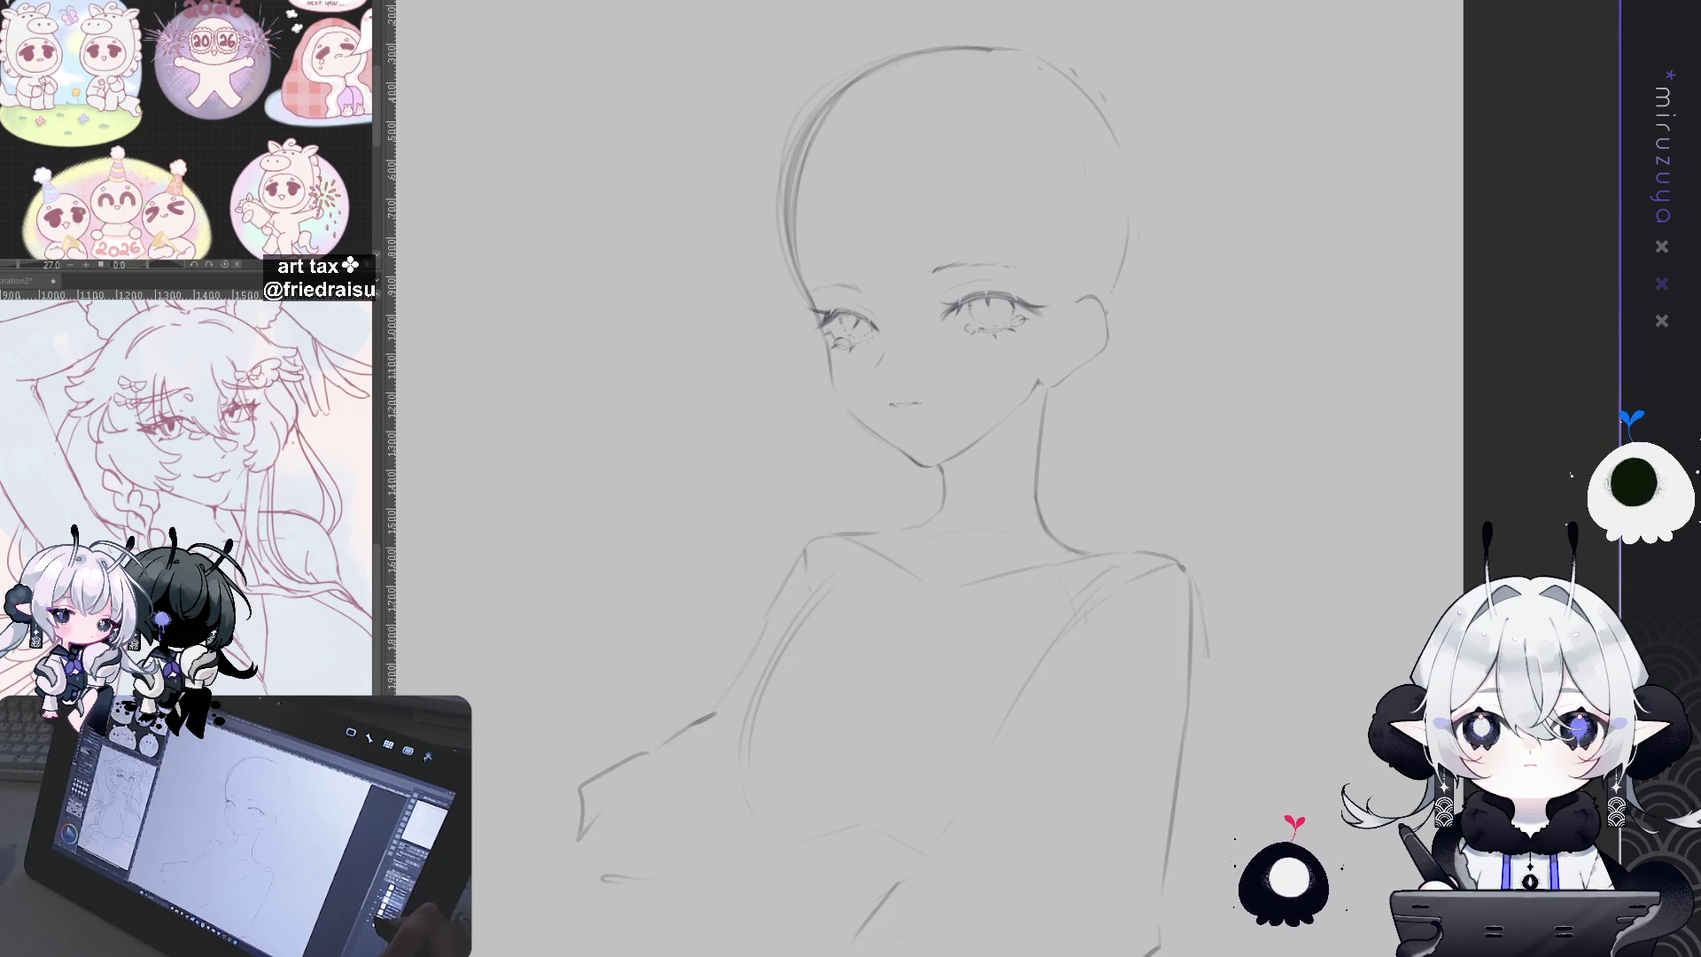
key(ctrl+t)
Step: Shrink the head from the top, tilt it slightly counter-clockwise, nudge it left and apply
drag(957, 46, 964, 71)
drag(1175, 28, 1170, 21)
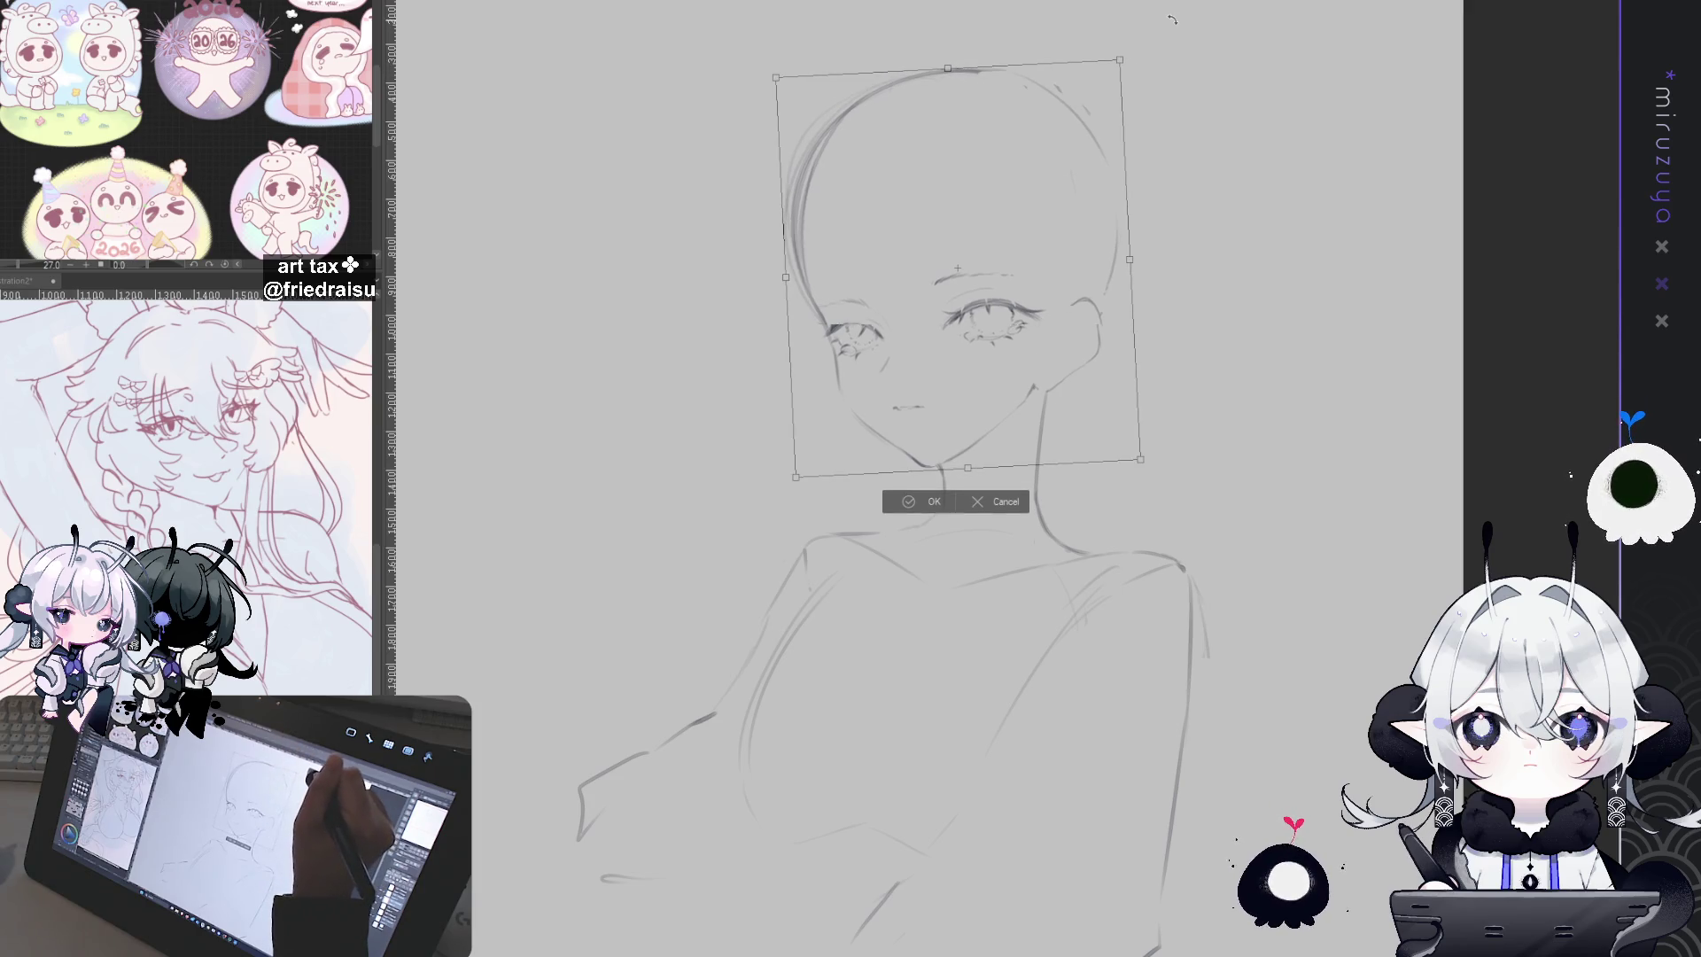
drag(1031, 214, 1023, 206)
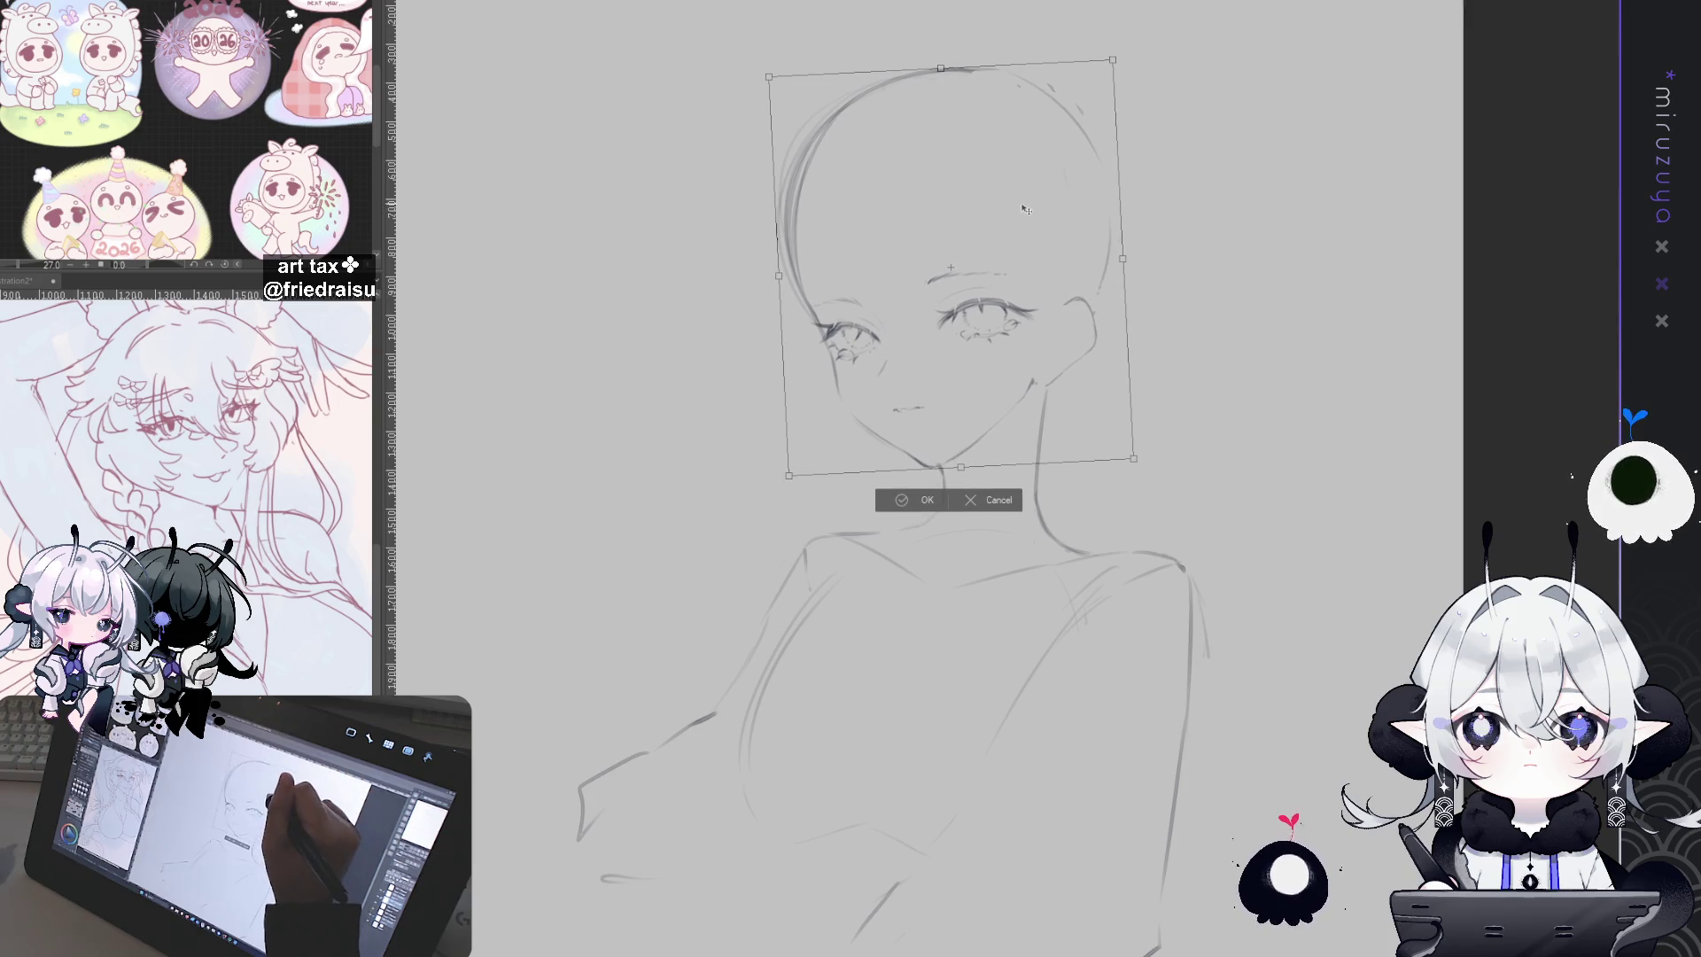
key(Return)
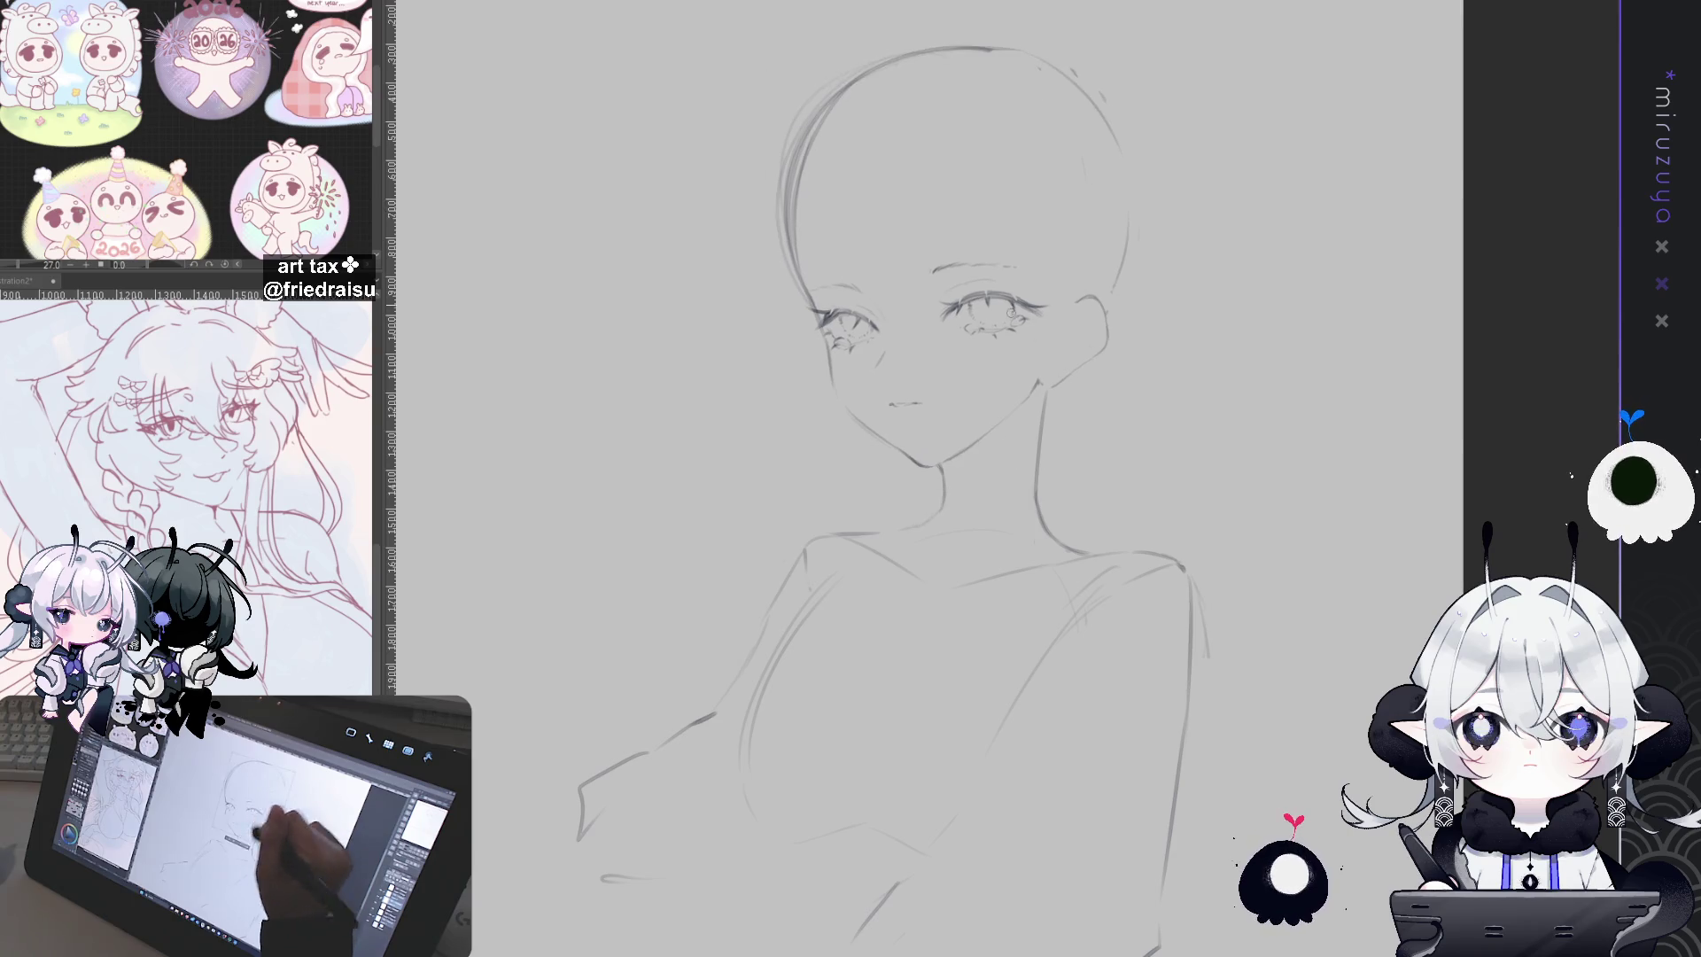
Step: Shorten the head a little more from the top in a second transform and confirm
key(ctrl+t)
drag(957, 46, 957, 63)
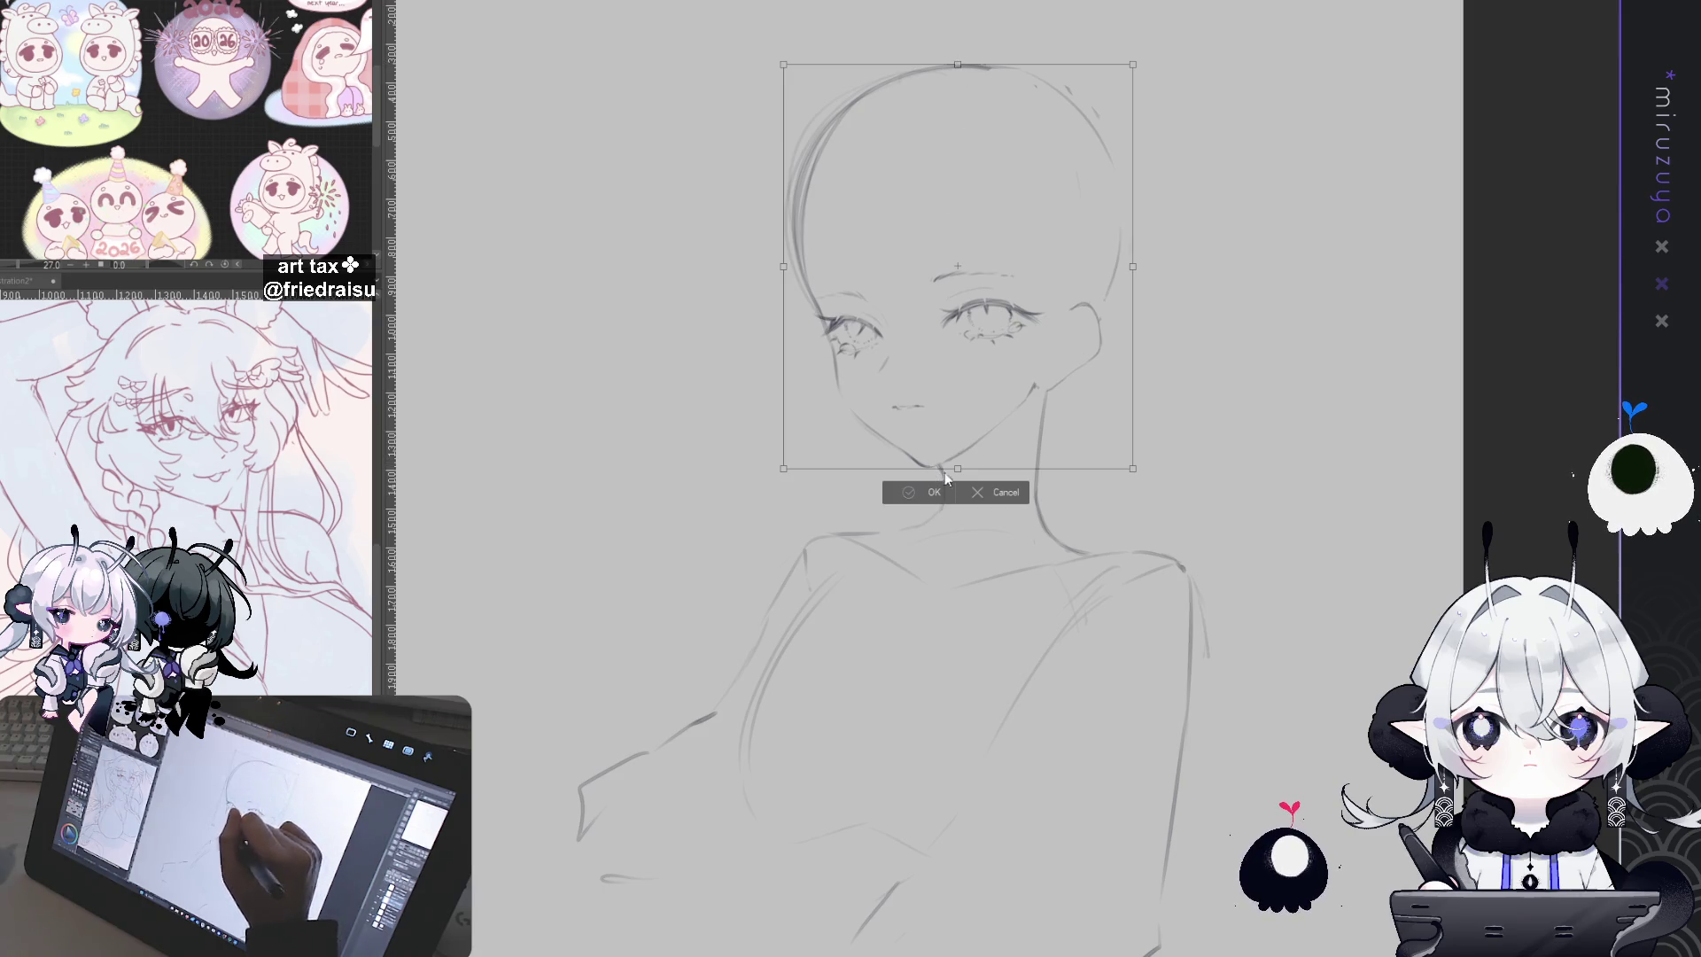
click(926, 492)
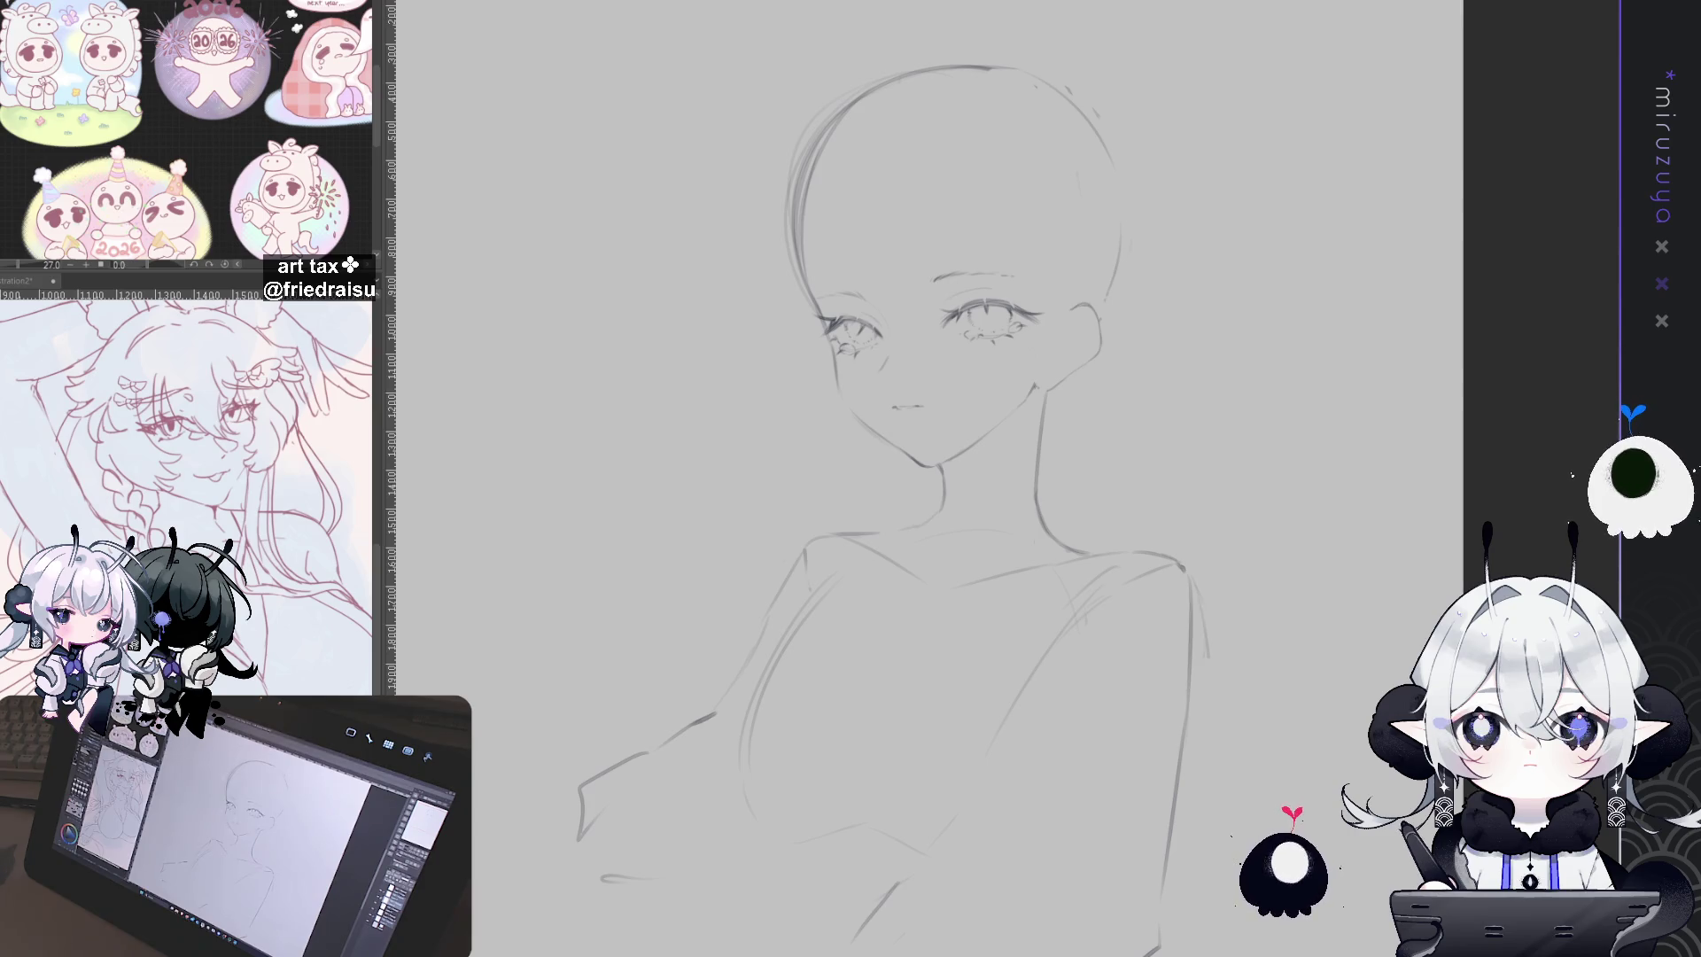
key(alt+Tab)
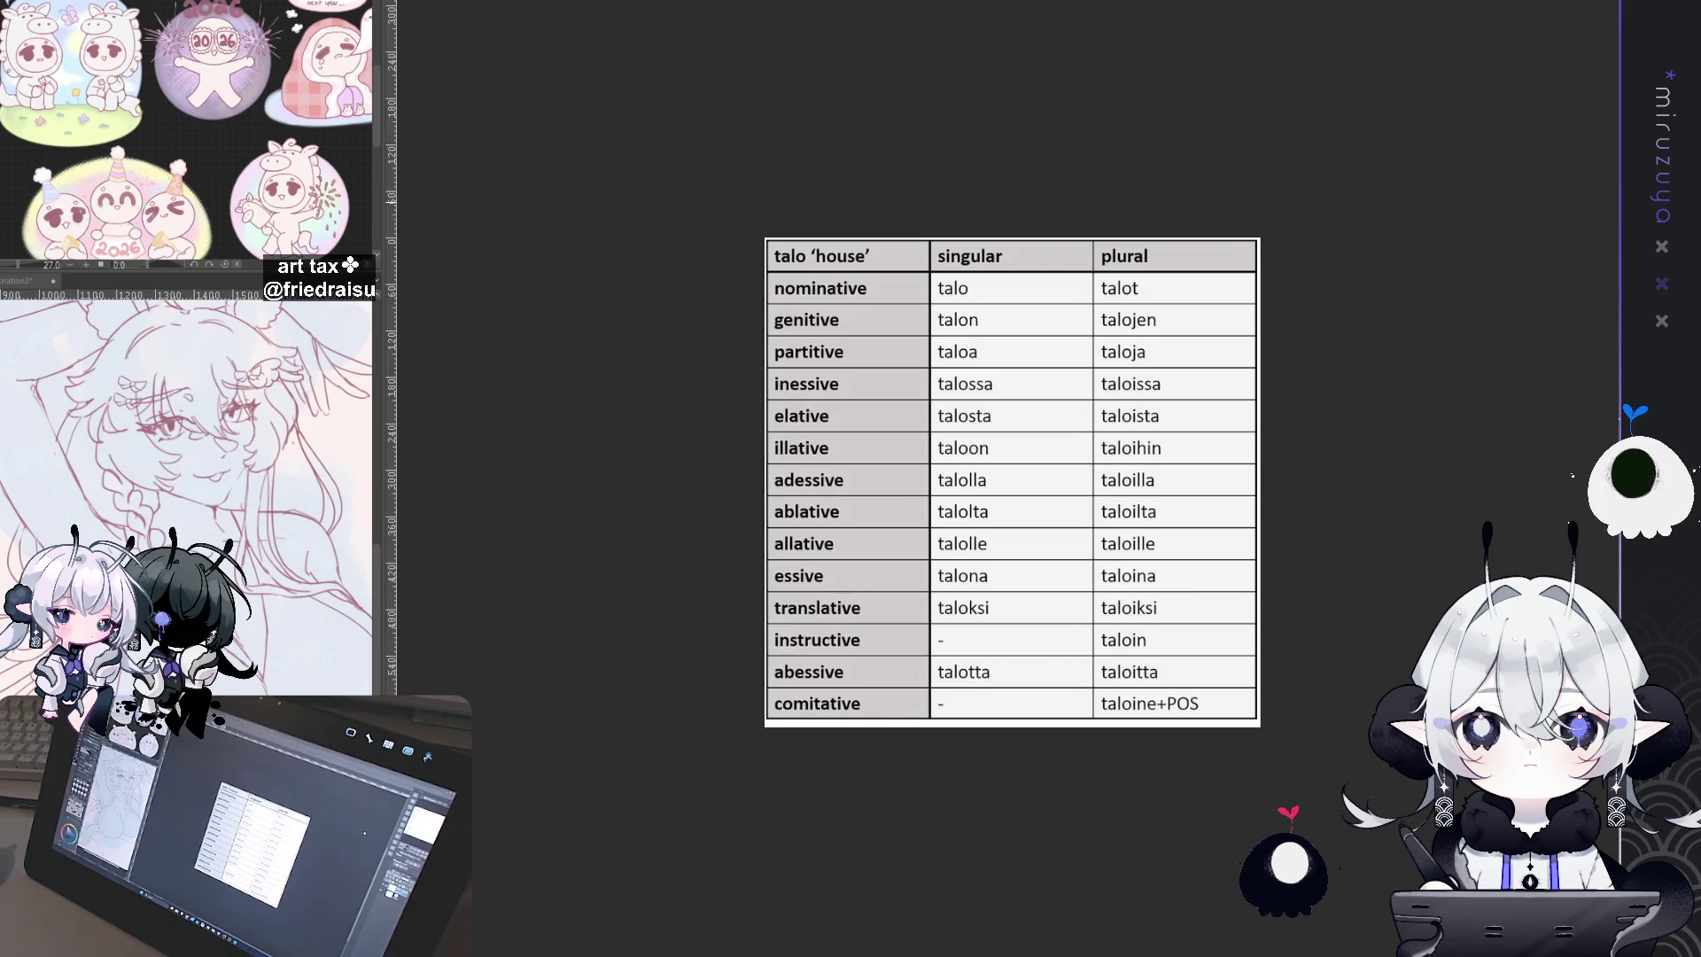
drag(1233, 359, 1110, 271)
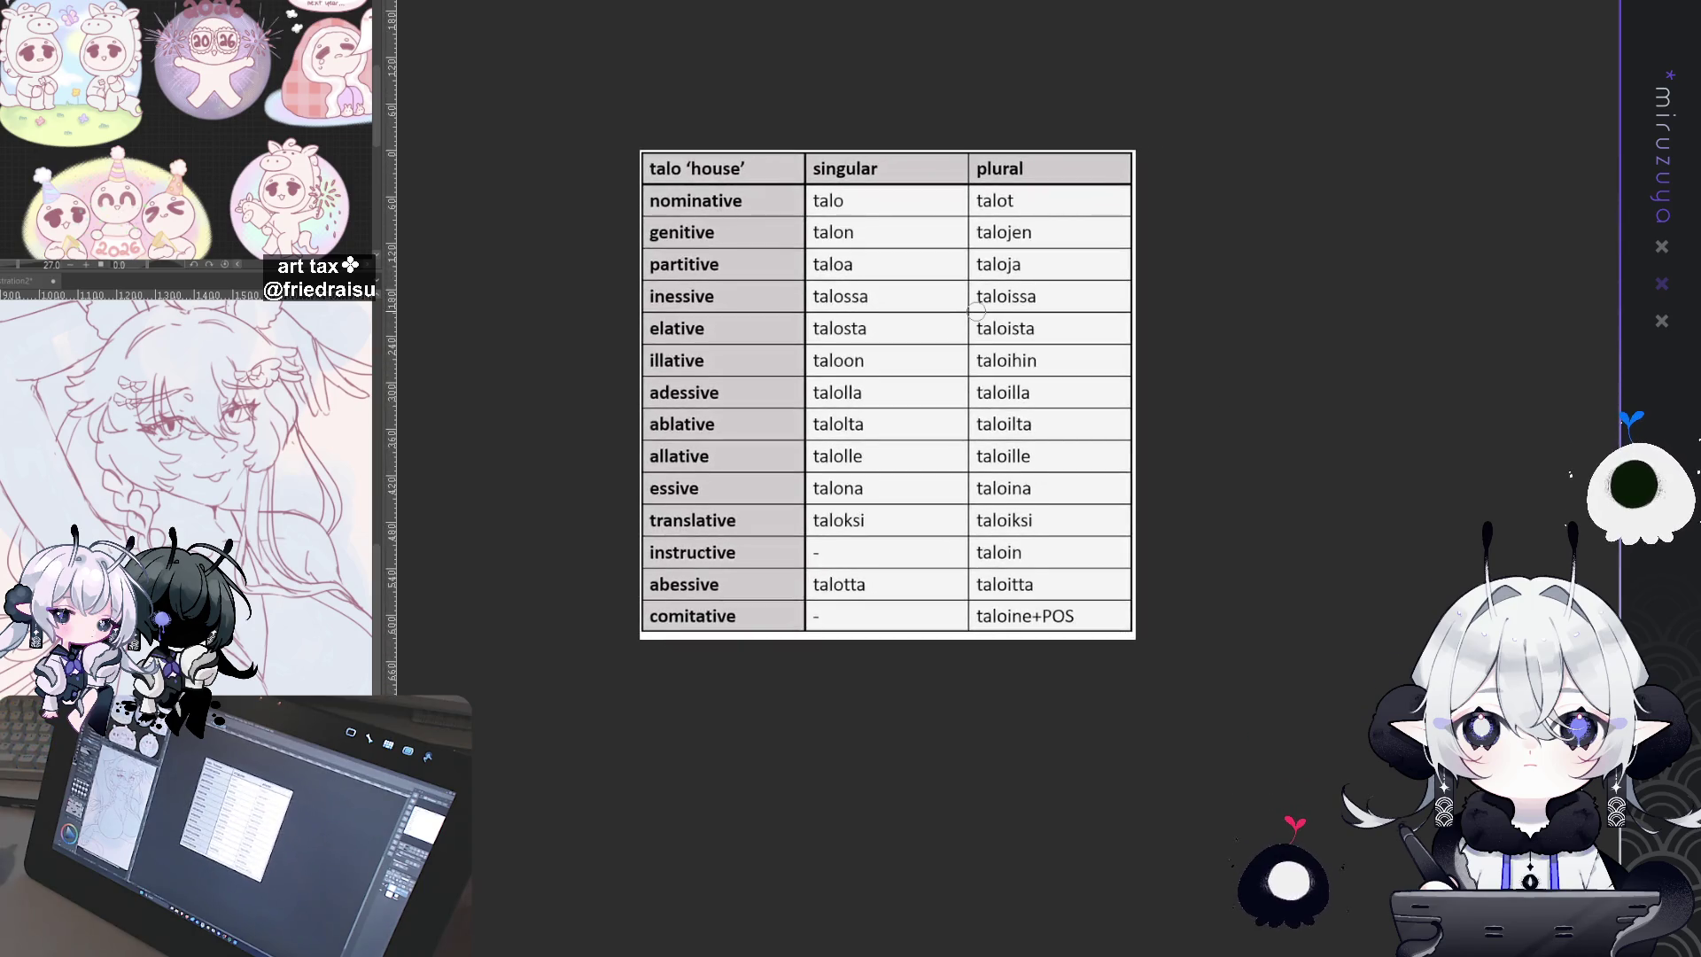
scroll(1077, 301, up, 2)
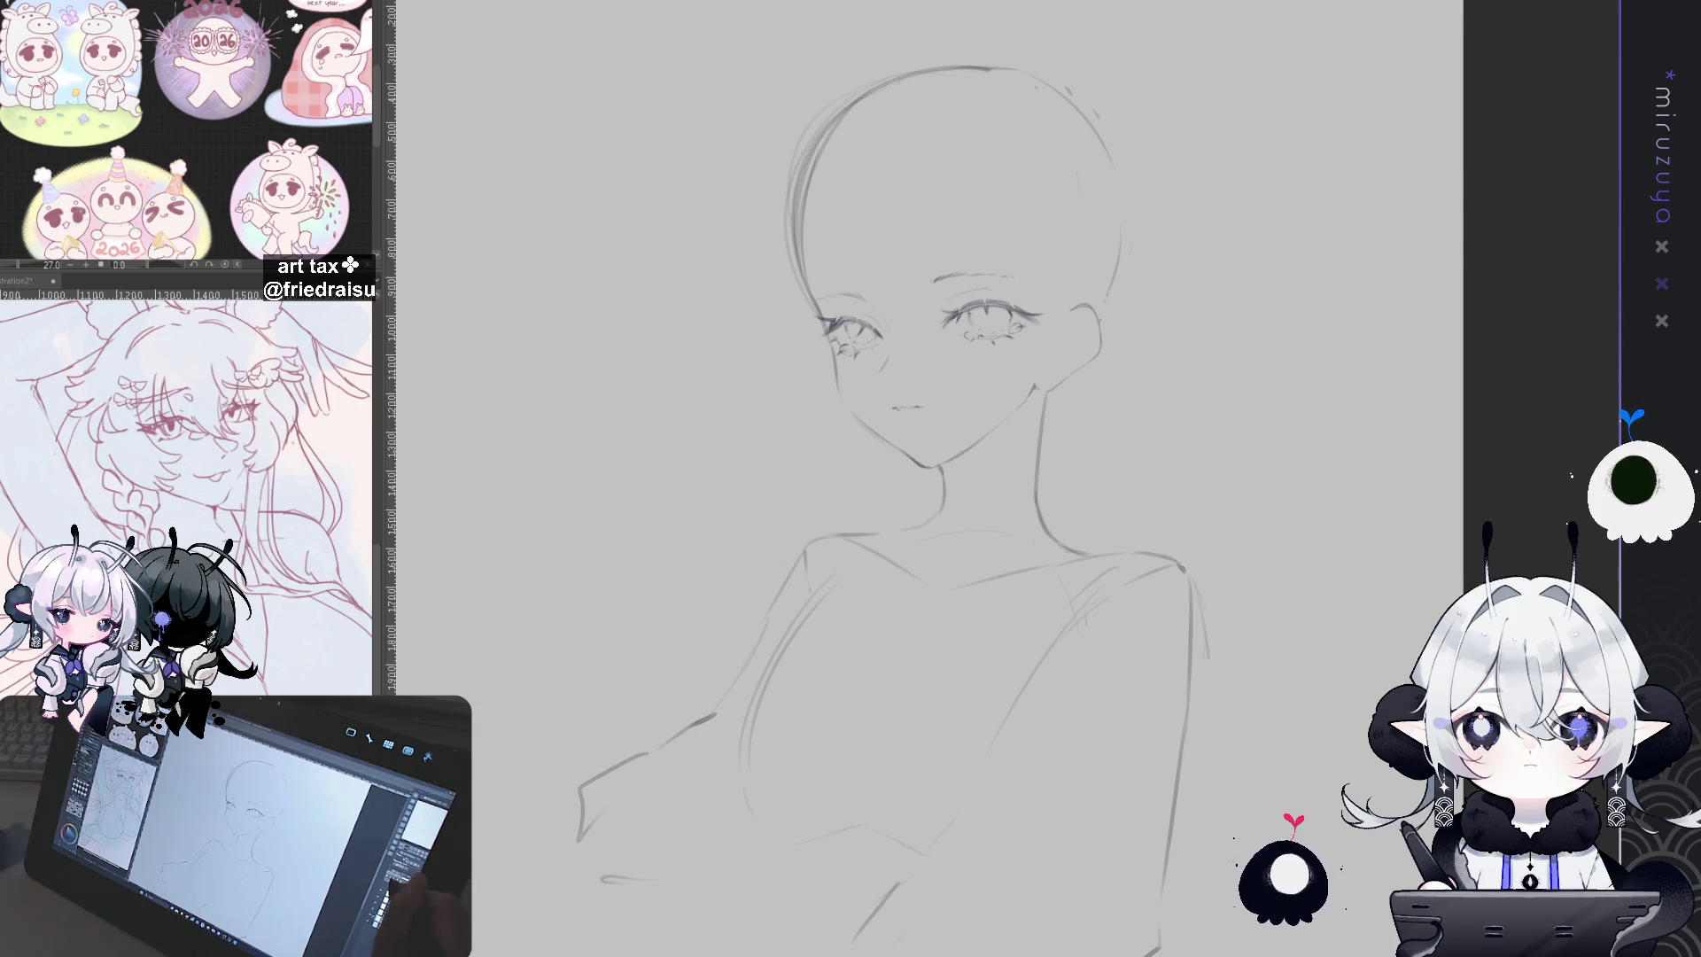
Step: Zoom in on the face and try several hair strokes, undoing each attempt
key(ctrl+plus)
key(ctrl+plus)
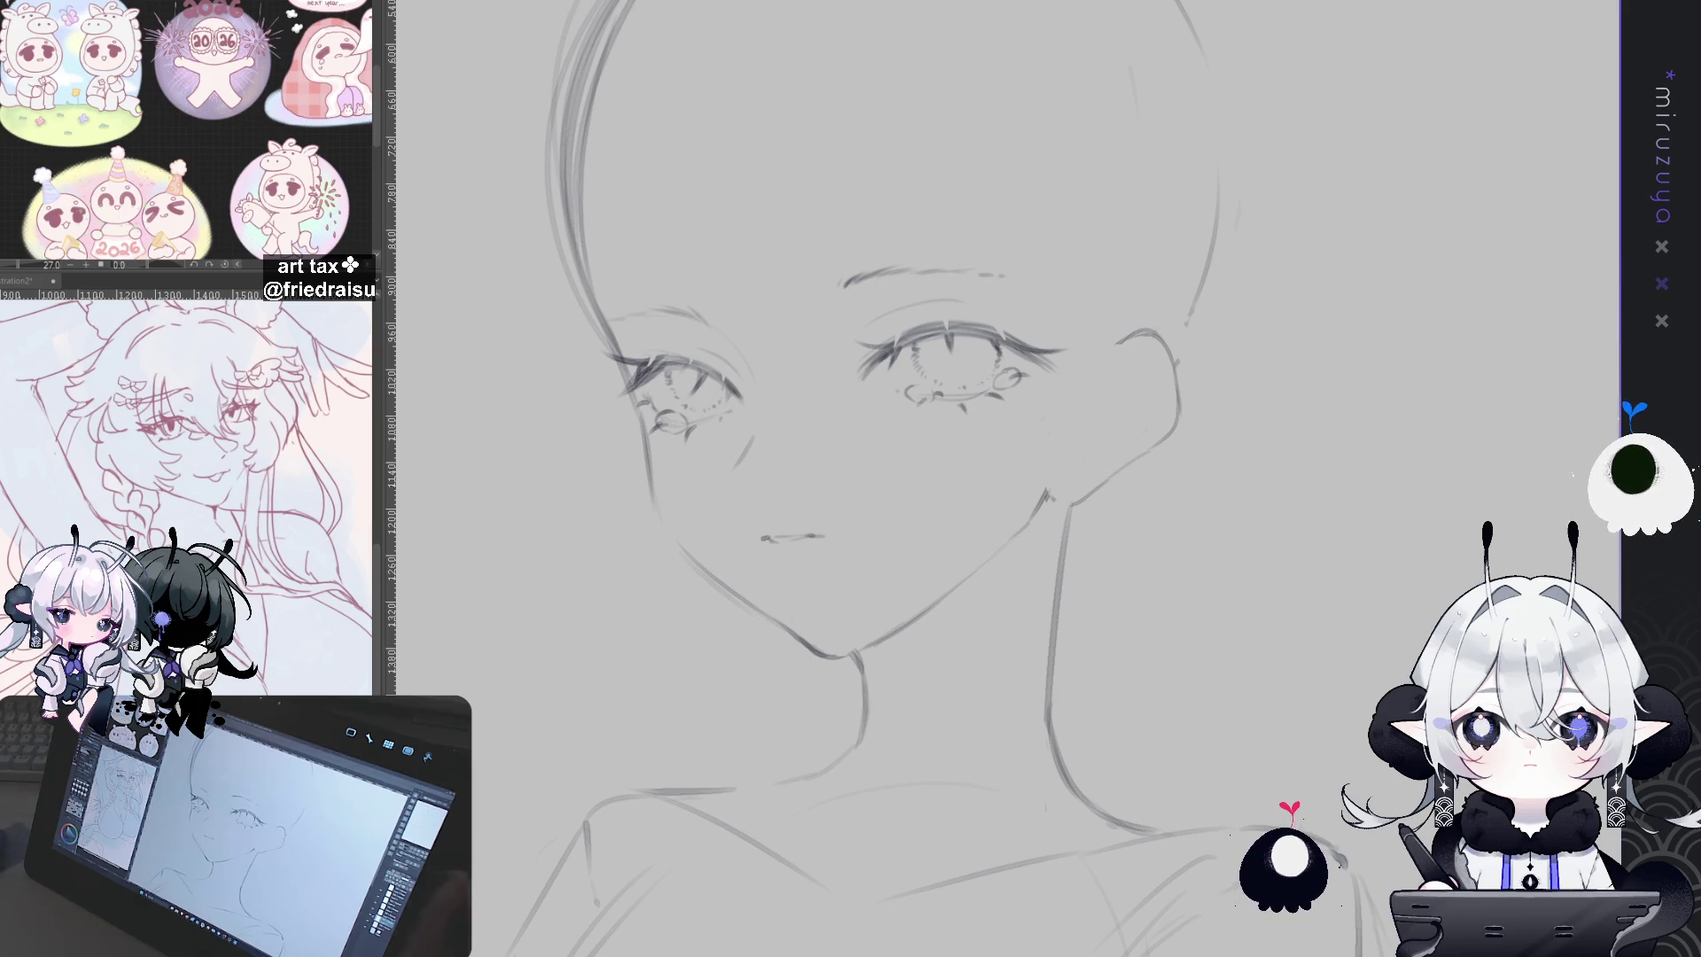
drag(833, 14, 1019, 118)
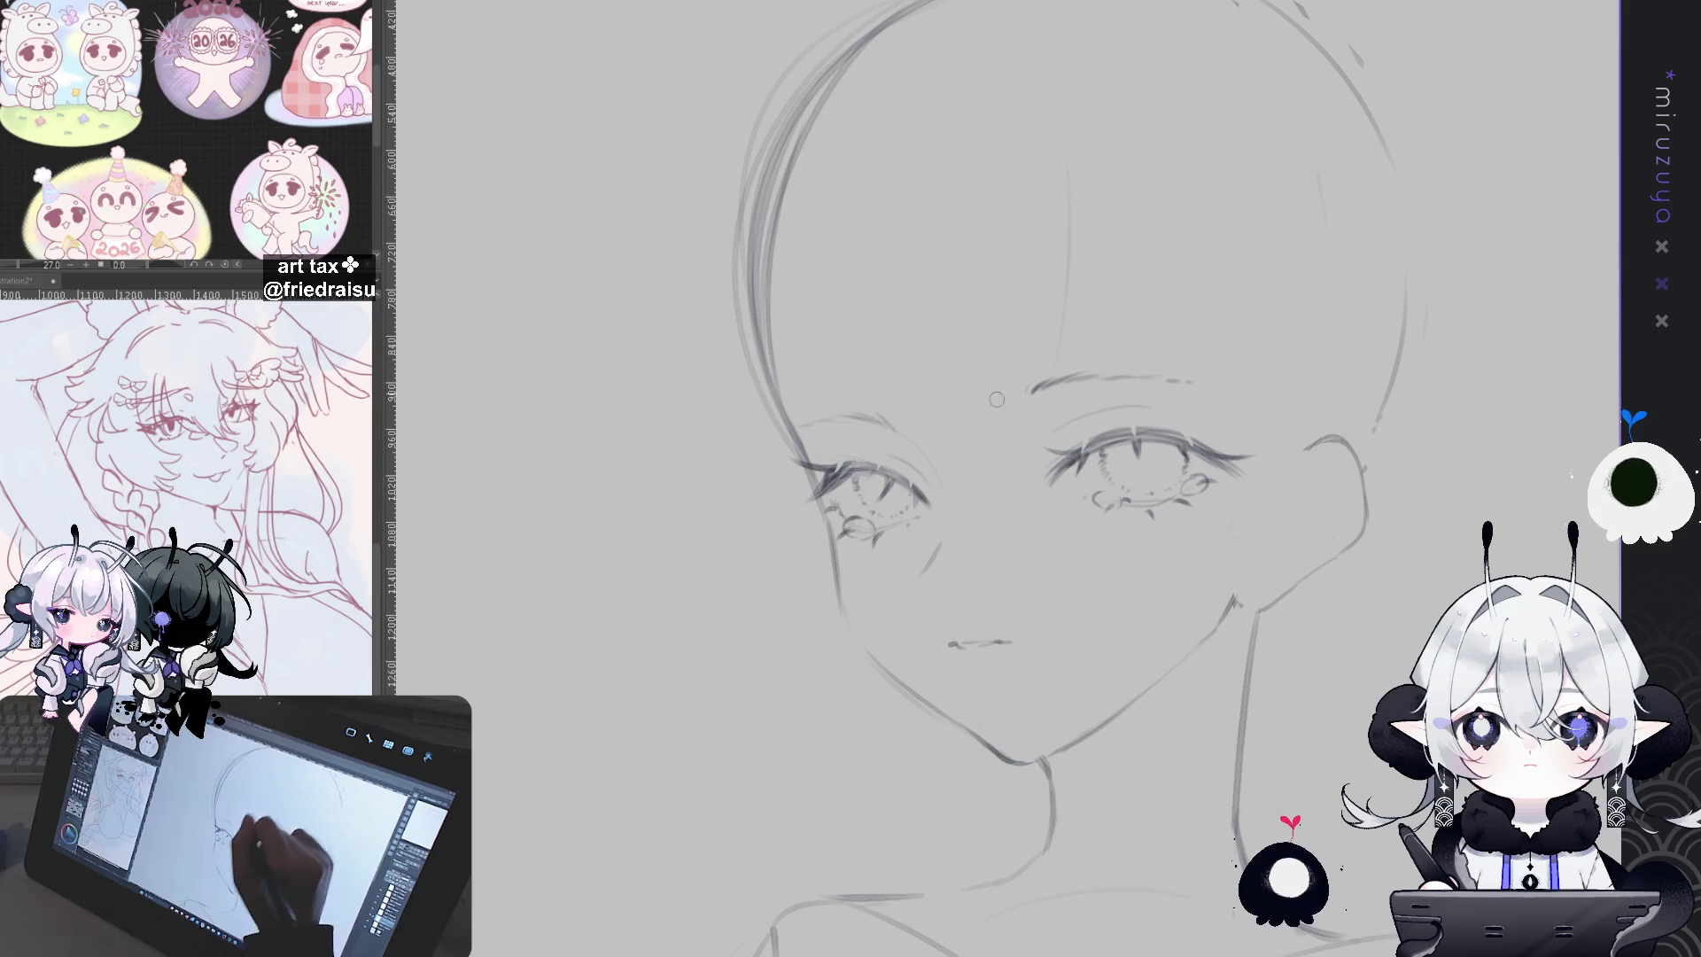
drag(1079, 212, 957, 537)
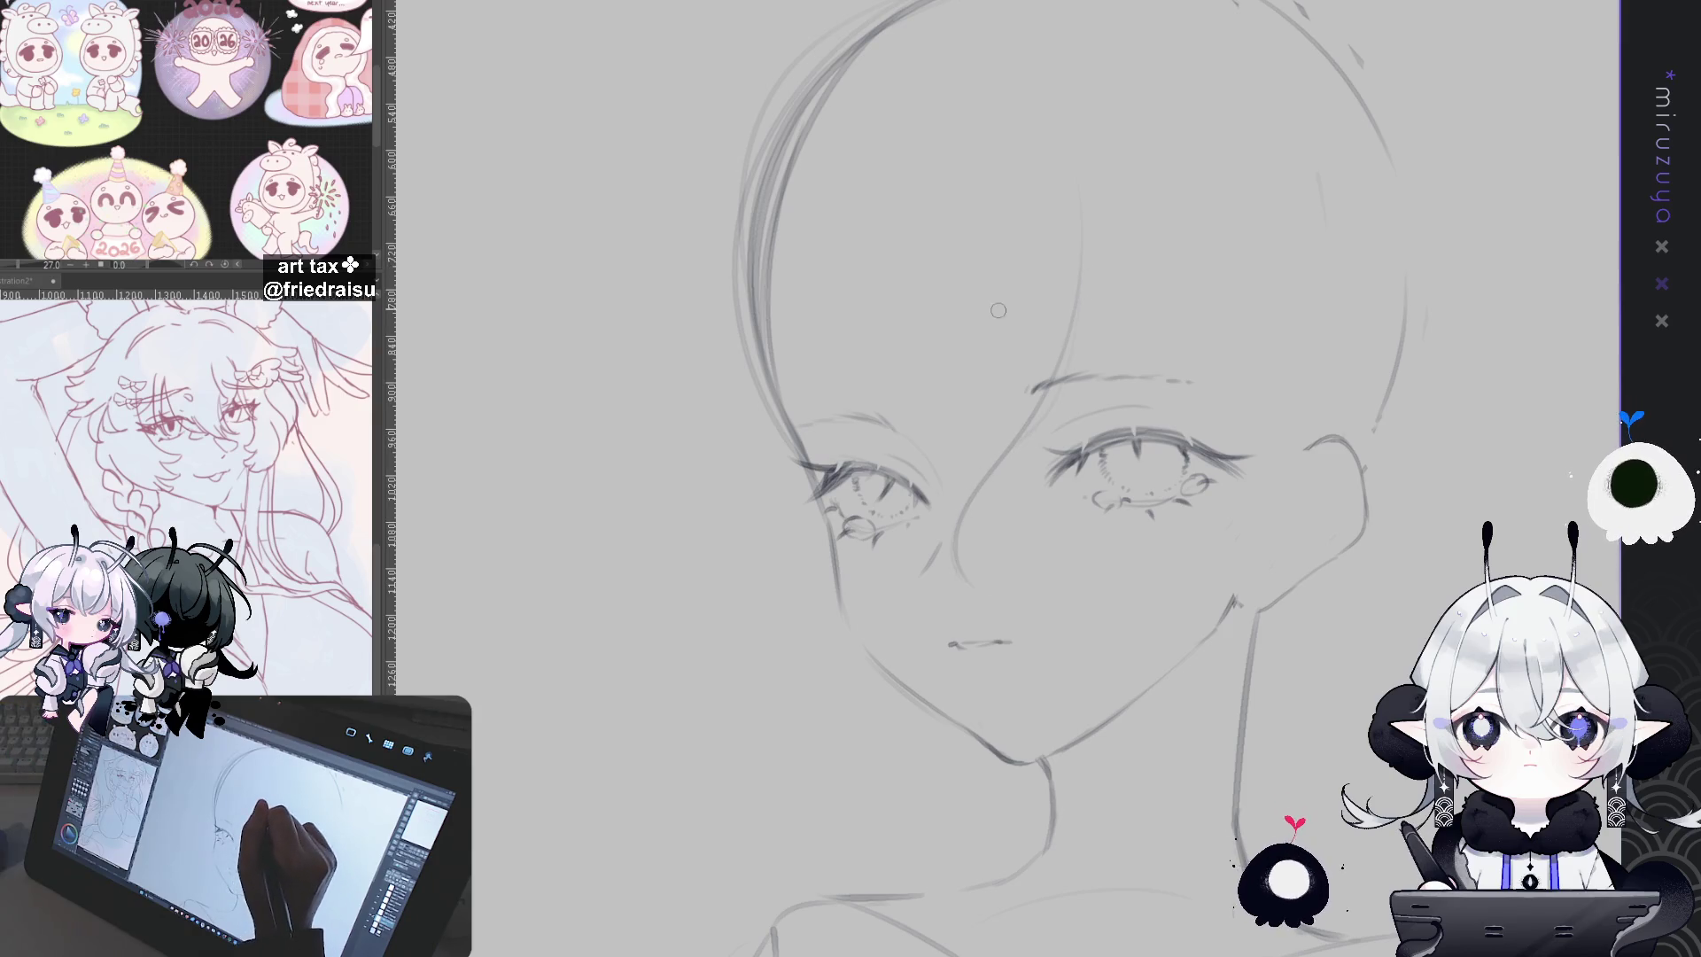
mouse_move(1026, 133)
mouse_down()
mouse_move(1035, 176)
mouse_move(970, 519)
mouse_up()
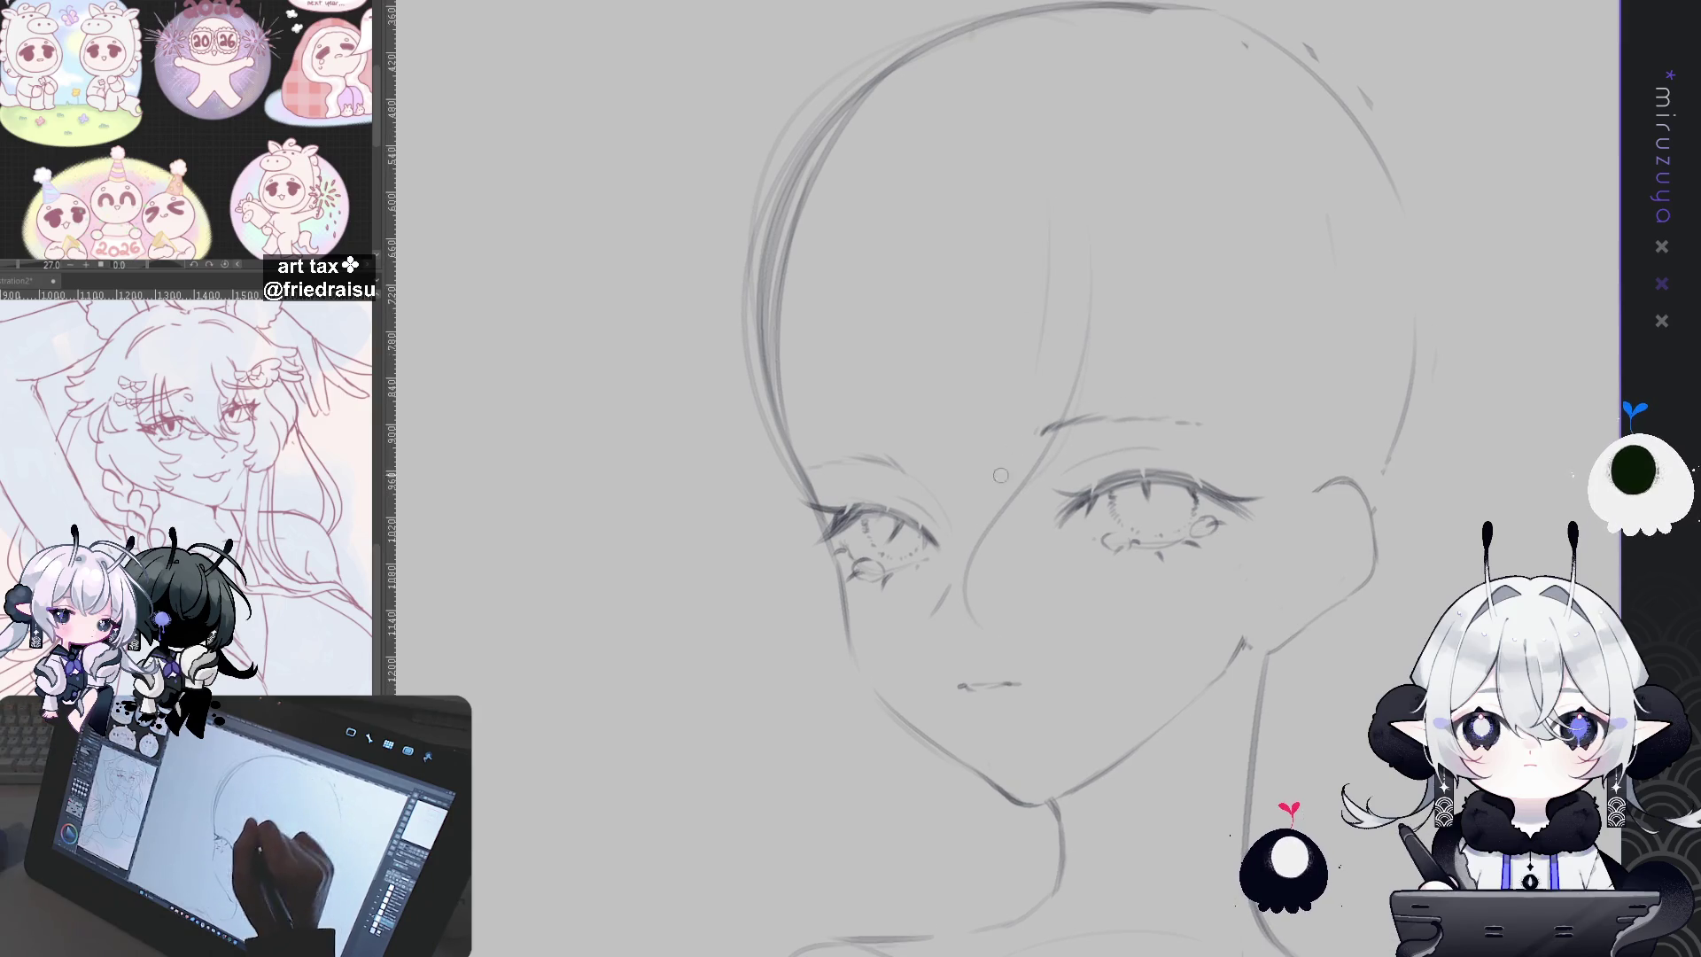
key(ctrl+z)
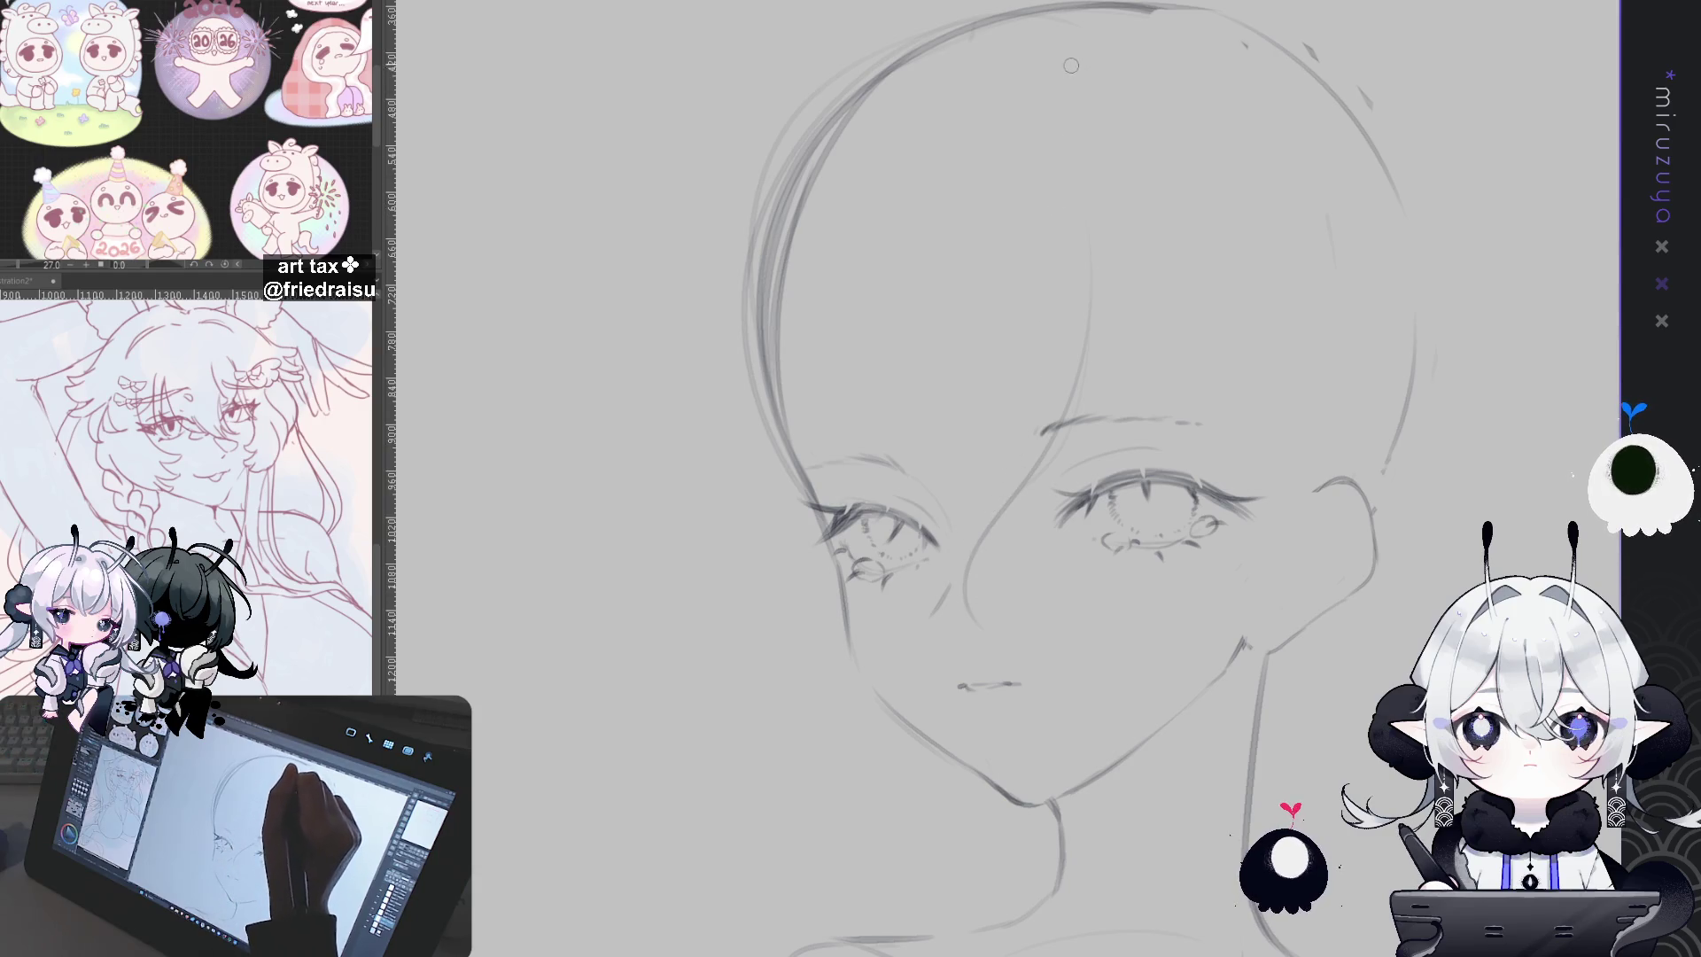
mouse_move(1093, 86)
mouse_down()
mouse_move(1040, 188)
mouse_move(997, 513)
mouse_up()
key(ctrl+z)
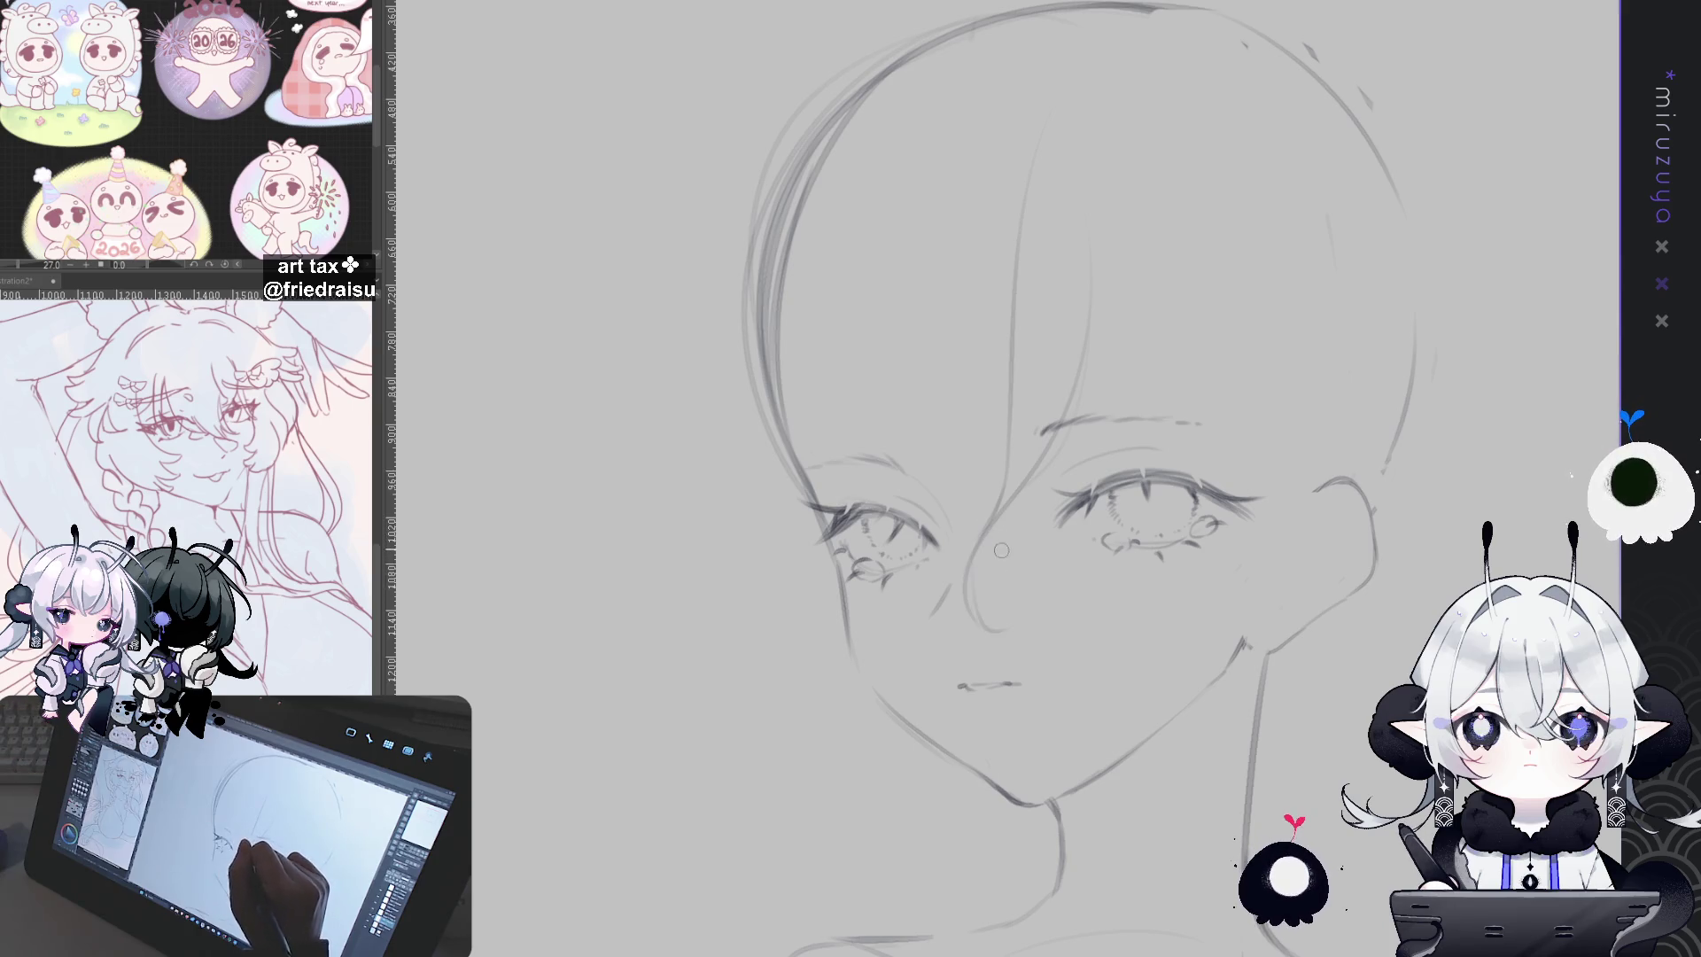
drag(1318, 387, 1245, 465)
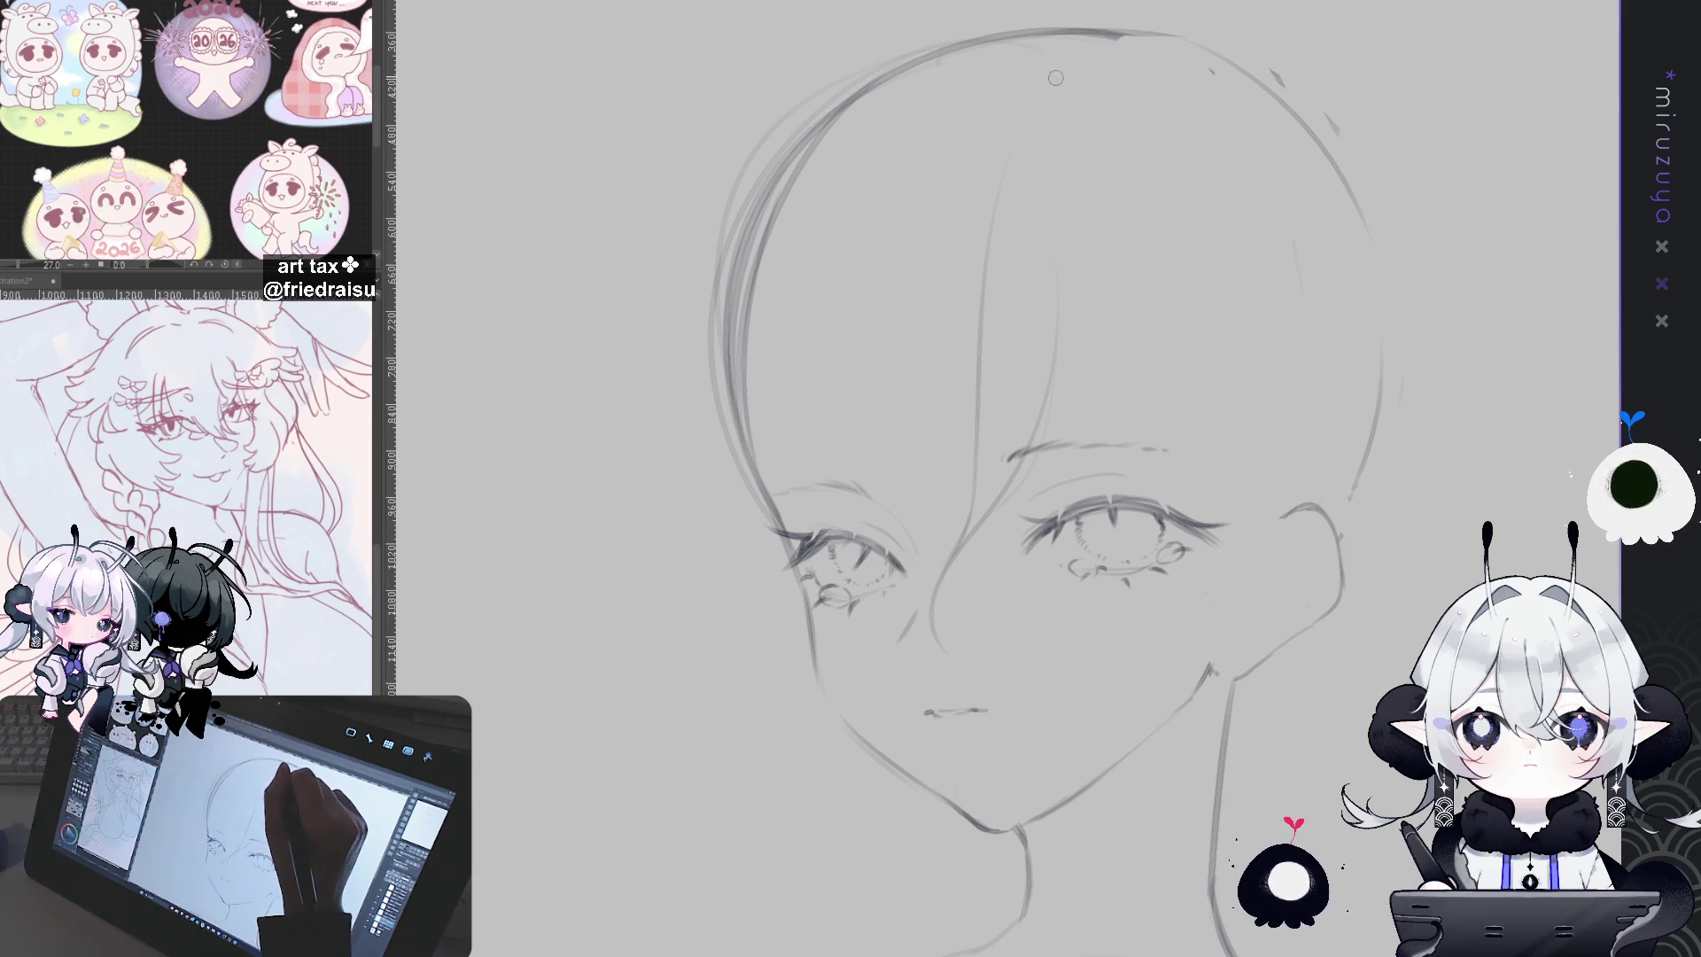
key(ctrl+z)
Step: Draw a short crown stroke and a hair strand from the forehead toward the nose
drag(1030, 106, 1052, 176)
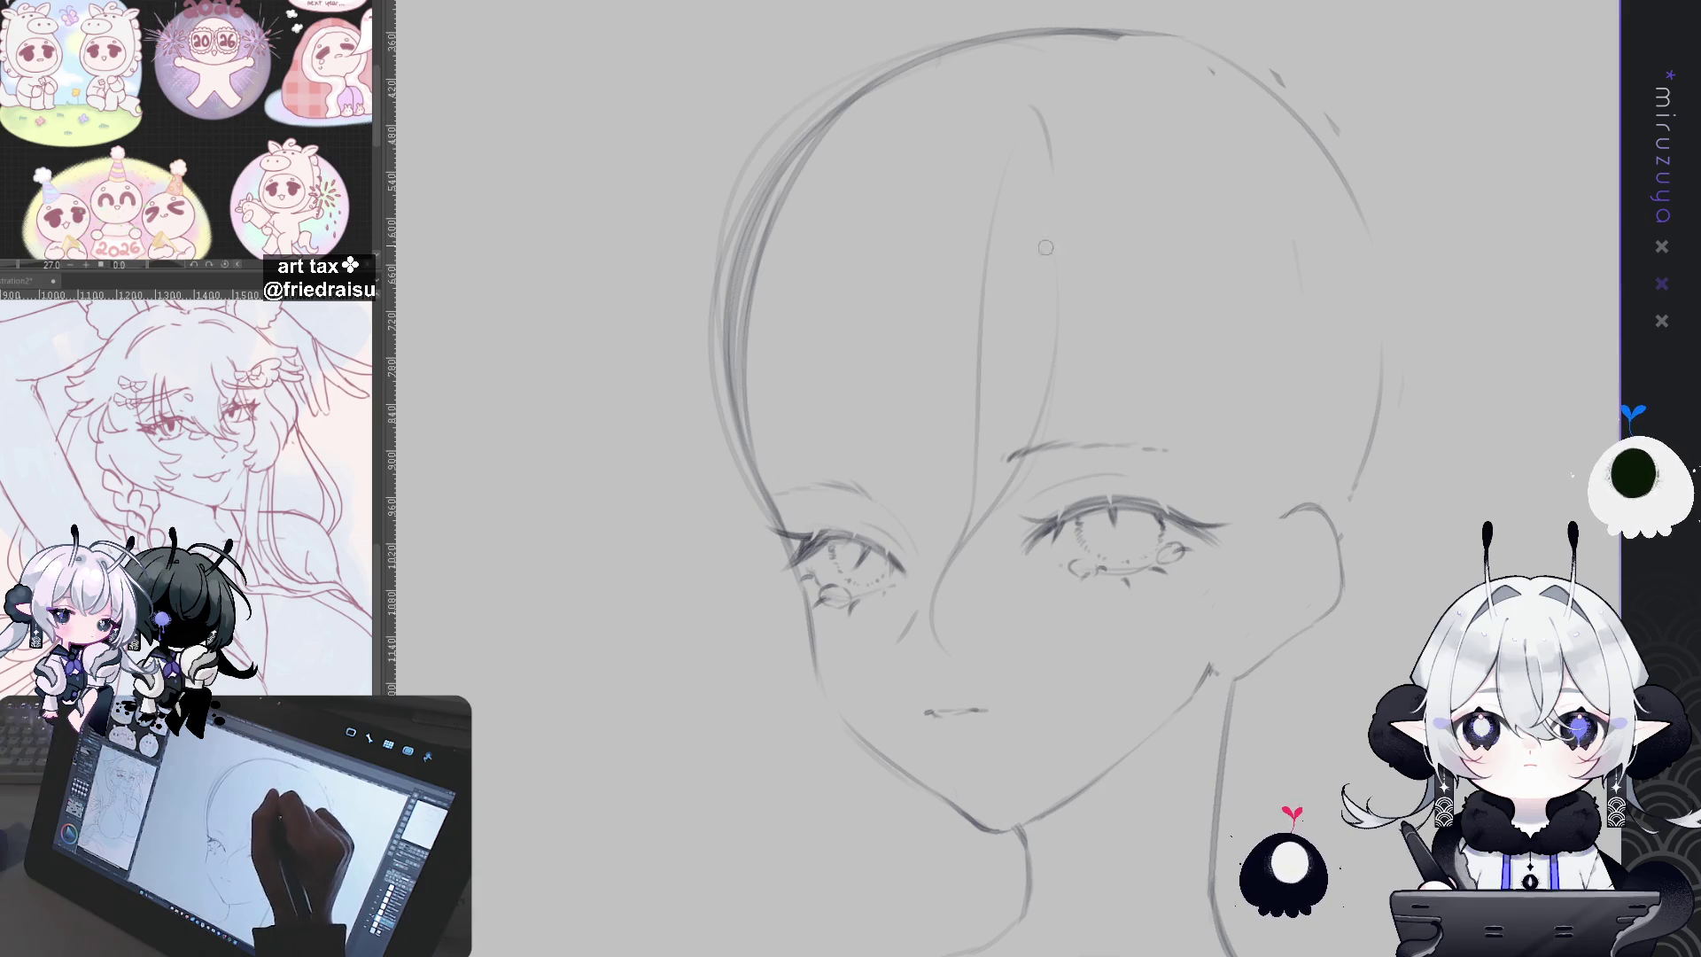
drag(1051, 257, 935, 538)
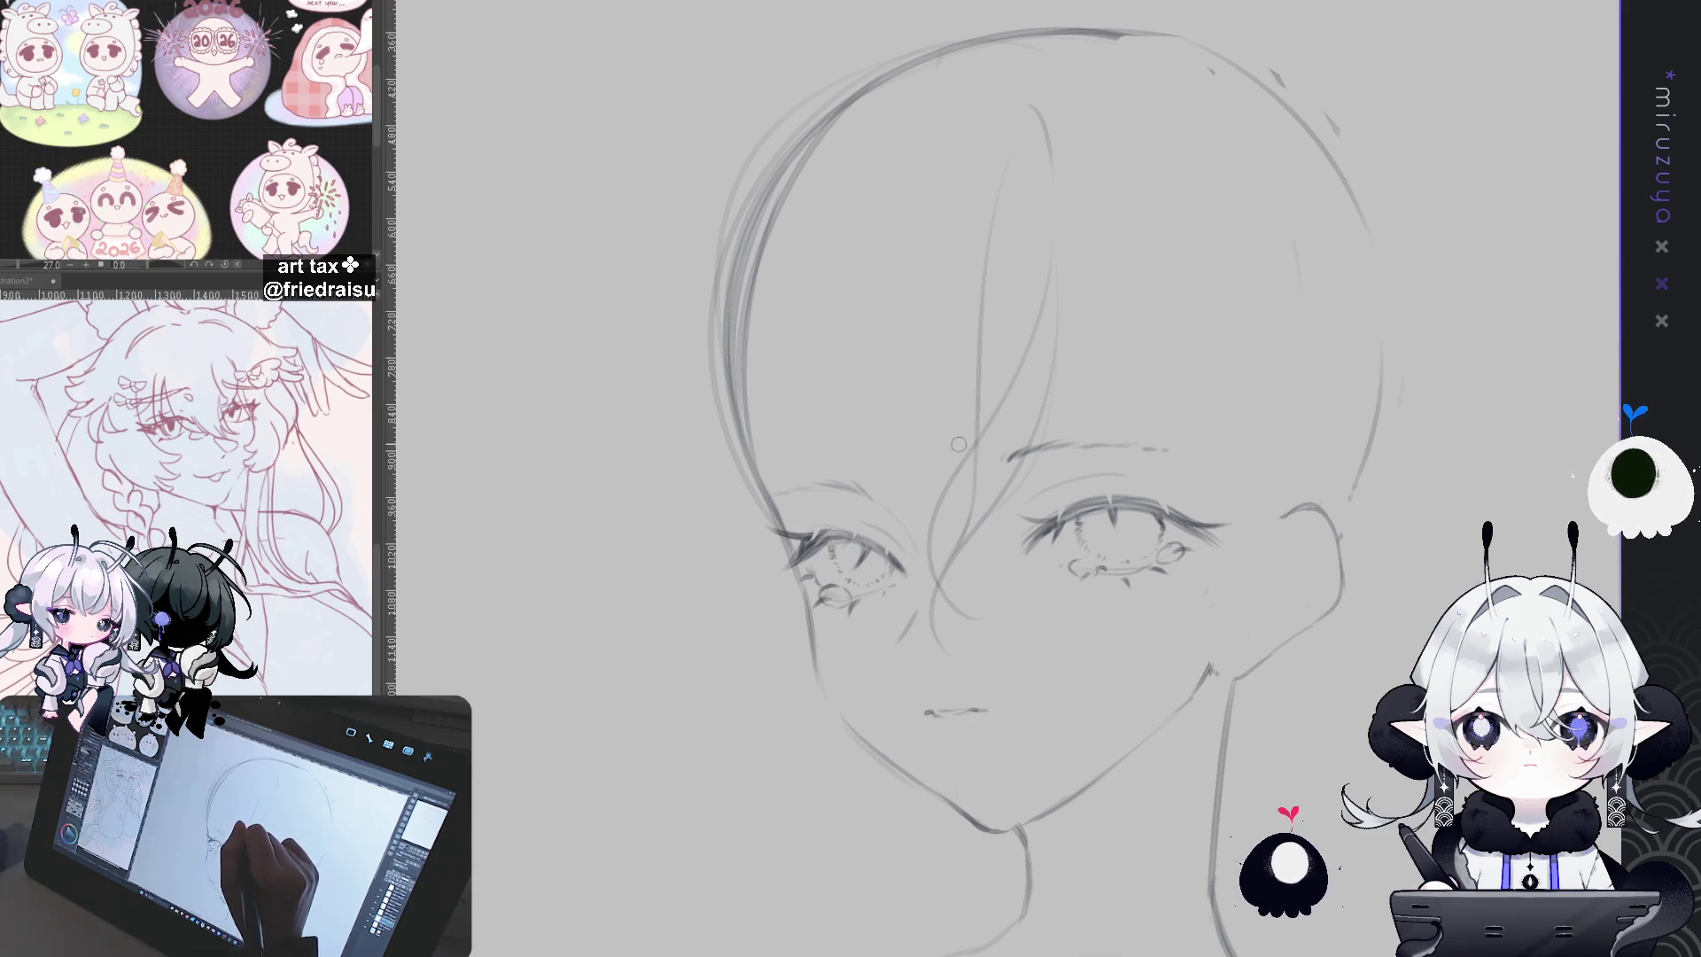
drag(960, 434, 935, 578)
key(ctrl+z)
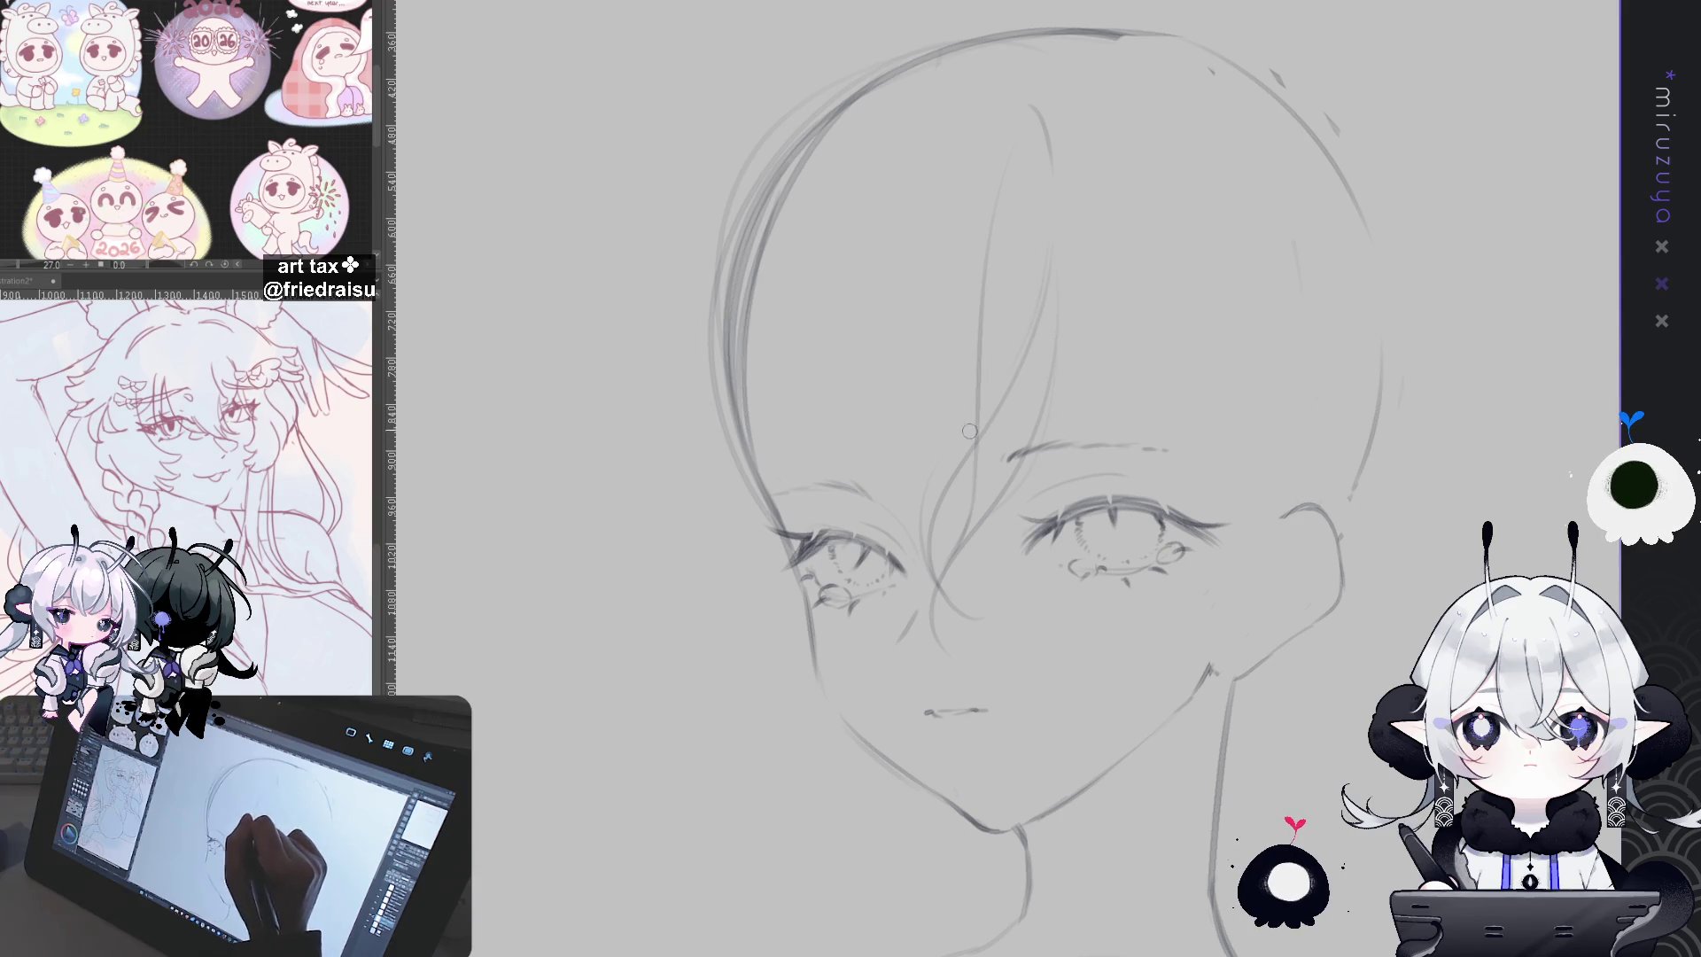
drag(1184, 234, 1122, 163)
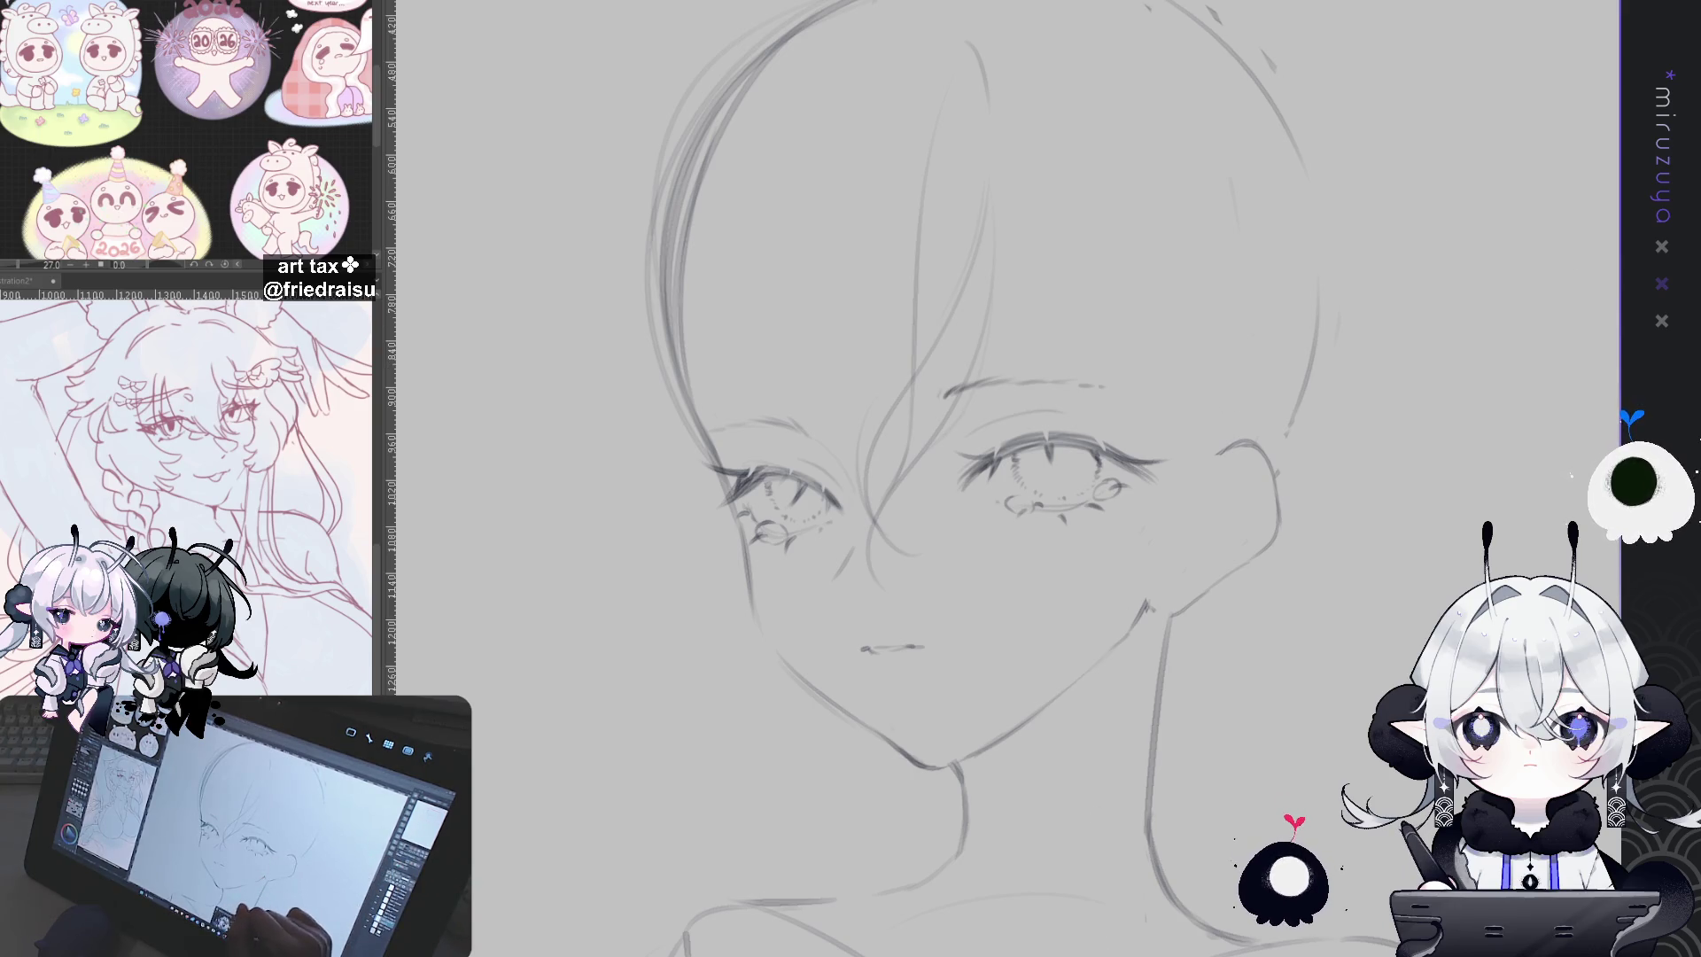
Step: Draw a long hair strand from the forehead curving to the ear, redoing two rejected attempts
drag(1255, 448, 1408, 403)
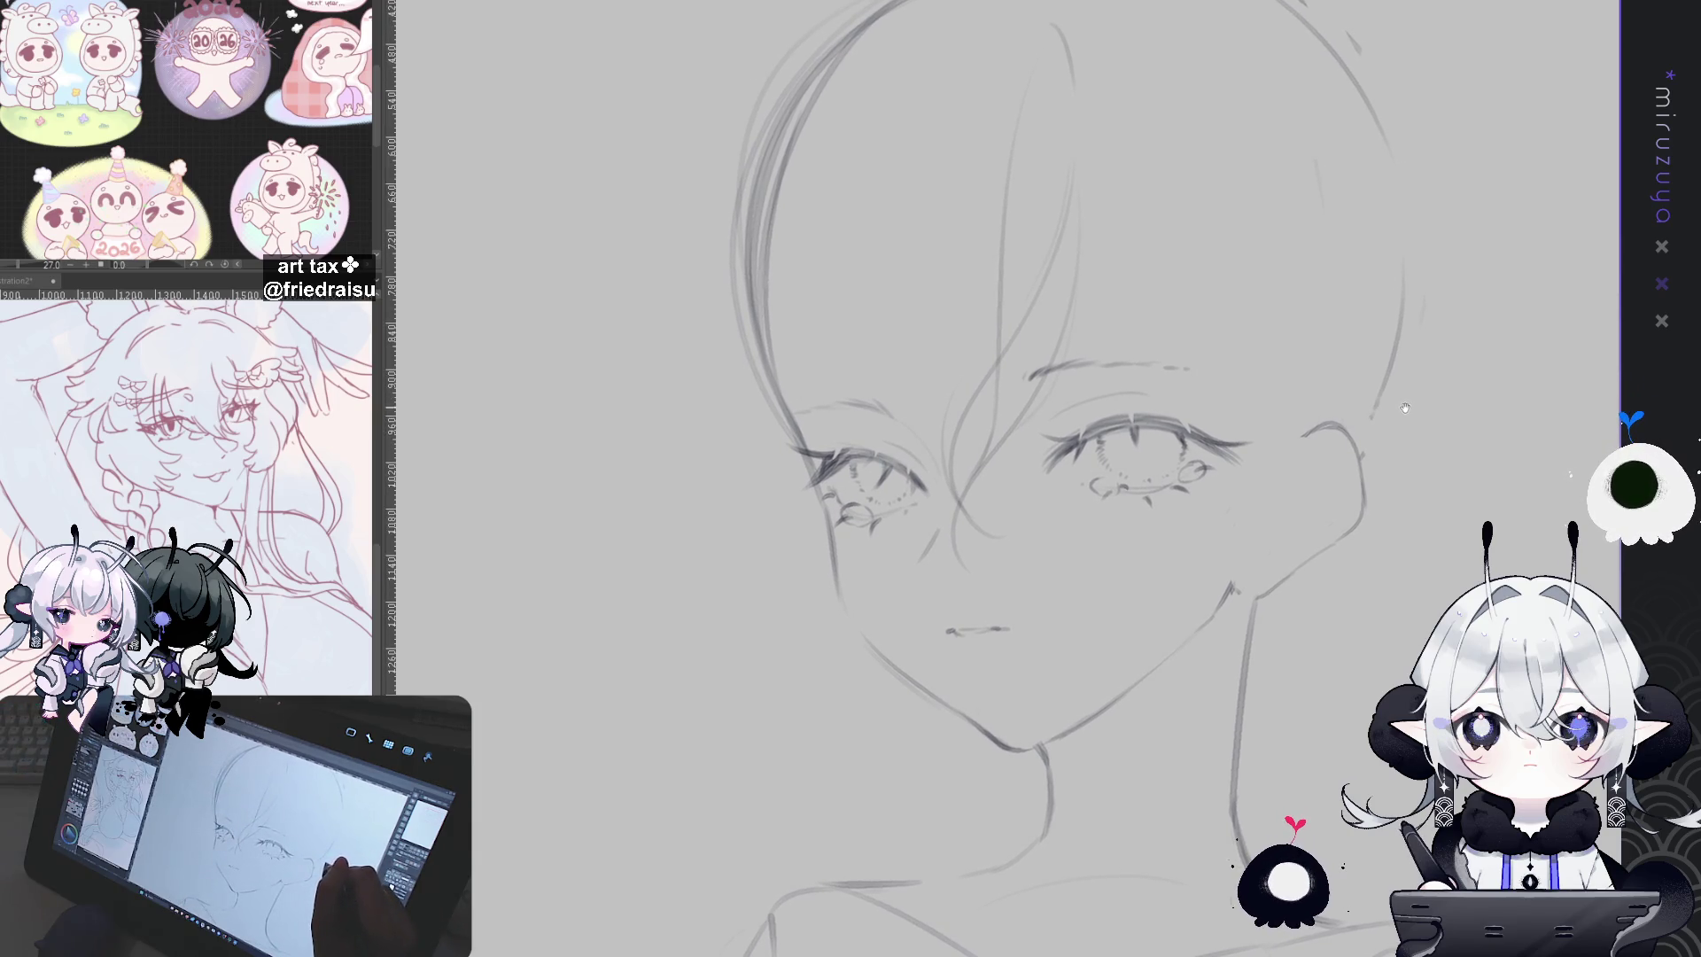
scroll(1405, 407, up, 2)
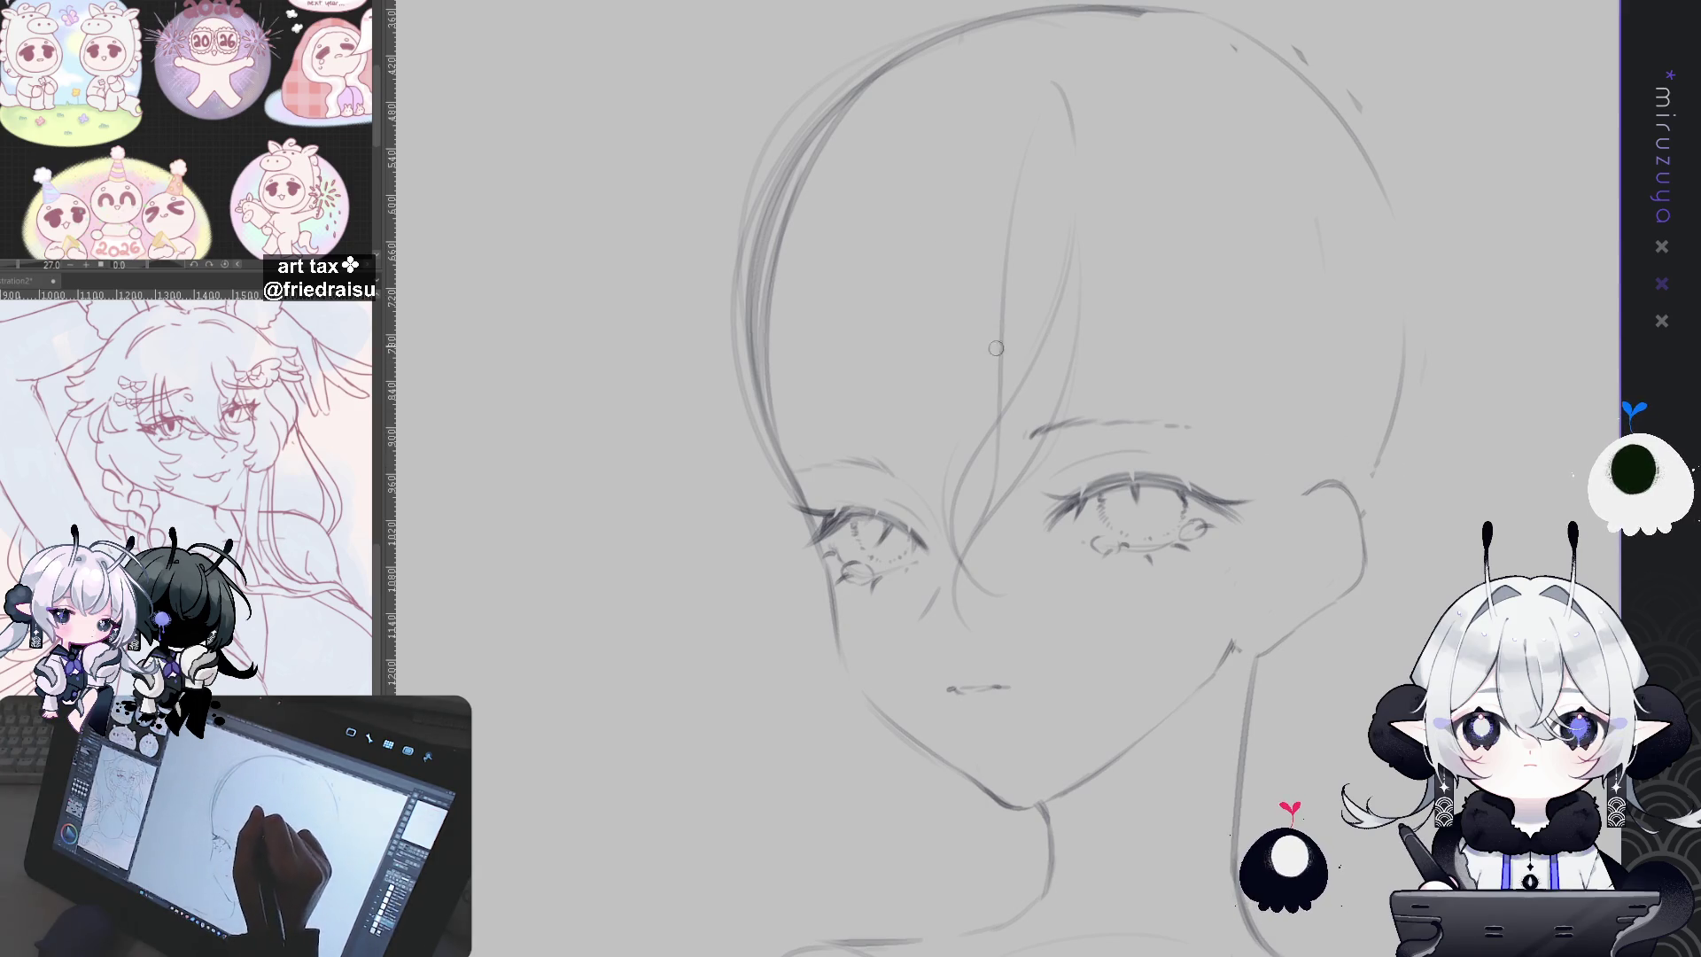
drag(945, 454, 938, 540)
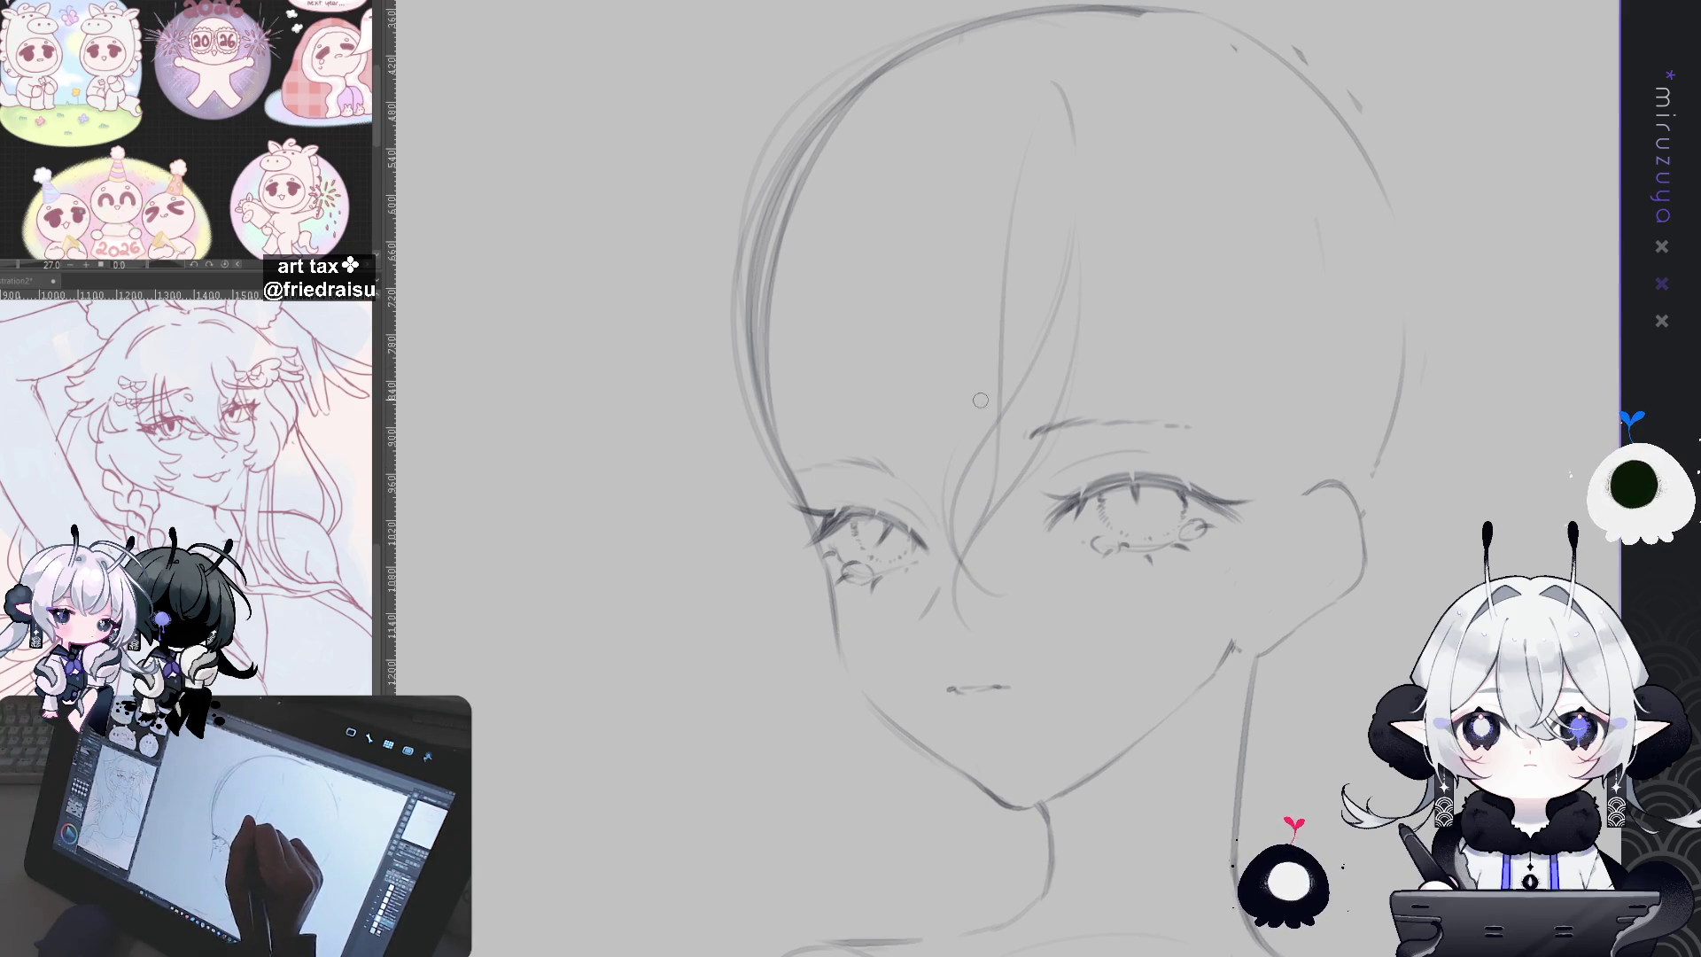
drag(980, 402, 856, 424)
drag(960, 323, 1112, 510)
key(ctrl+z)
drag(962, 325, 1188, 534)
key(ctrl+z)
drag(971, 356, 1190, 513)
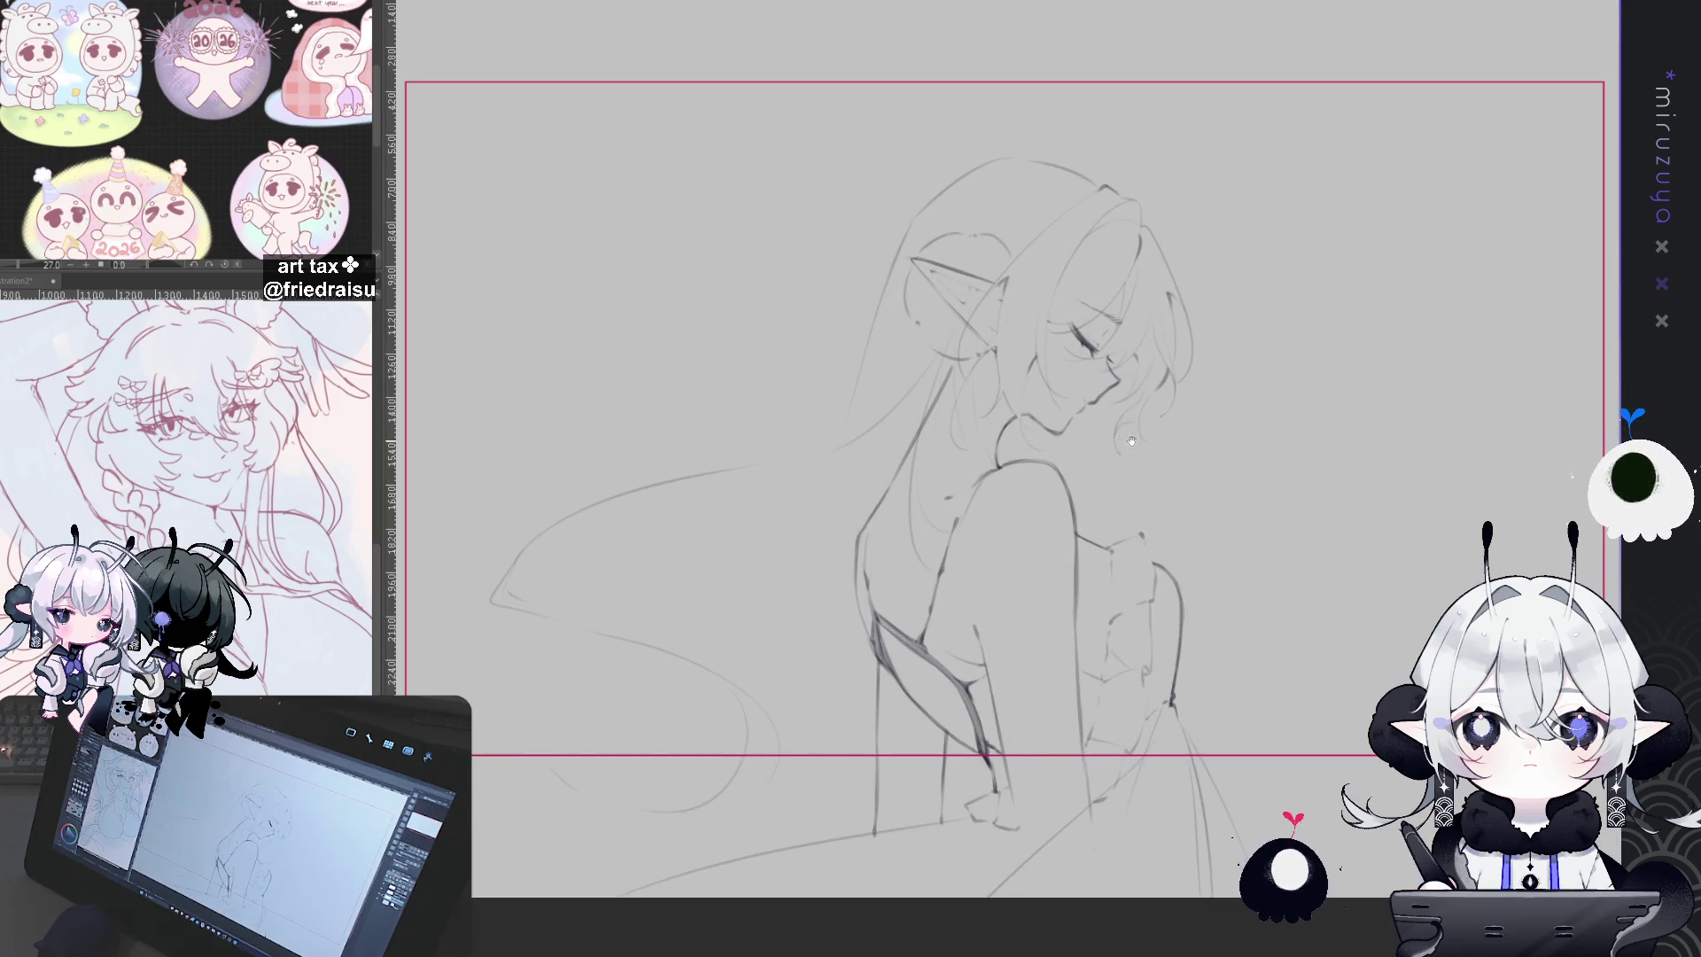
drag(1126, 440, 1169, 438)
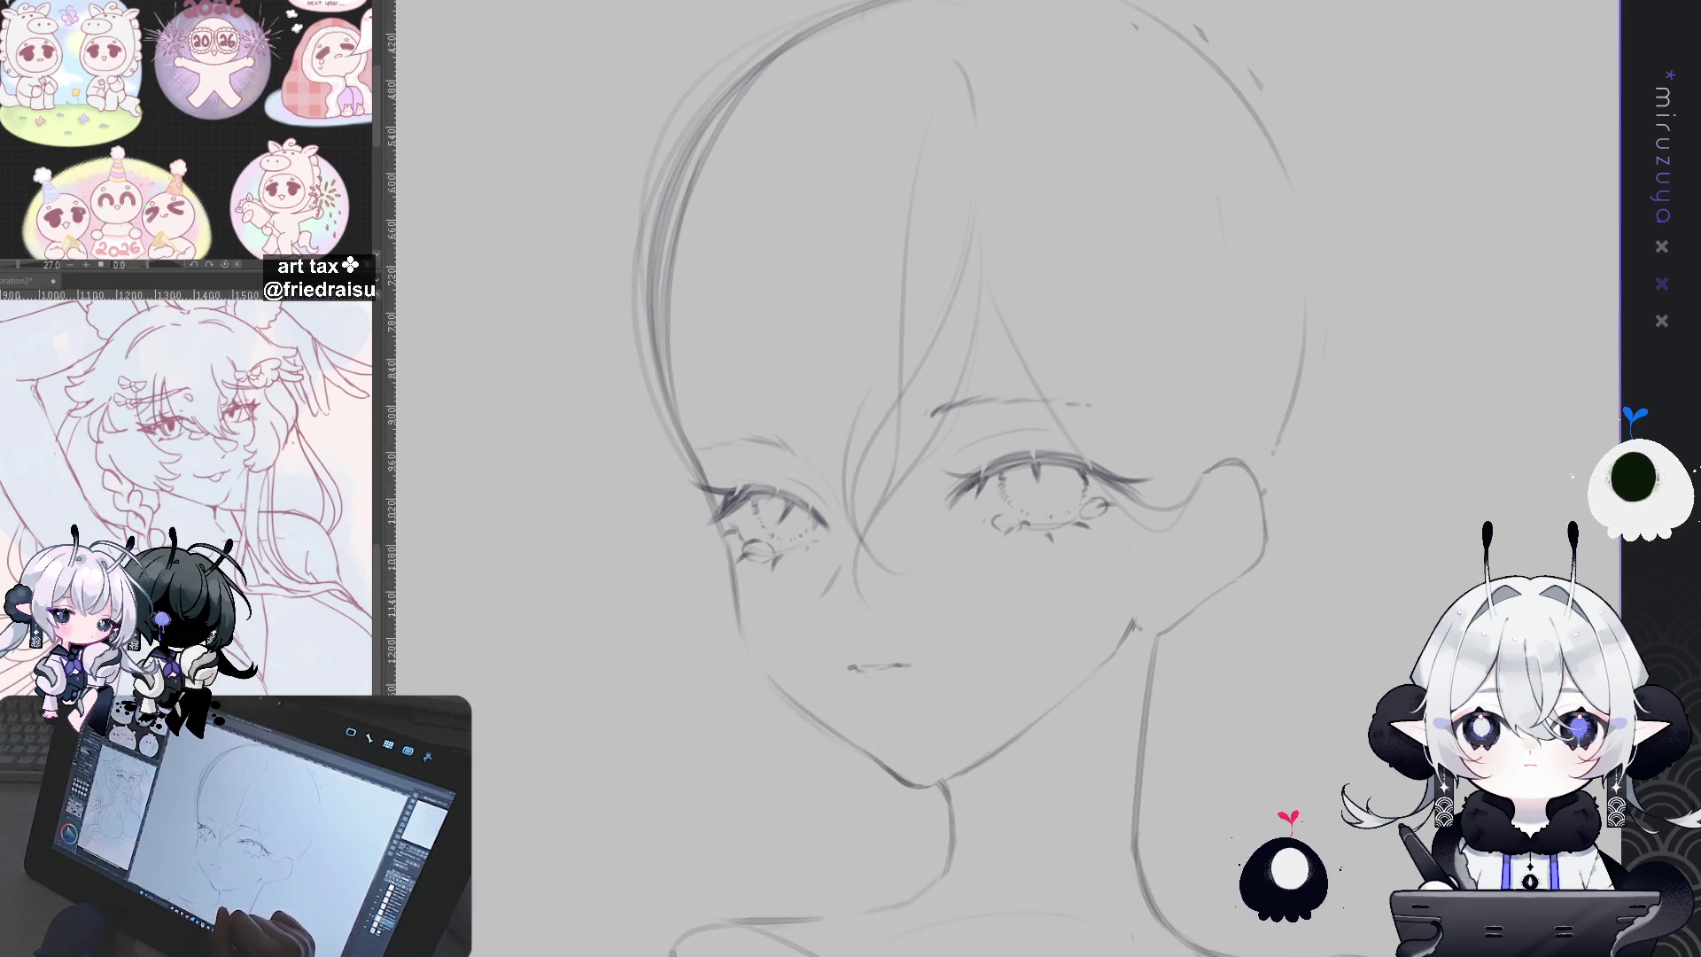
Step: Add a short forehead hair stroke and zoom out to see the whole head
drag(1143, 470, 1183, 477)
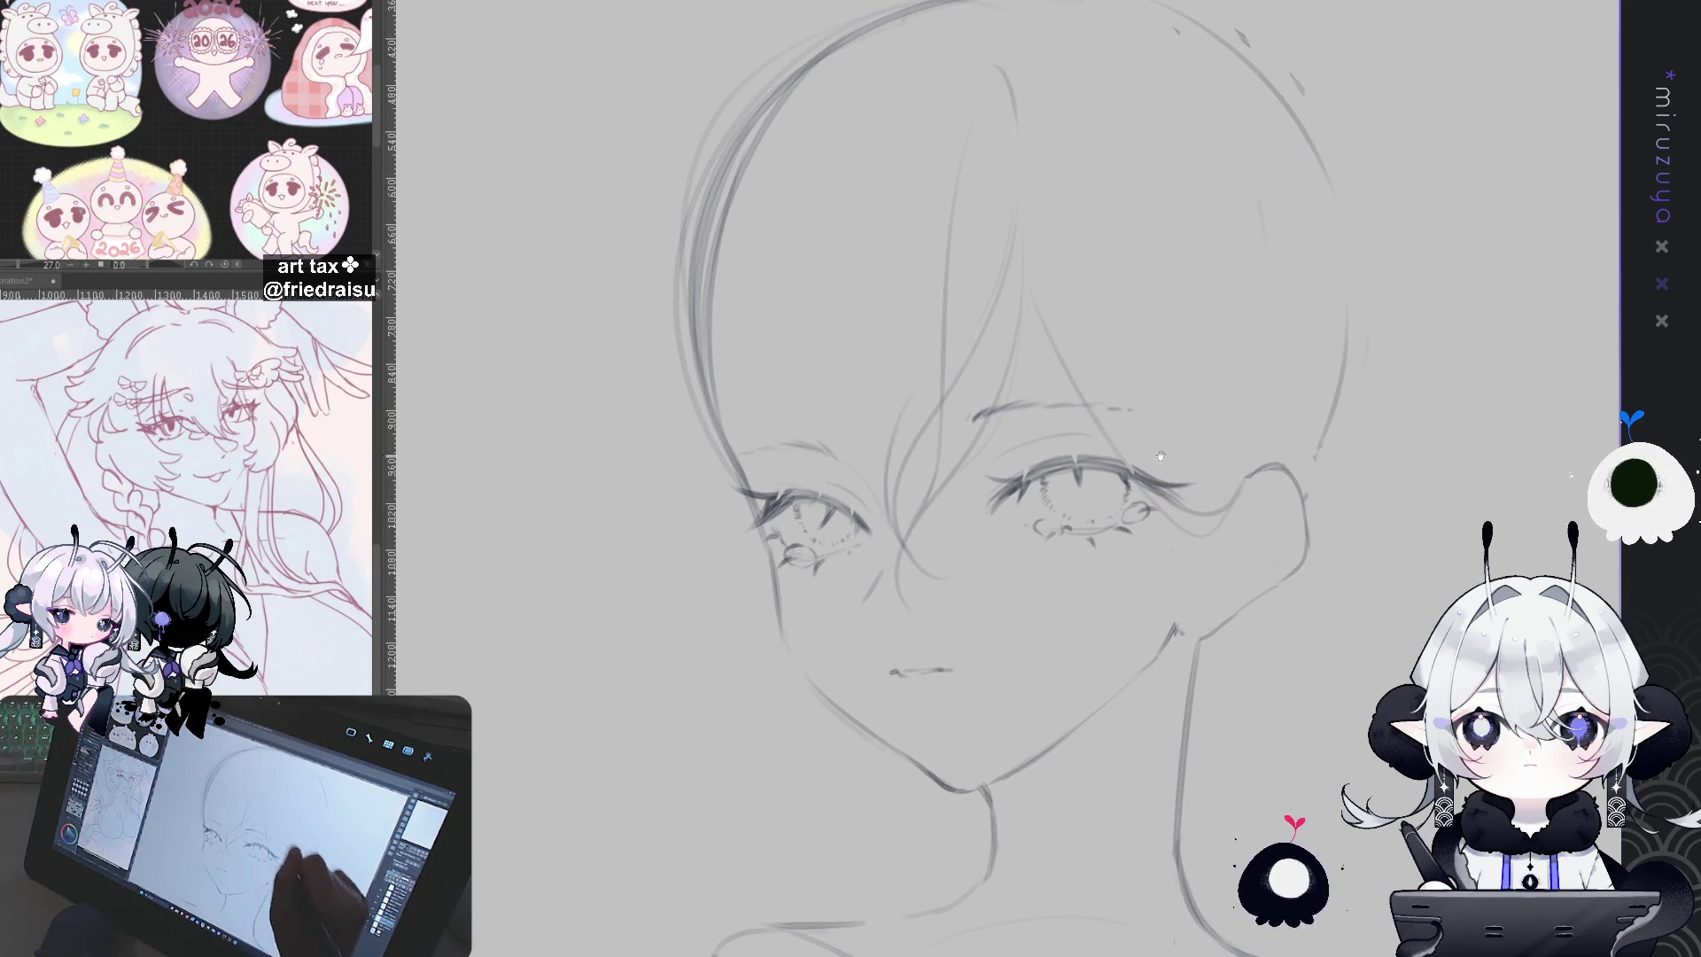
drag(1024, 282, 1033, 303)
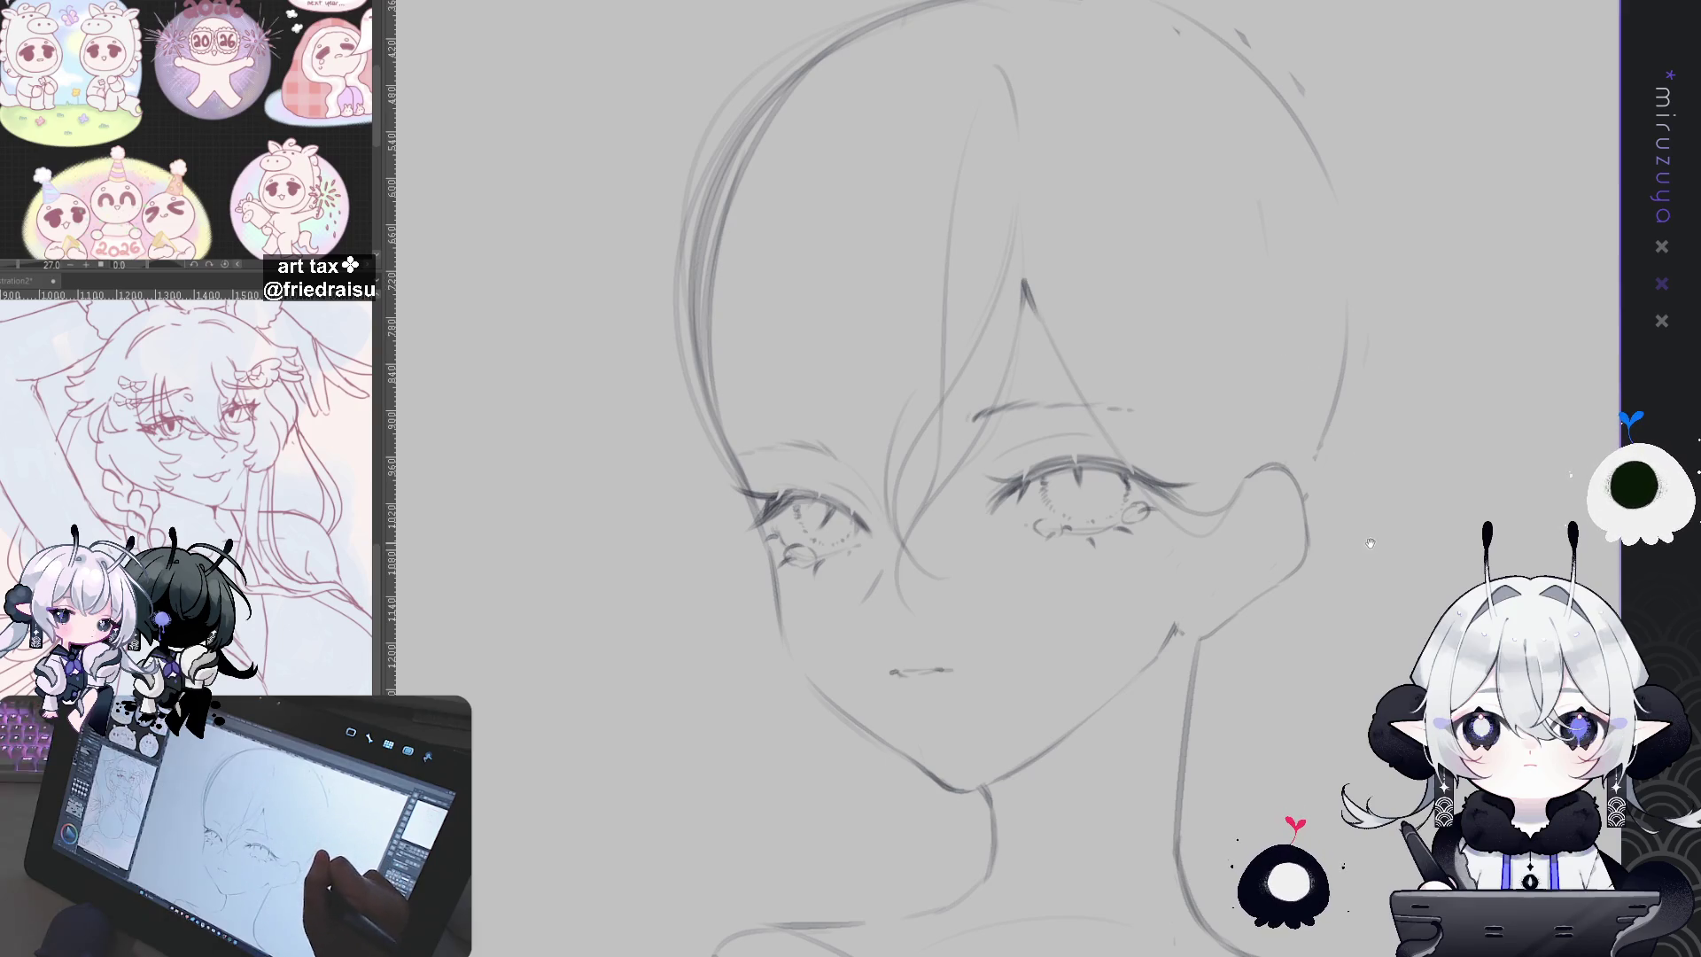
key(ctrl+minus)
key(ctrl+minus)
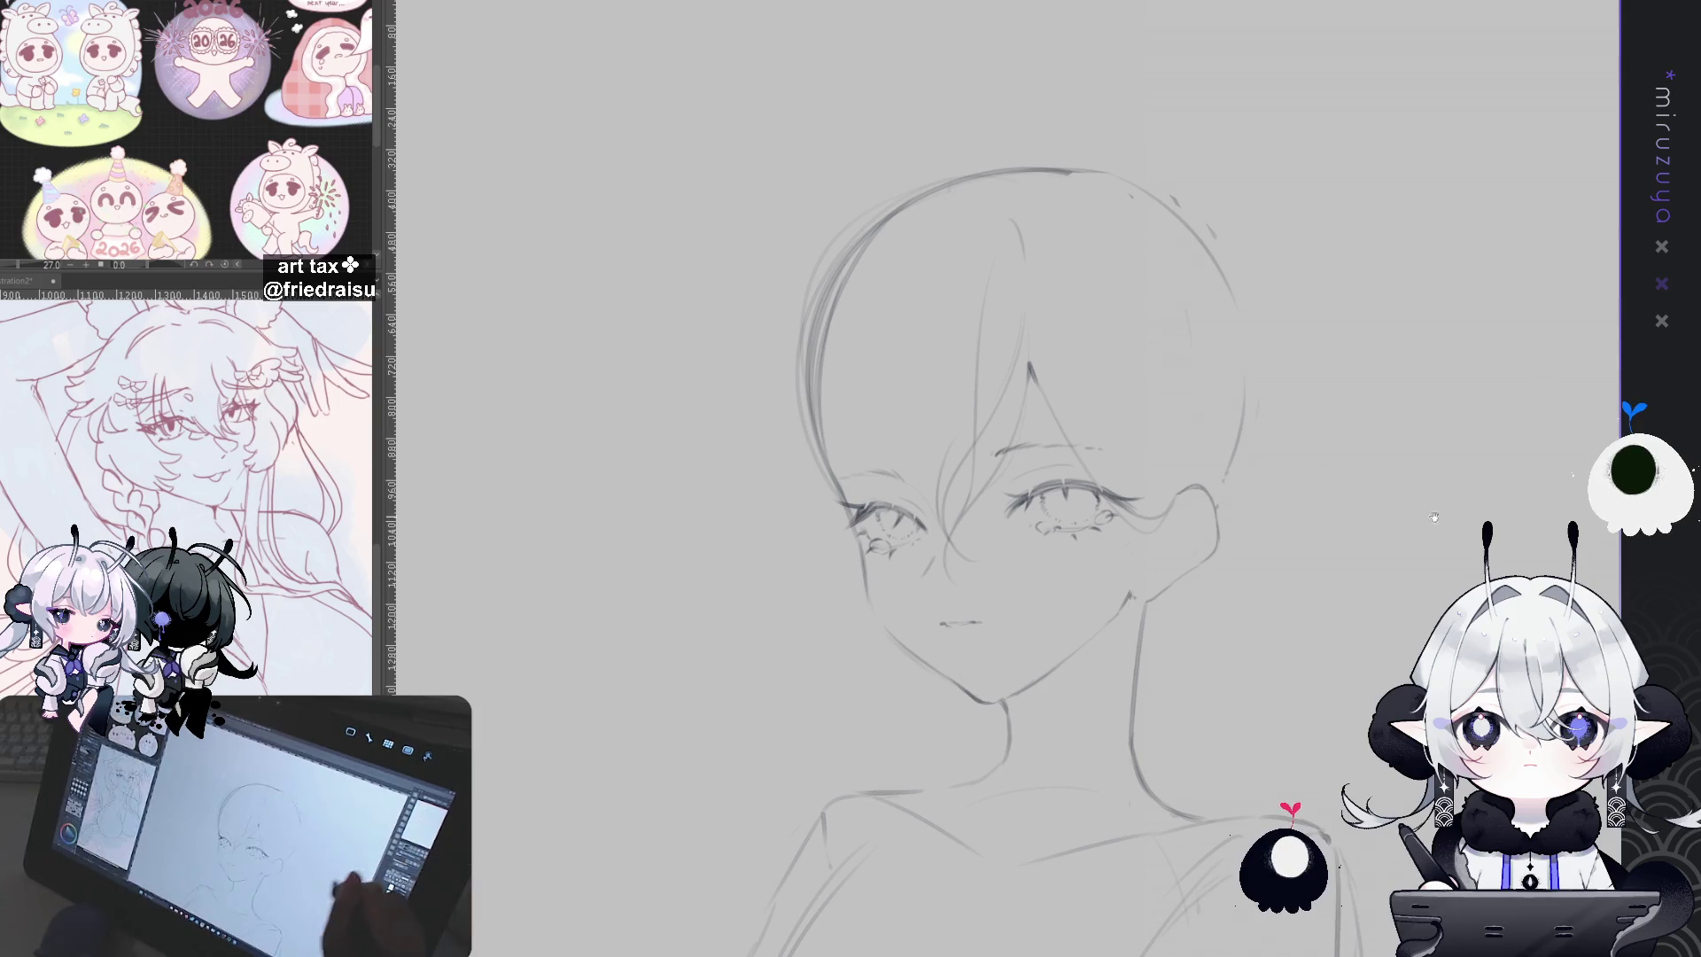
key(ctrl+minus)
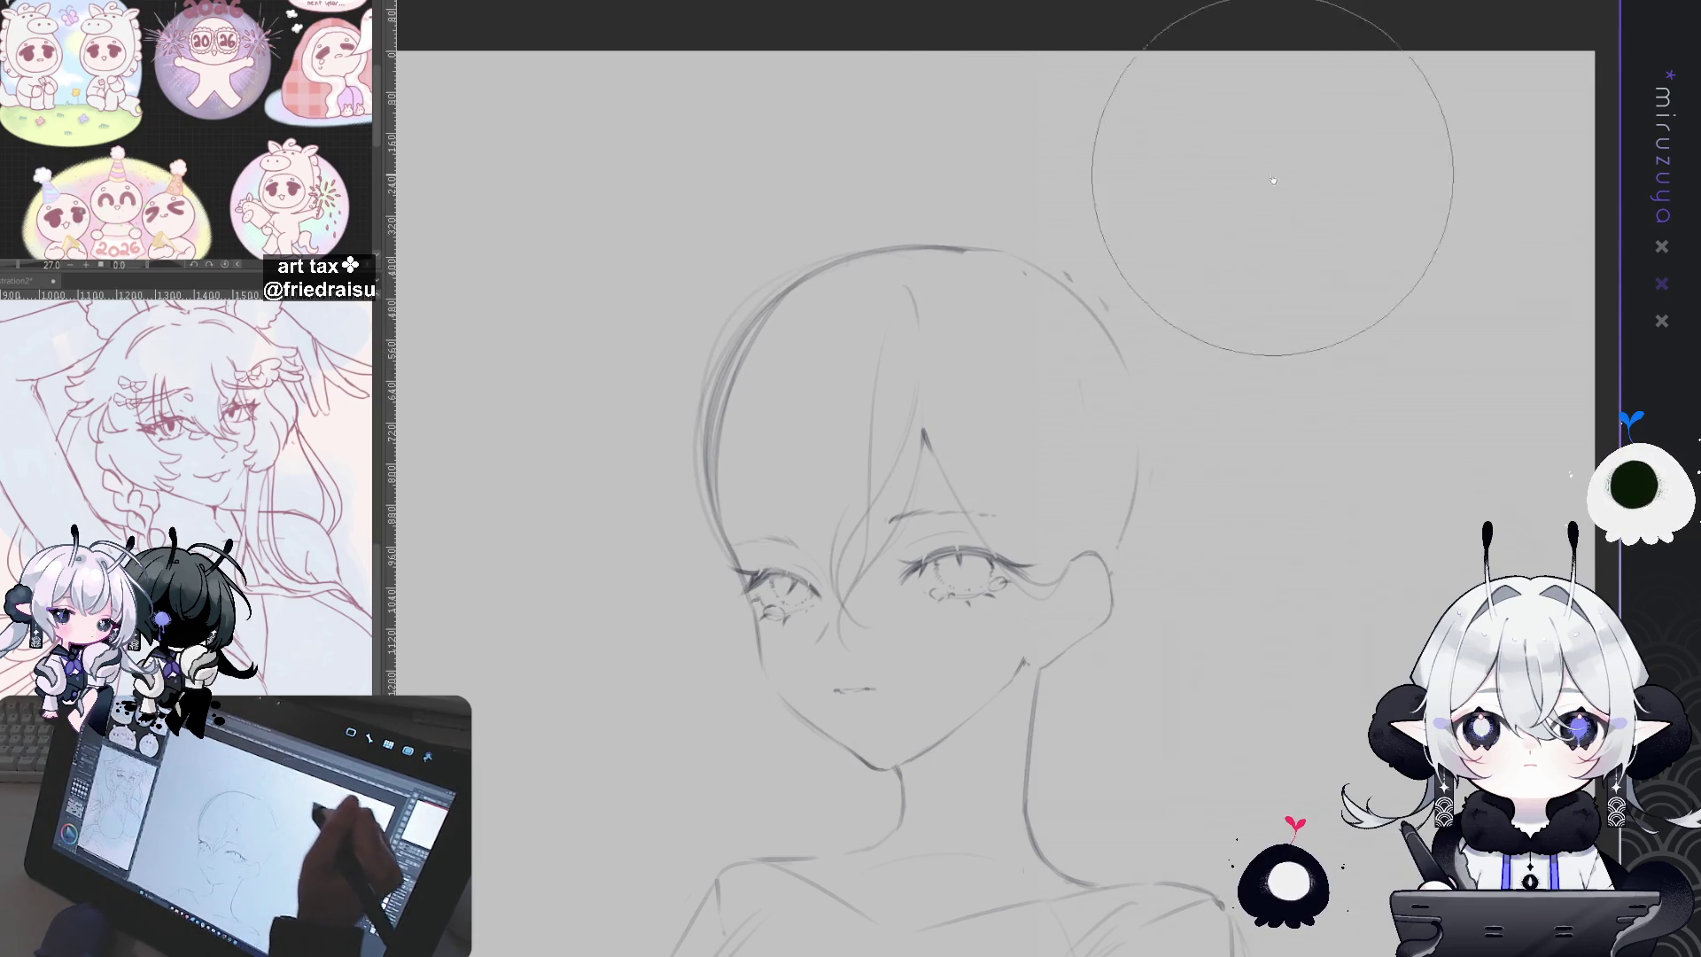
drag(1267, 171, 1254, 105)
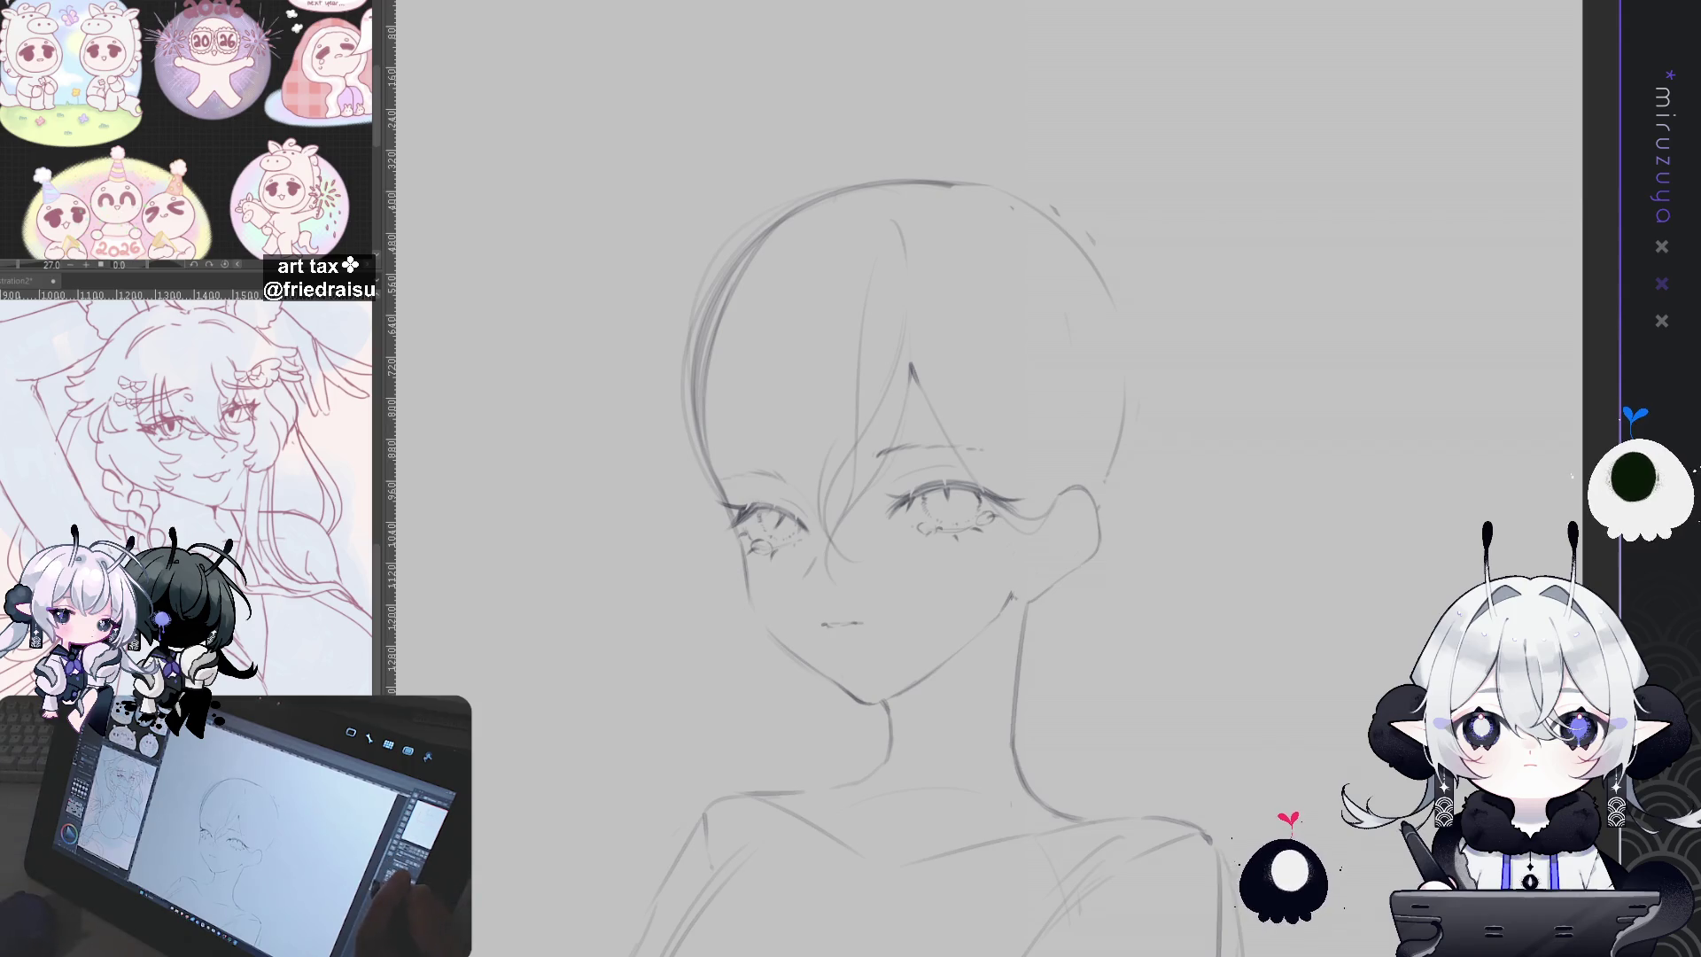
mouse_move(1230, 657)
mouse_down()
mouse_move(1293, 577)
mouse_move(1218, 639)
mouse_up()
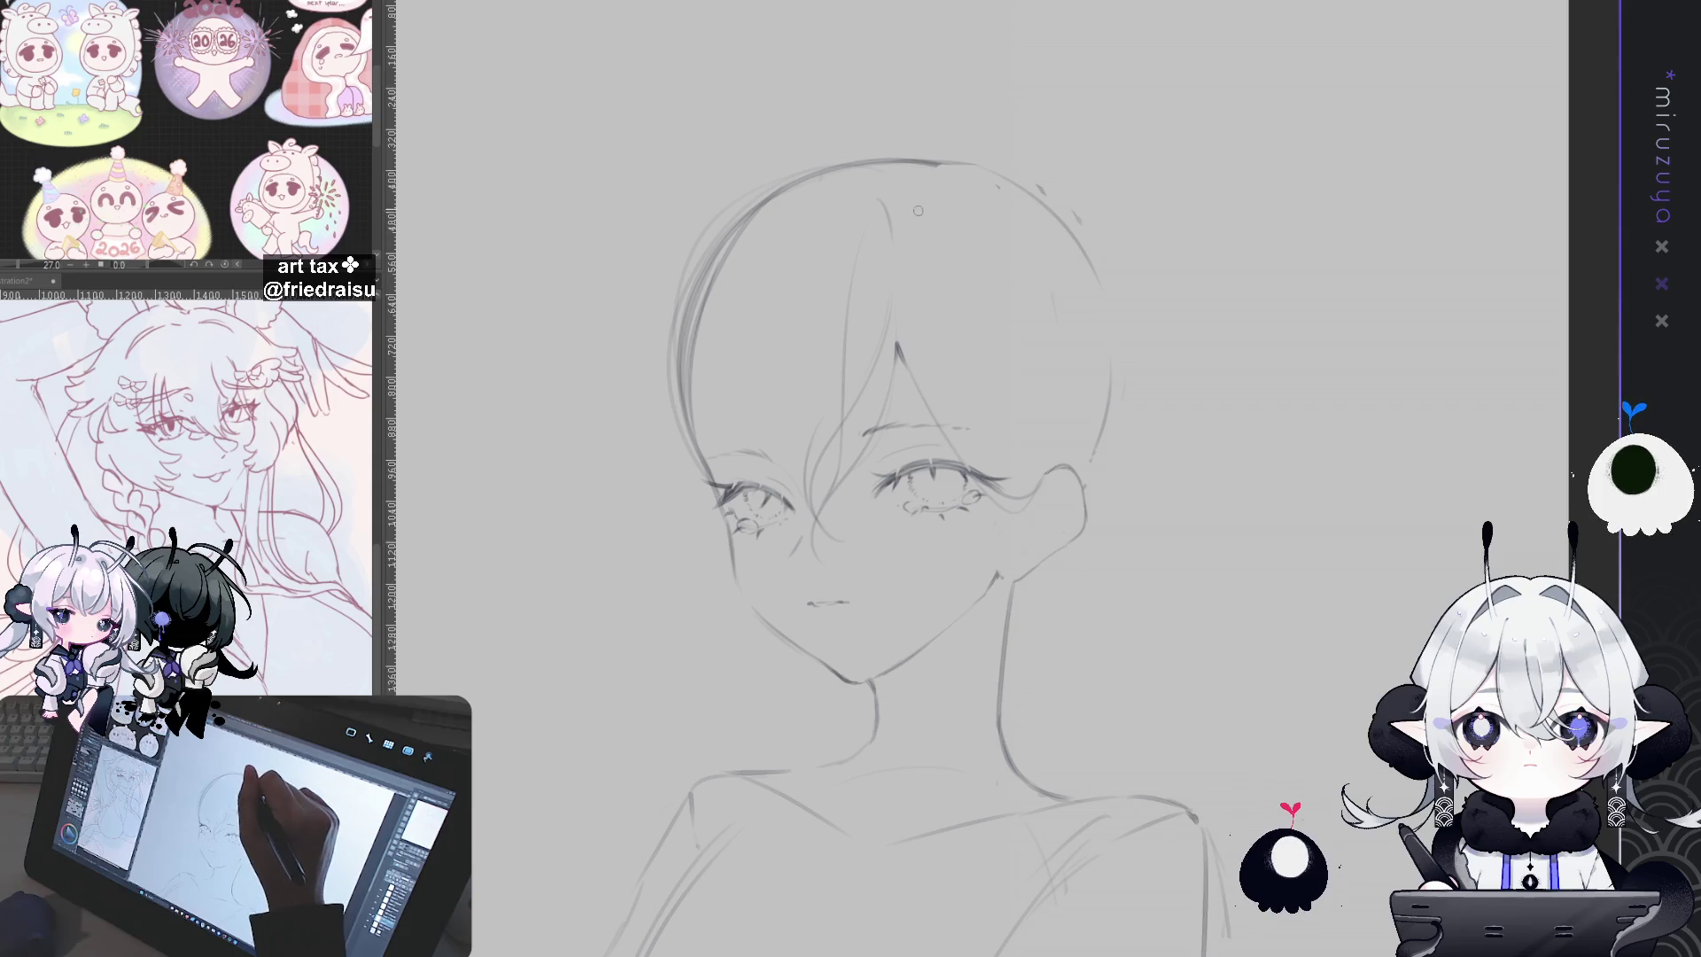
key(e)
key(p)
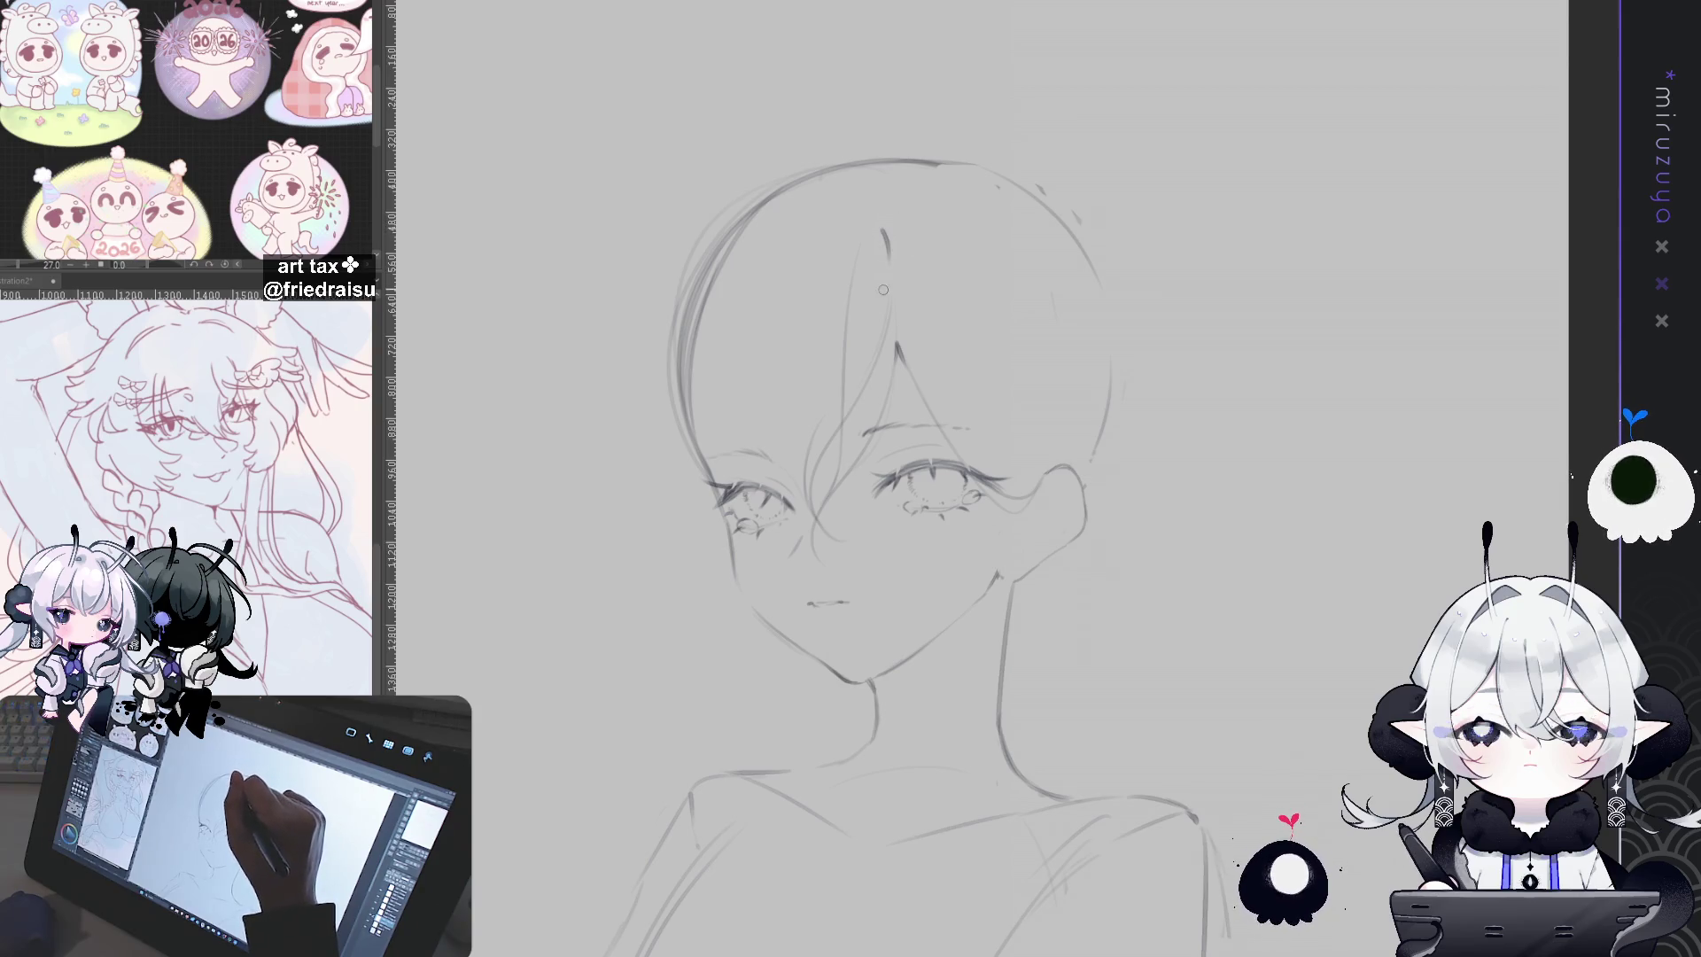
Step: Draw a fringe stroke, an arch over the head, a diagonal strand and a cheek curve, checking mirrored
drag(885, 232, 890, 264)
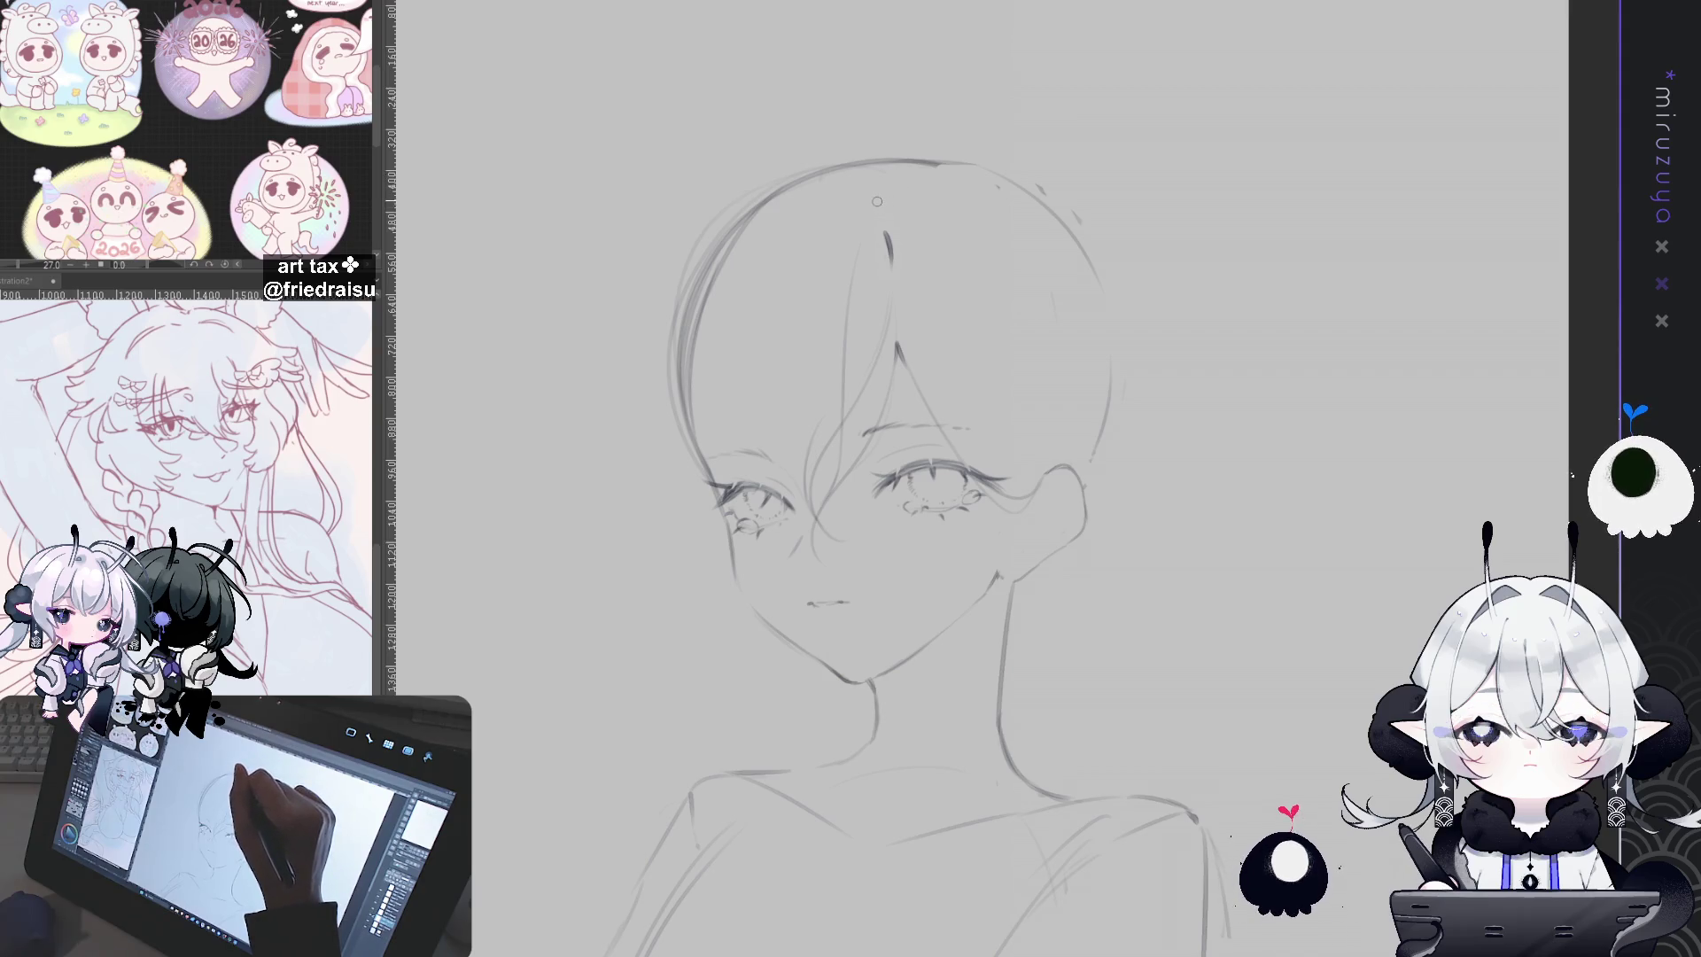
drag(882, 195, 1001, 326)
drag(922, 213, 978, 282)
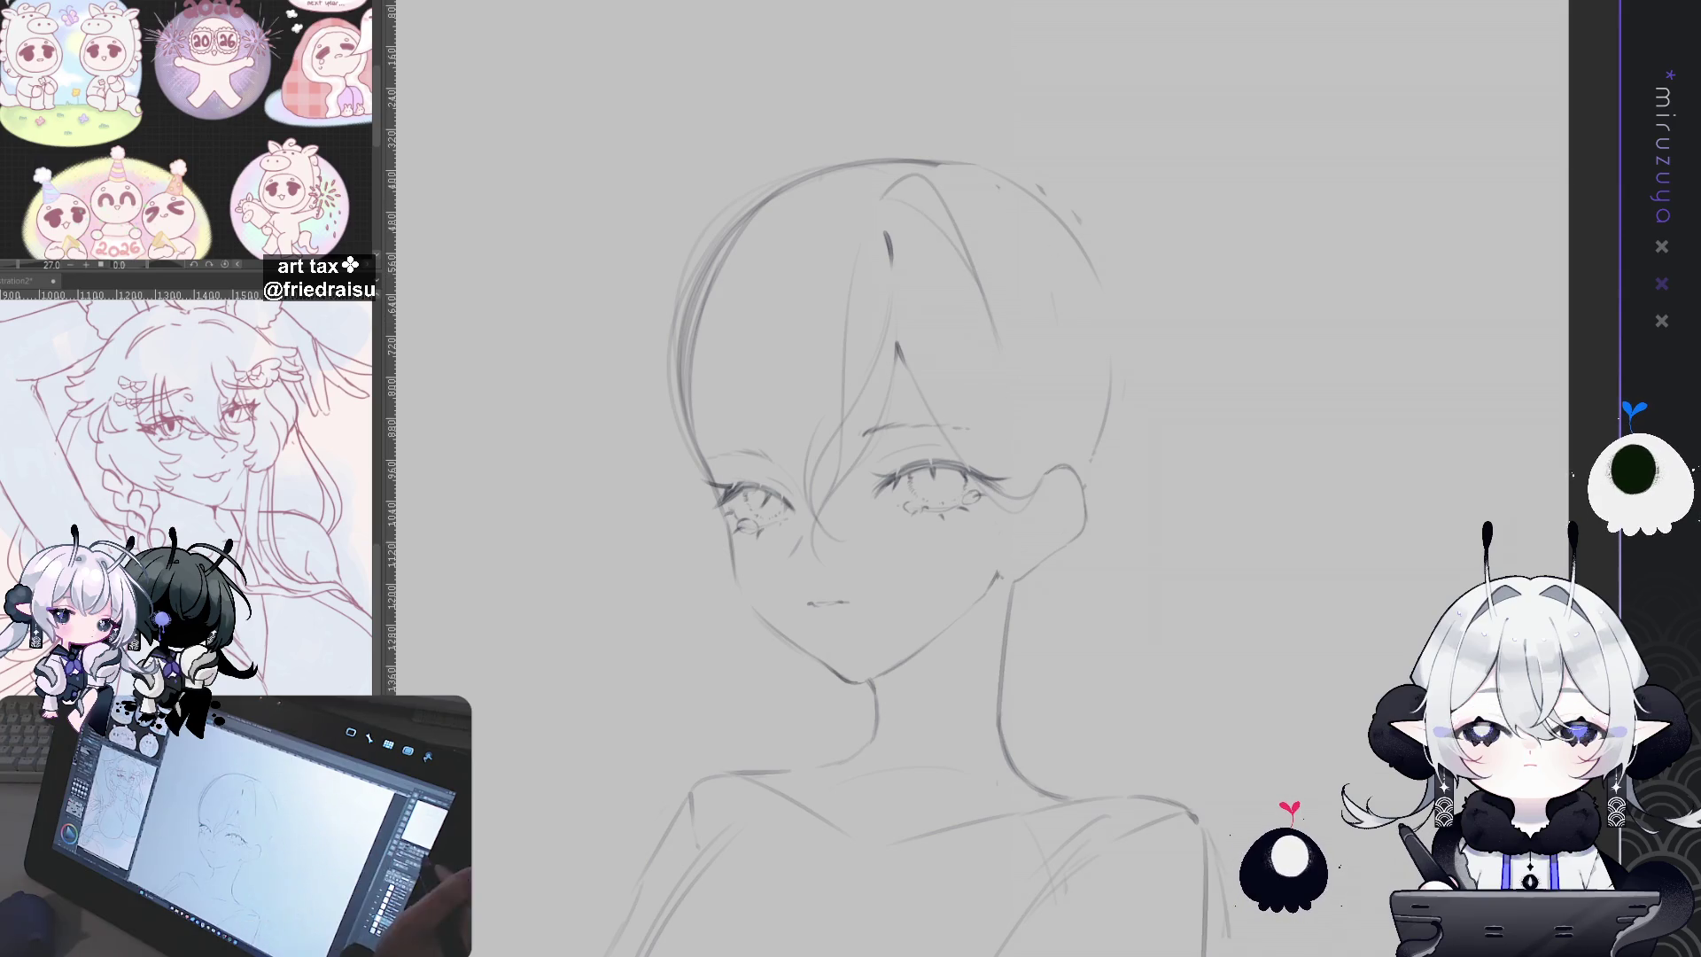
key(h)
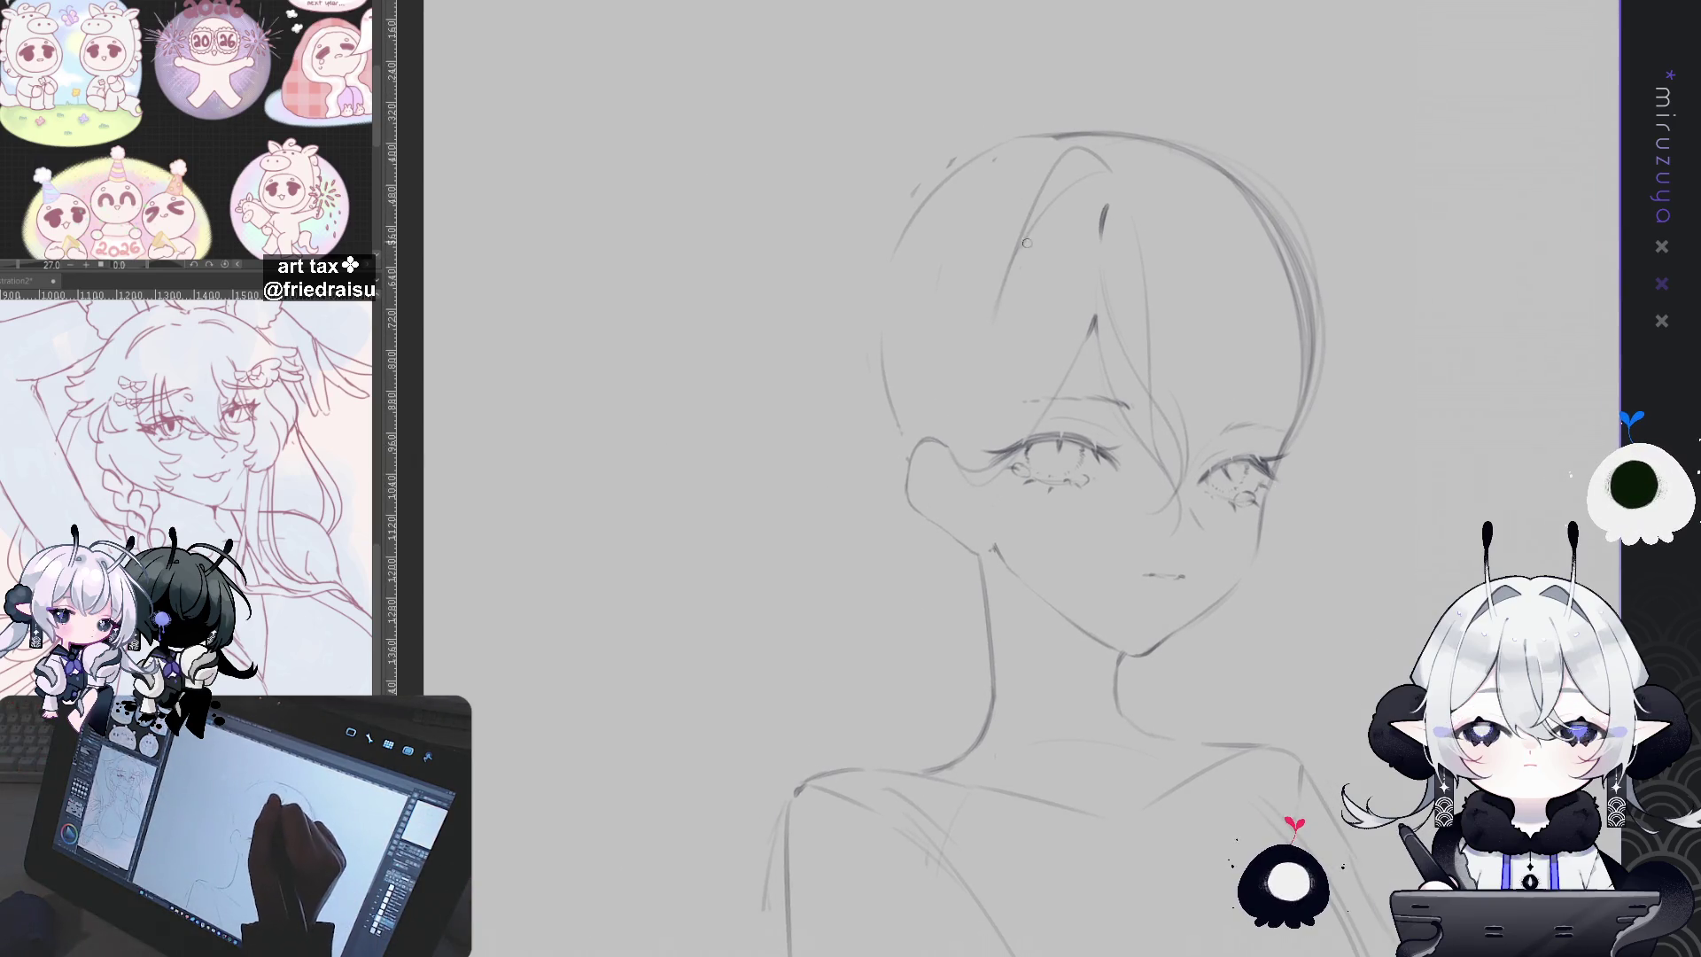
drag(1006, 461, 1068, 556)
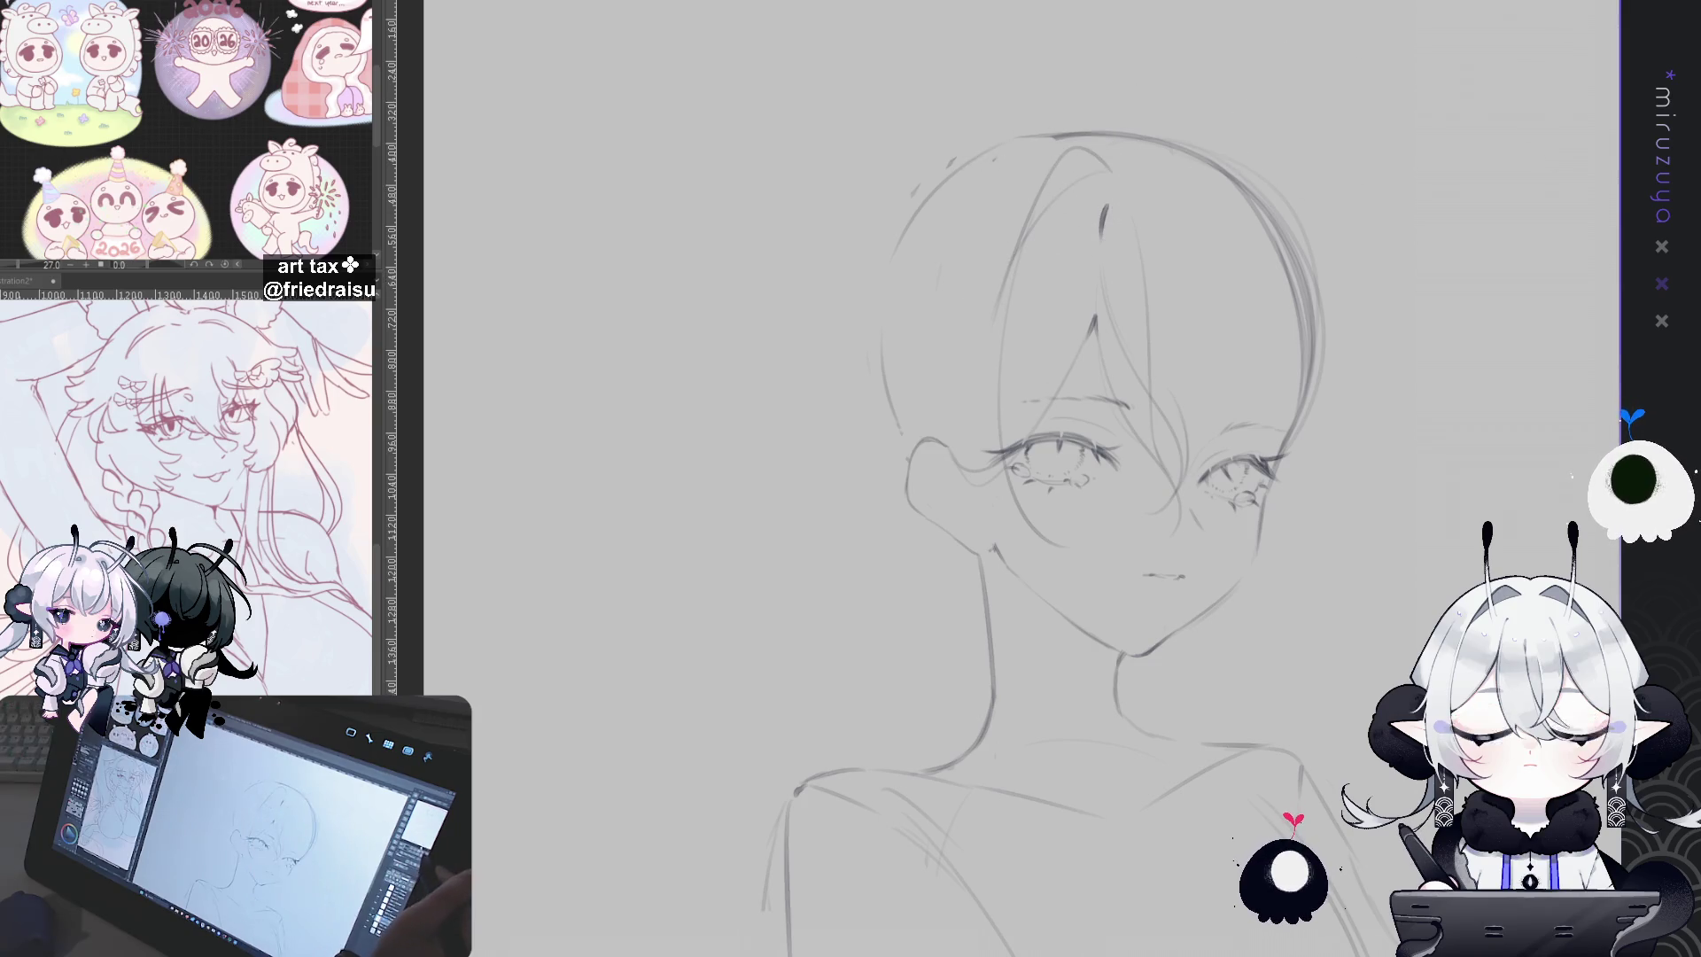
key(h)
drag(1224, 416, 1304, 367)
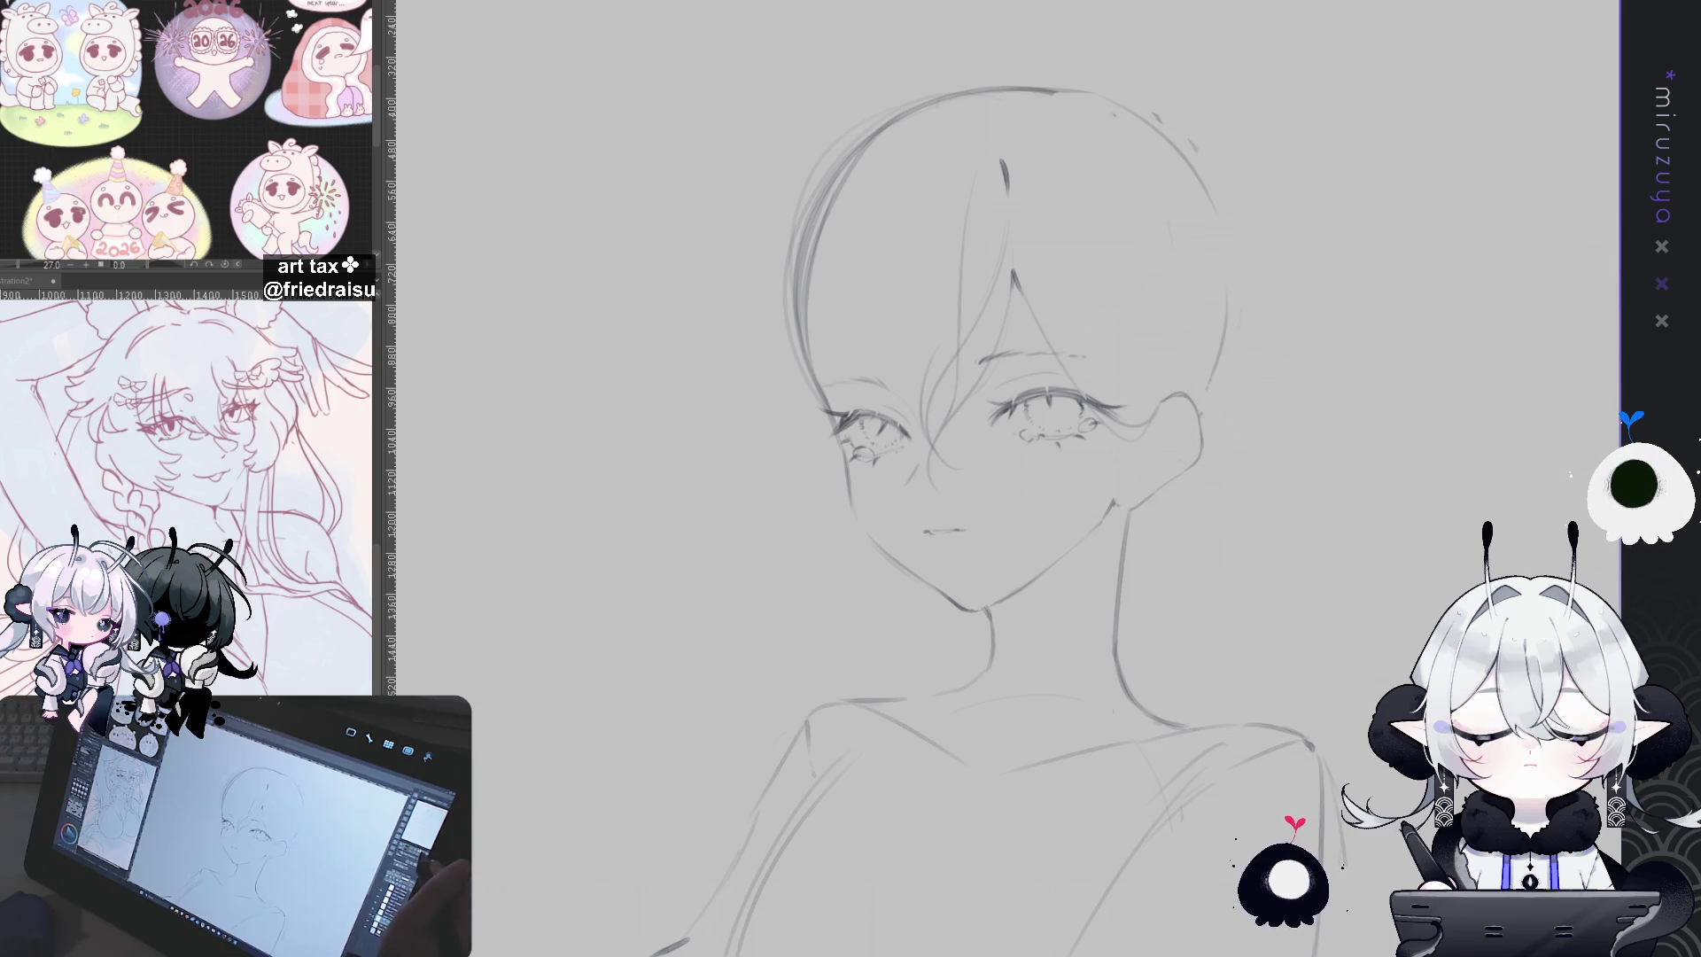
key(h)
mouse_move(1377, 382)
mouse_down()
mouse_move(1343, 426)
mouse_move(1324, 422)
mouse_up()
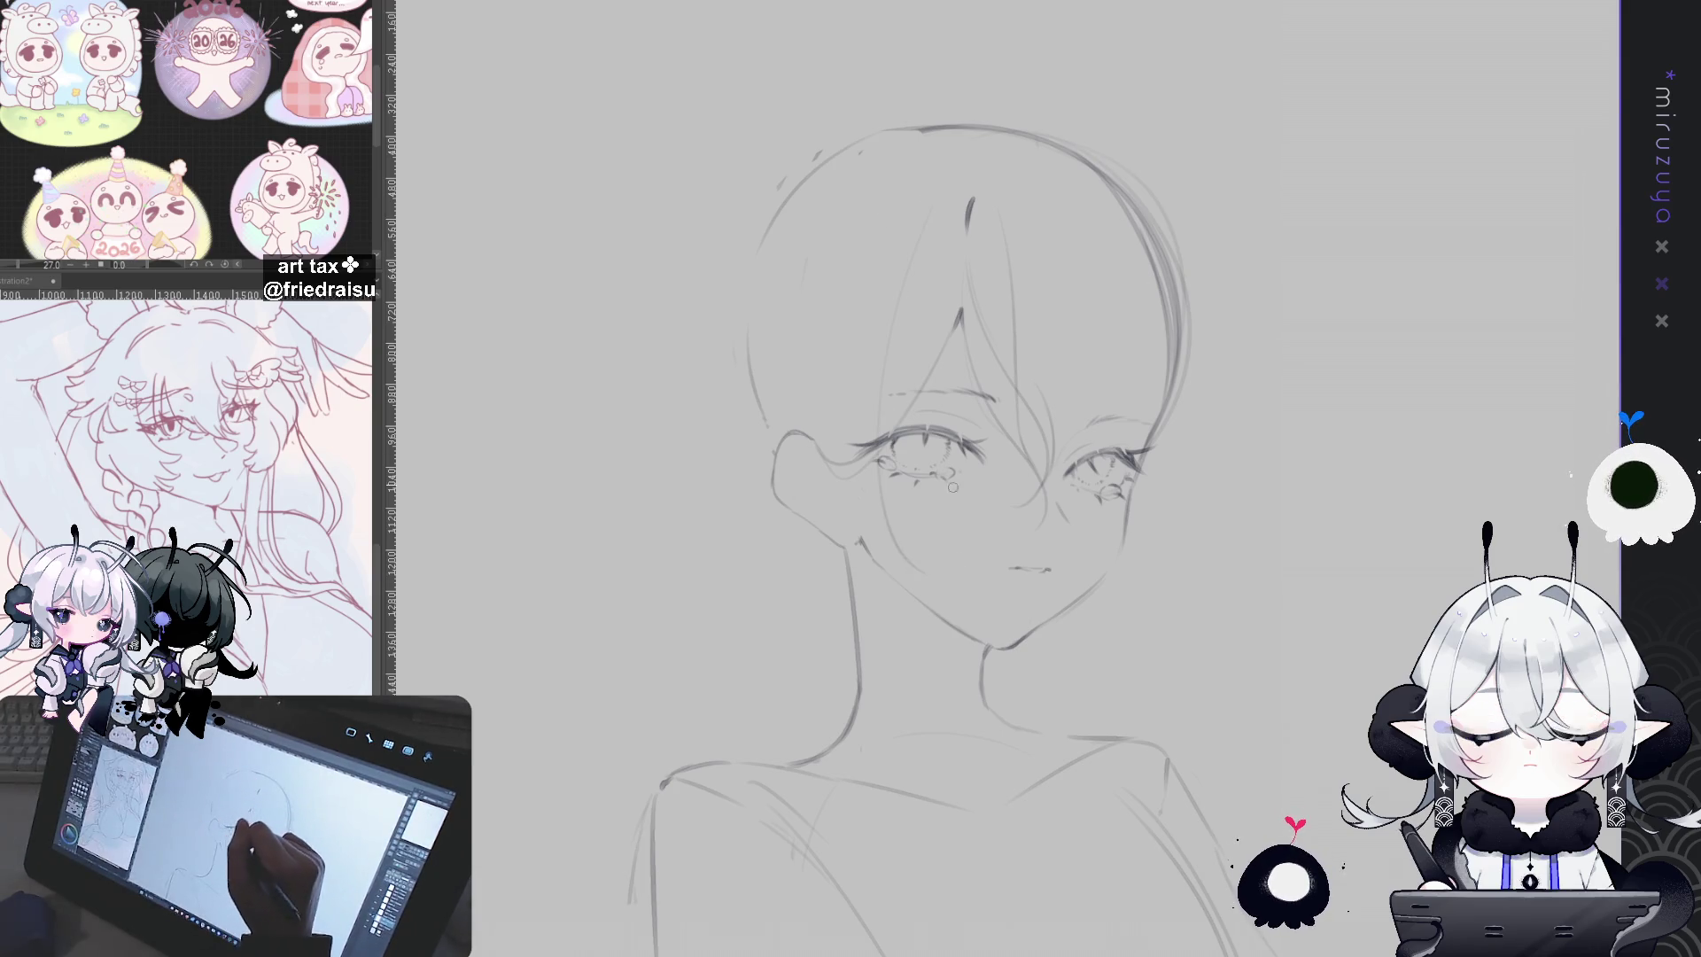
Step: Add a long strand from crown to cheek, a neighbouring strand and a faint fringe stroke
drag(926, 204, 918, 578)
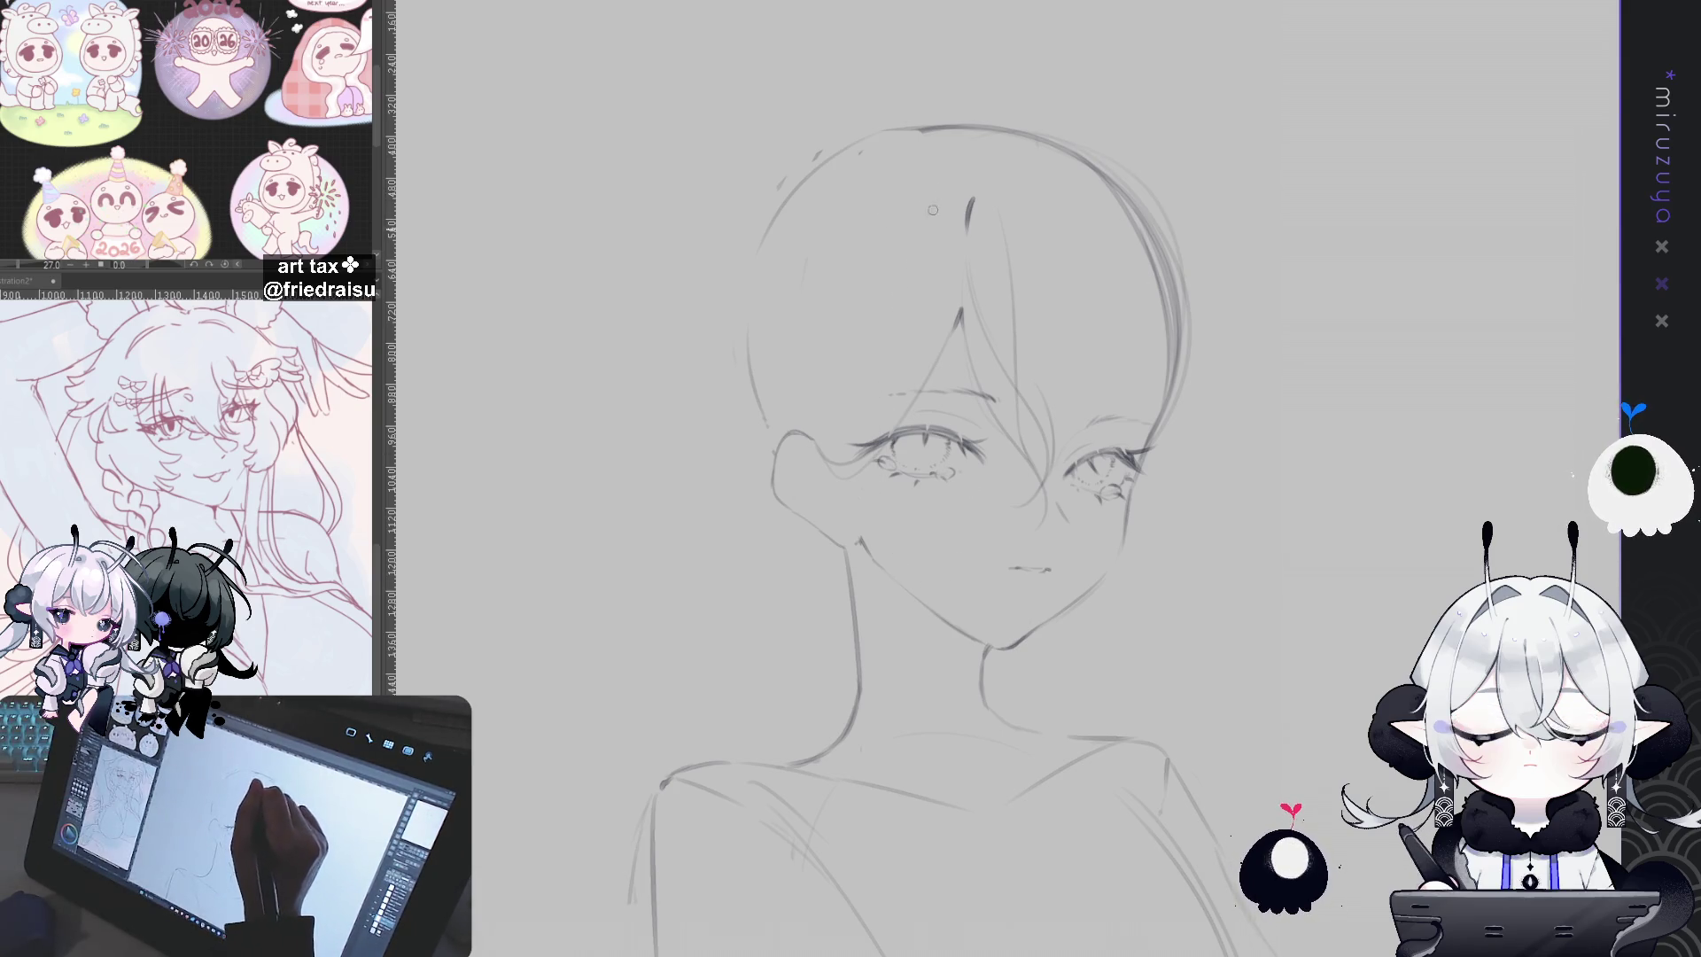
key(h)
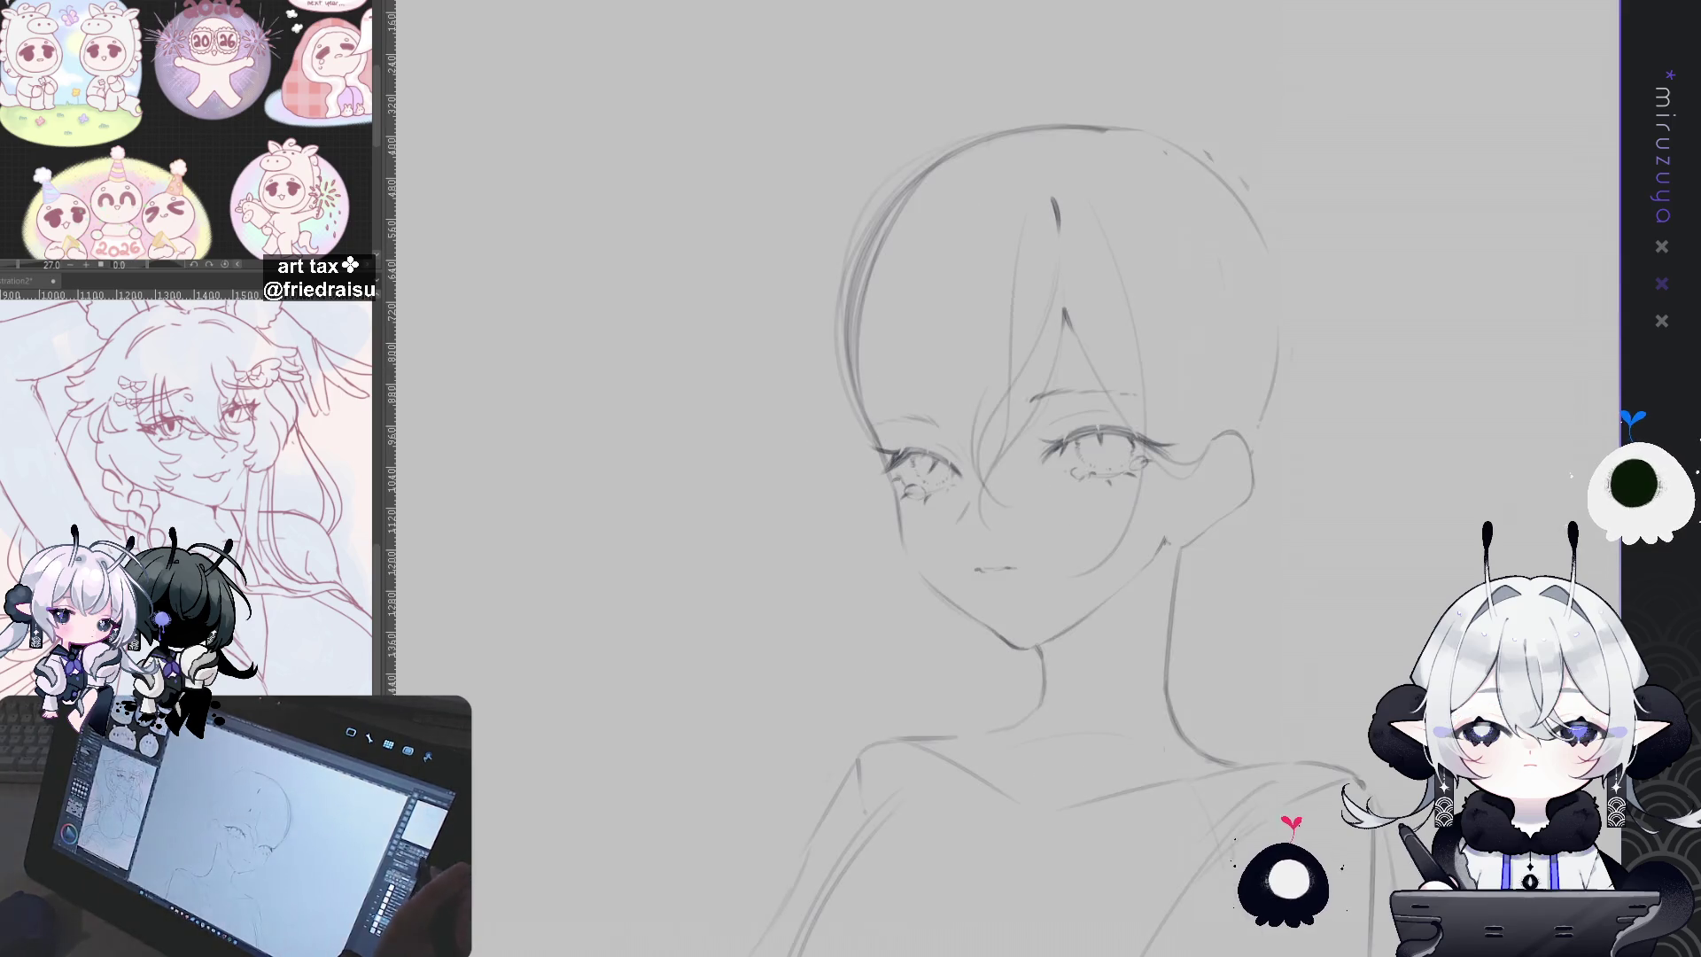
drag(1140, 285, 1149, 435)
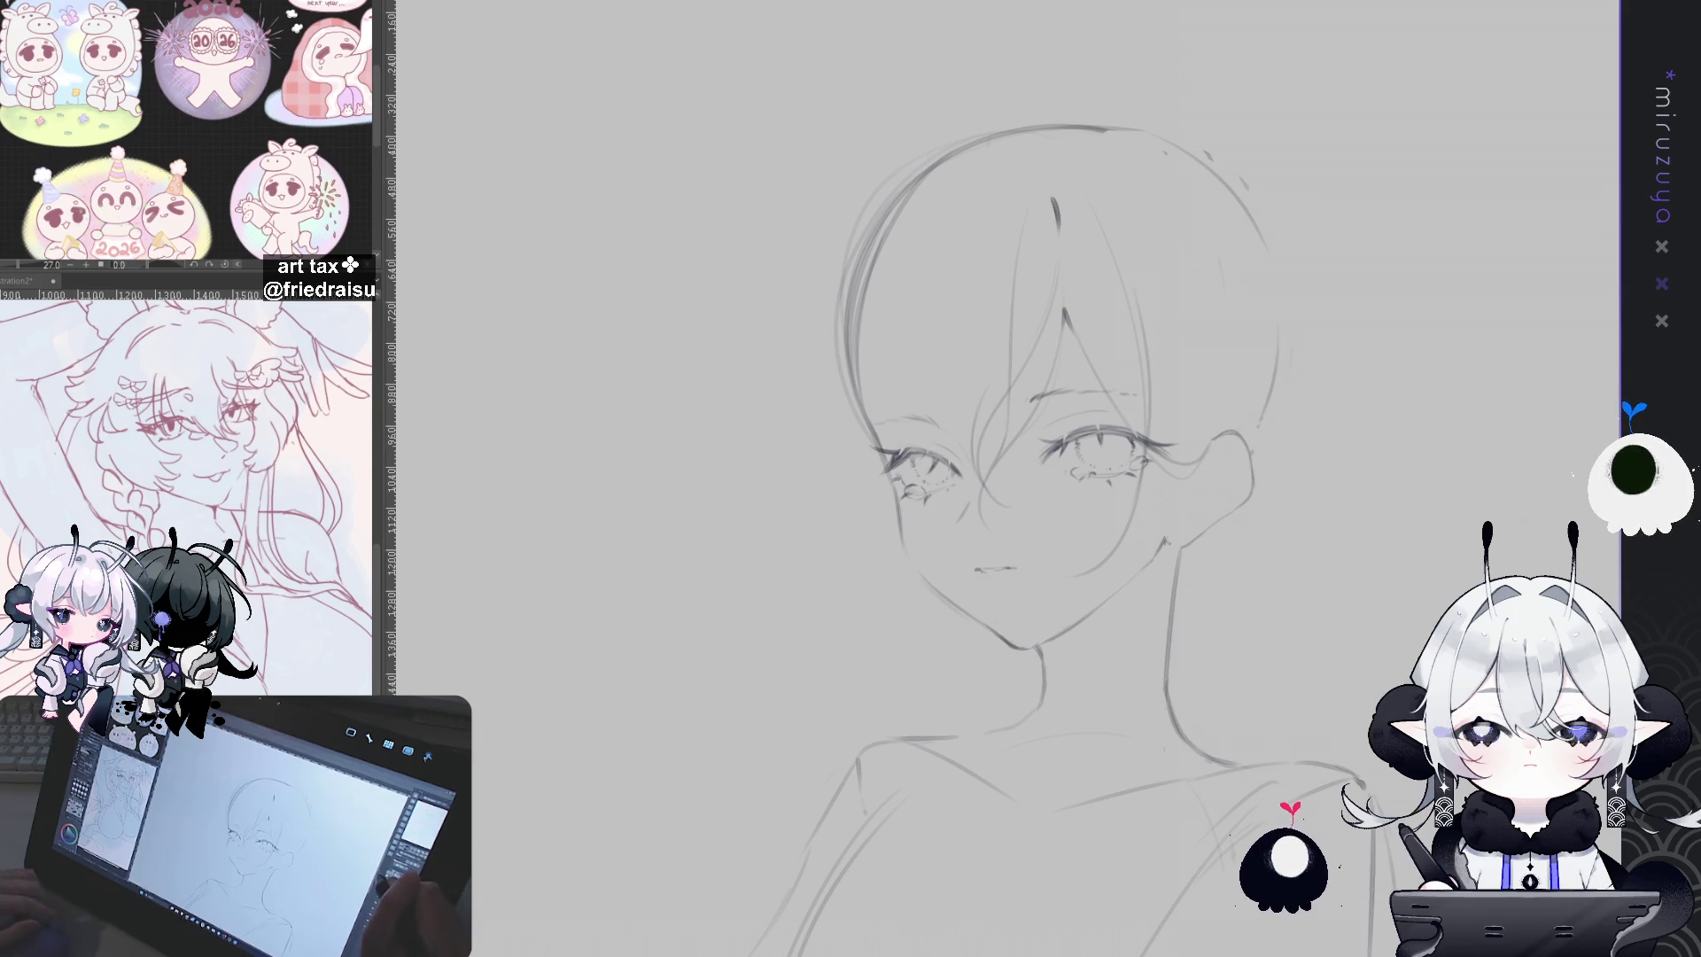
drag(1266, 543, 1125, 551)
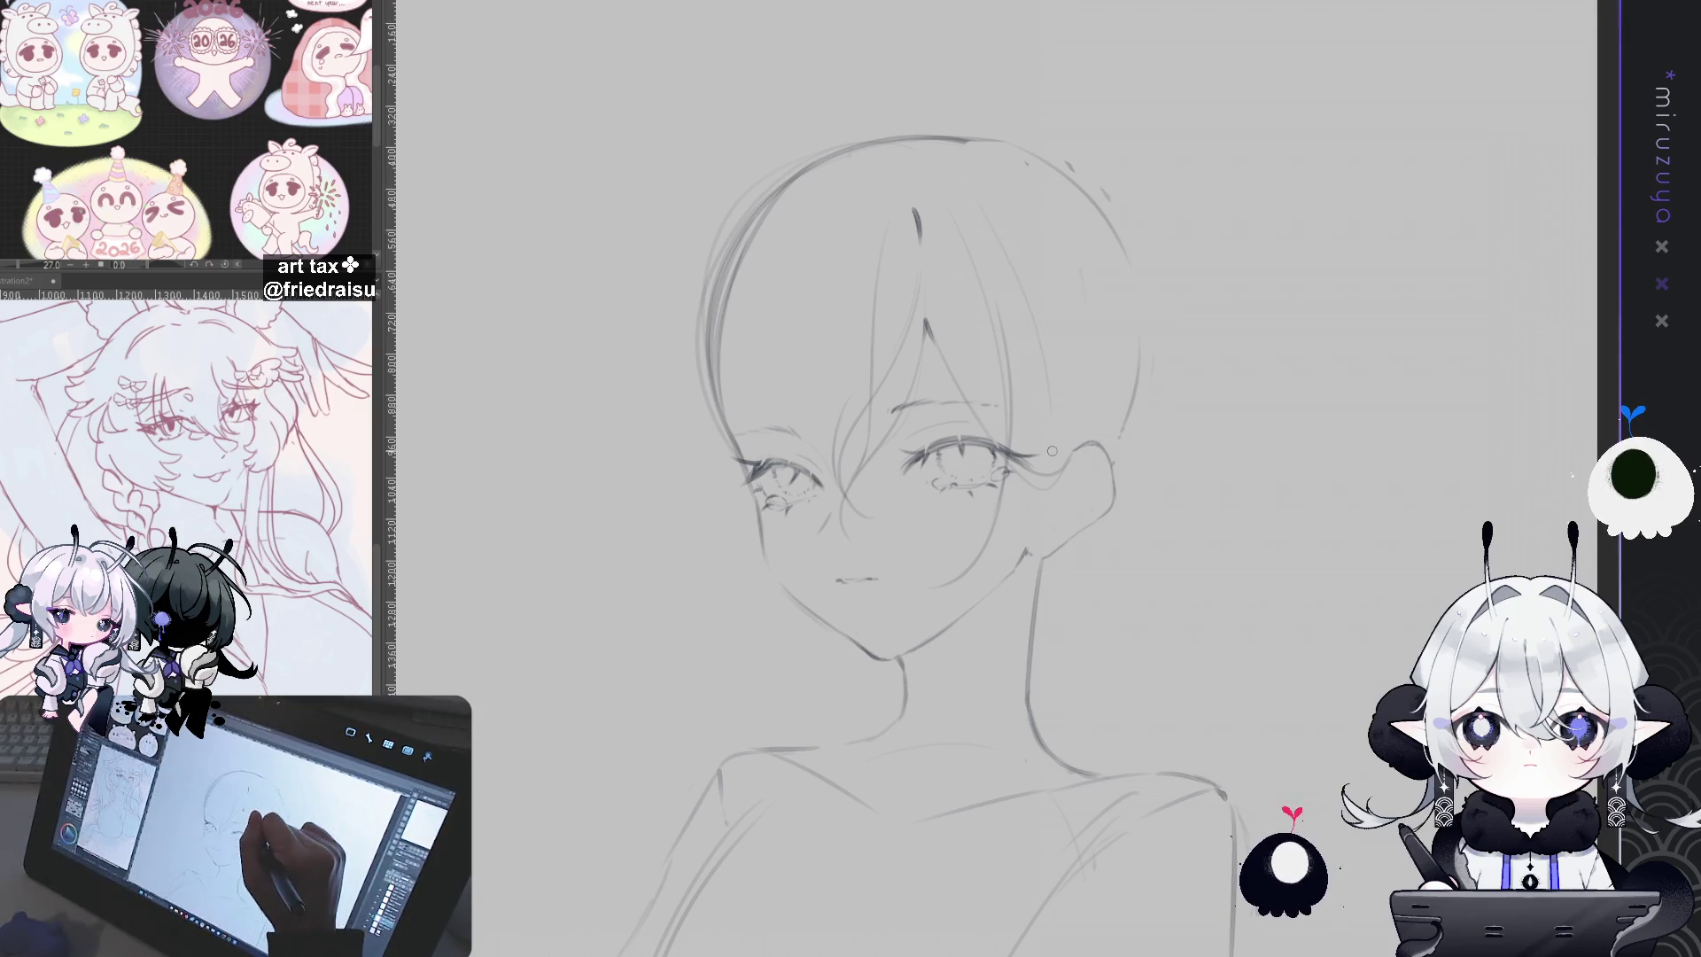
drag(1010, 241, 1069, 351)
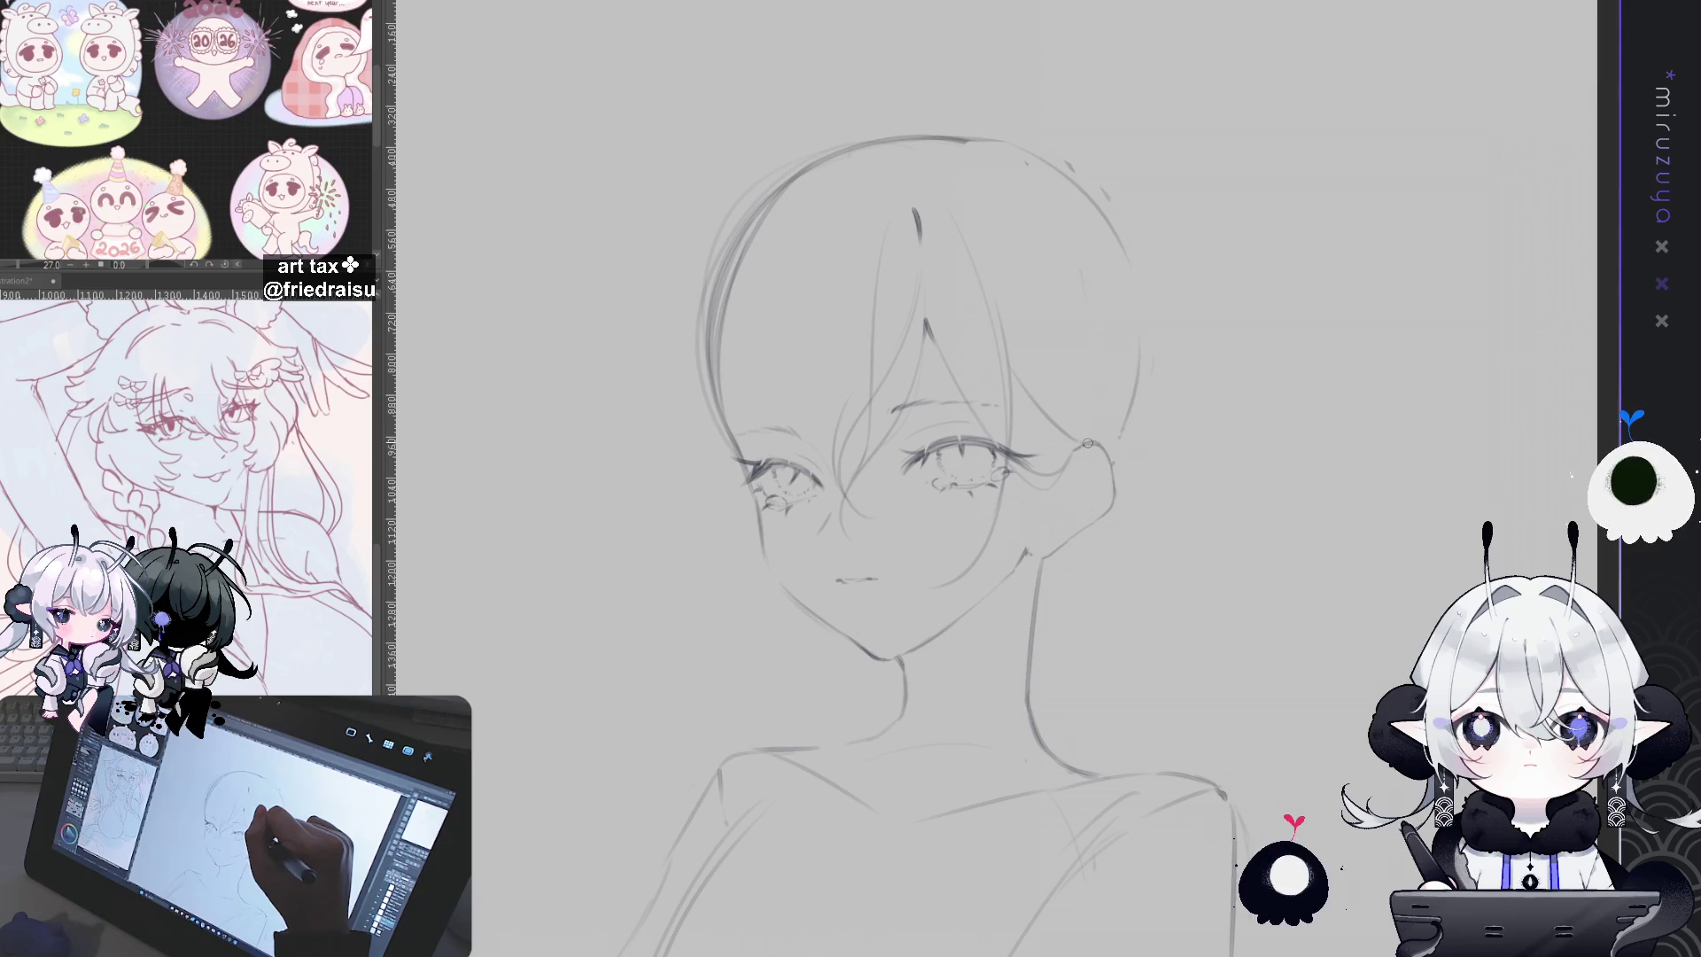
key(h)
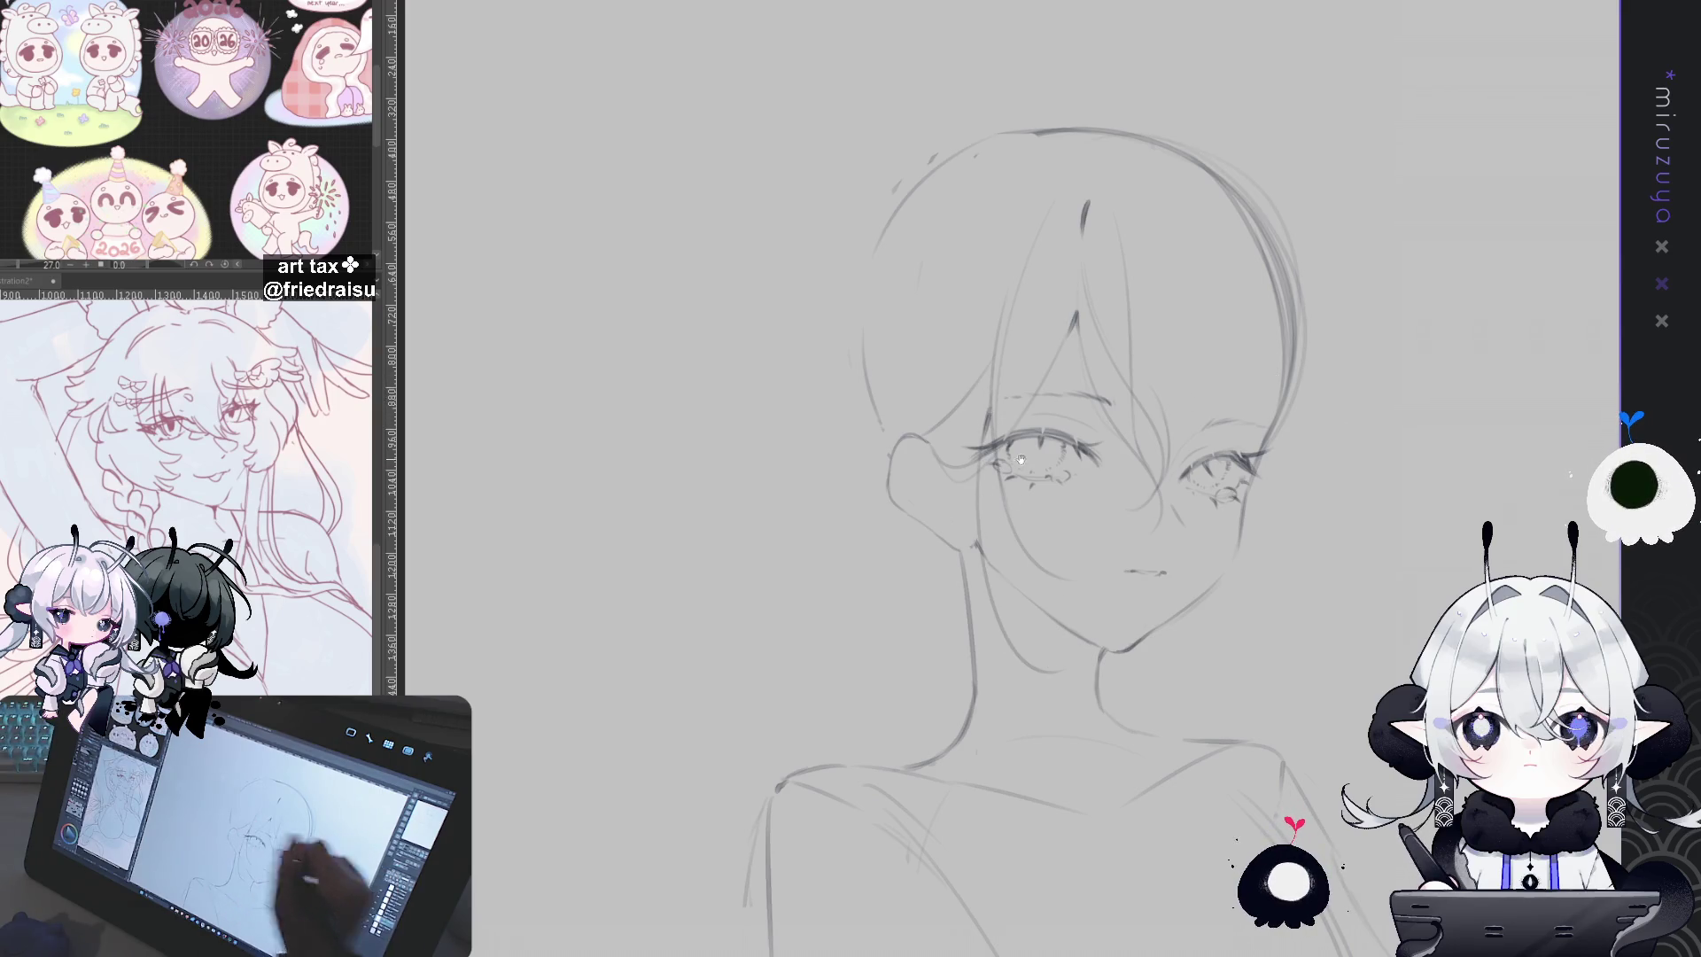
Step: Sketch thin hair strands beside the face and falling below the ear toward the jaw
key(bracketleft)
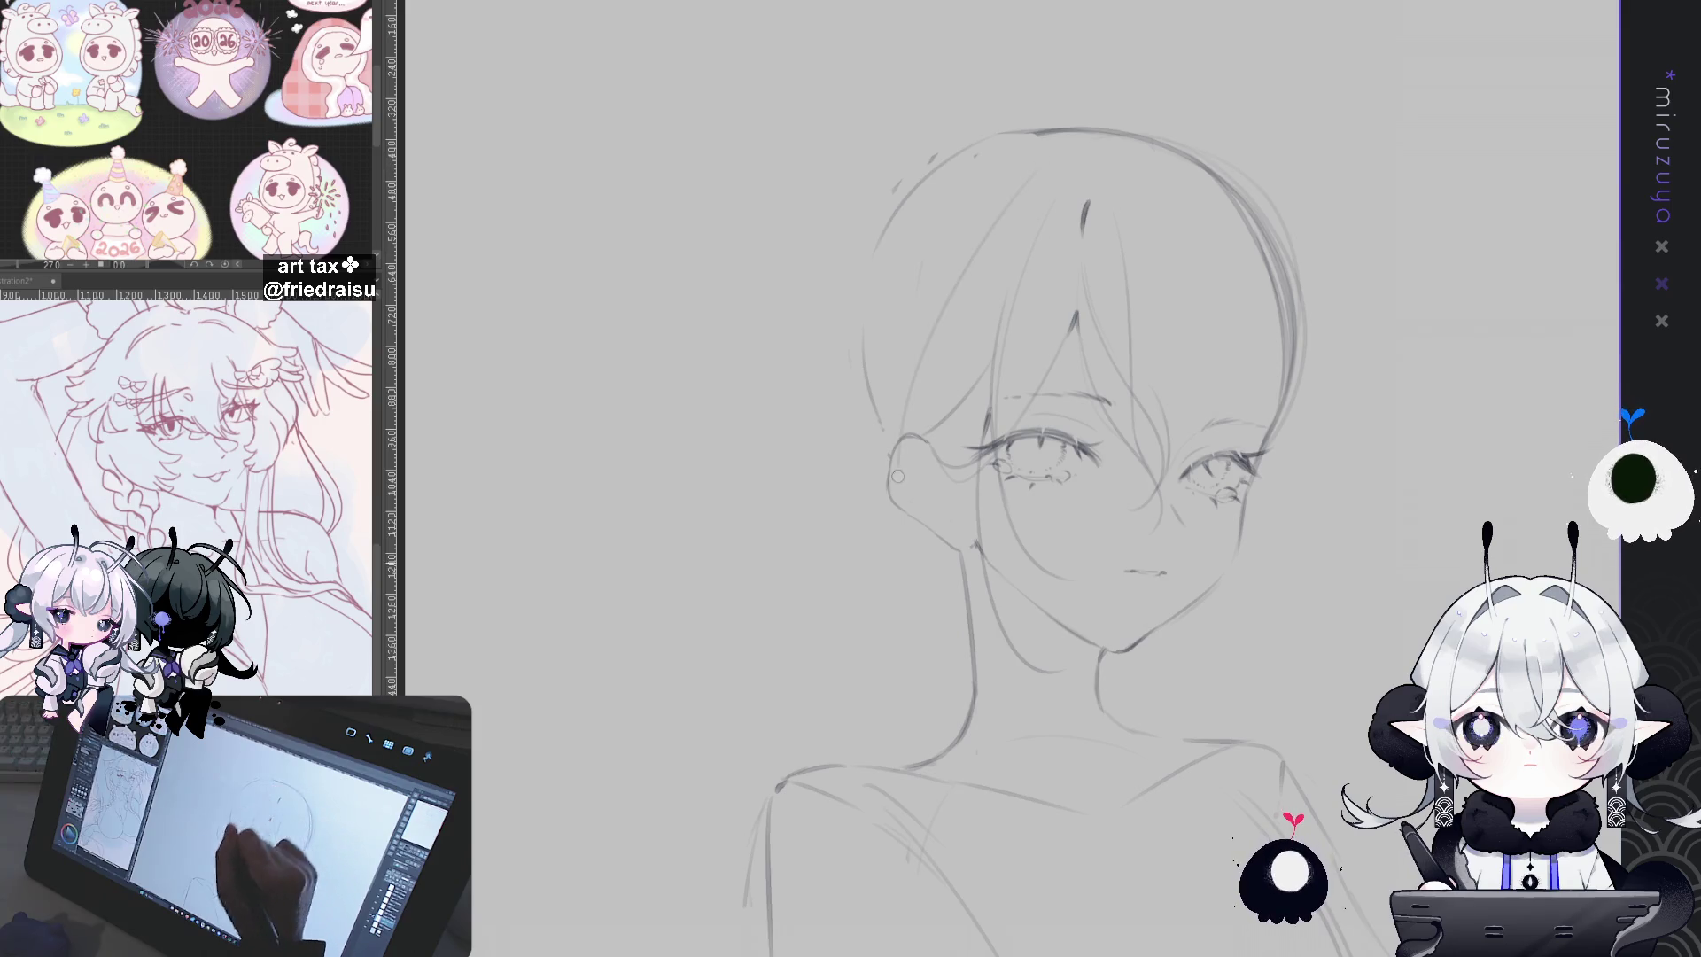
drag(992, 390, 962, 629)
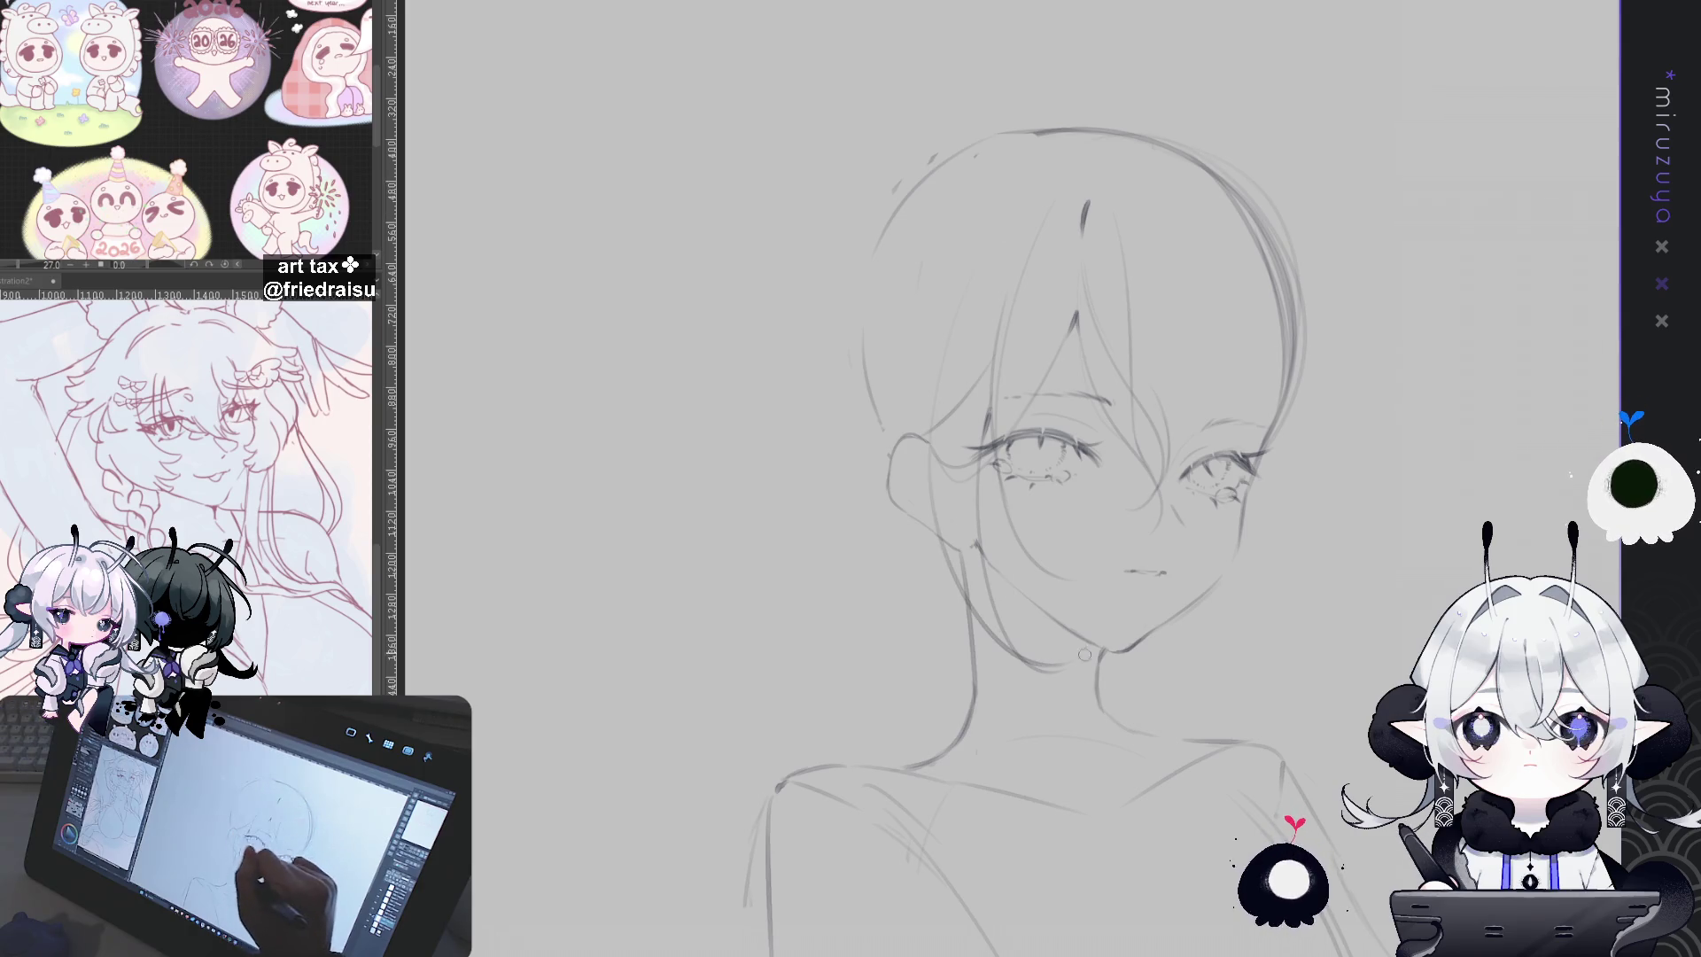
drag(936, 439, 1044, 592)
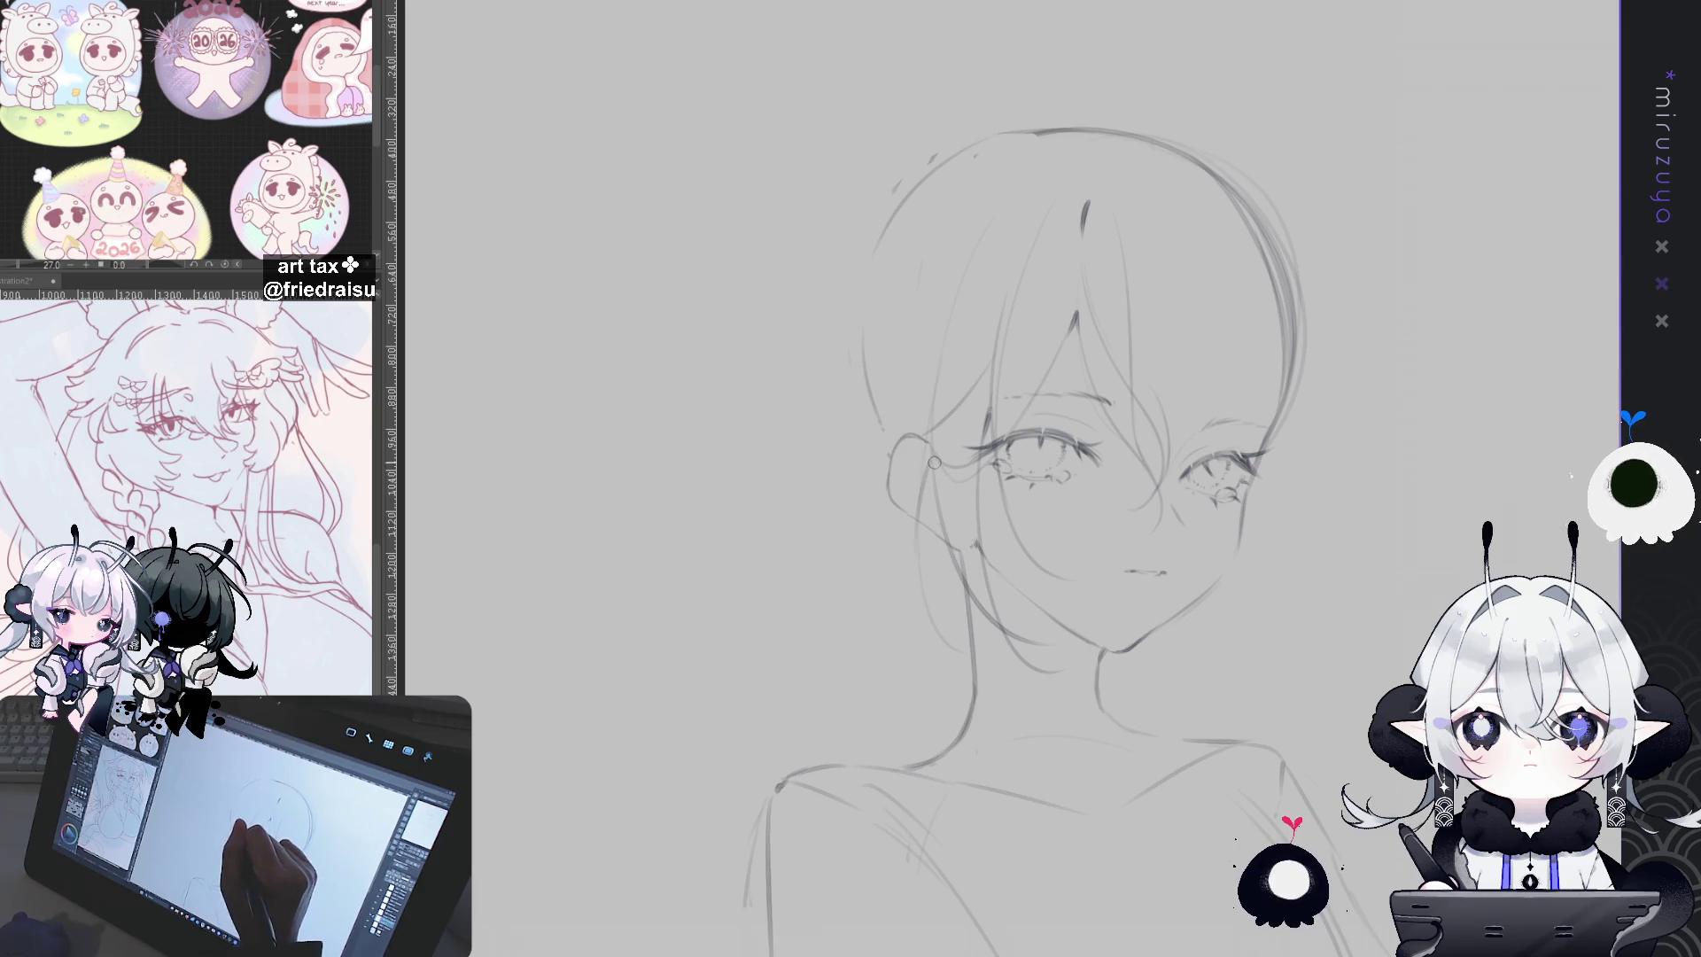
key(h)
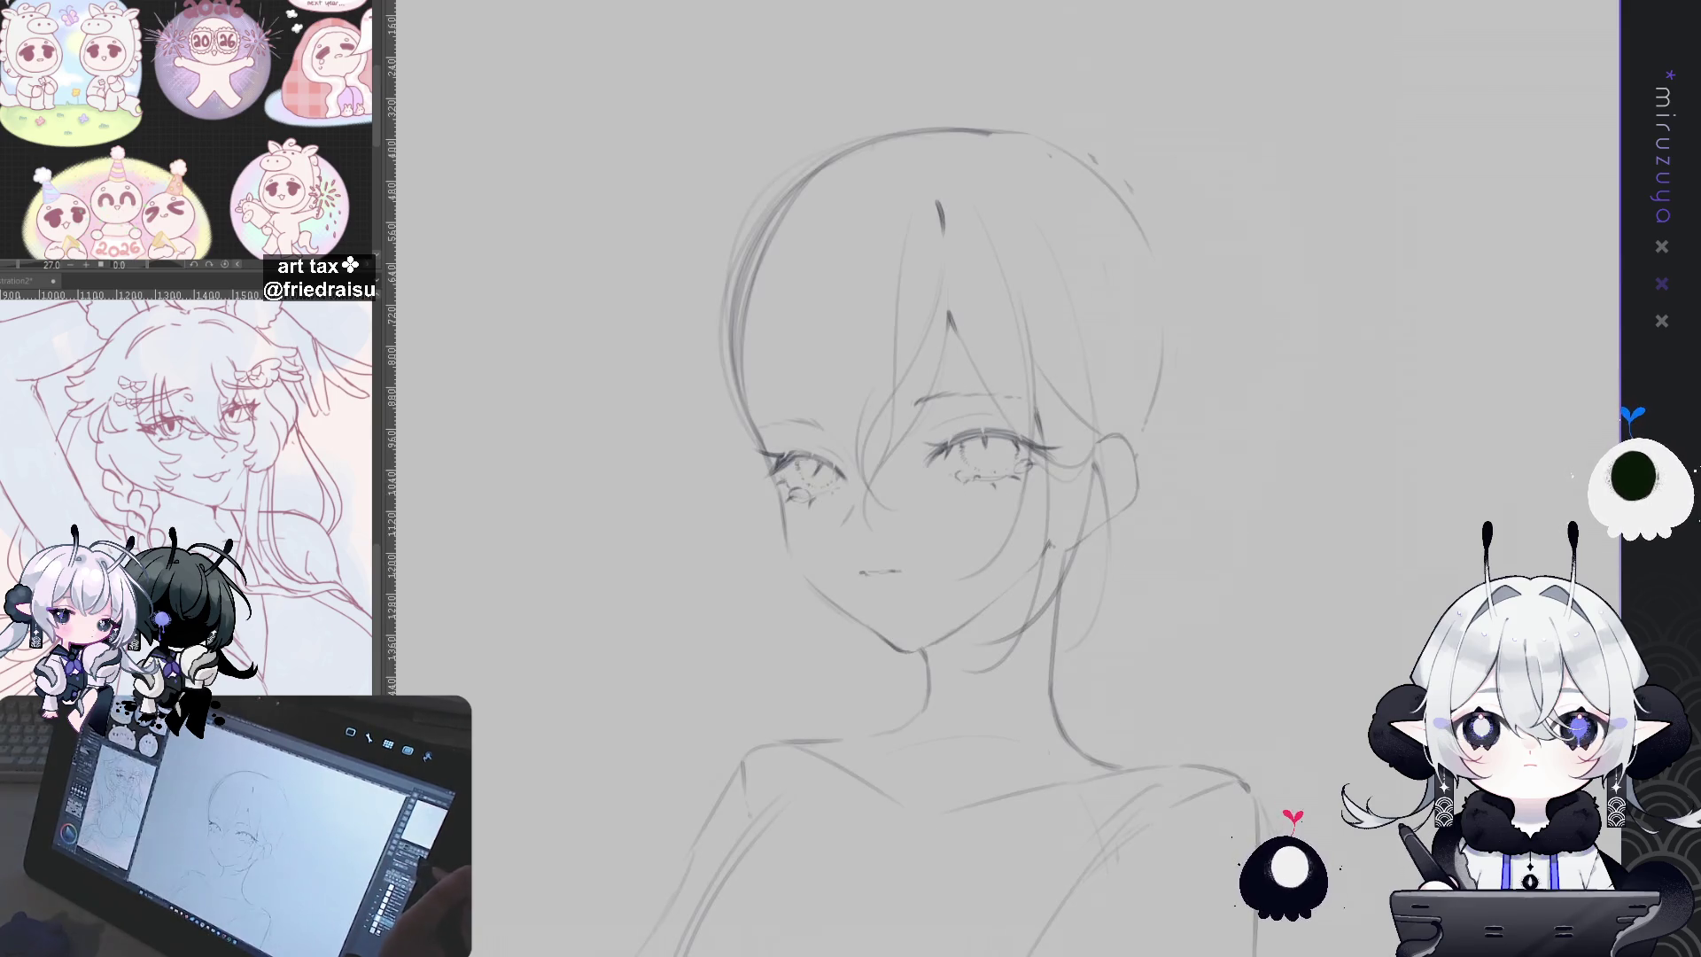
mouse_move(1099, 469)
mouse_down()
mouse_move(988, 435)
mouse_move(1041, 575)
mouse_up()
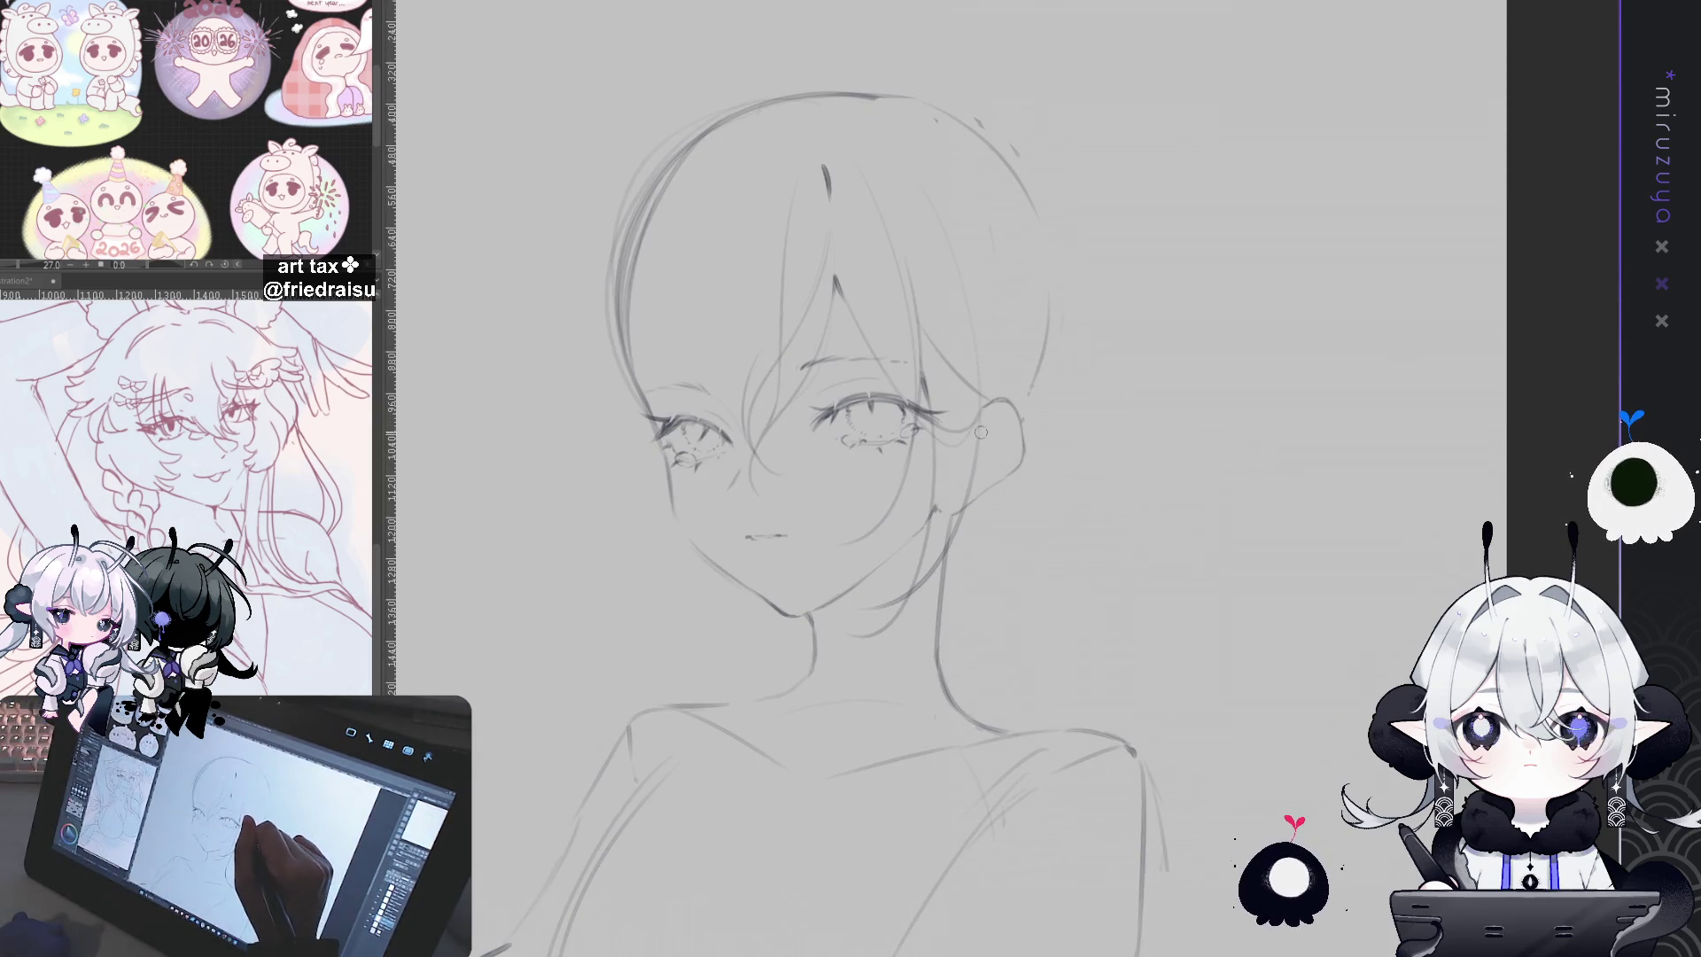
drag(979, 478, 1048, 573)
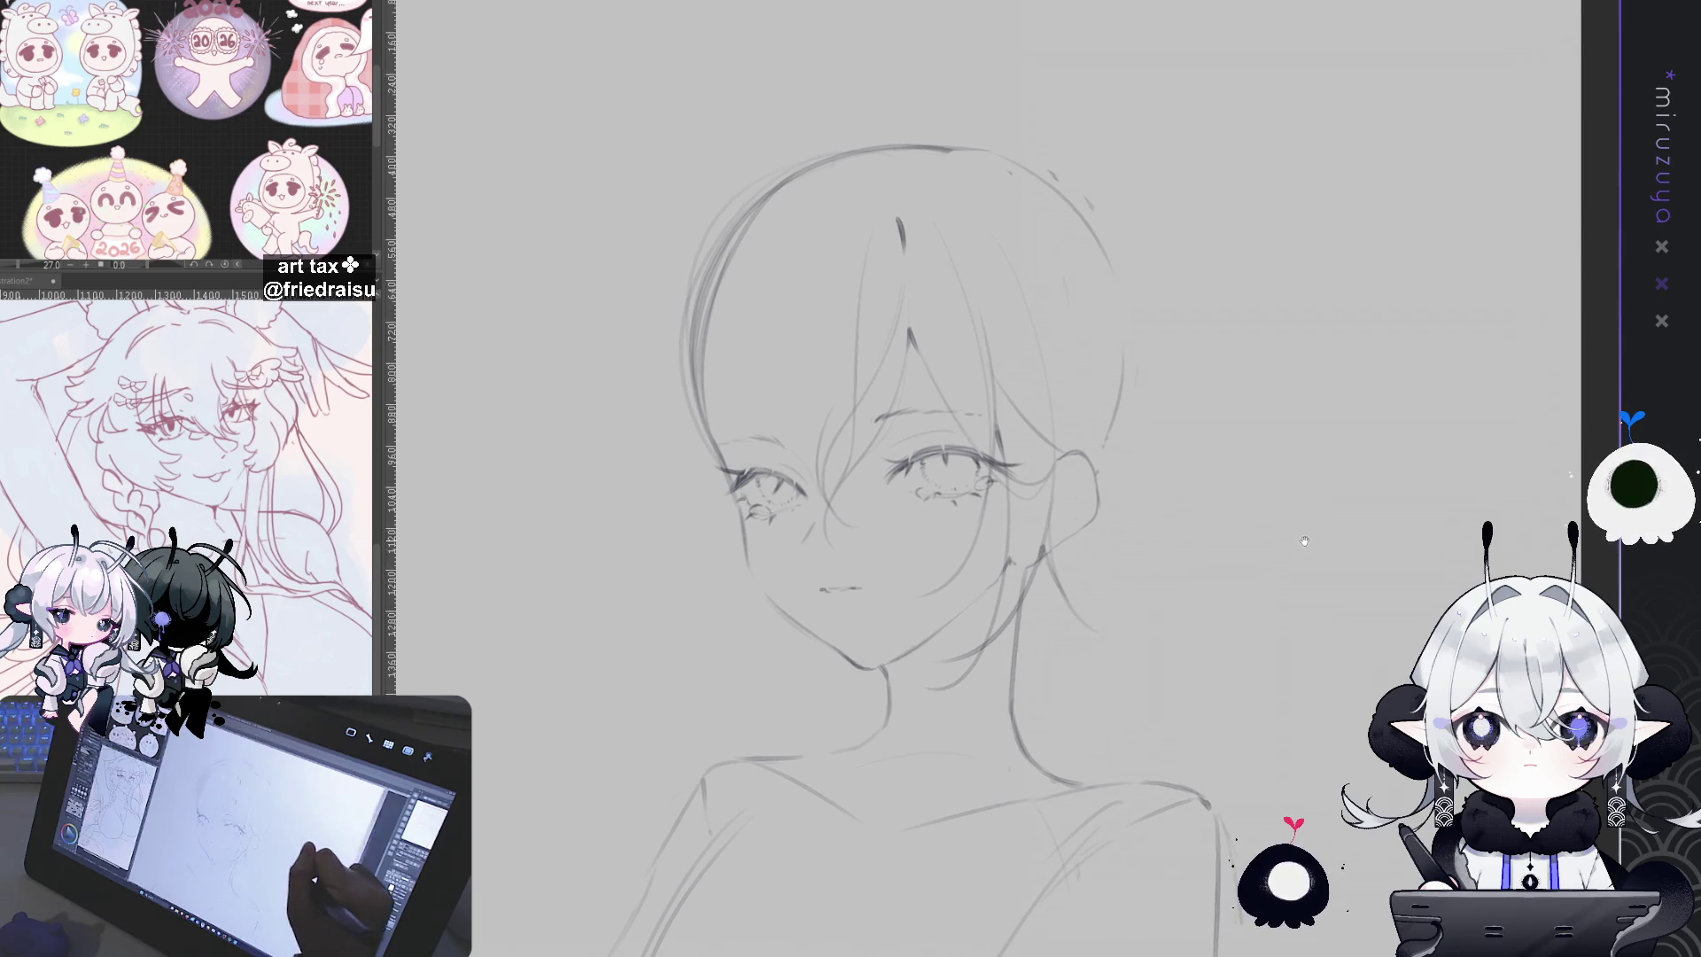
Step: Resize the brush, tilt and reset the view, undo the last change and switch to the eraser
key(e)
key(bracketleft)
key(bracketleft)
key(bracketleft)
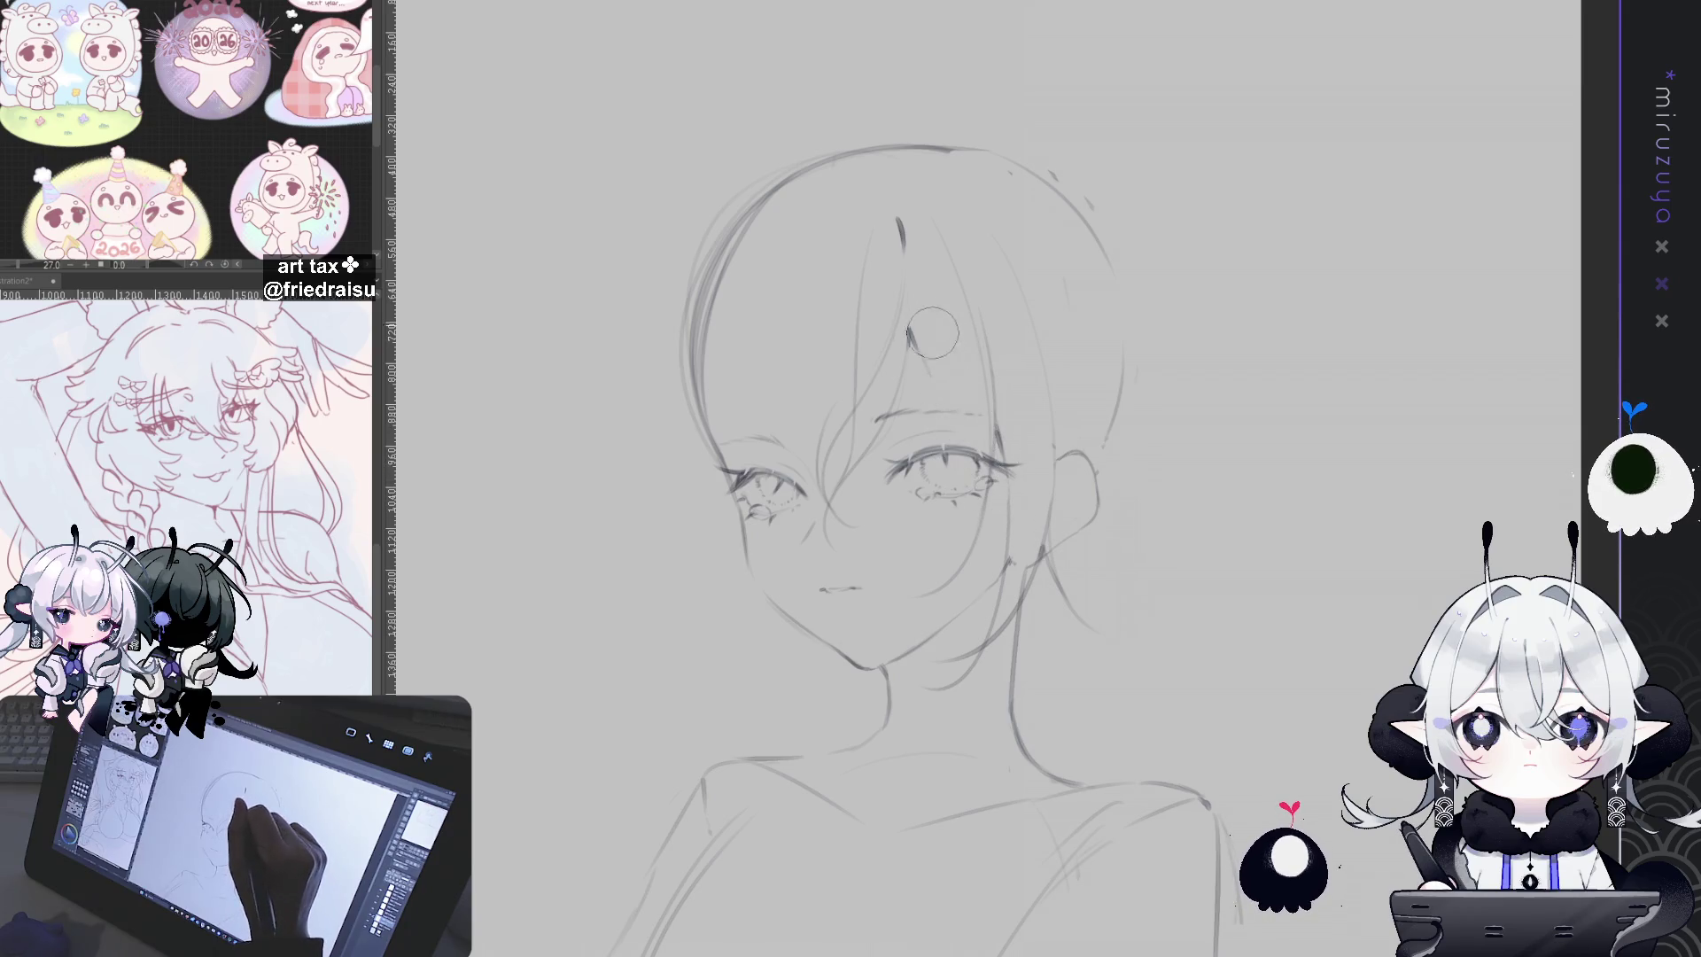
drag(1016, 418, 982, 304)
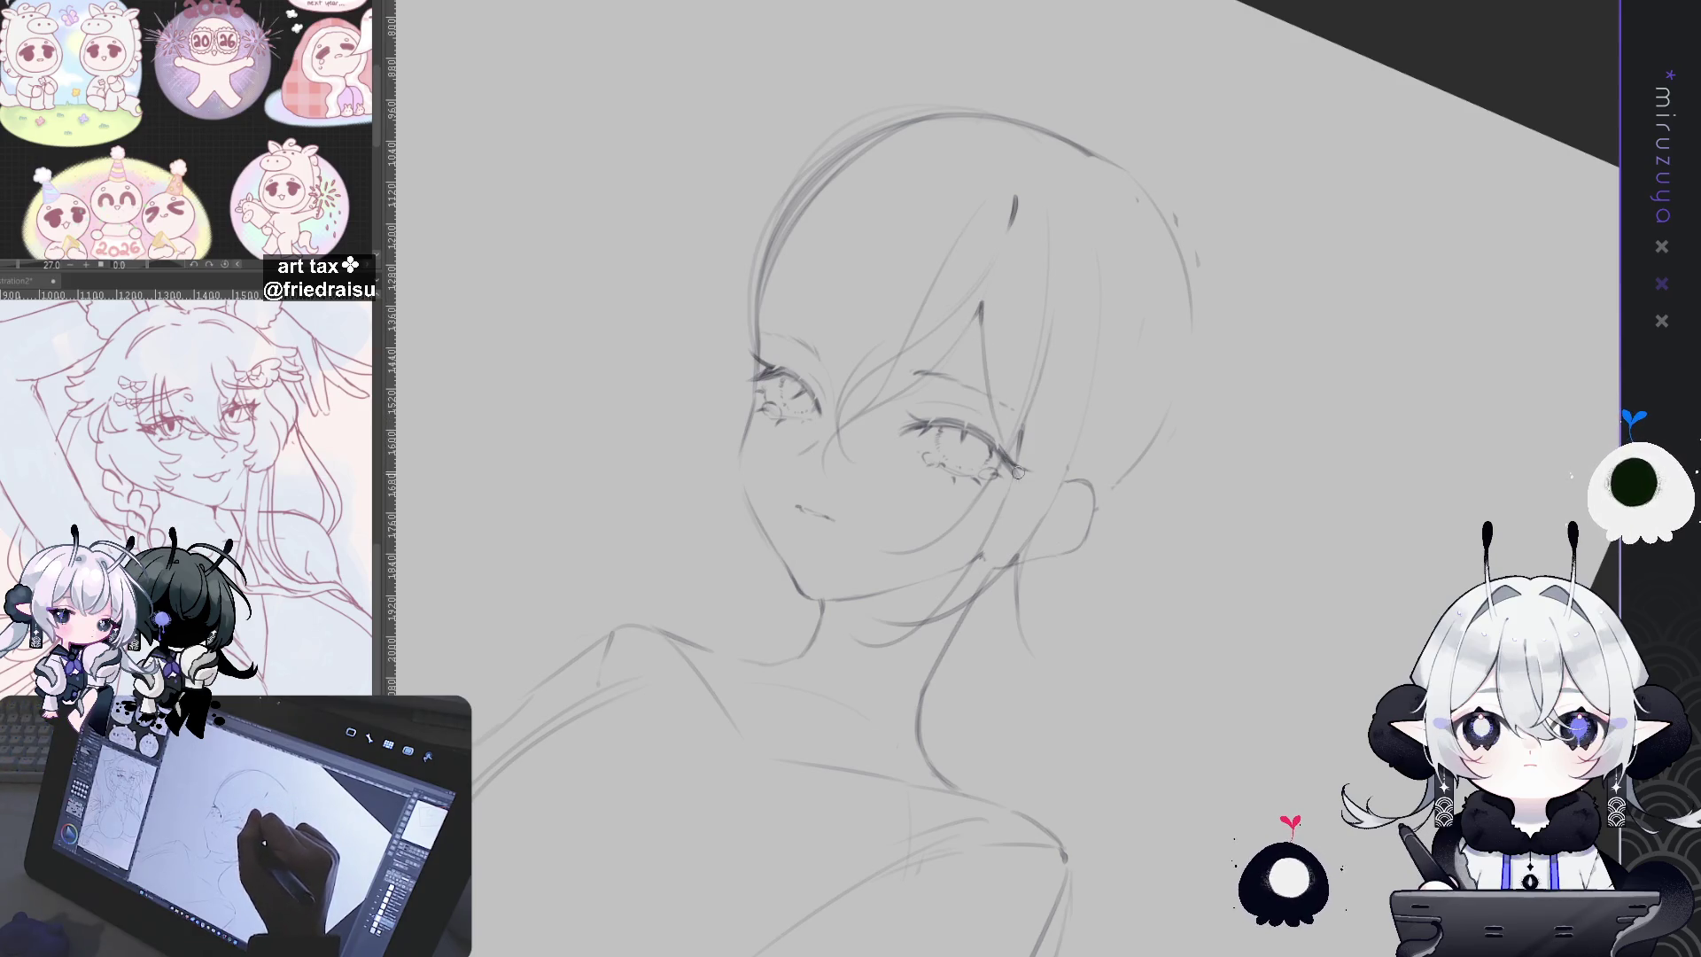
key(ctrl+0)
drag(886, 443, 895, 385)
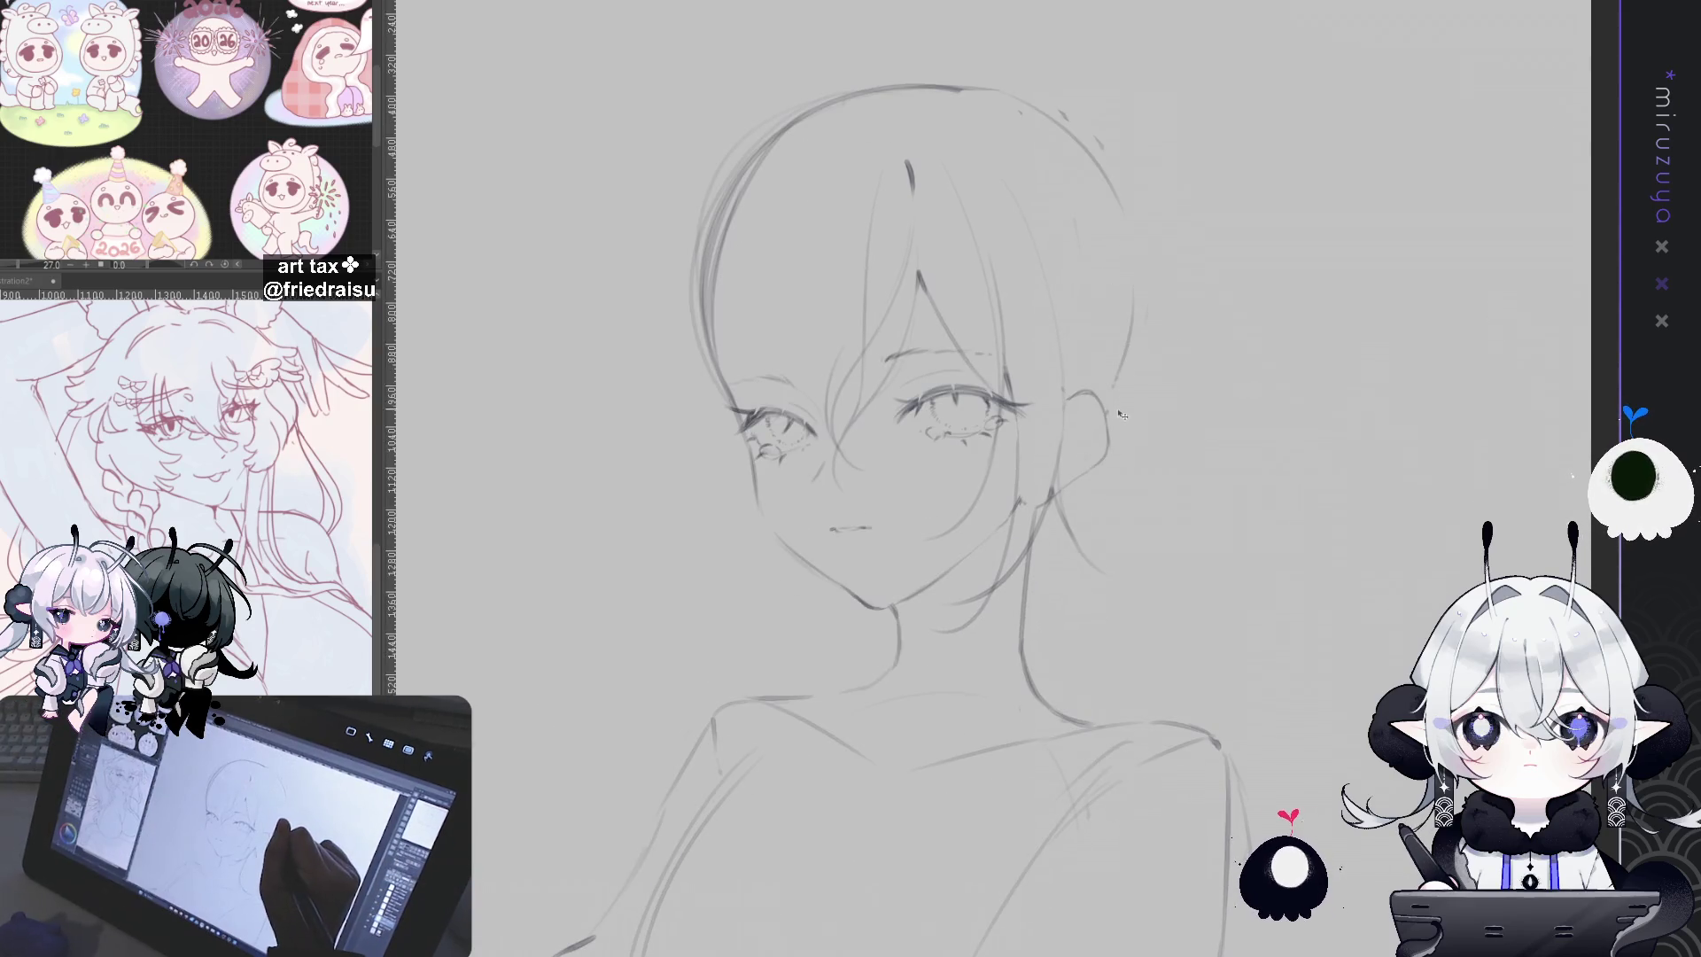
key(ctrl+z)
key(ctrl+z)
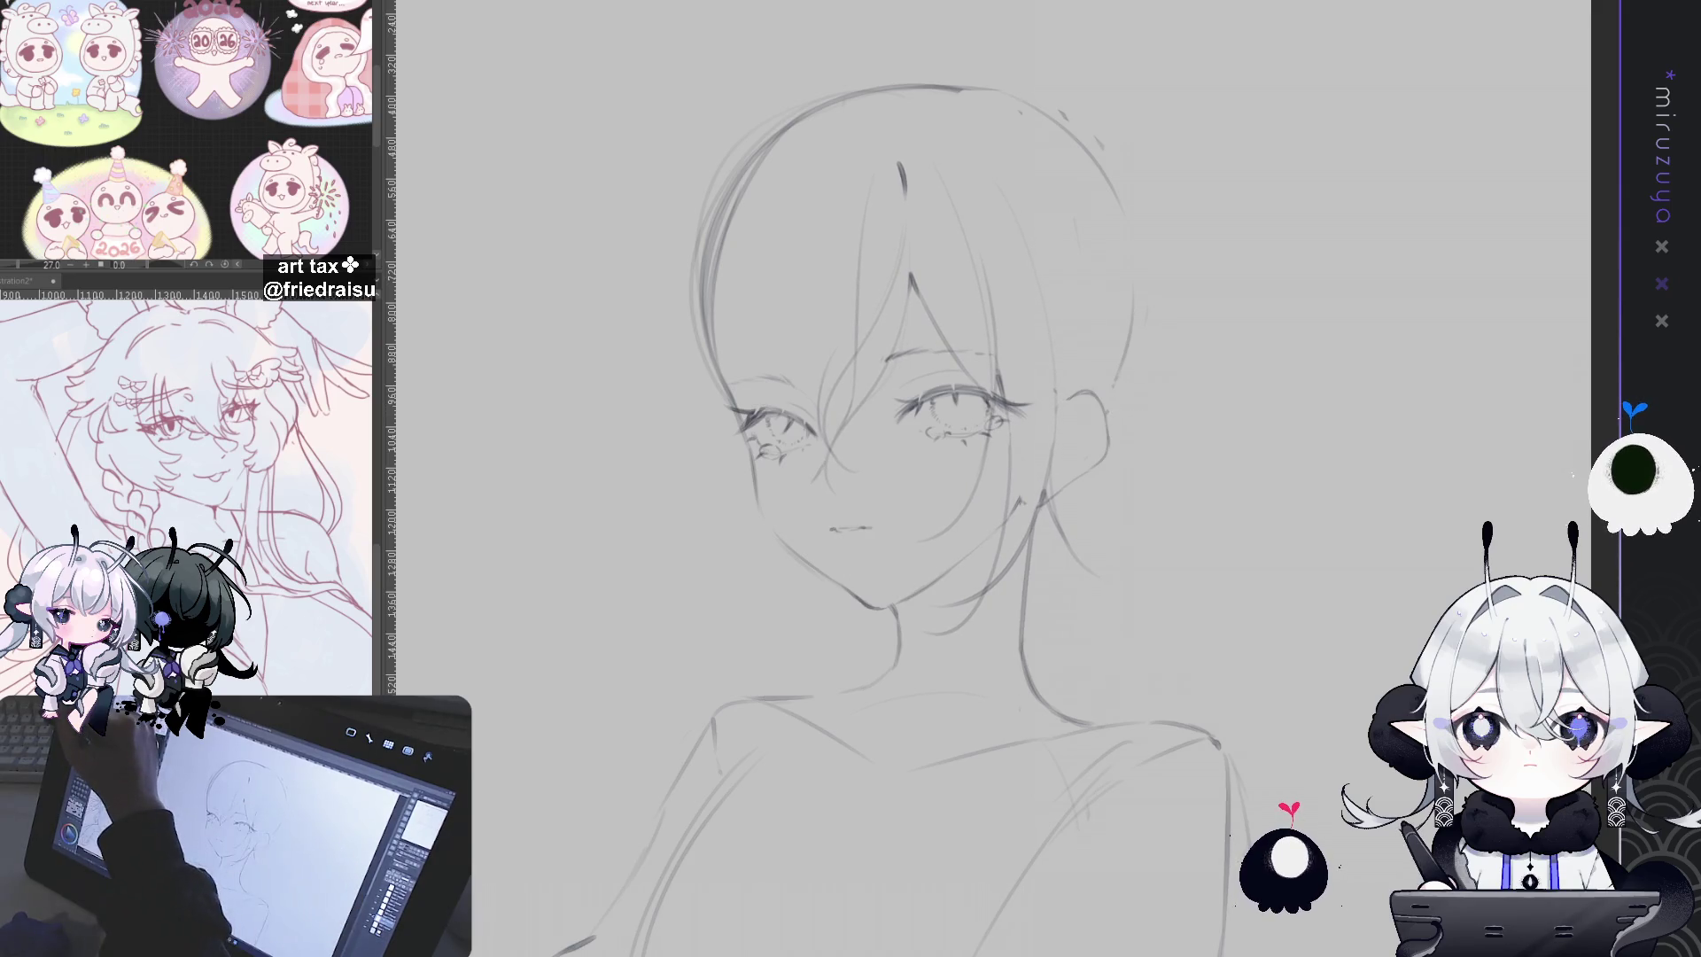
key(e)
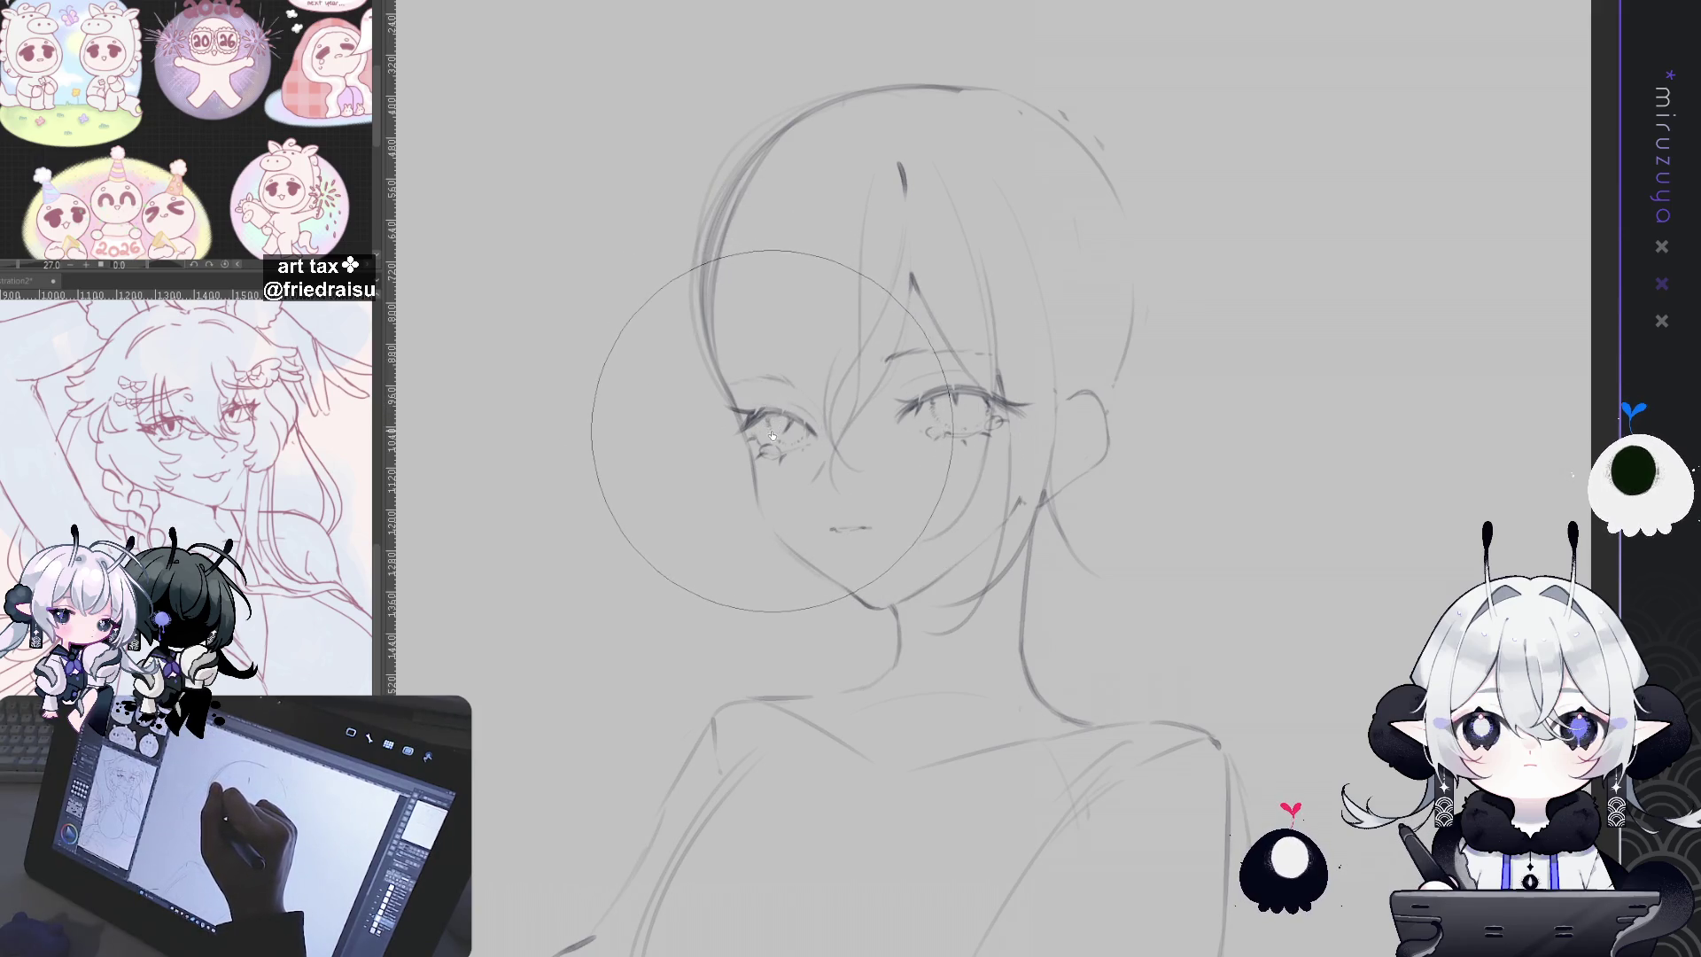
drag(1048, 162, 1088, 242)
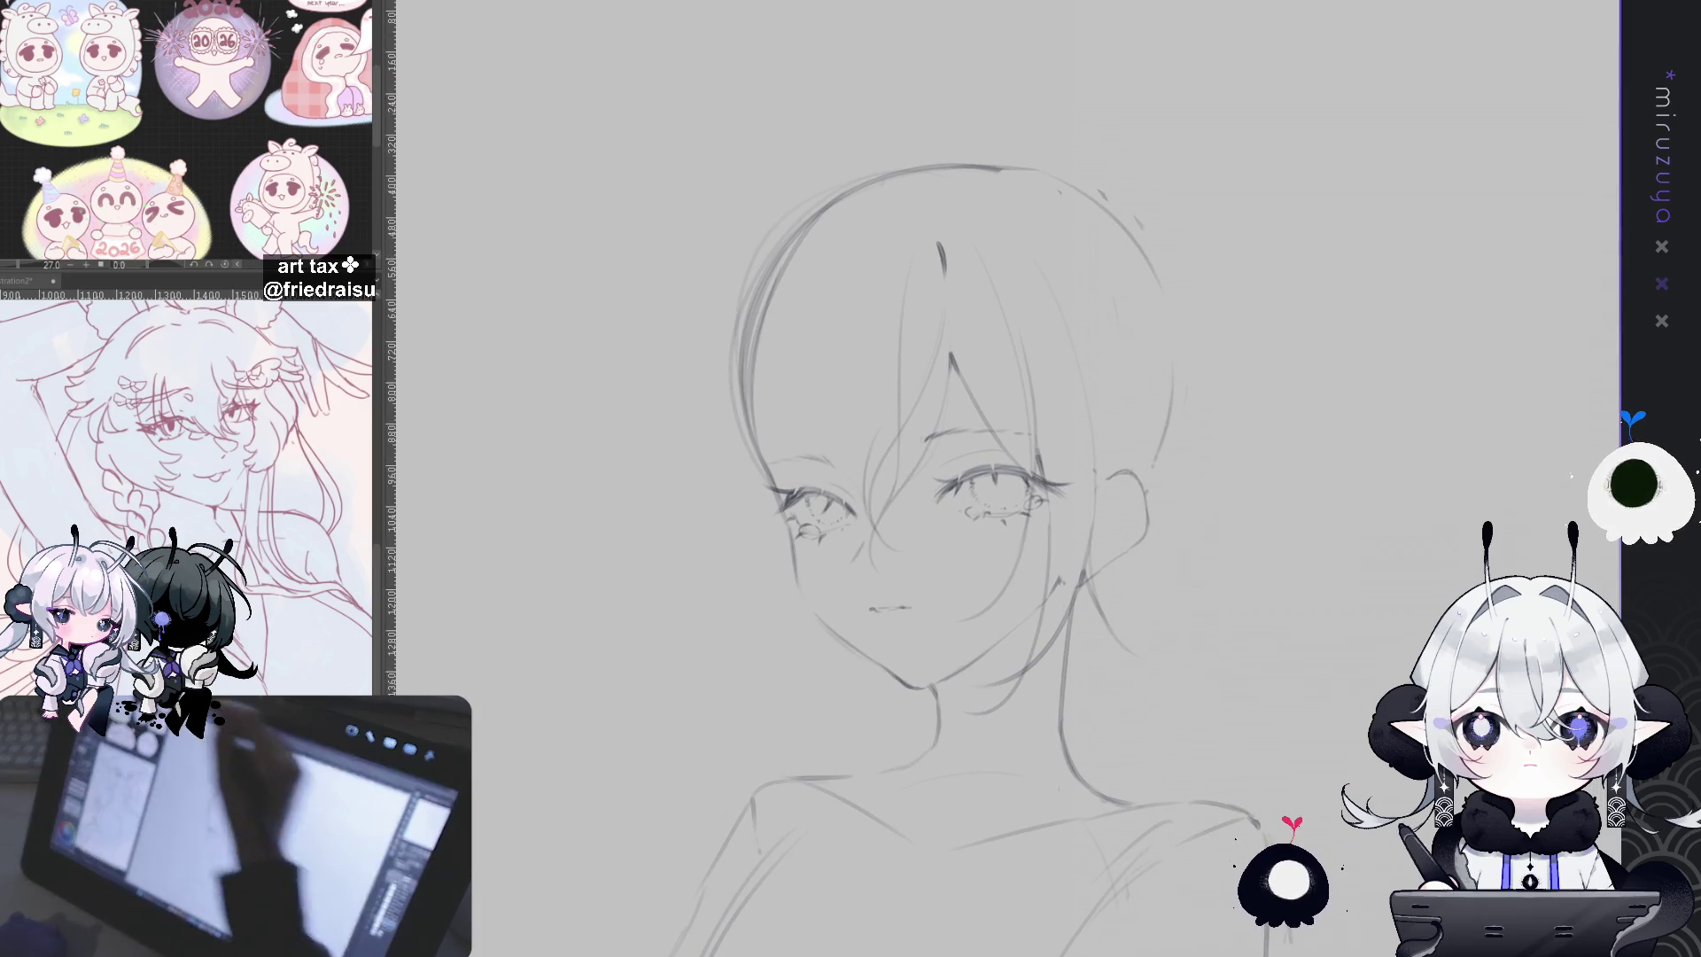
Step: Redraw a short strand and a curved strand across the top of the head
drag(1150, 421, 1128, 430)
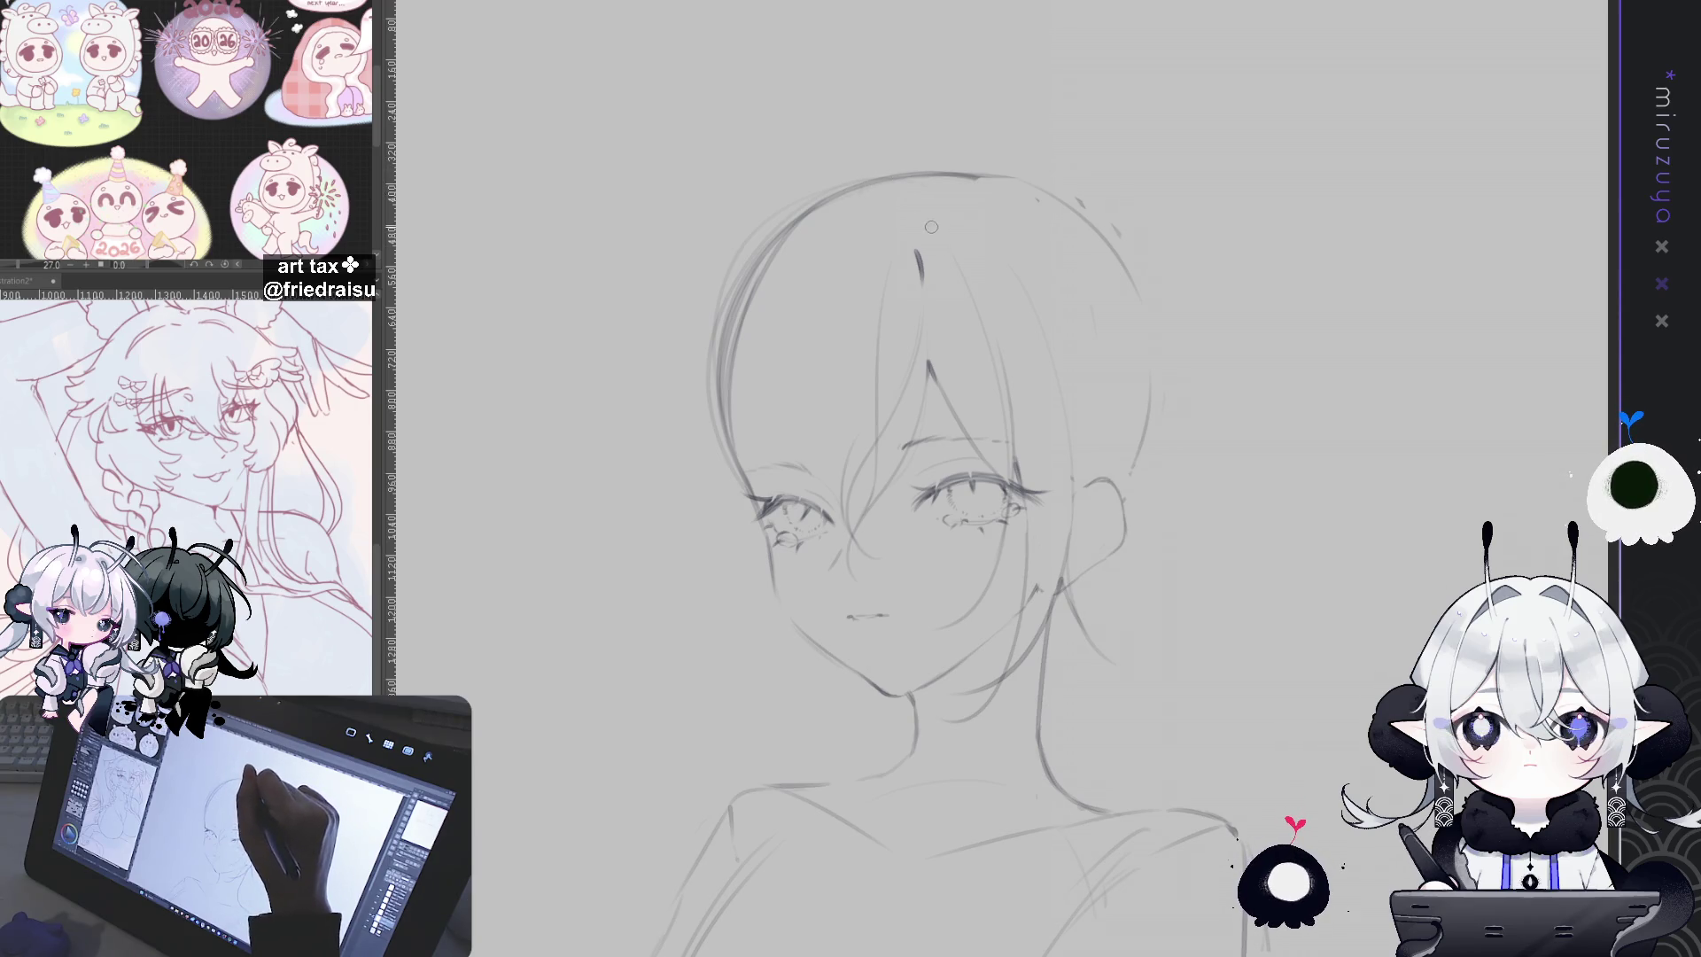
drag(941, 238, 1152, 219)
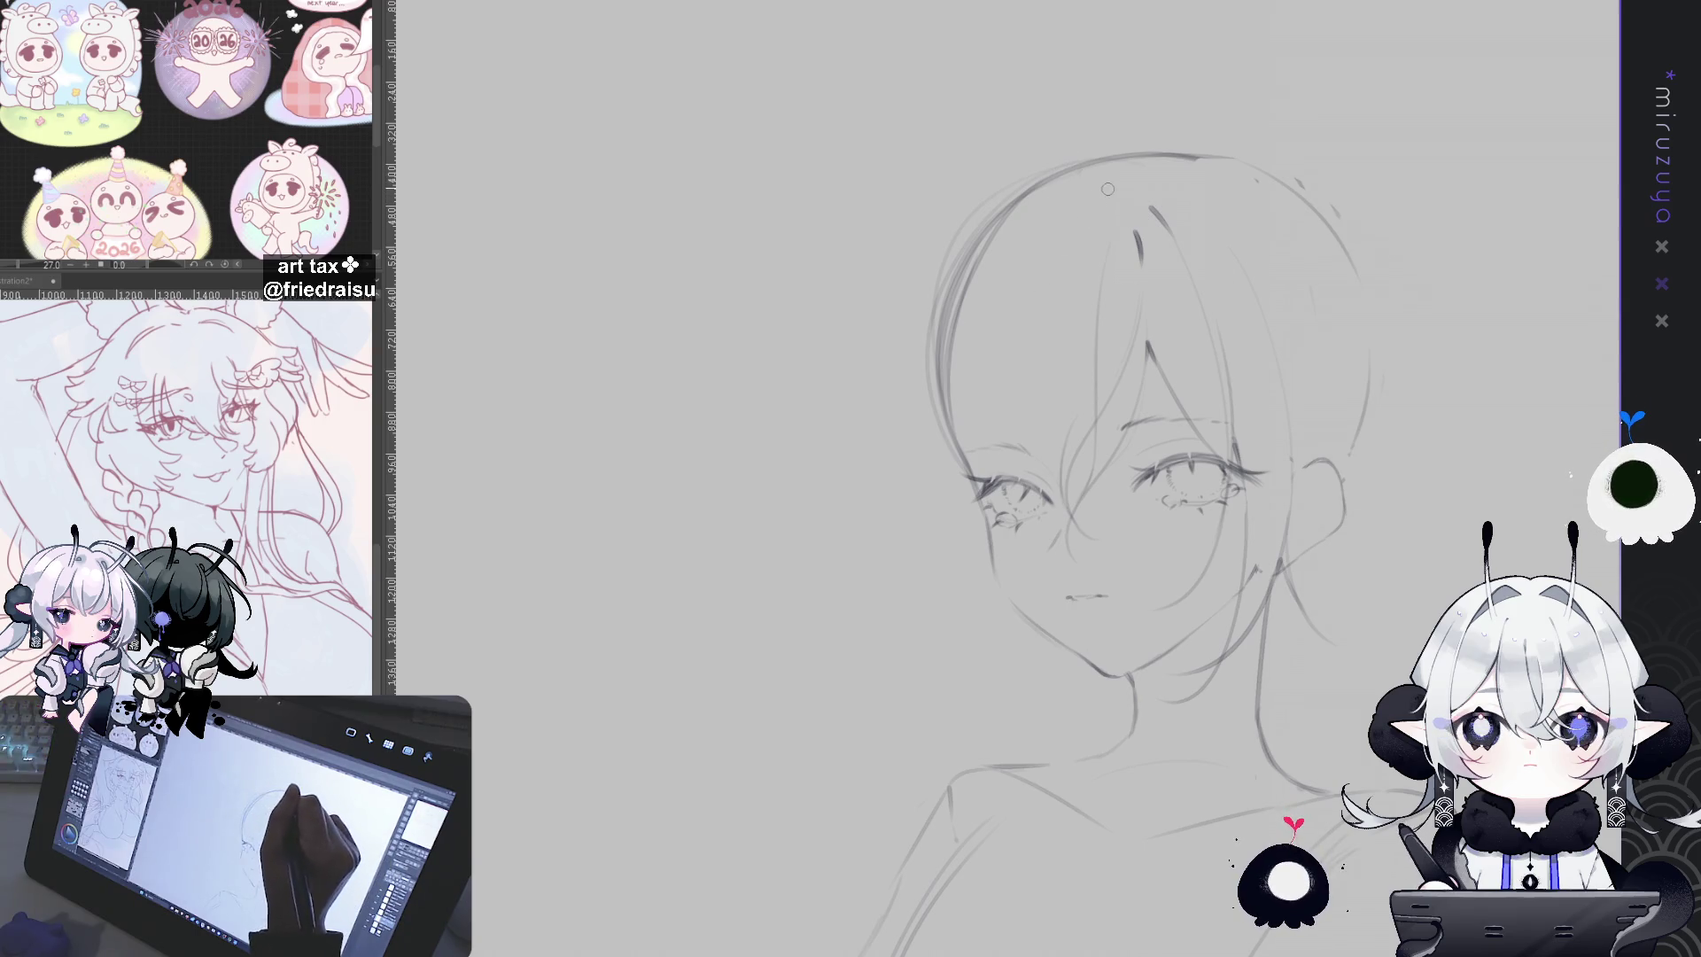
drag(1279, 153, 969, 149)
drag(815, 177, 873, 181)
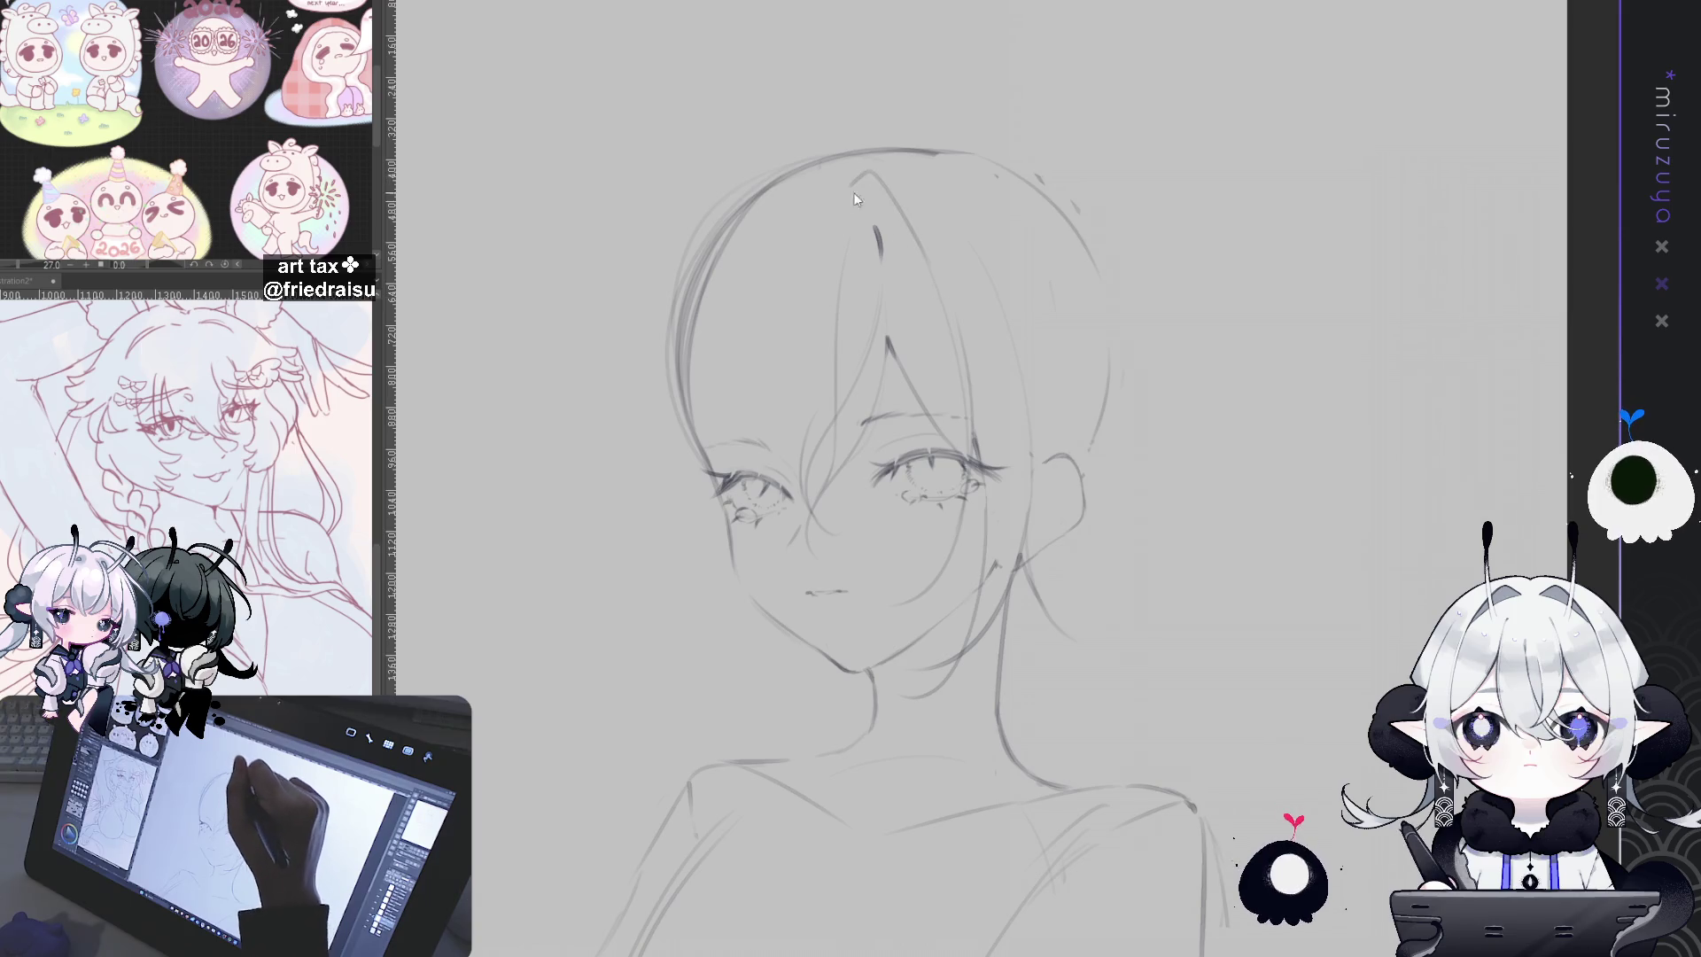
drag(806, 164, 941, 314)
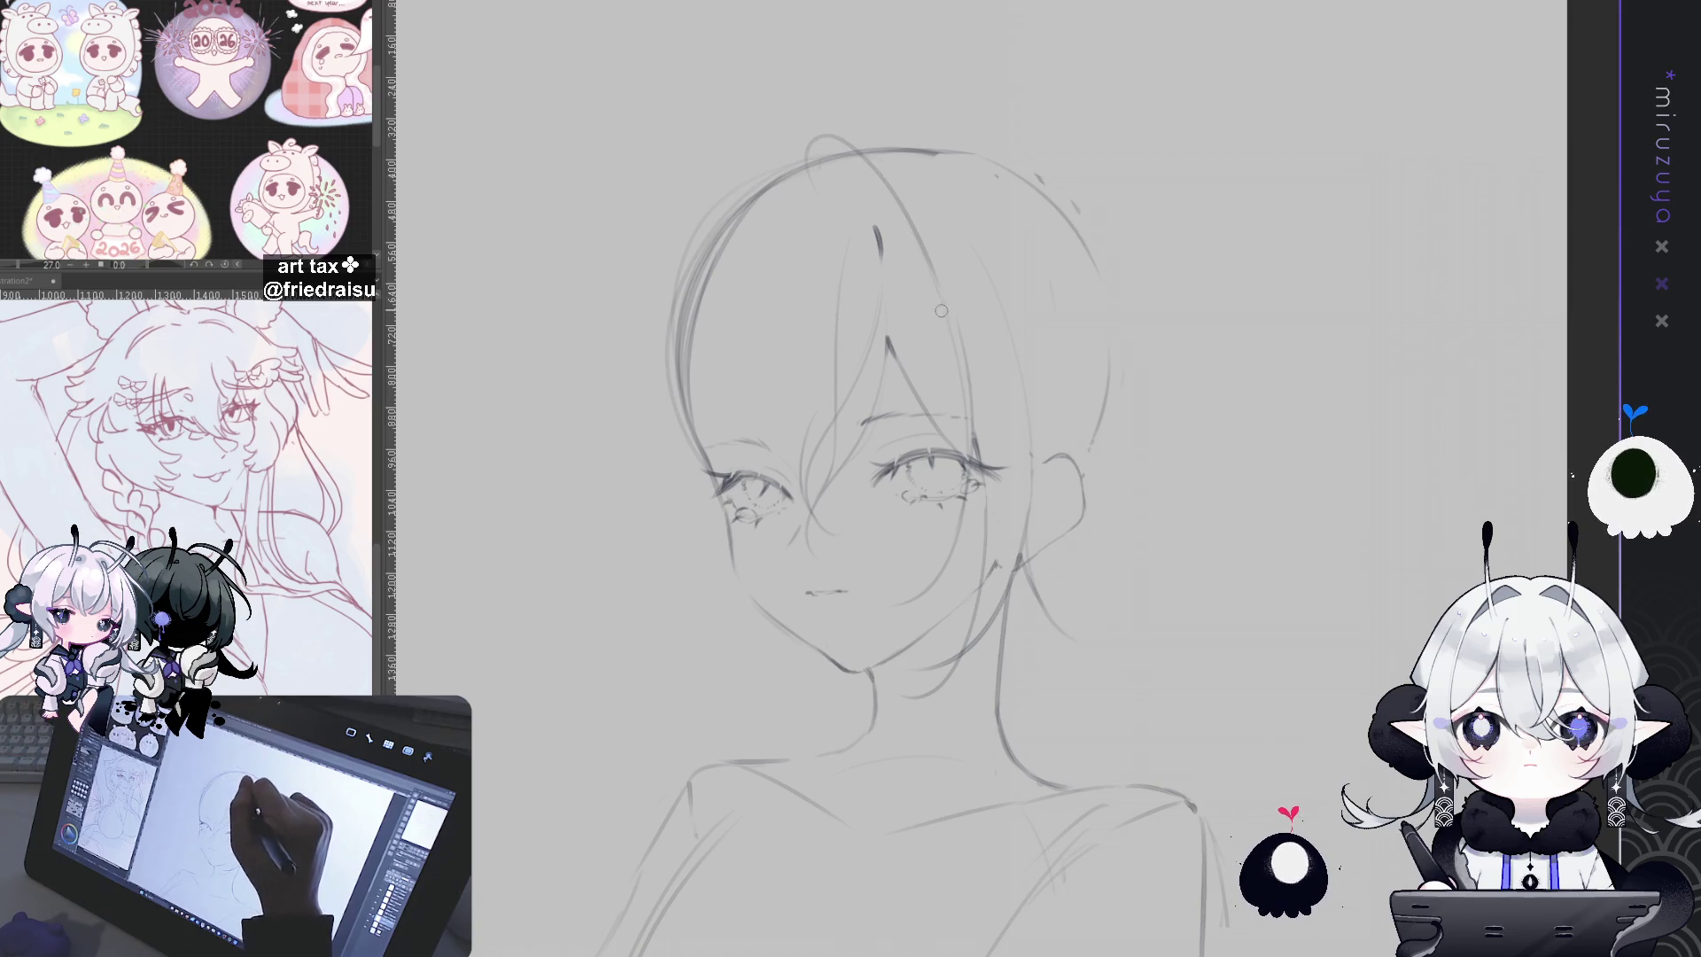
key(ctrl+z)
drag(804, 140, 810, 209)
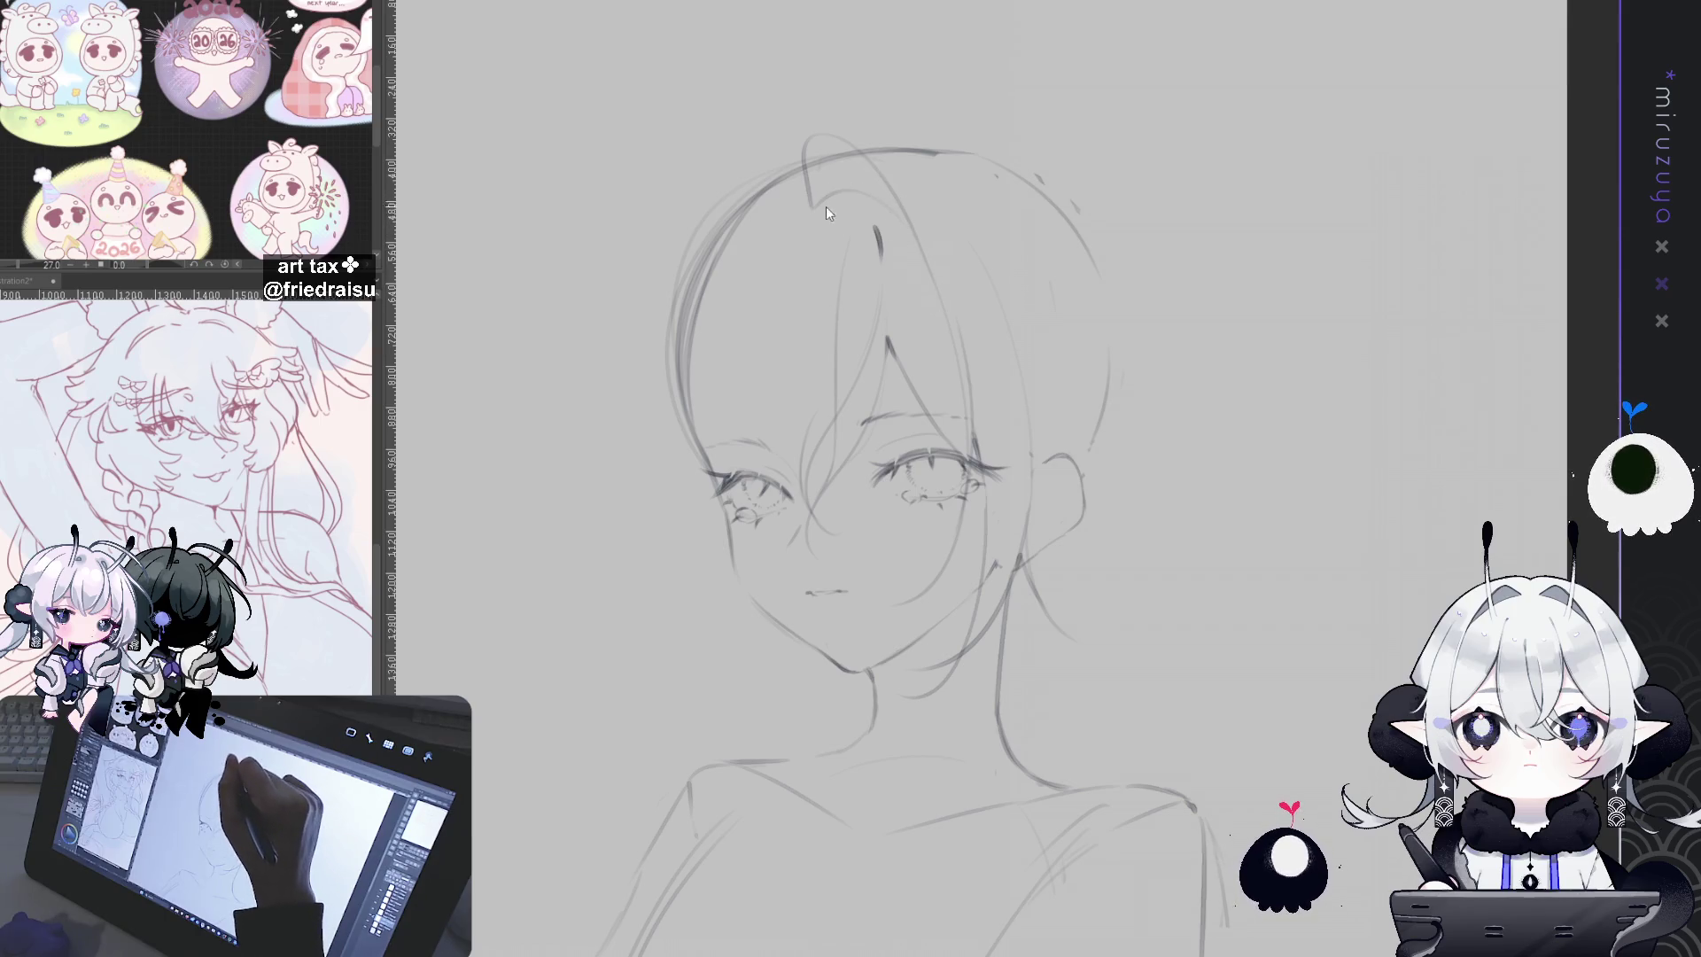
drag(811, 209, 935, 268)
key(ctrl+z)
drag(810, 209, 927, 274)
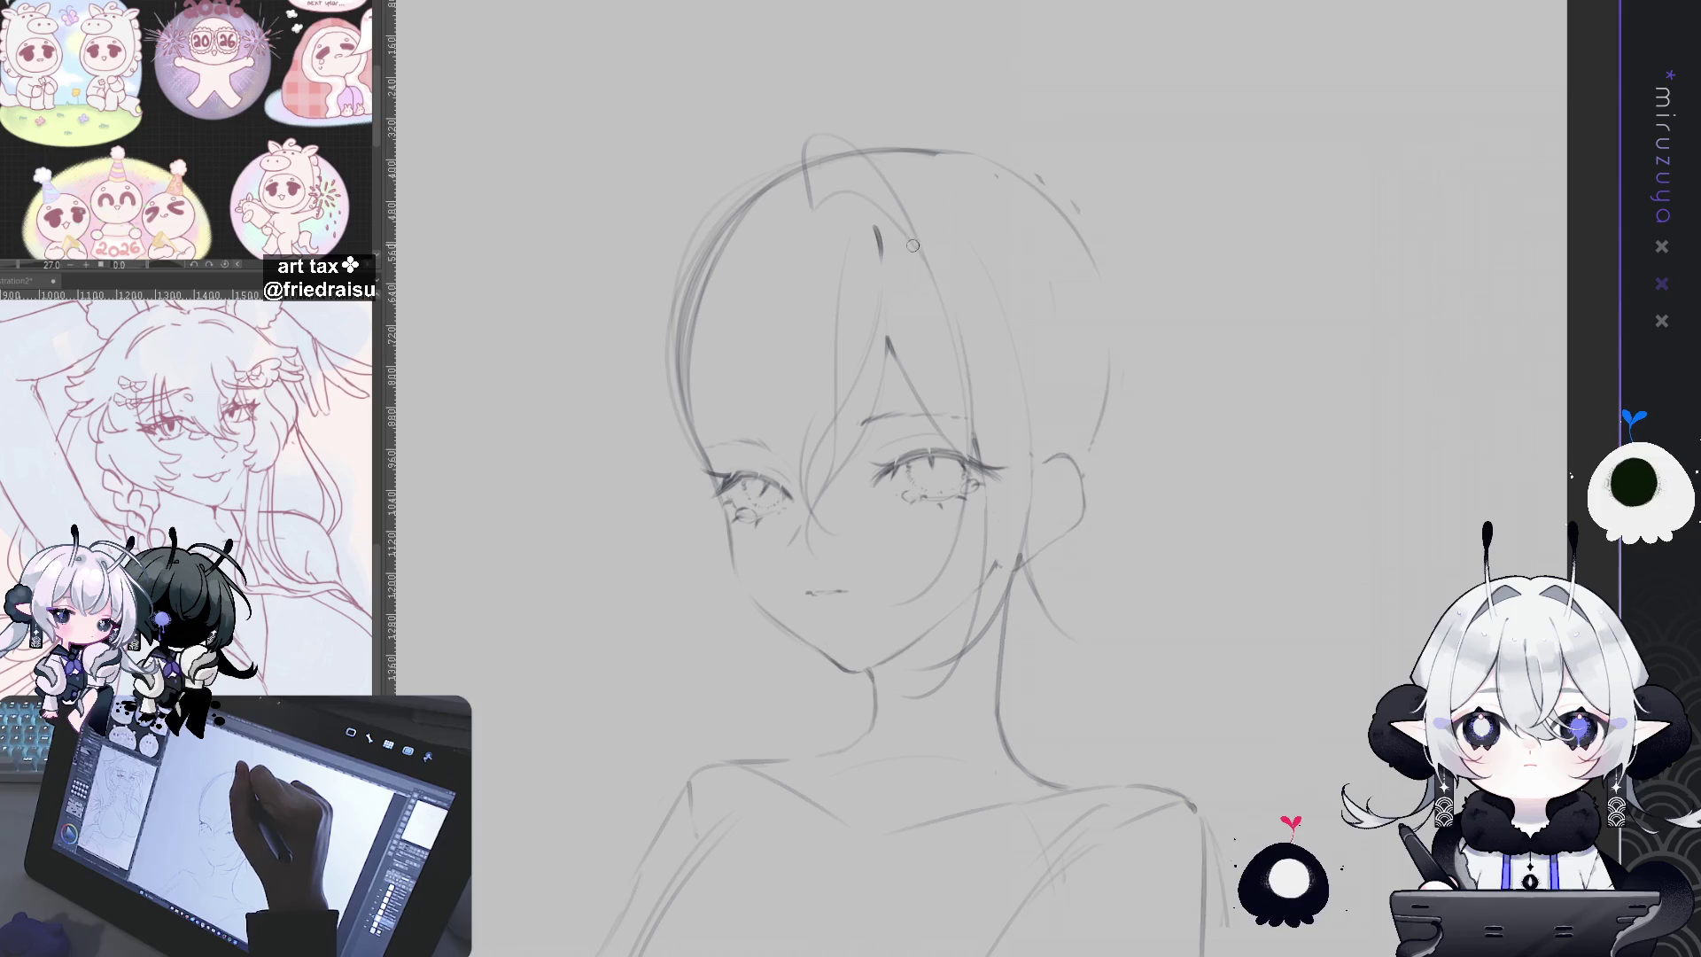
Step: Try a higher ahoge loop, then add a darker hair stroke at the top in mirrored view
key(bracketright)
key(bracketright)
key(bracketright)
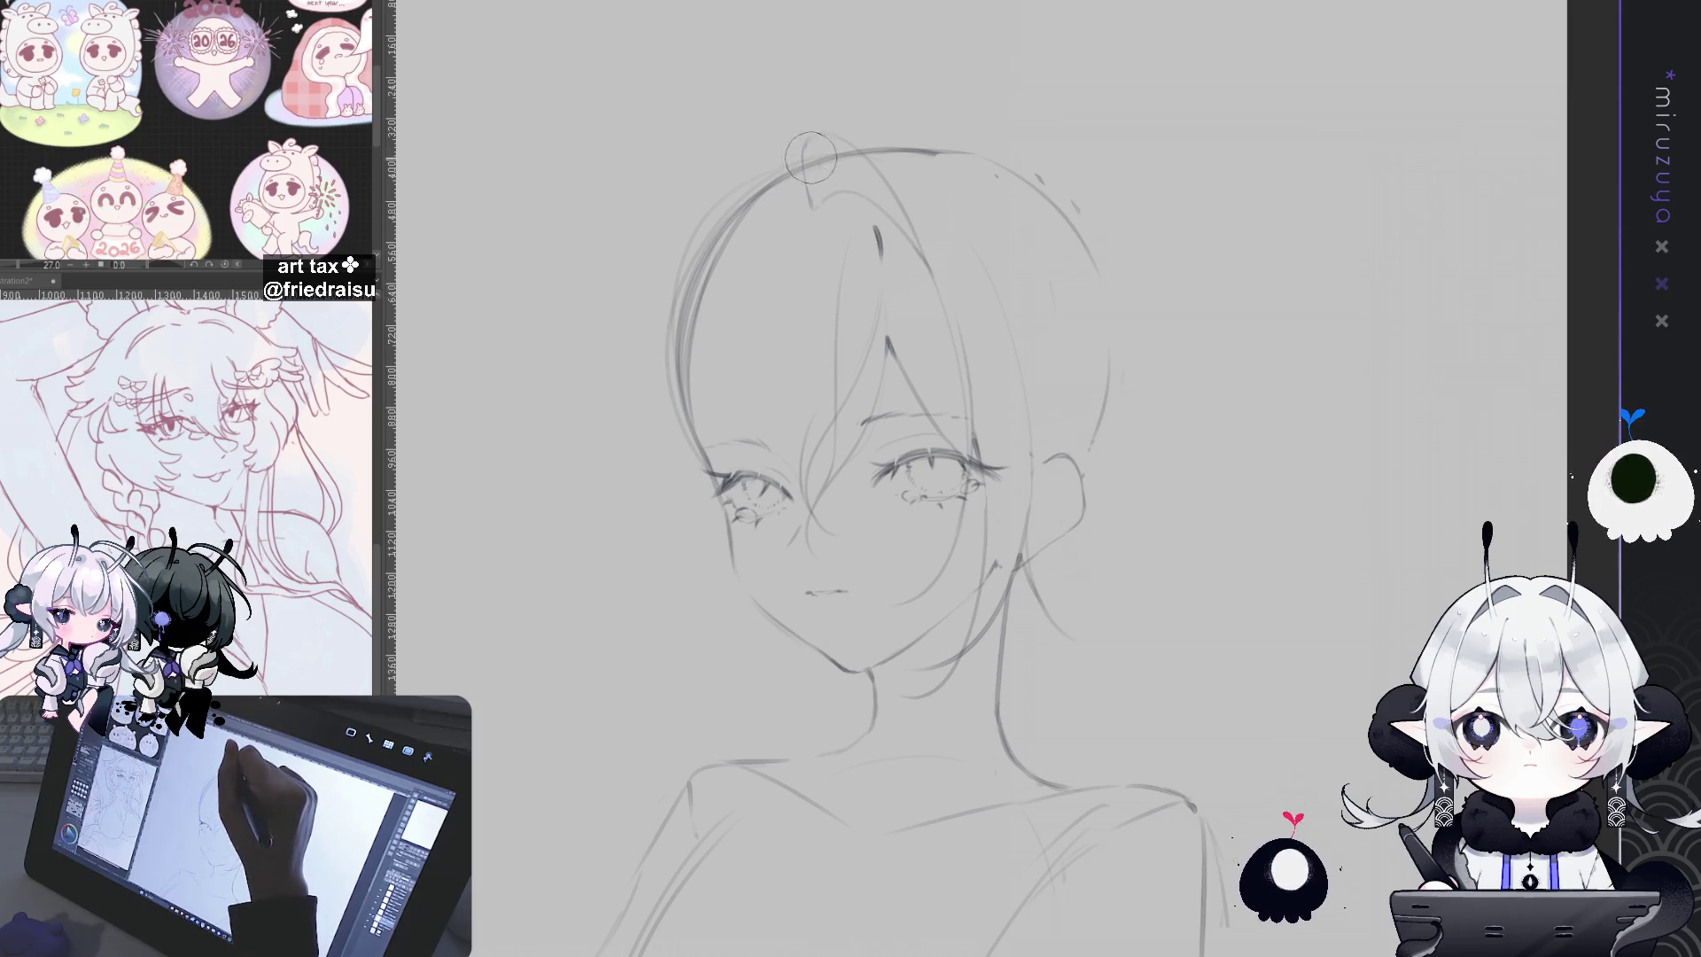
key(bracketleft)
key(bracketleft)
key(bracketleft)
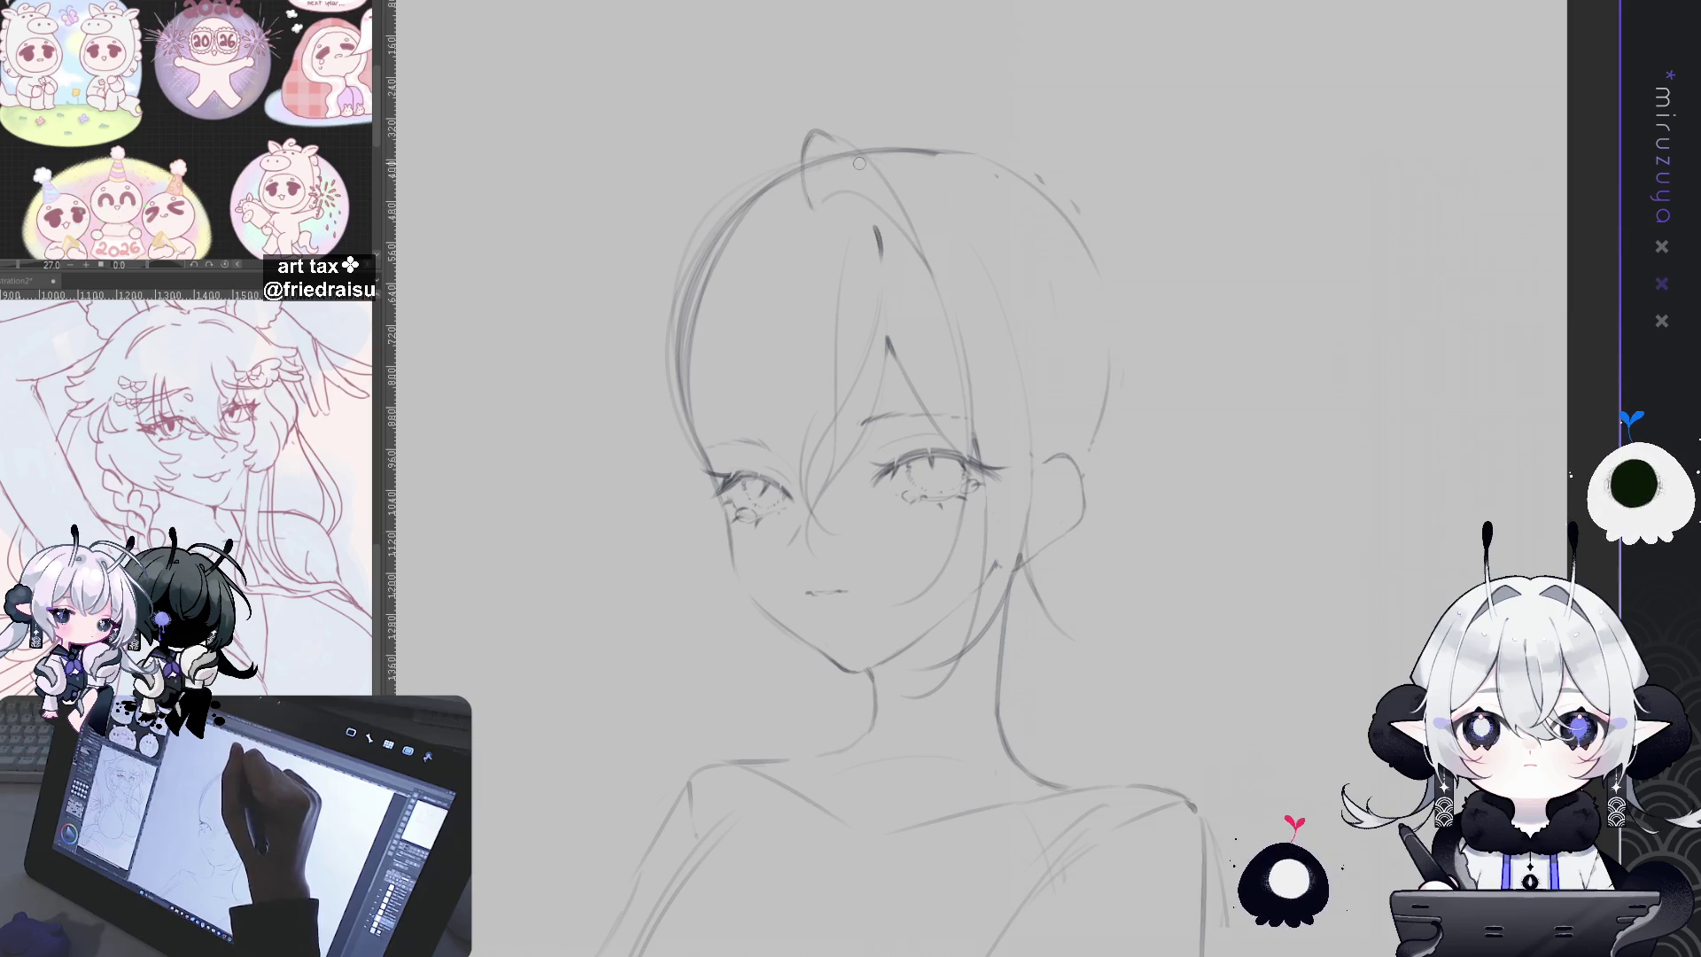
drag(804, 168, 867, 156)
key(ctrl+z)
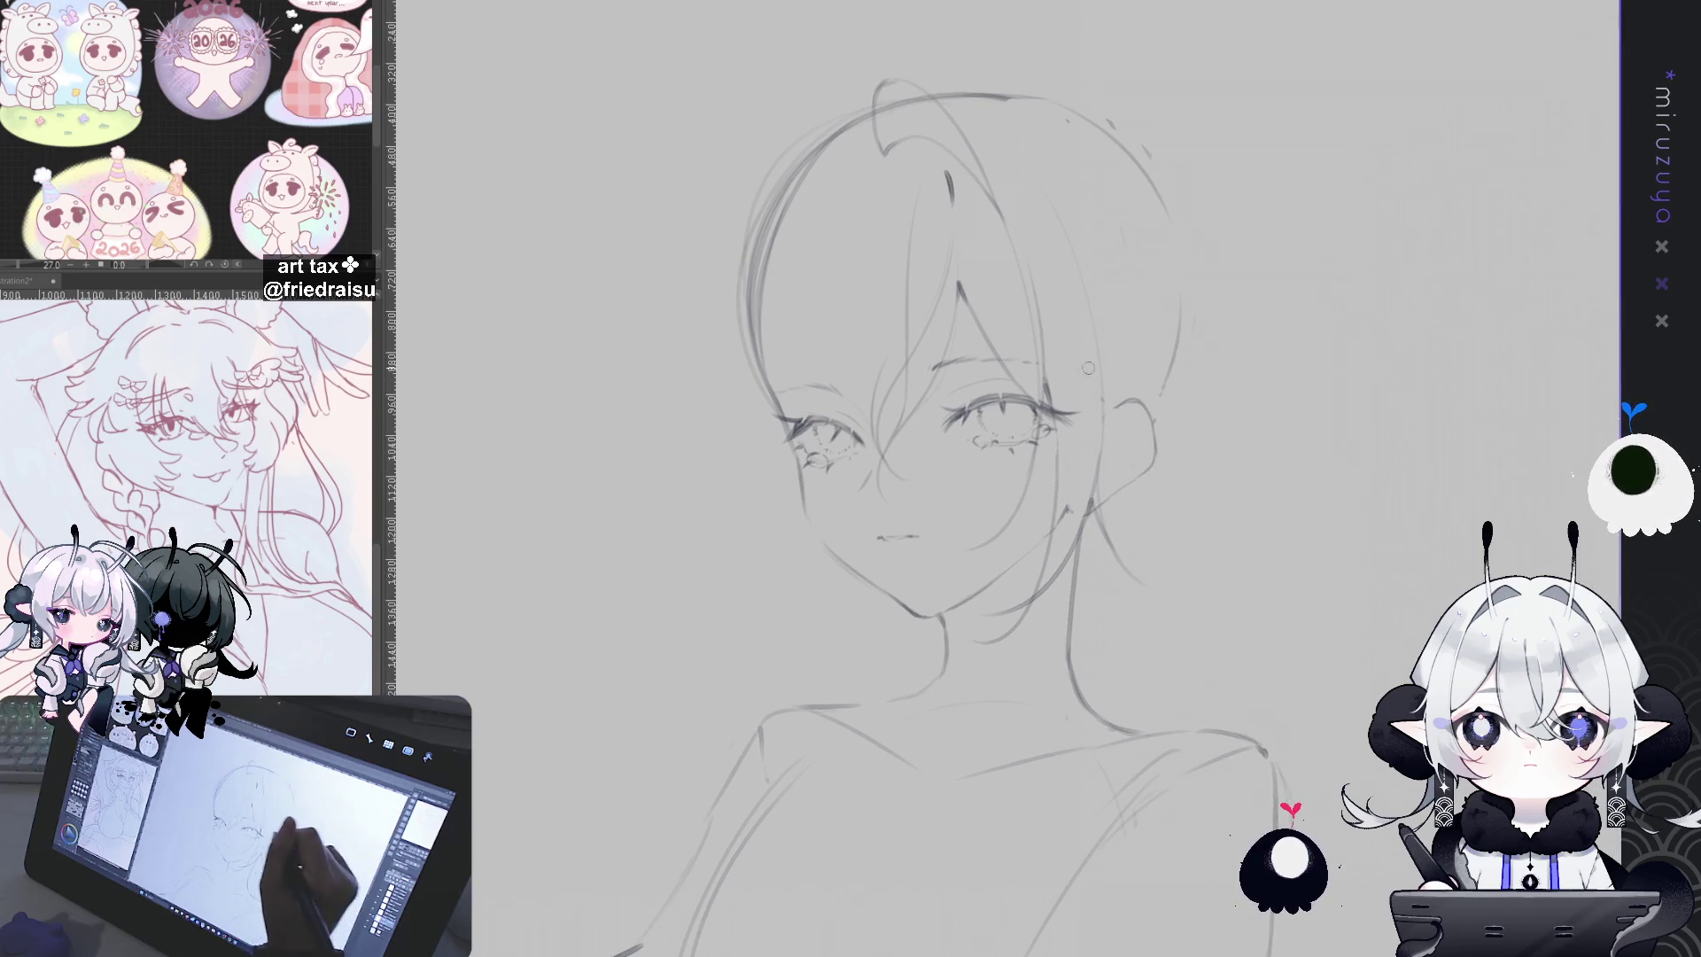
key(e)
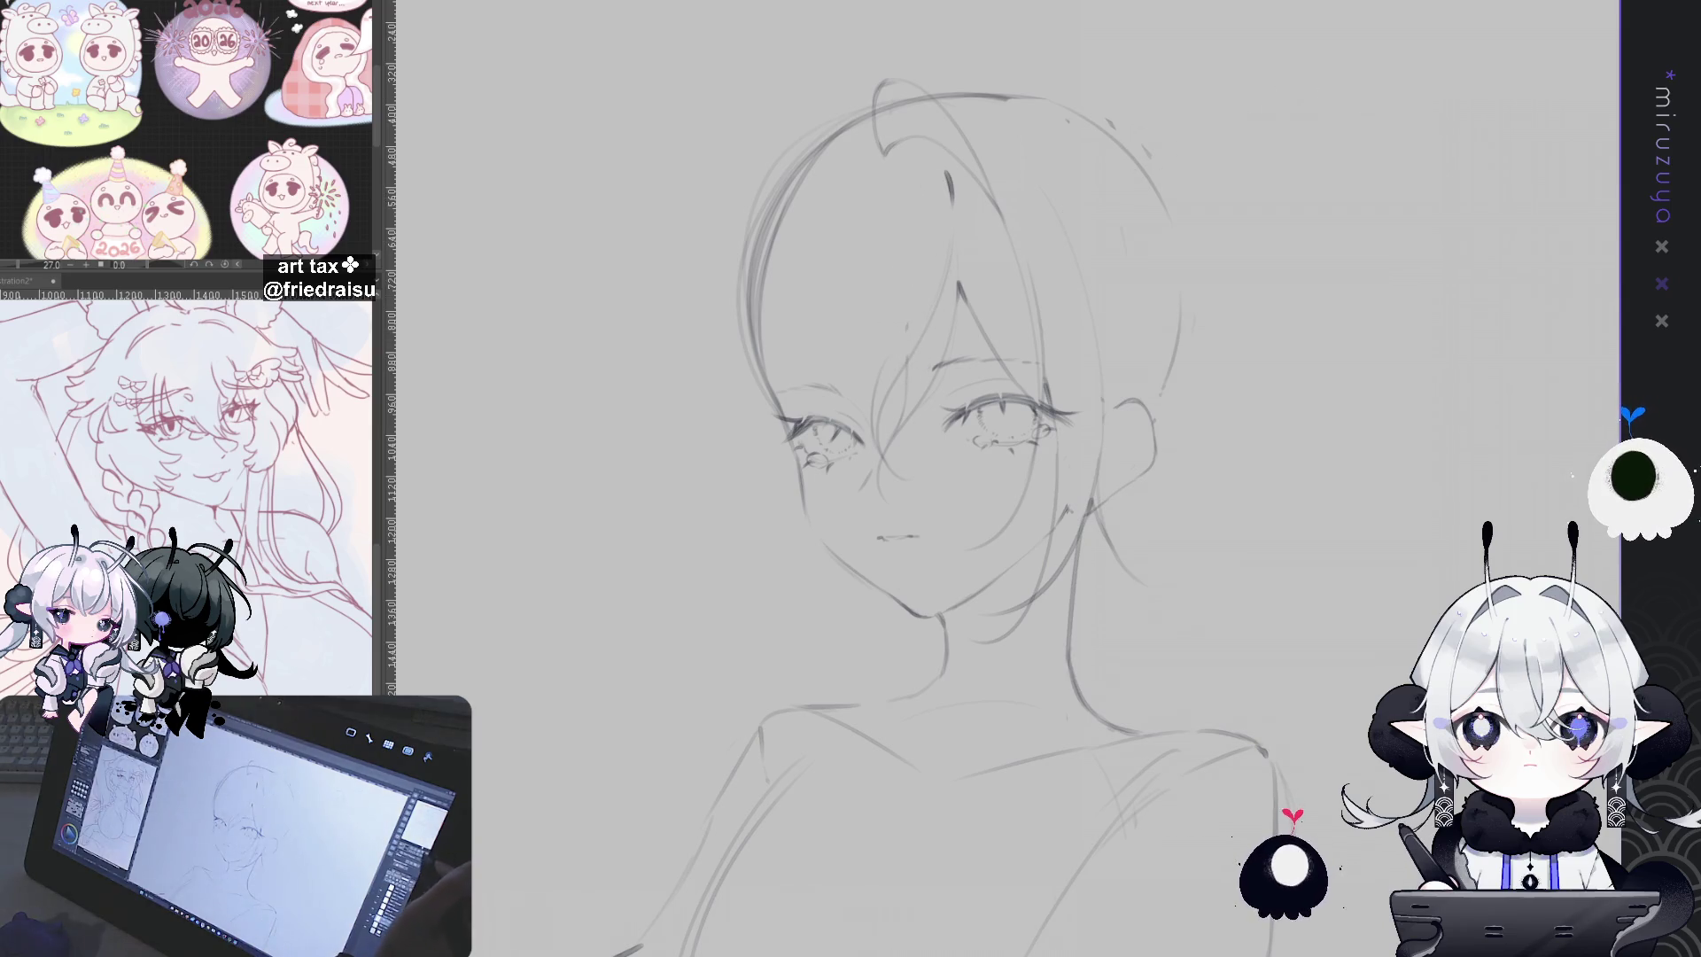
key(h)
key(h)
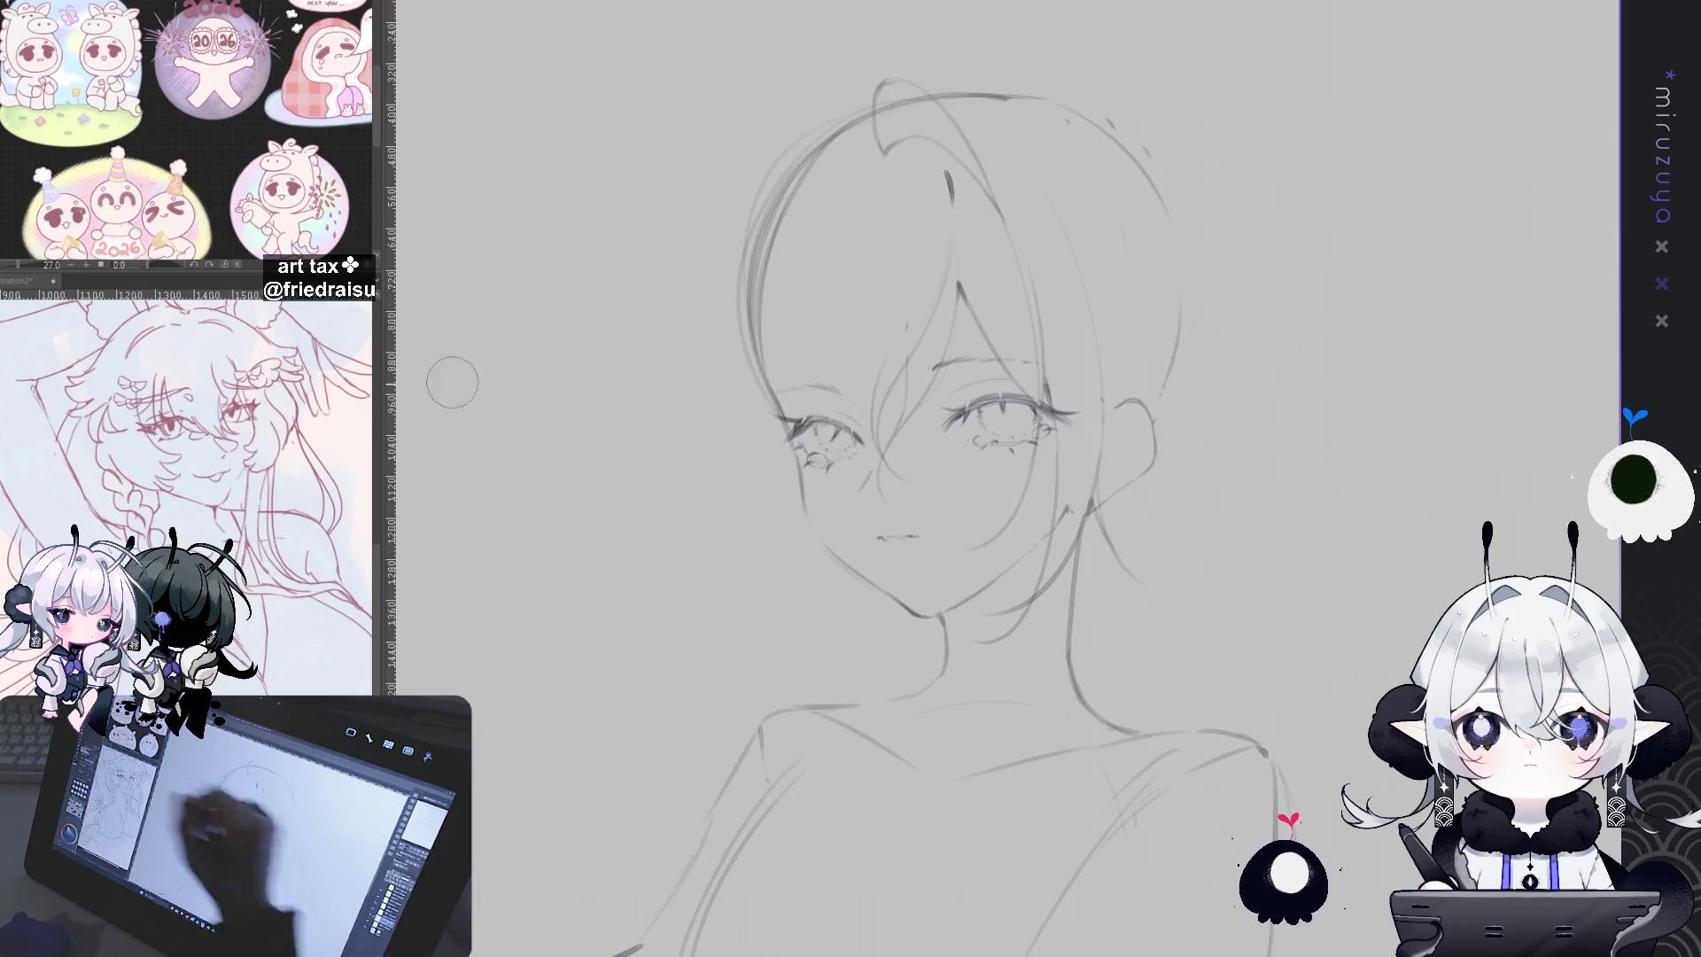
drag(1315, 164, 1182, 200)
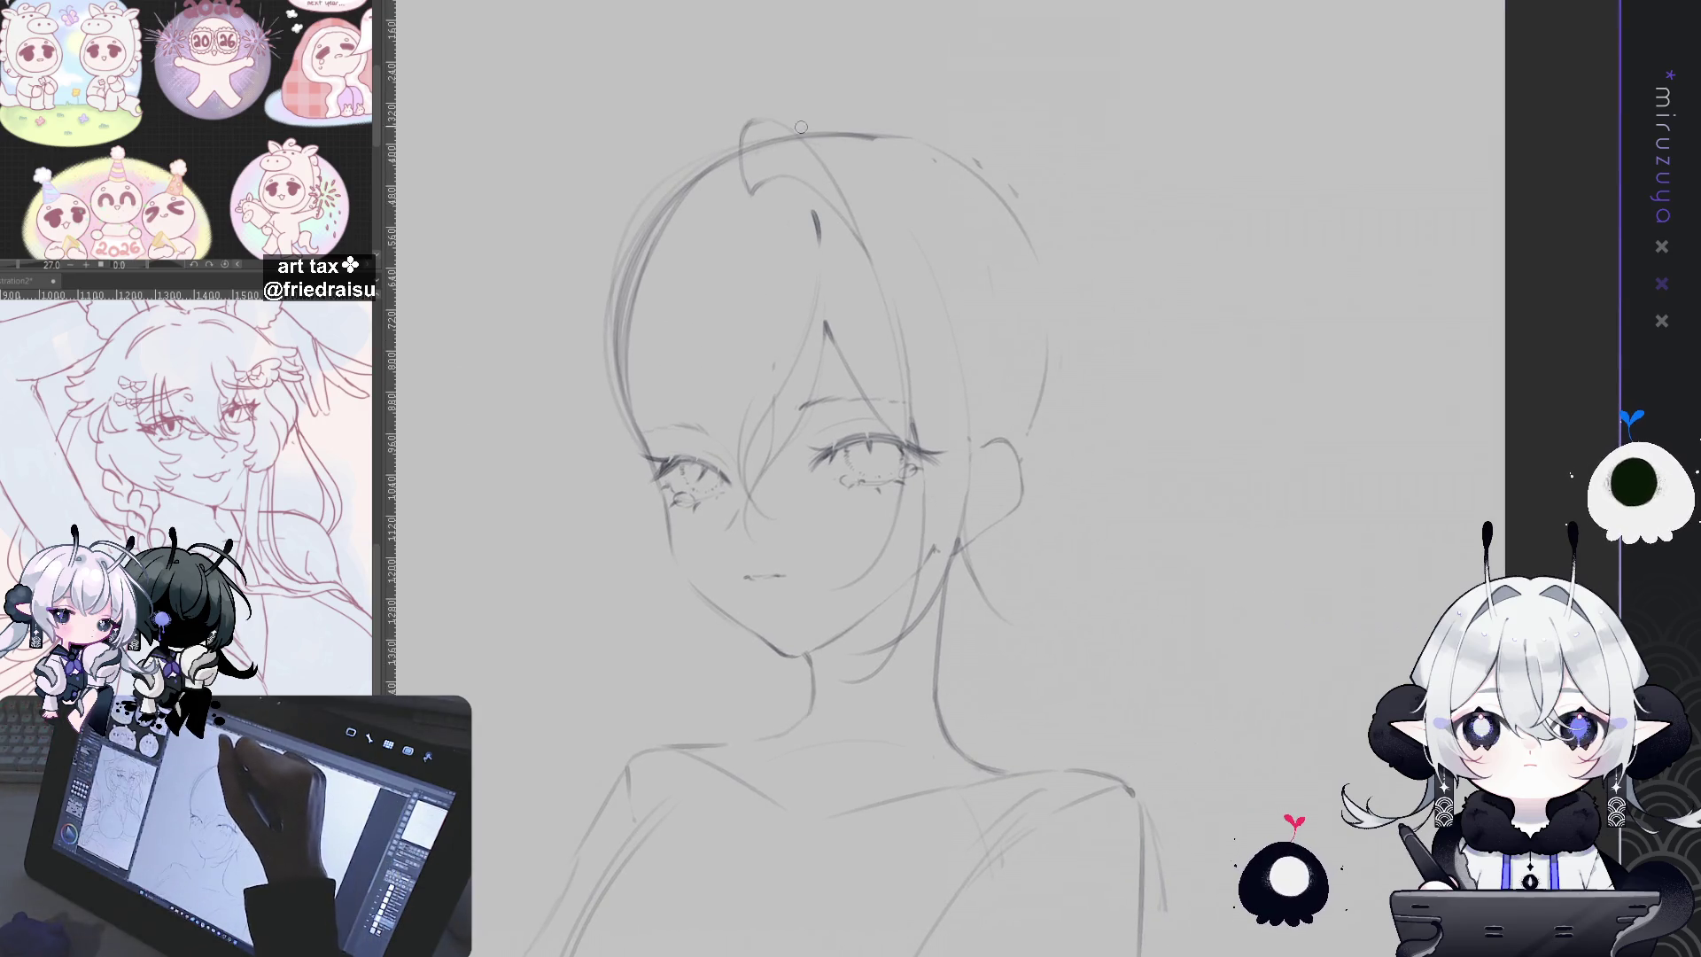
drag(801, 126, 884, 193)
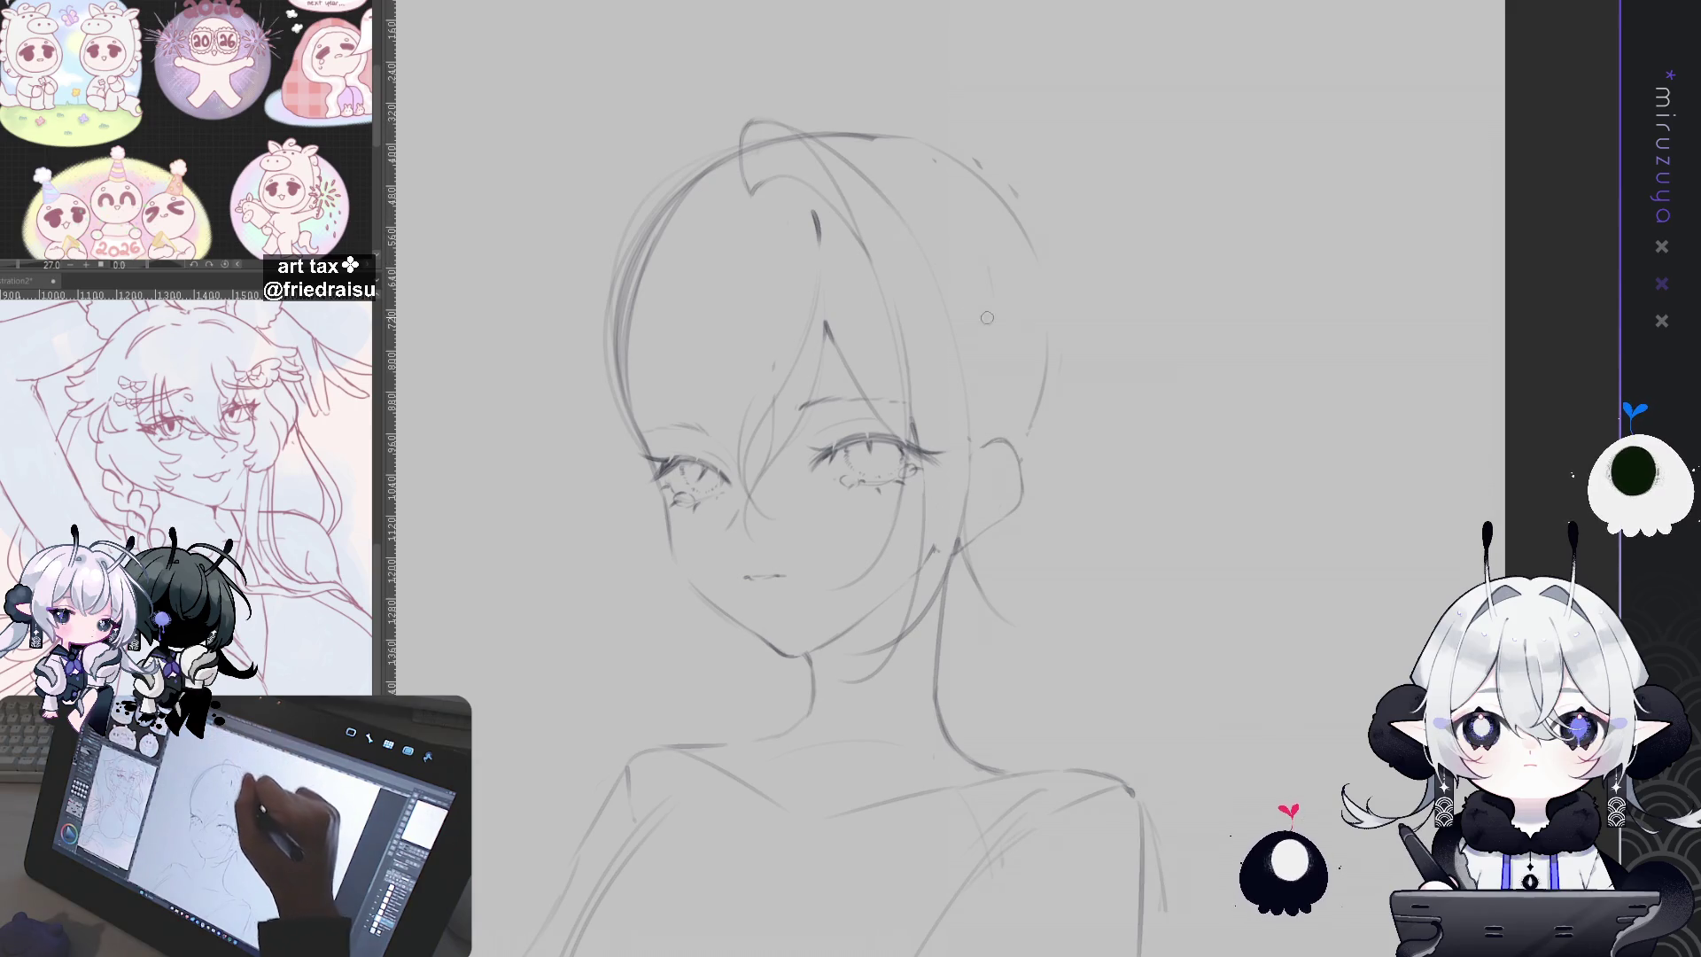
Step: Rotate the view about 10° clockwise and redraw the line down the side of the neck
mouse_move(1067, 552)
mouse_down()
mouse_move(1151, 484)
mouse_move(1227, 379)
mouse_up()
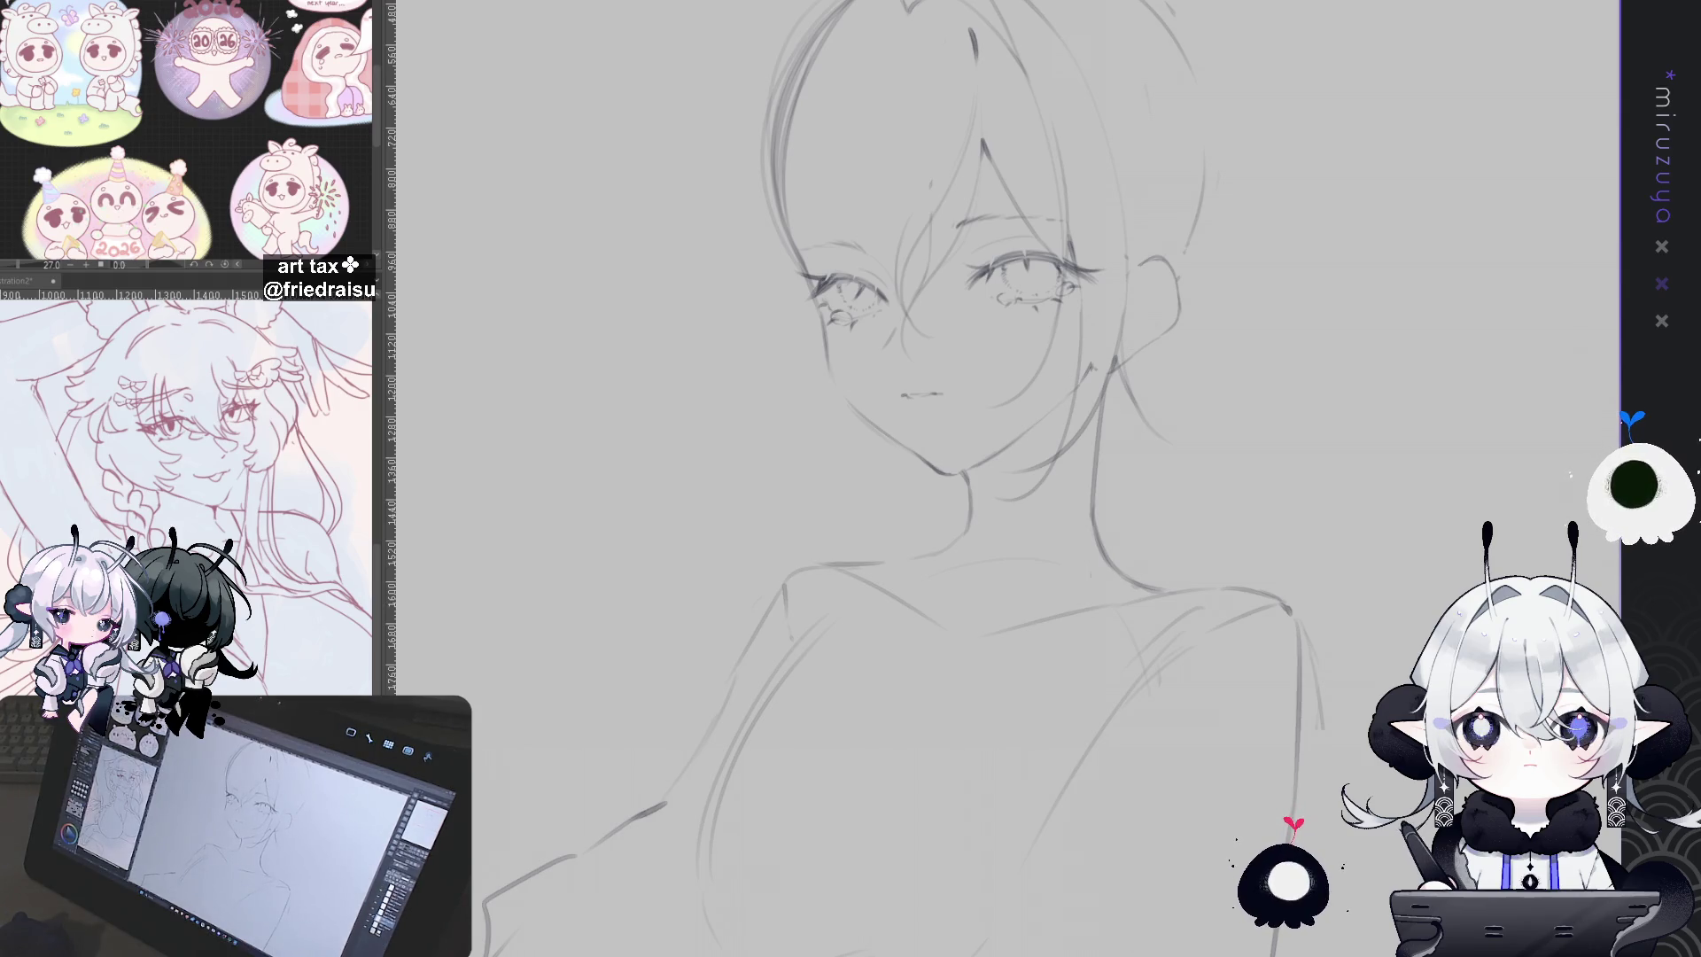
drag(1504, 211, 1547, 311)
drag(1077, 466, 1162, 395)
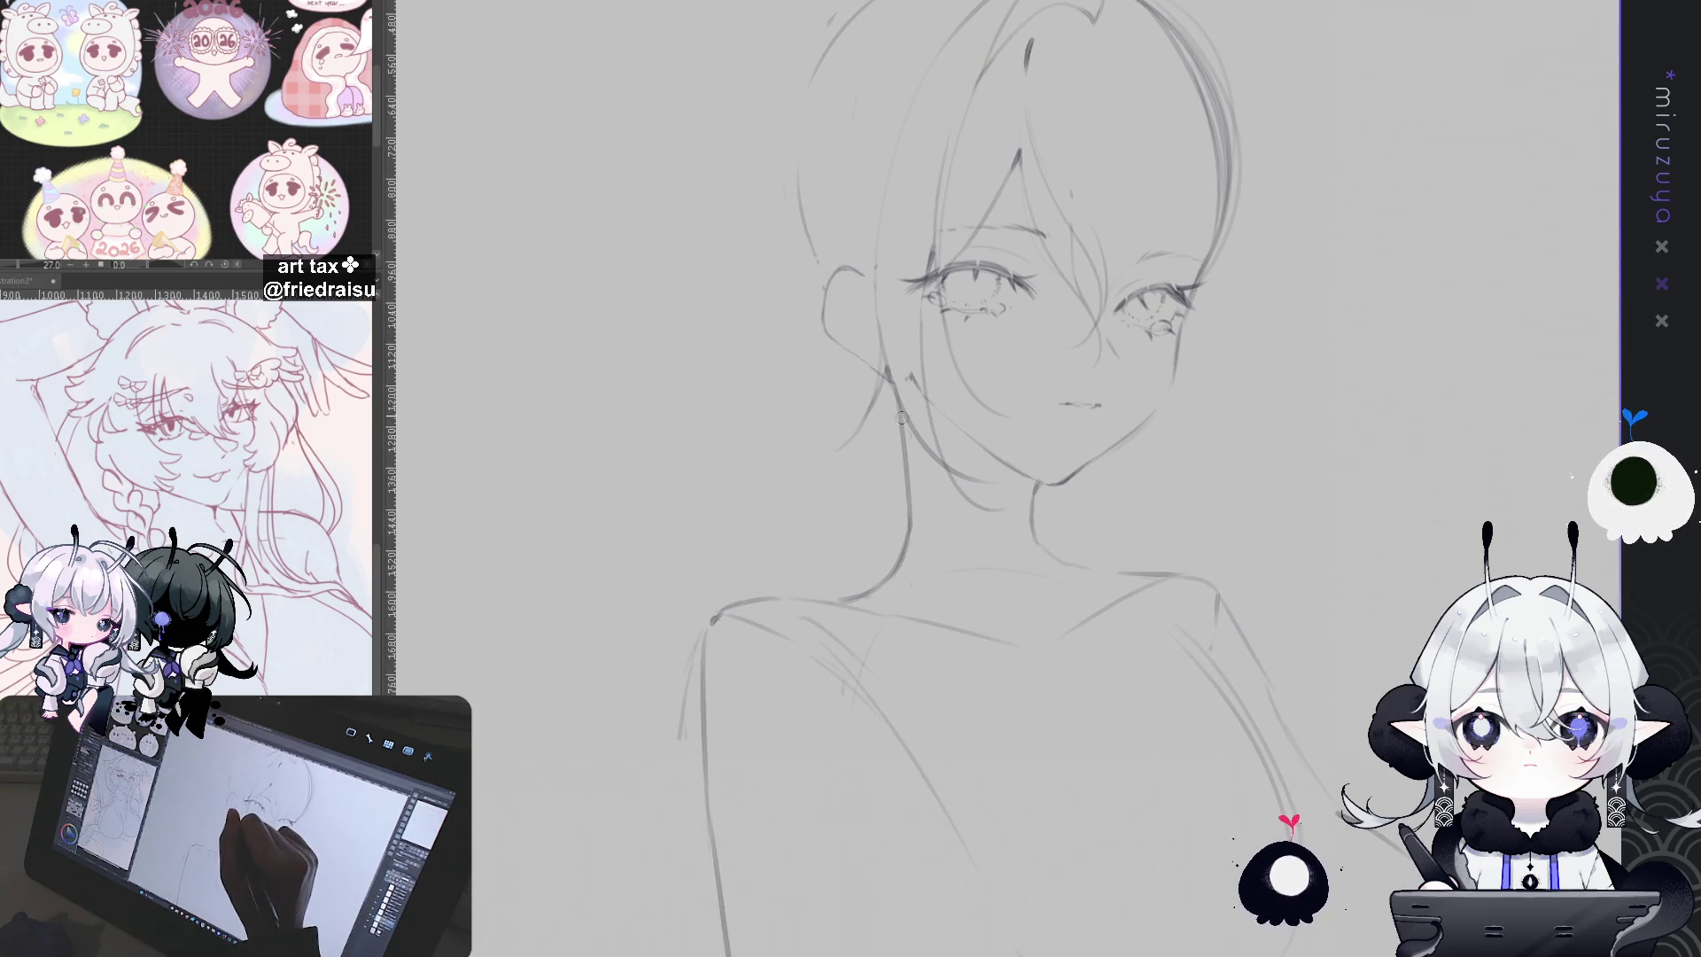
drag(895, 423, 889, 565)
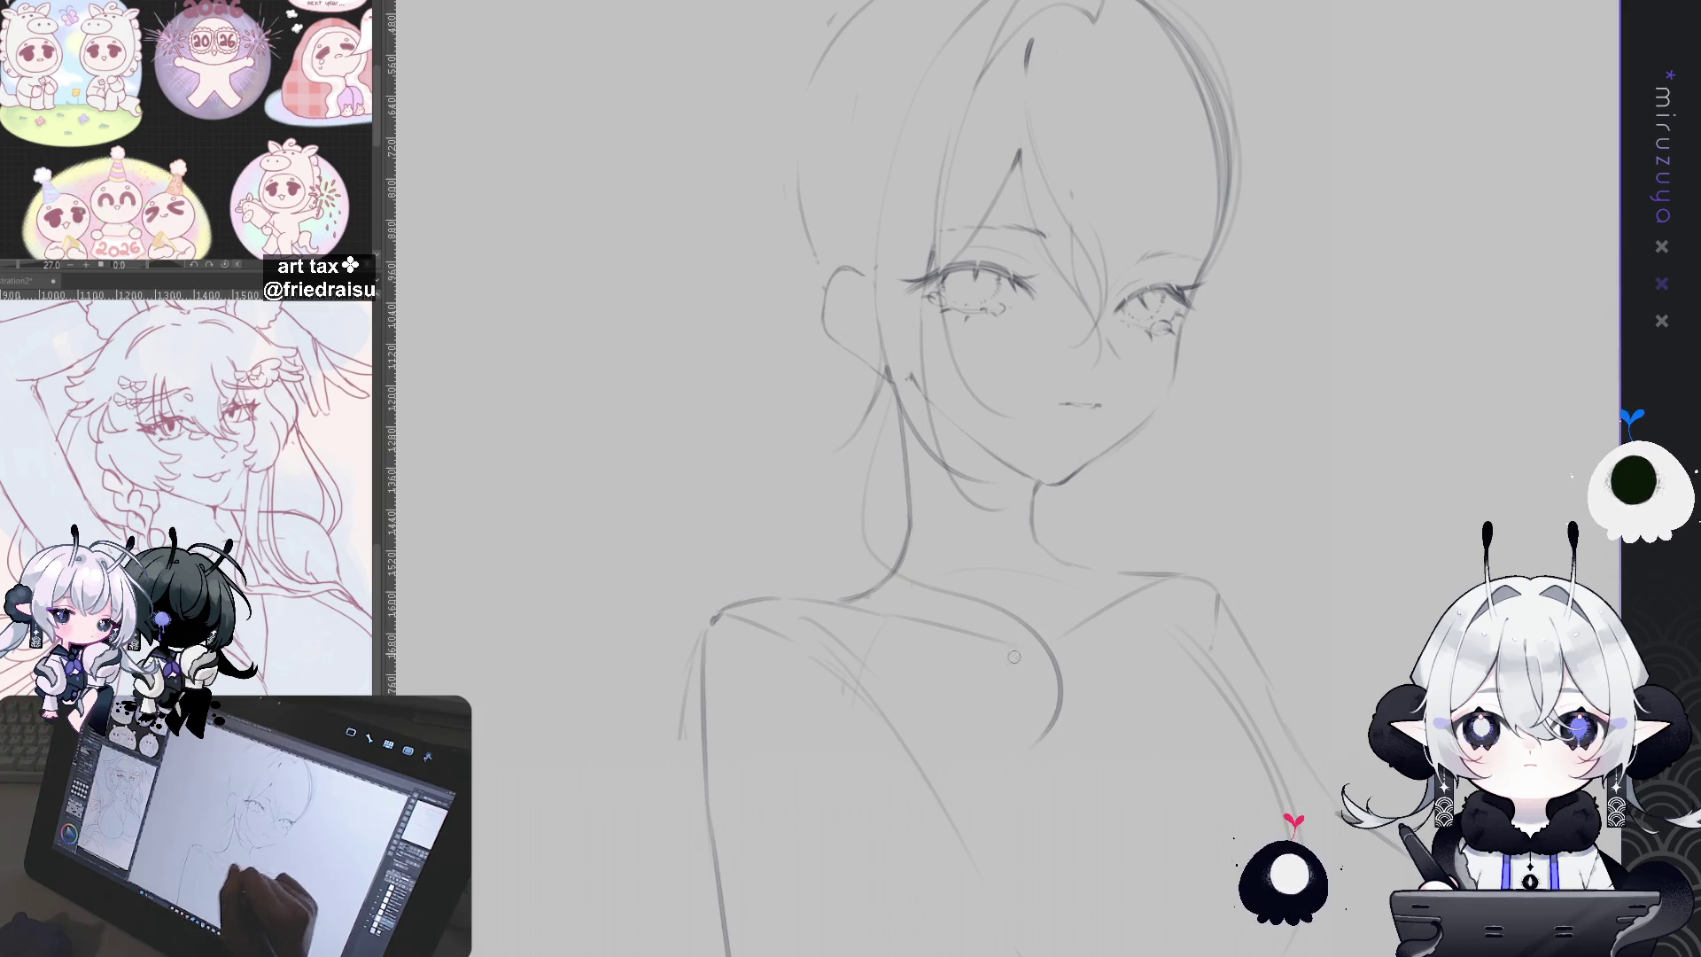
key(ctrl+z)
drag(890, 403, 910, 550)
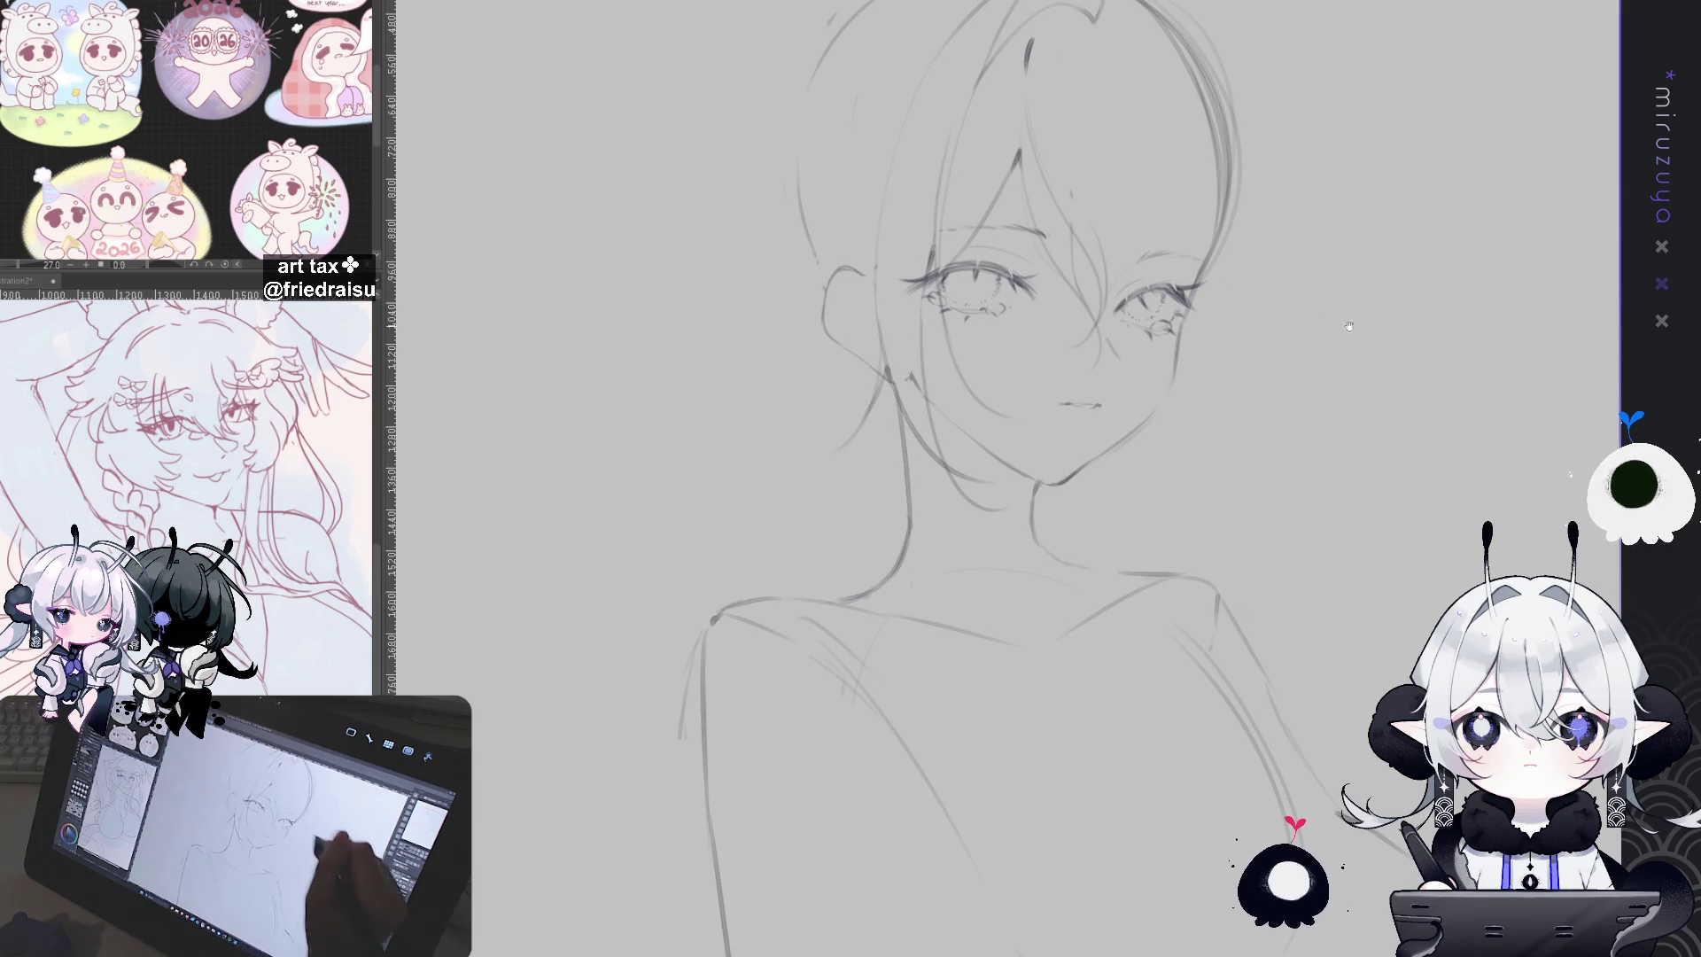
key(h)
scroll(1010, 416, up, 3)
drag(949, 360, 963, 371)
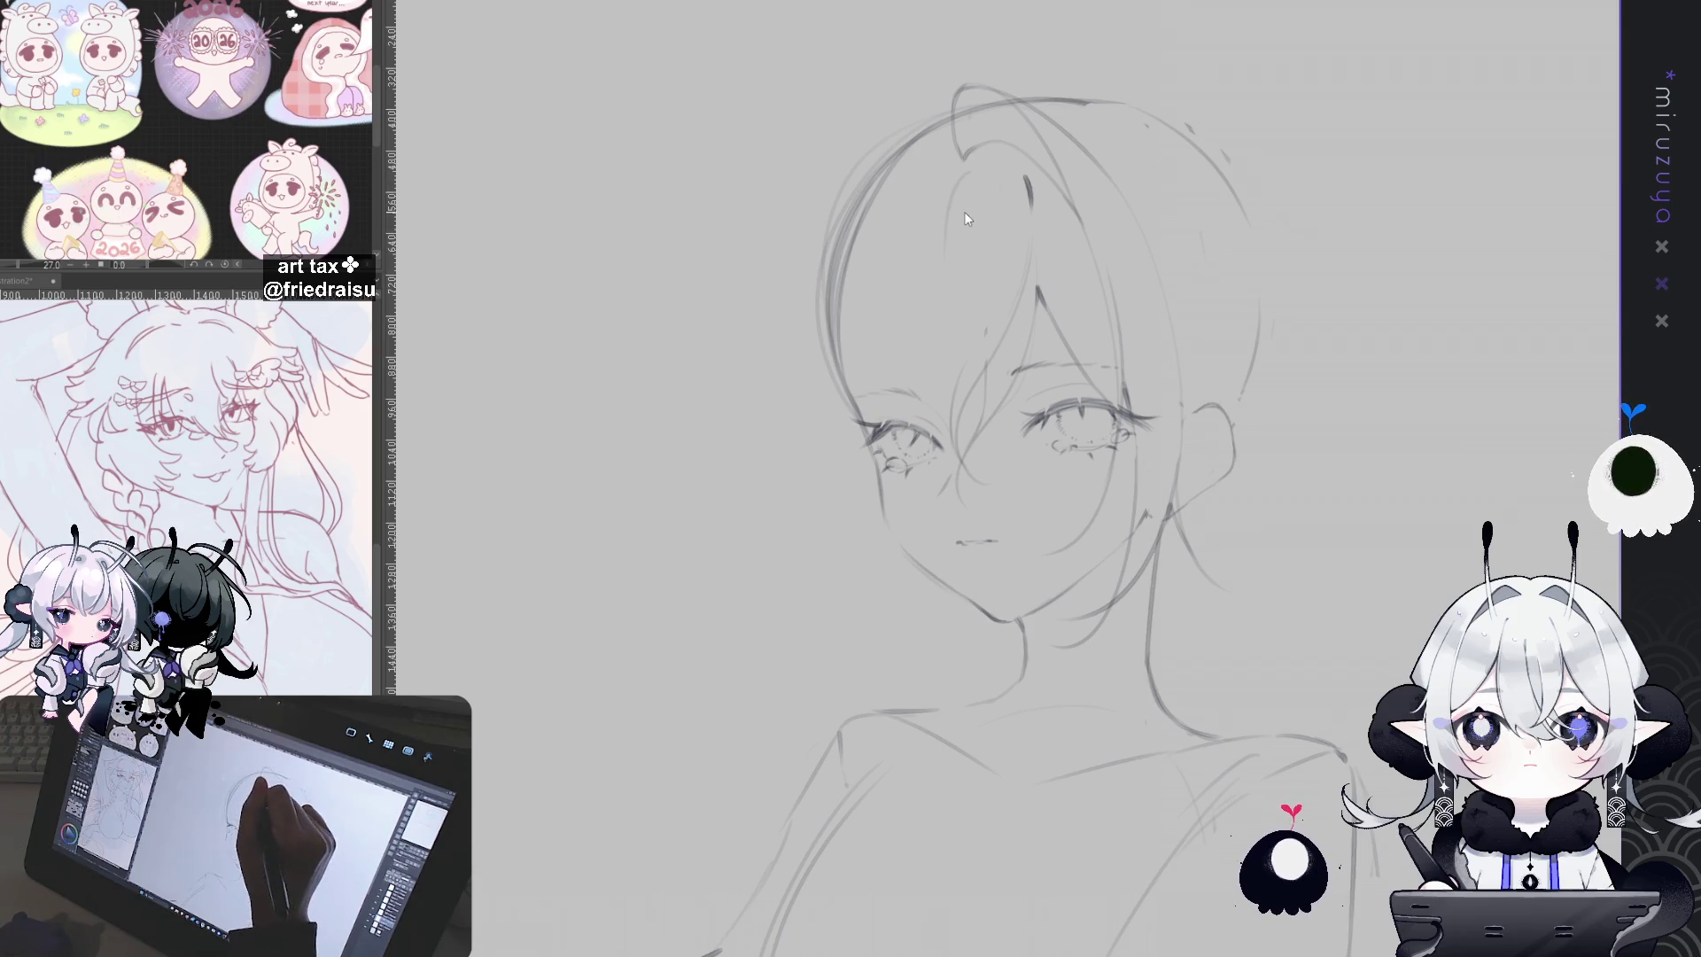
key(ctrl+z)
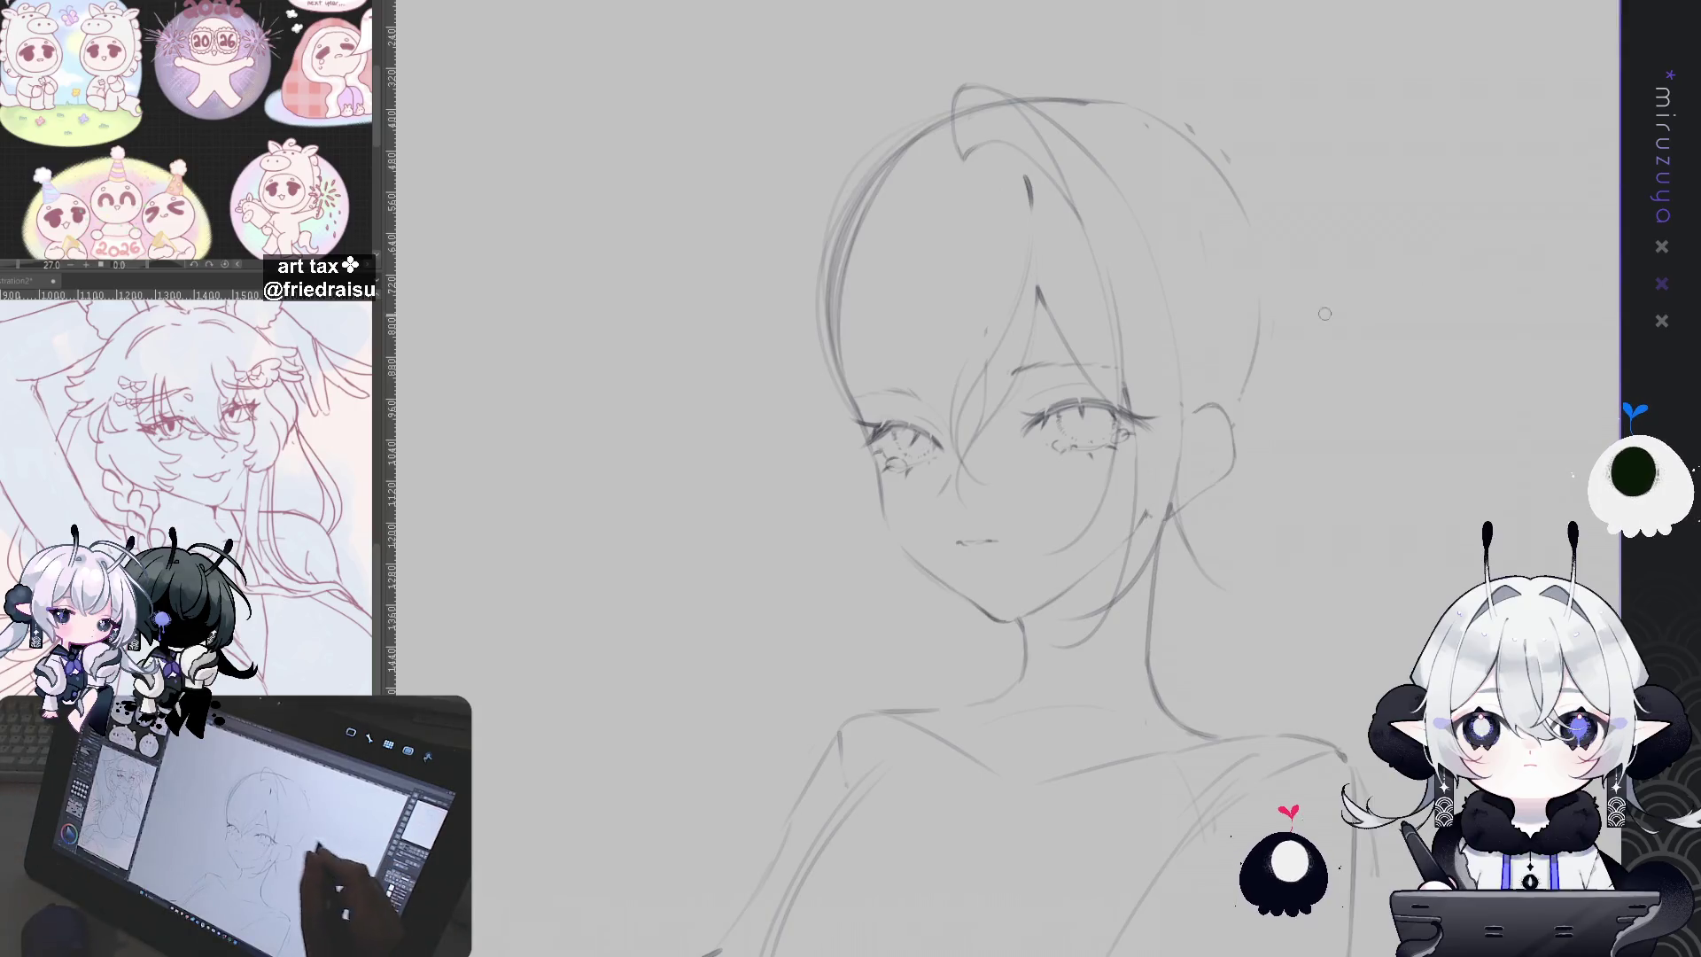
drag(1141, 356, 1096, 360)
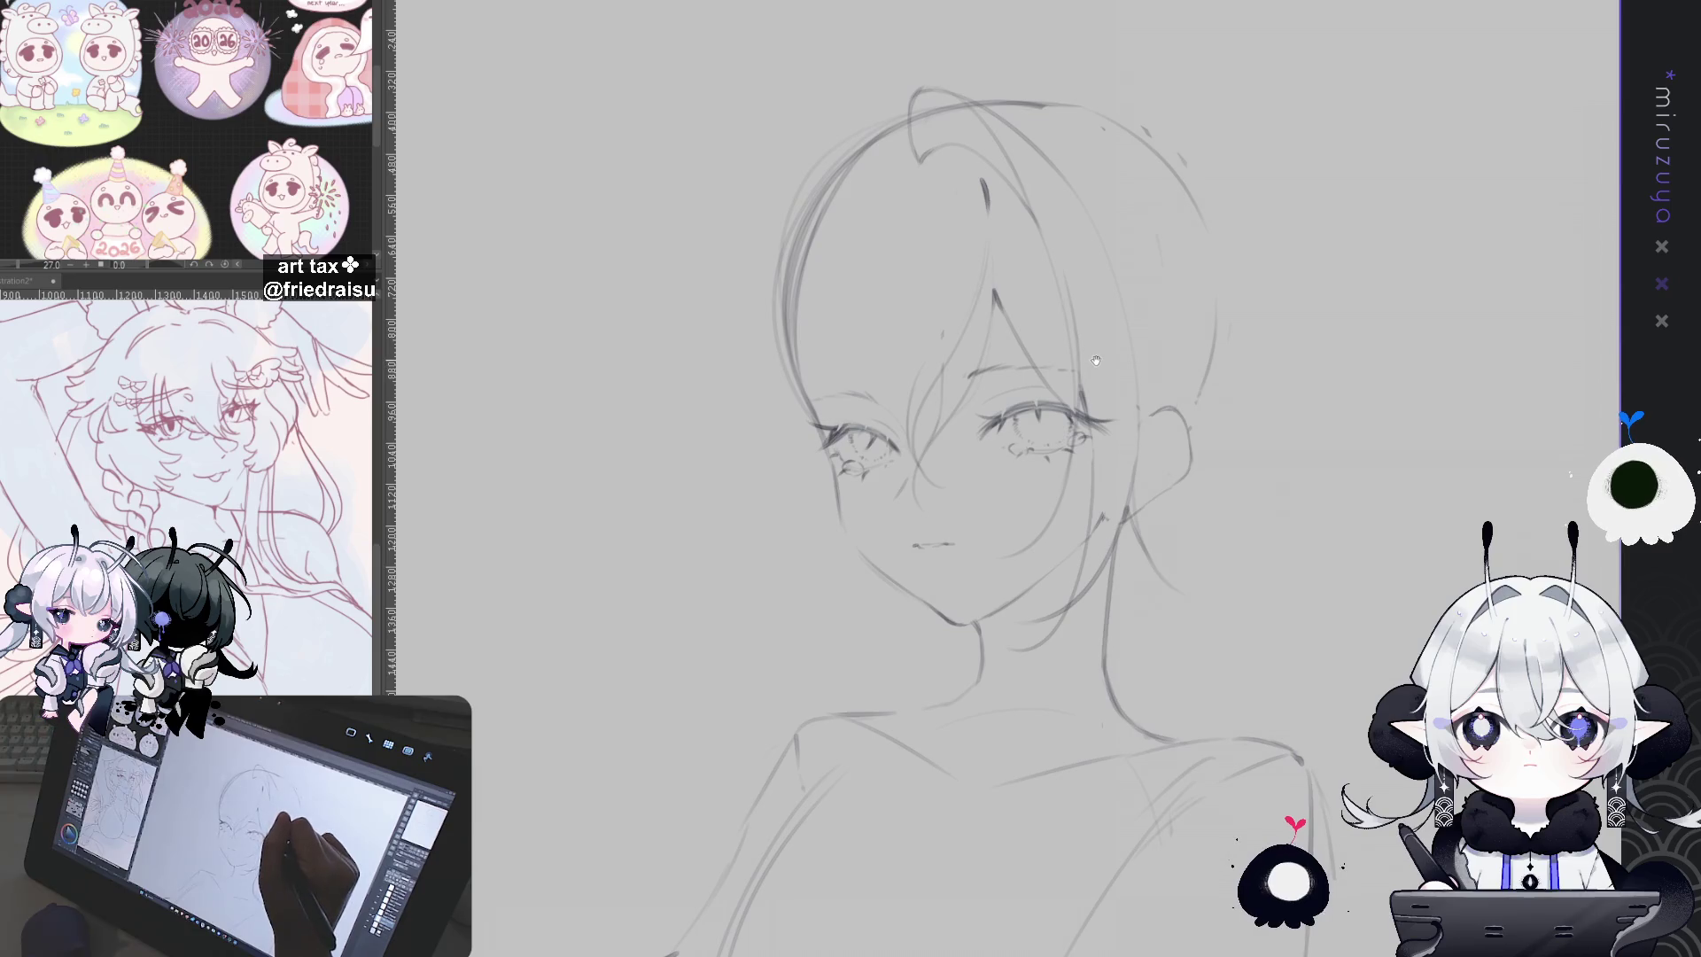
drag(1202, 323, 1095, 376)
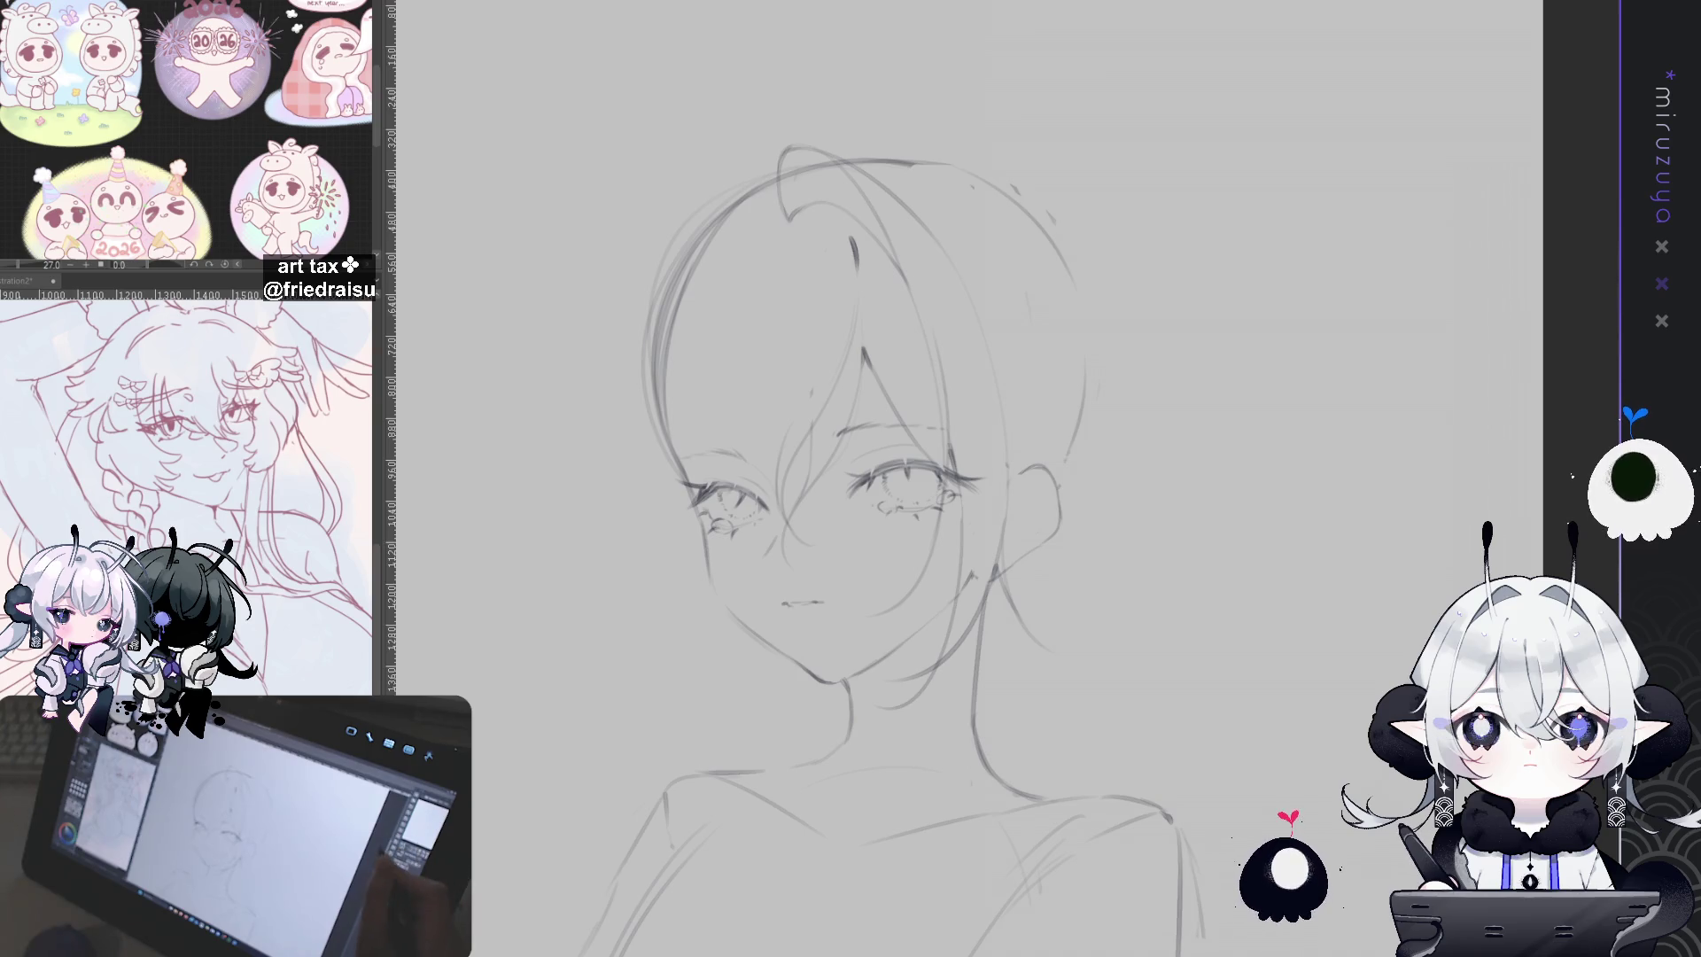
Step: Compare the sketch with and without recent hair, neck and shoulder strokes, keeping them all
key(ctrl+z)
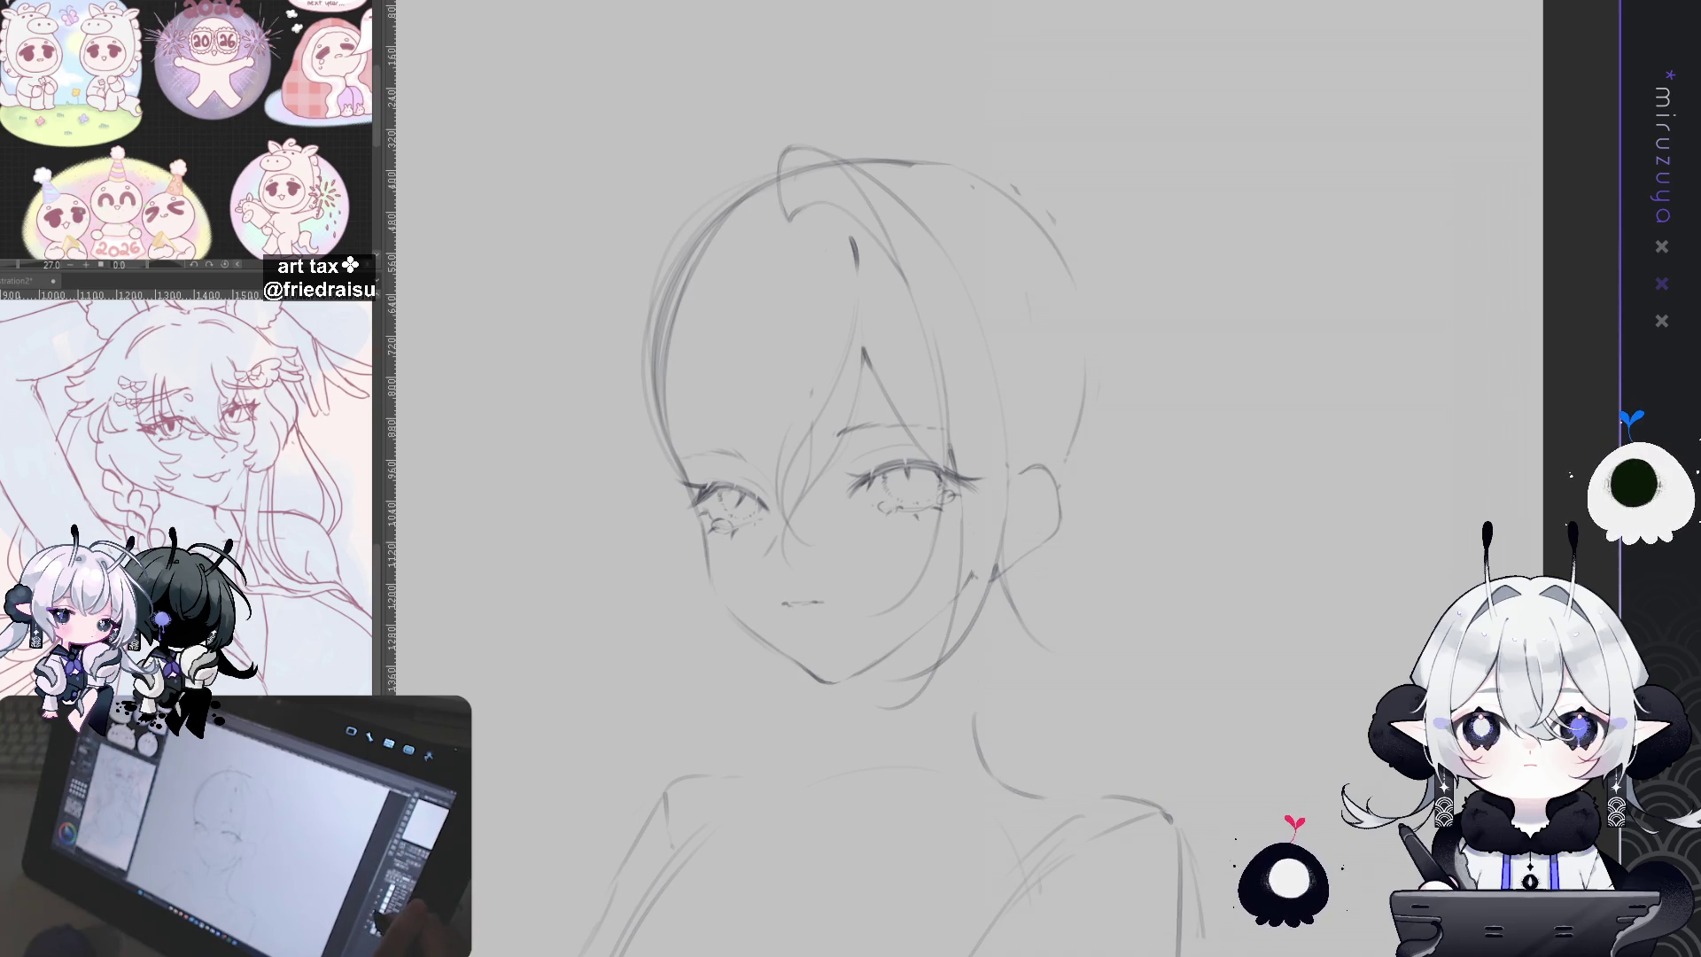
key(ctrl+y)
key(ctrl+z)
key(ctrl+y)
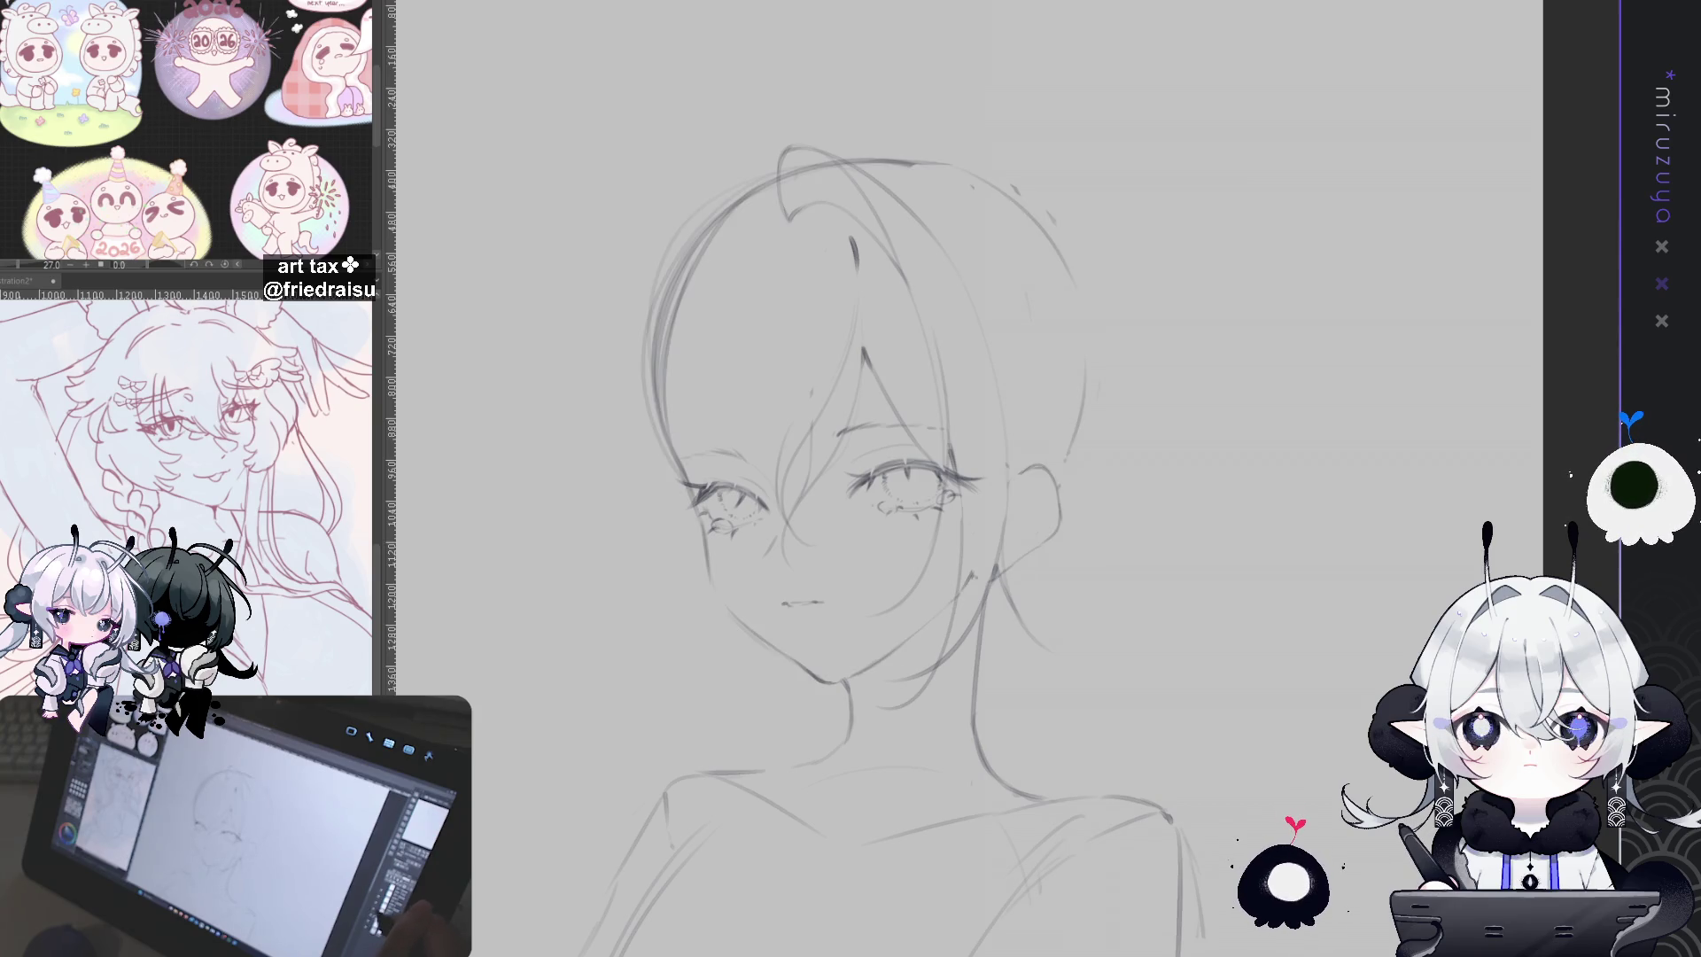
key(ctrl+z)
key(ctrl+y)
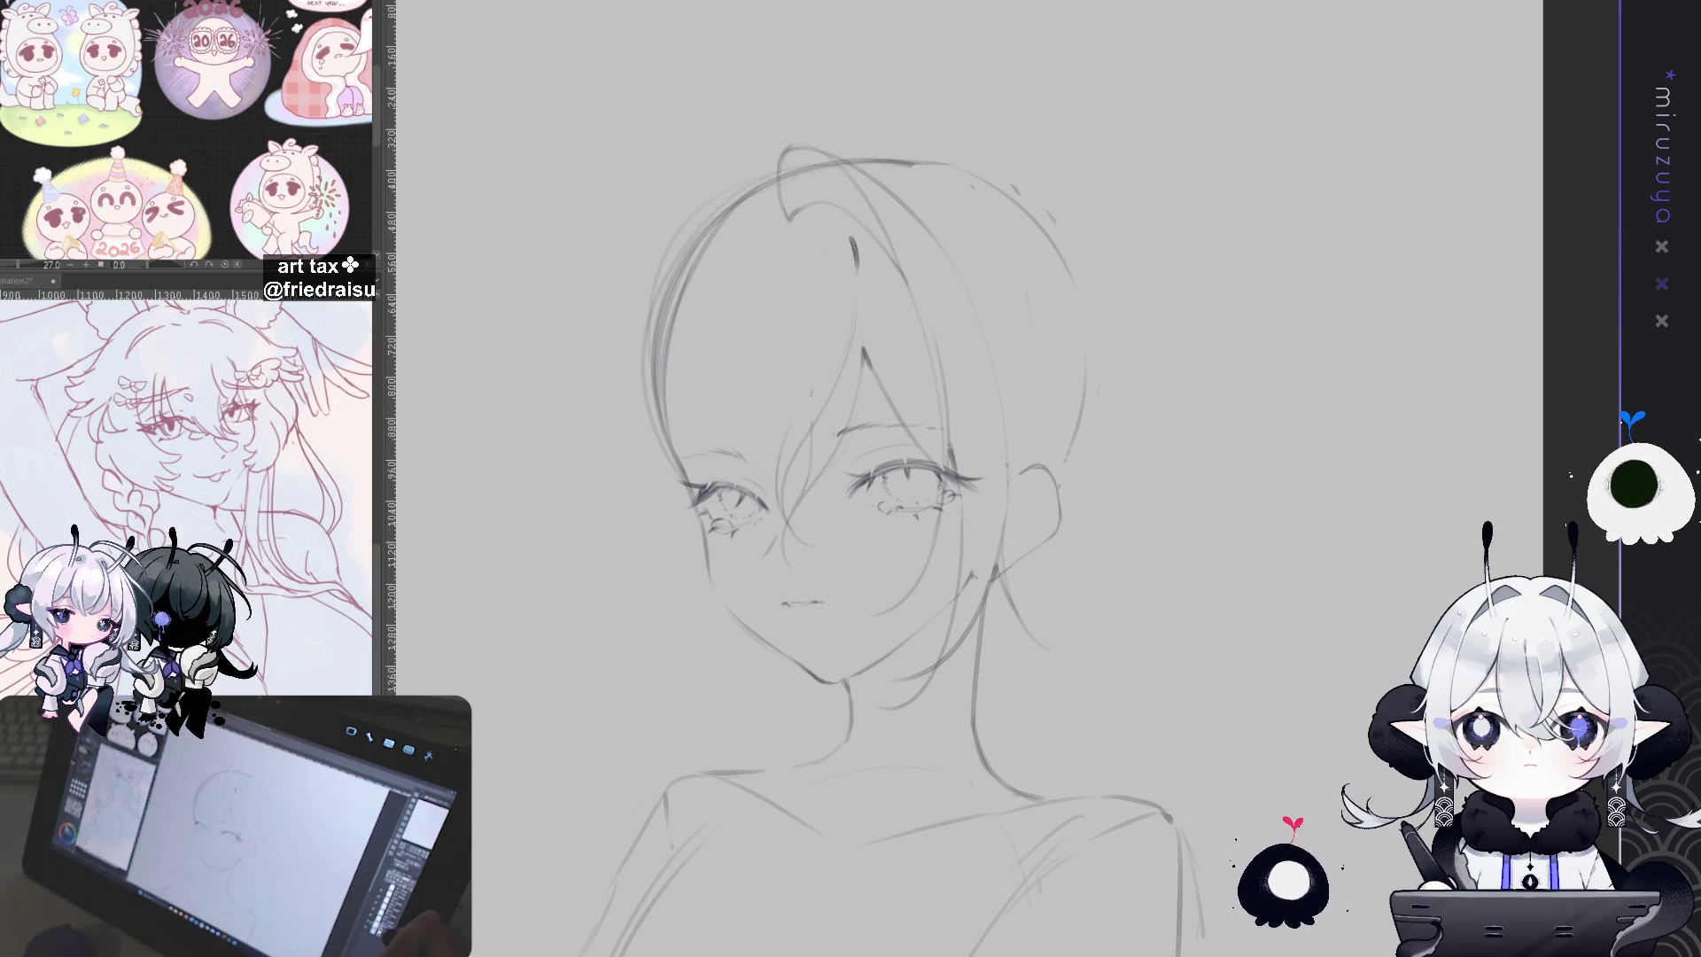
key(ctrl+z)
key(ctrl+y)
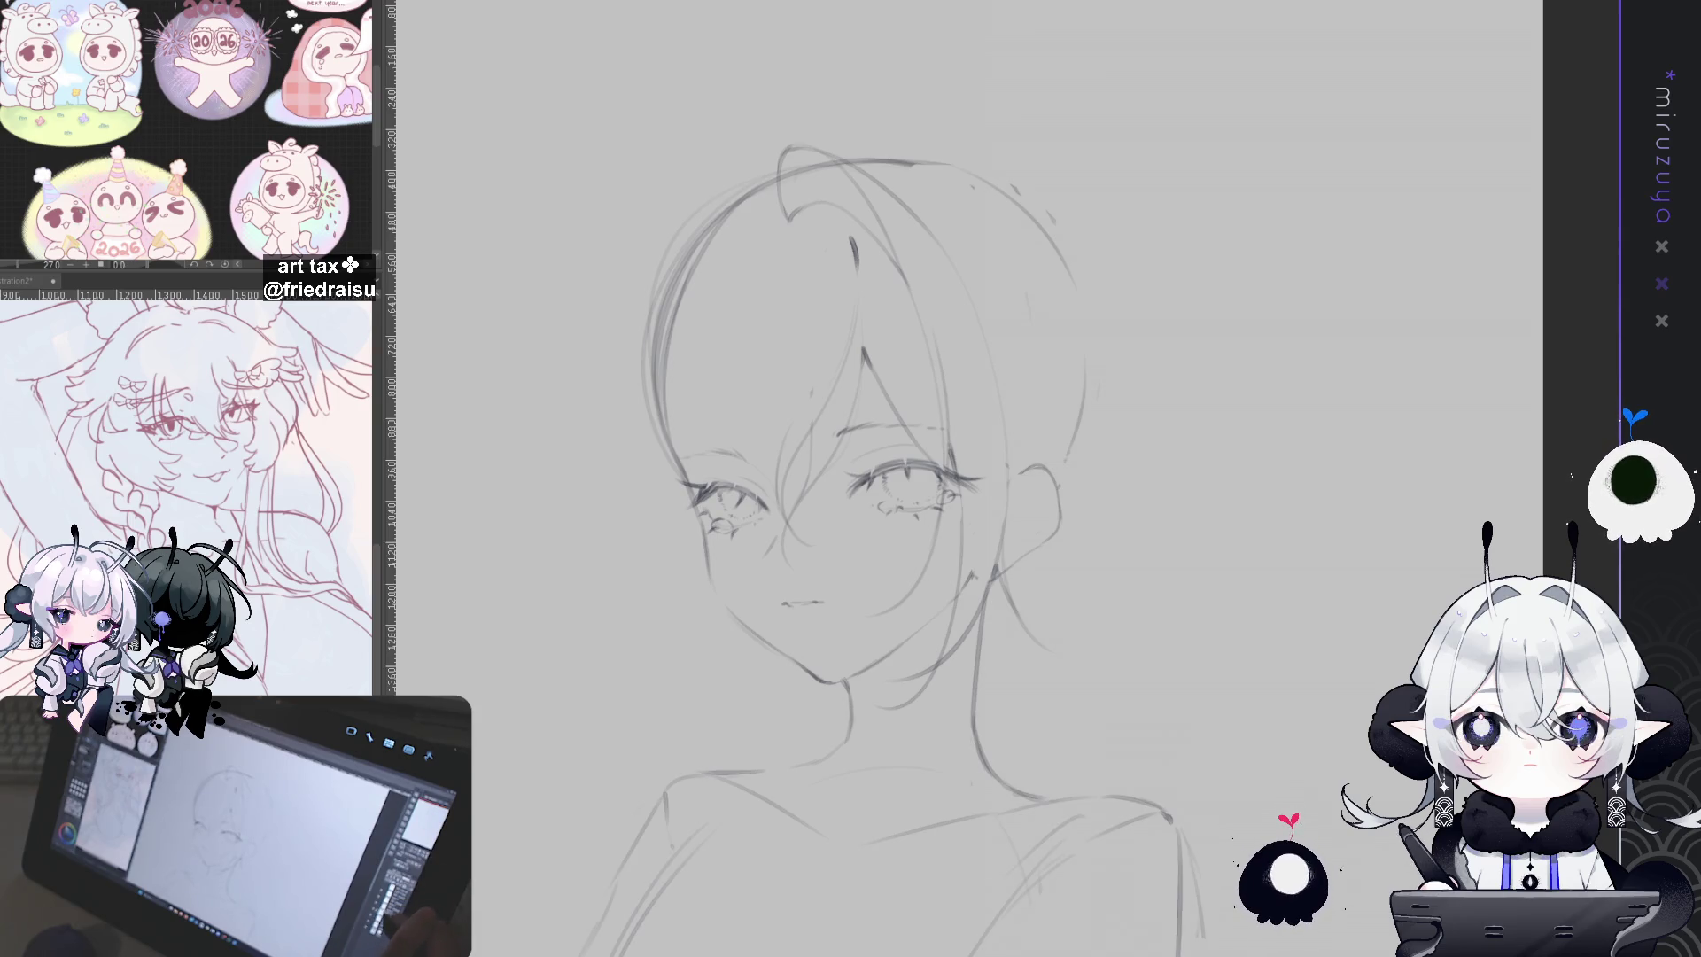
Step: Draw and darken the collar line along the neck, then start a line across the chest
mouse_move(1179, 851)
mouse_down()
mouse_move(1178, 470)
mouse_move(1267, 505)
mouse_move(1341, 469)
mouse_up()
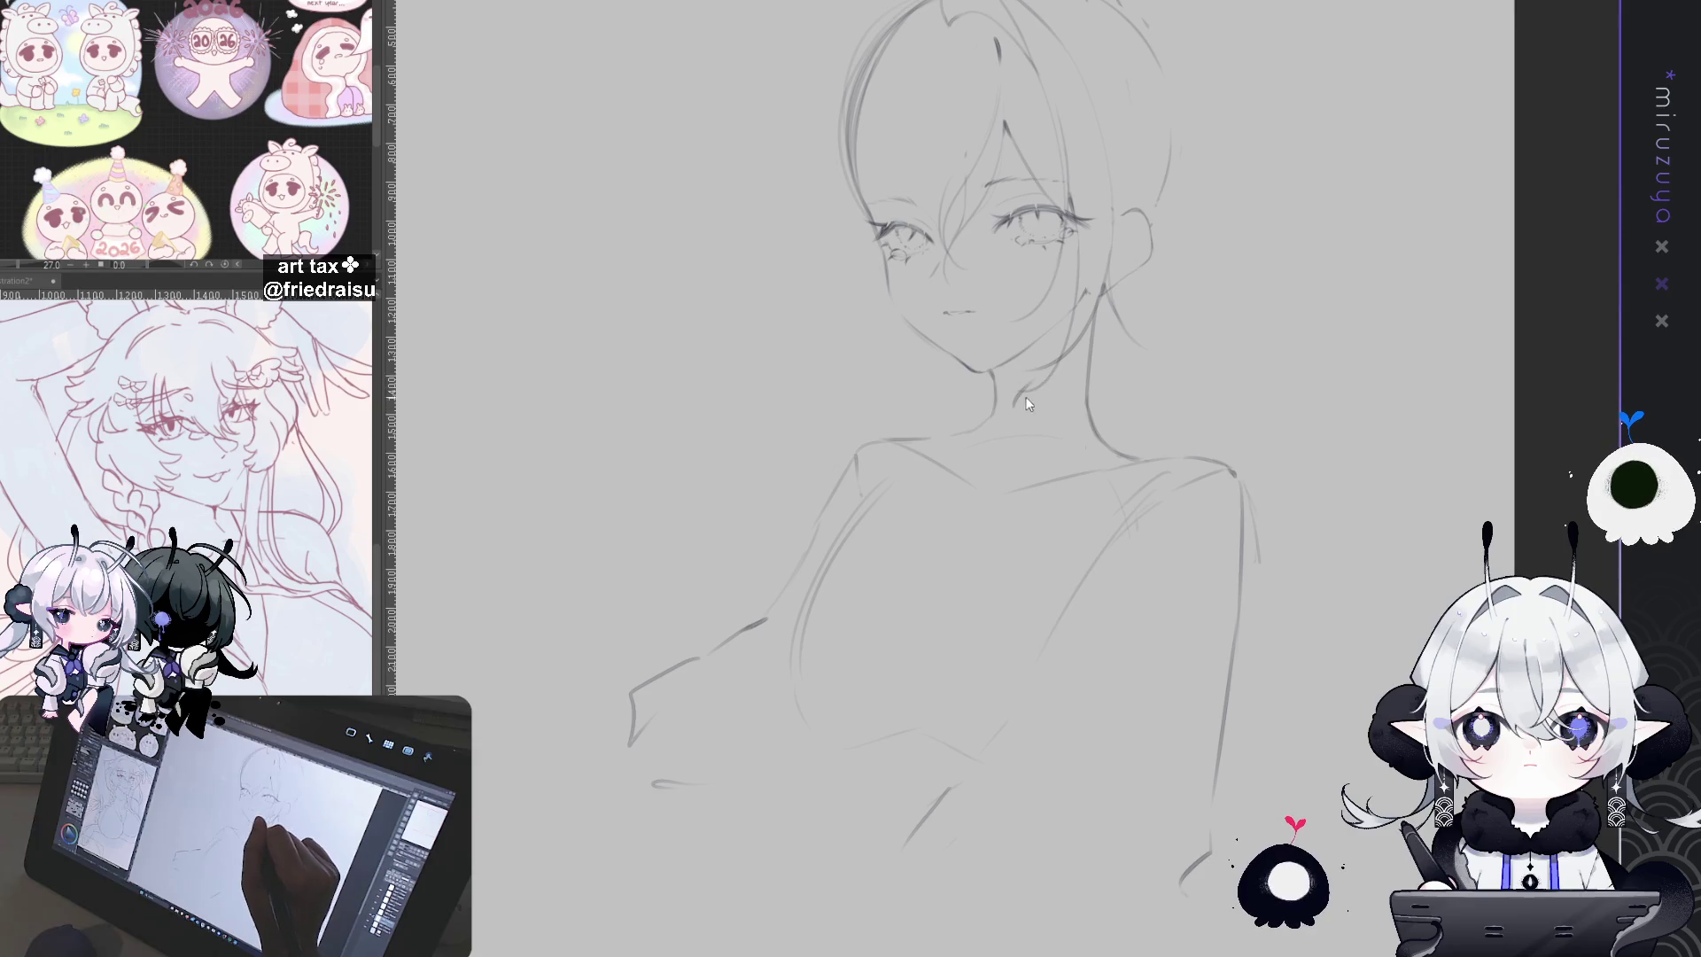
drag(1017, 404, 1053, 379)
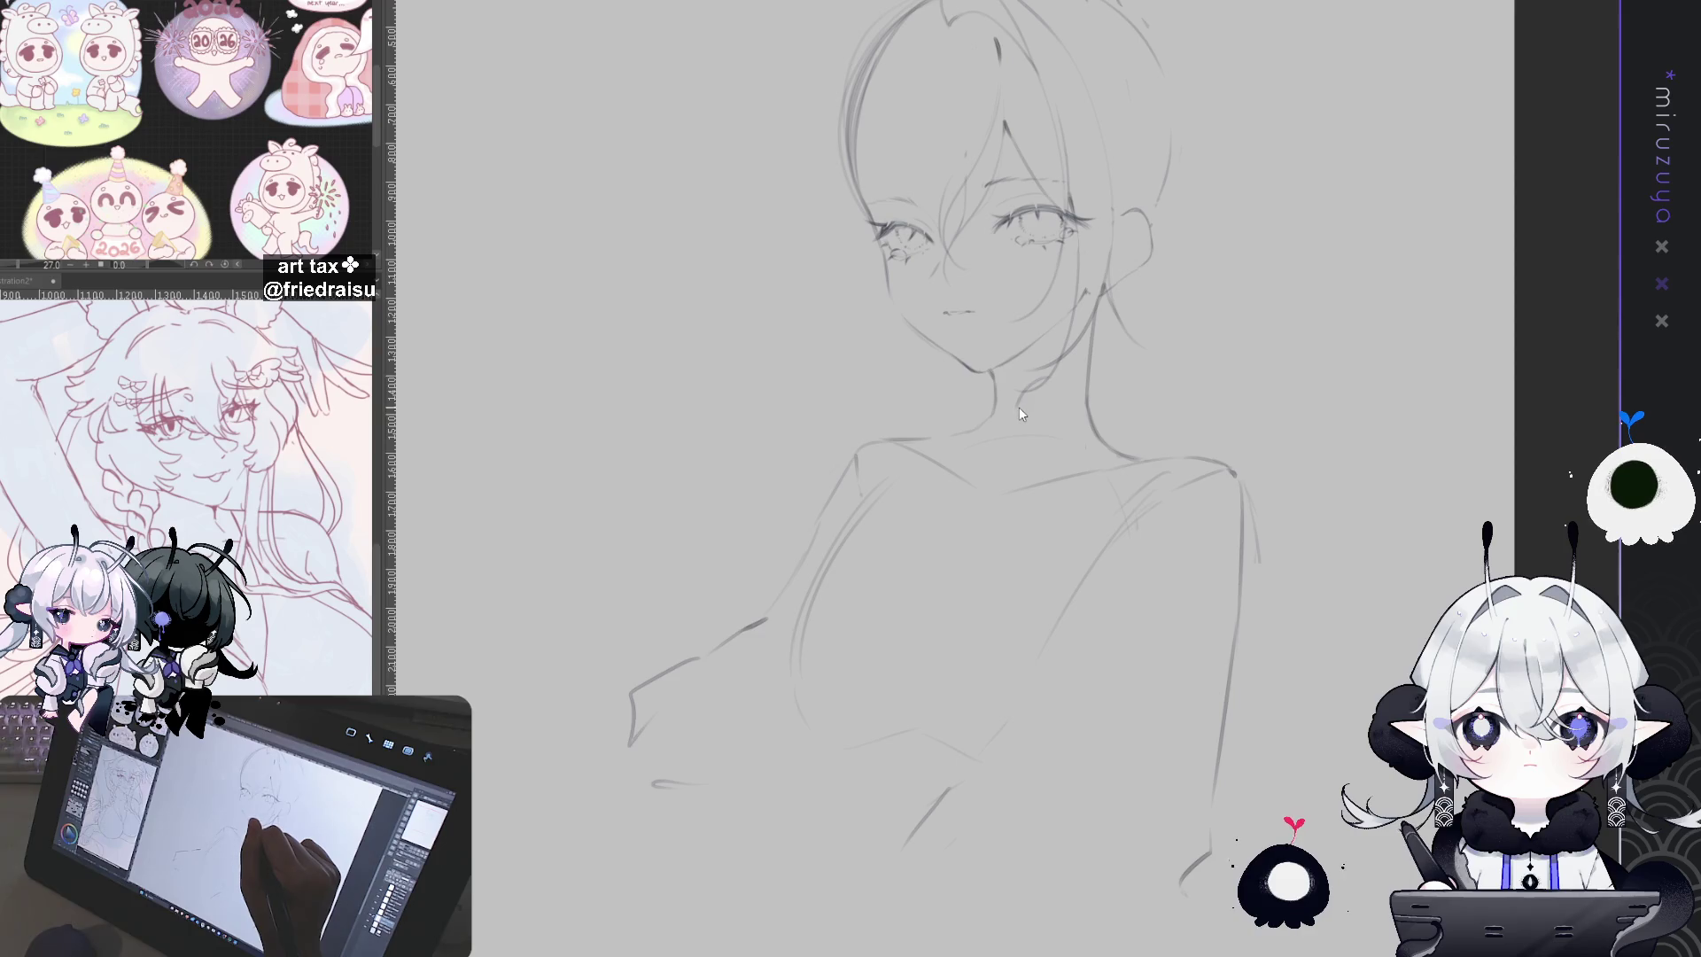
drag(1021, 399, 1062, 381)
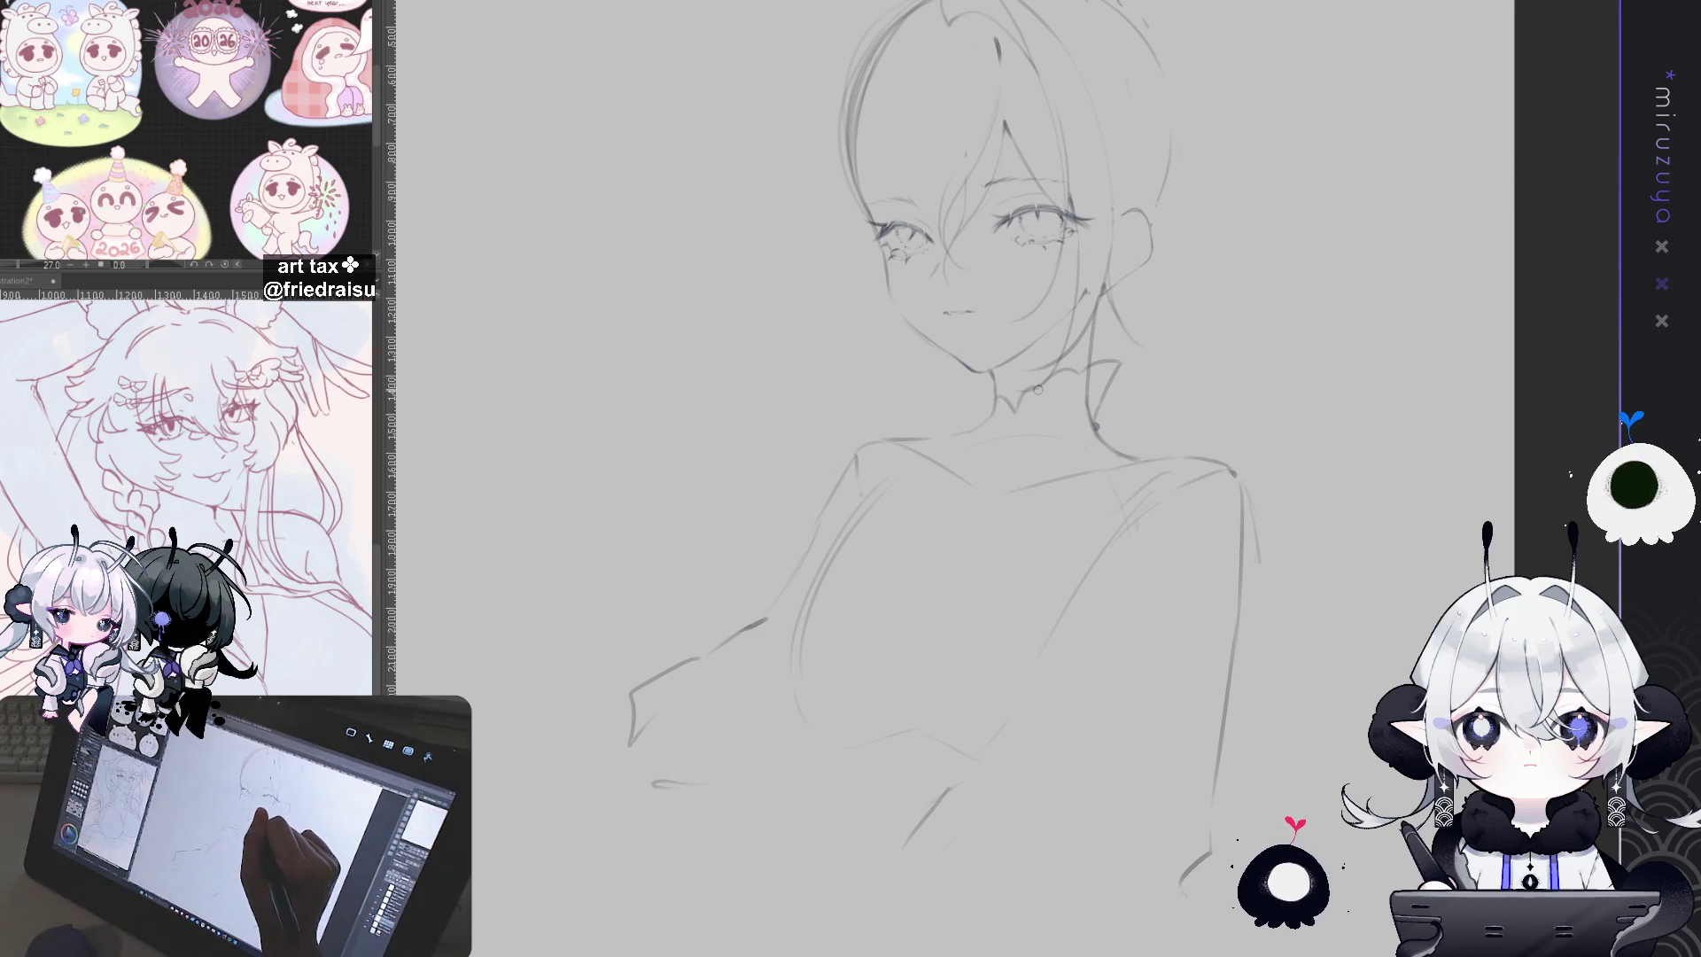
key(ctrl+z)
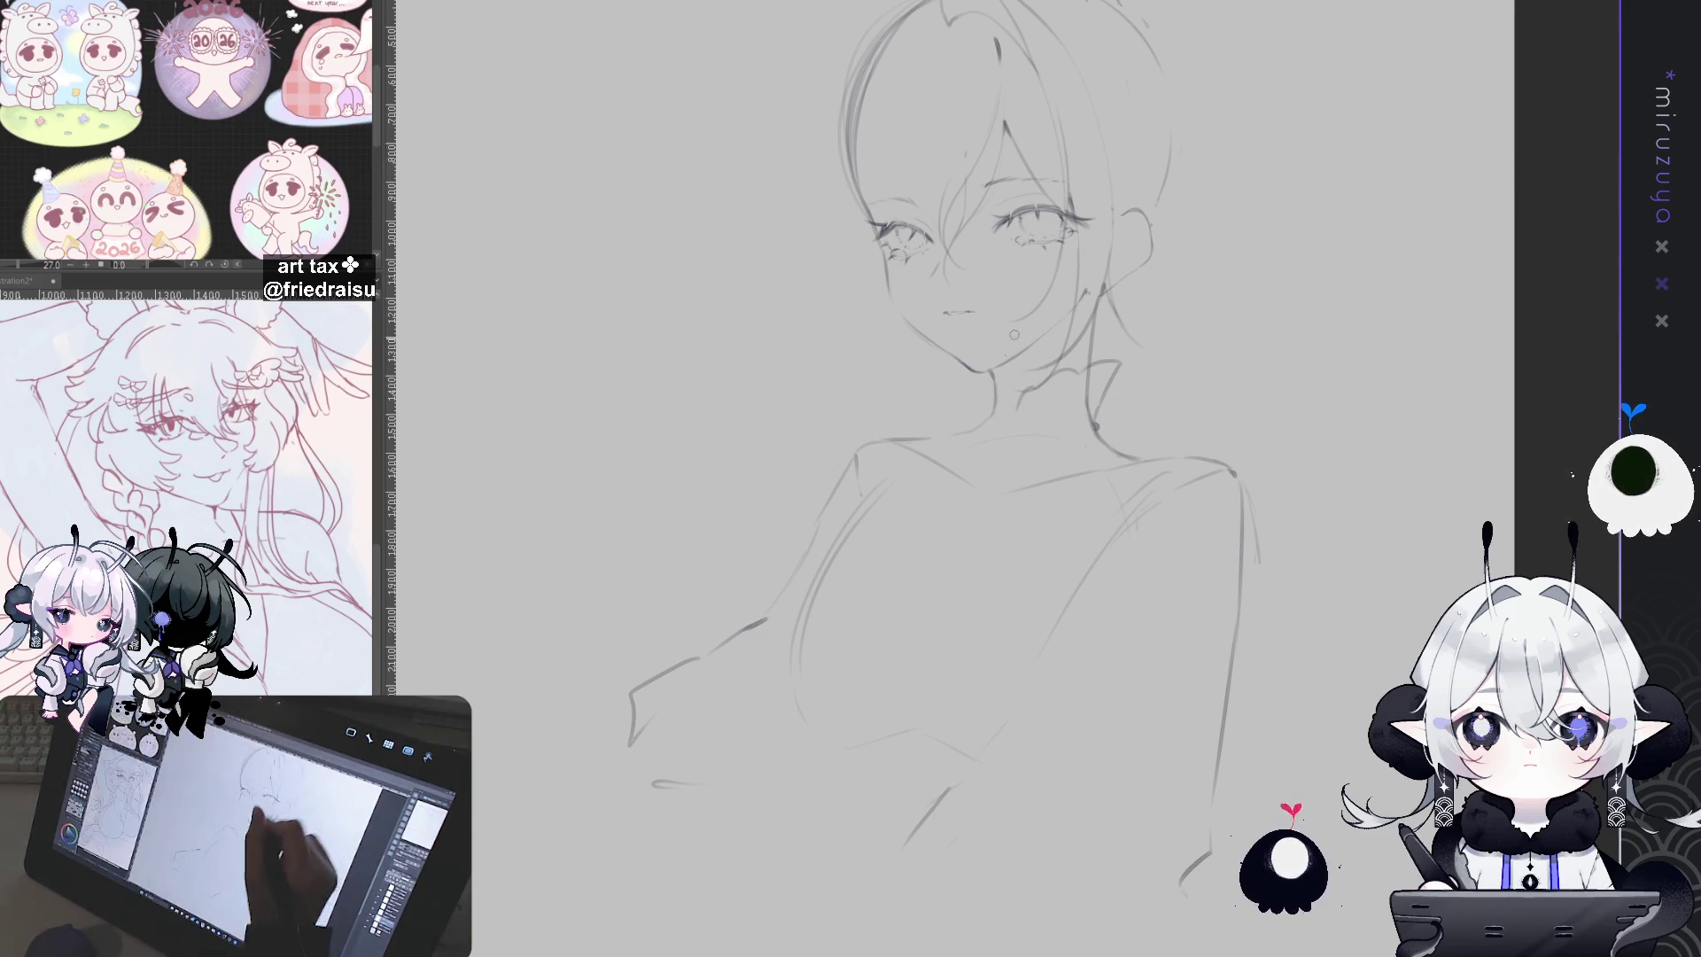
key(e)
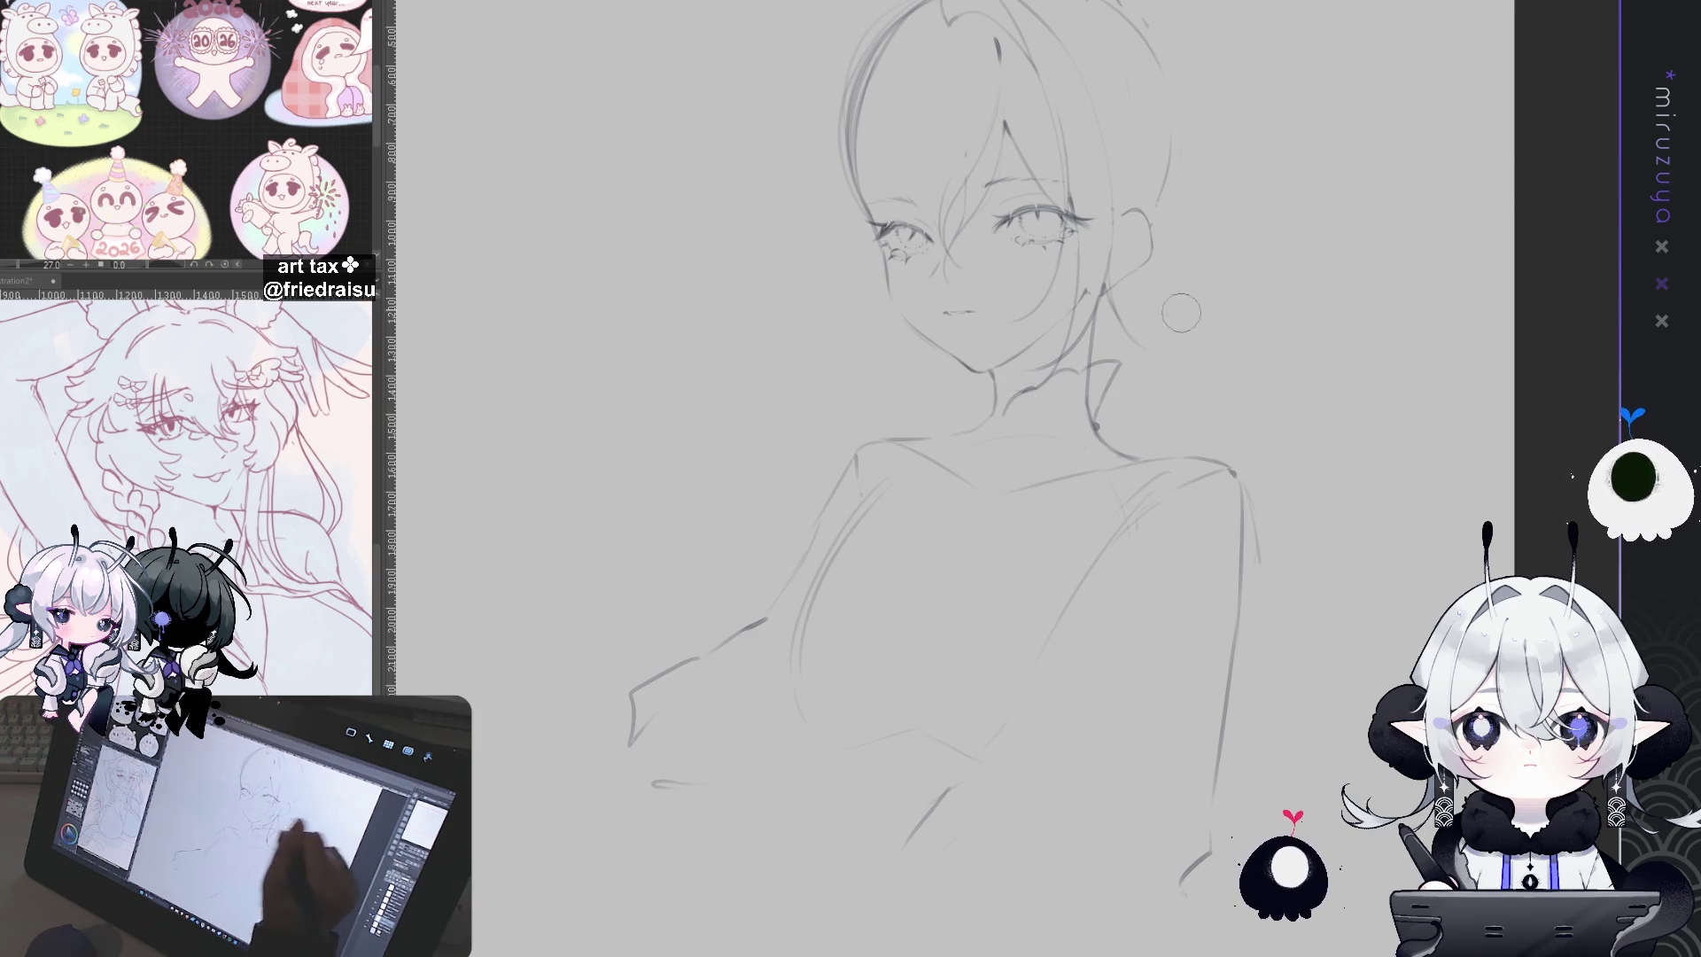
key(b)
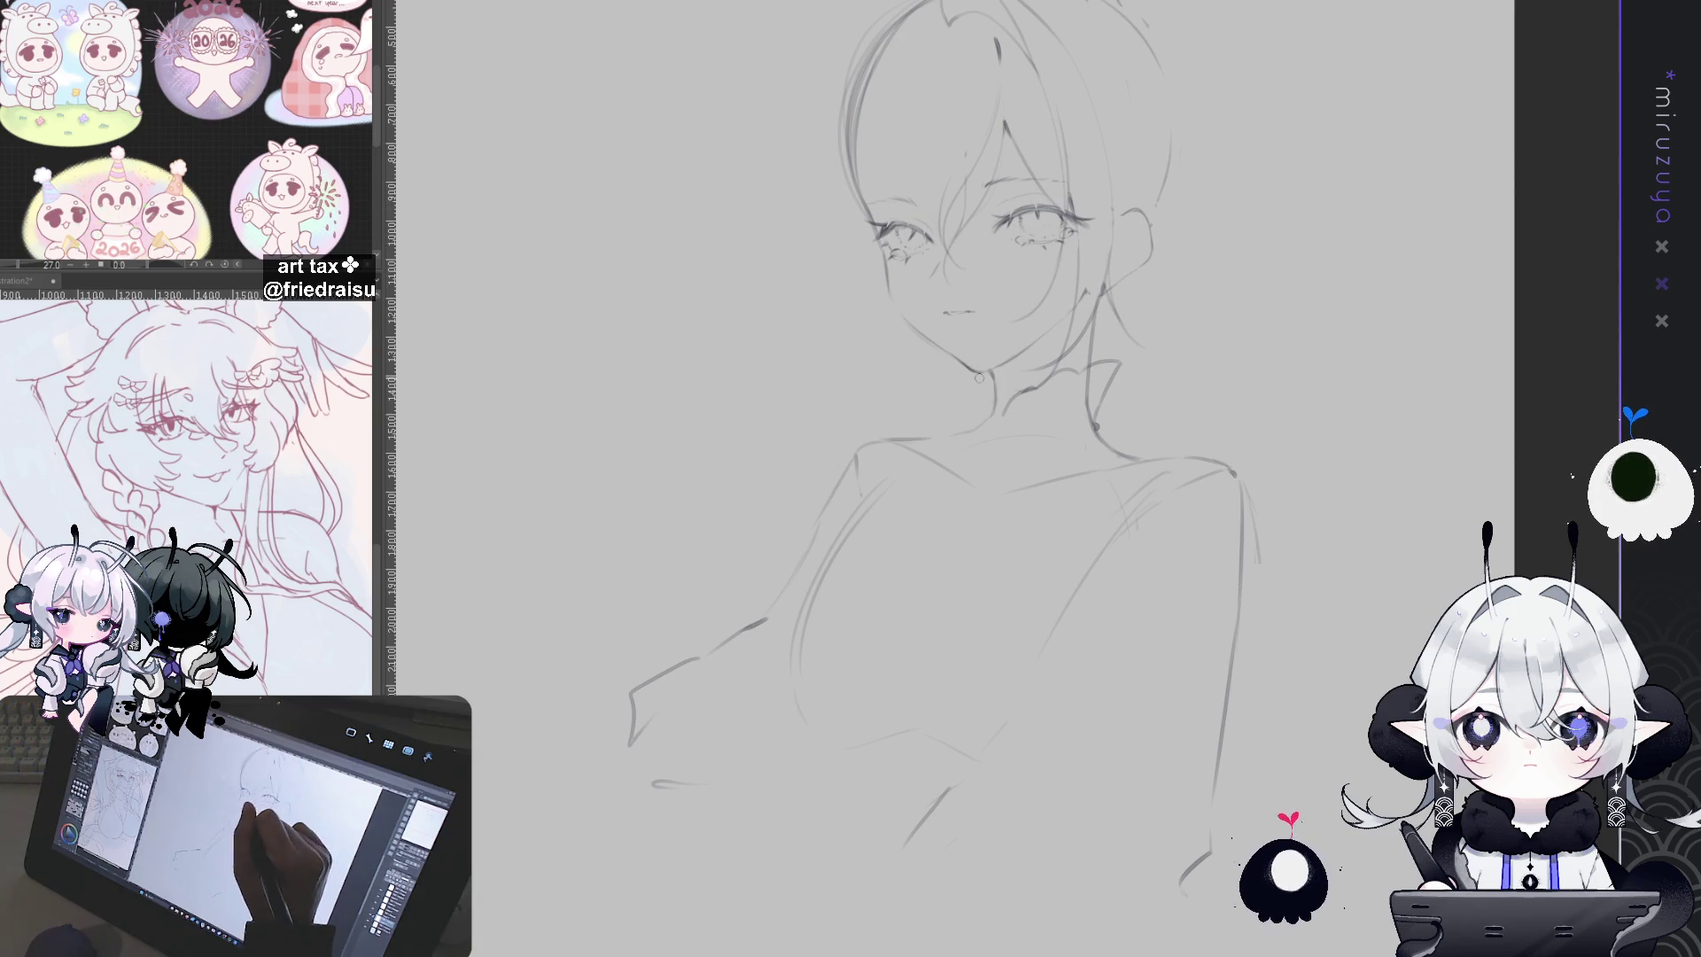
drag(1003, 416, 971, 393)
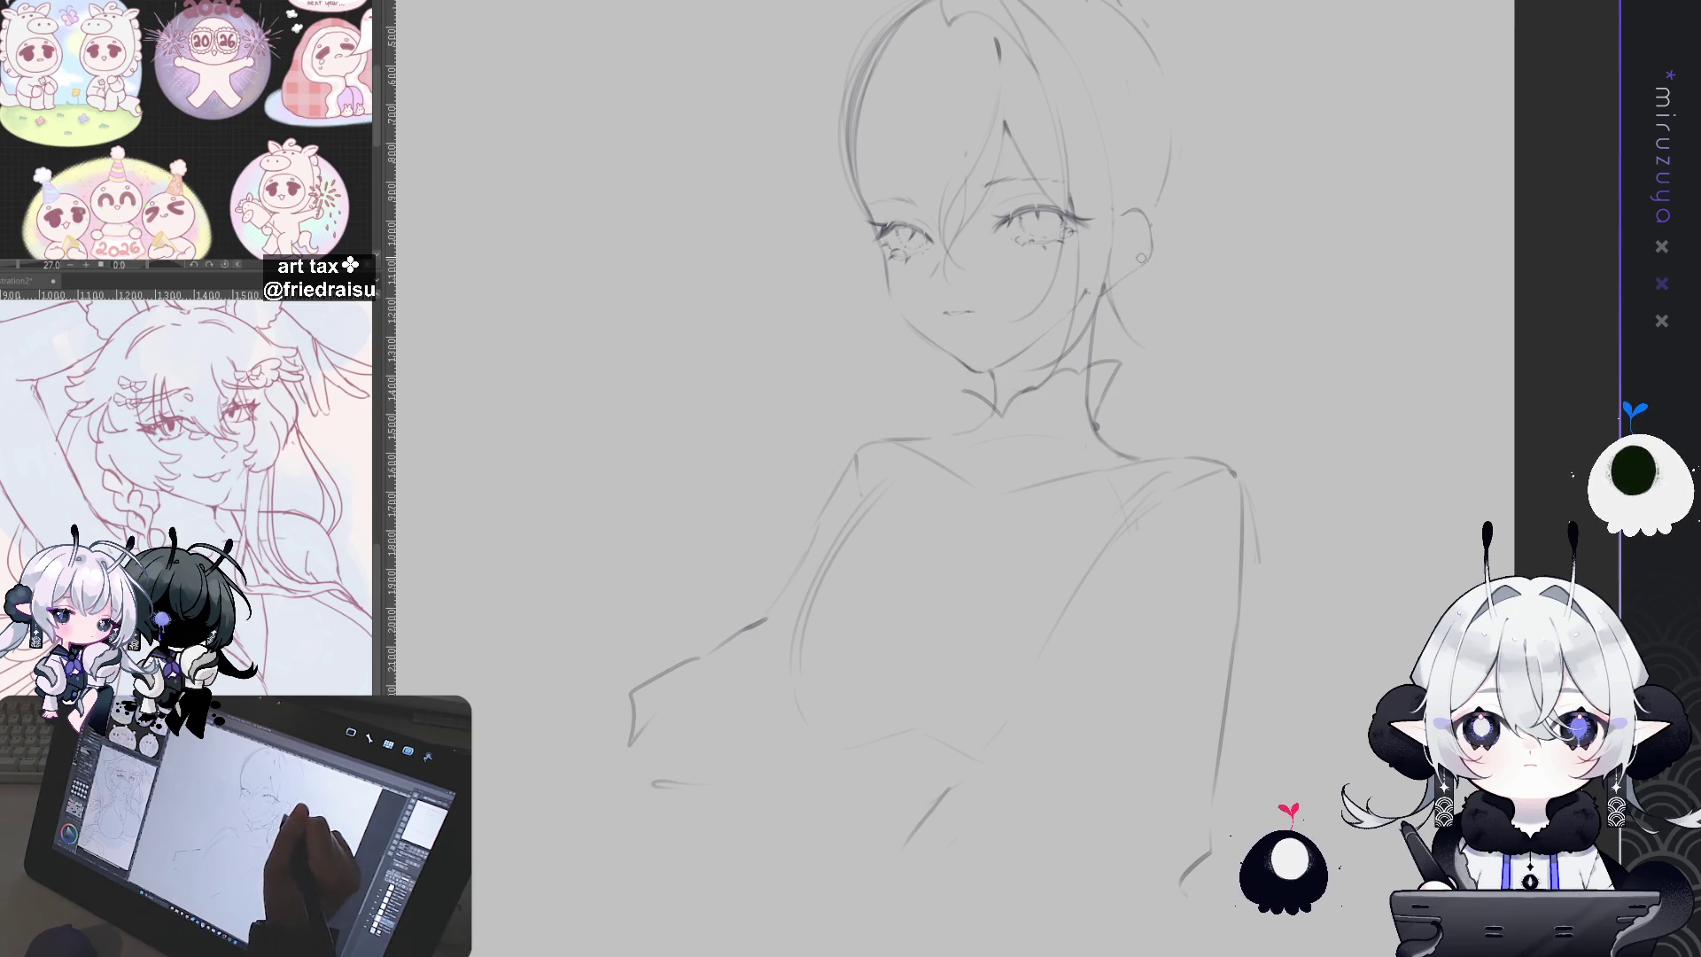
mouse_move(997, 414)
mouse_down()
mouse_move(959, 388)
mouse_move(993, 396)
mouse_up()
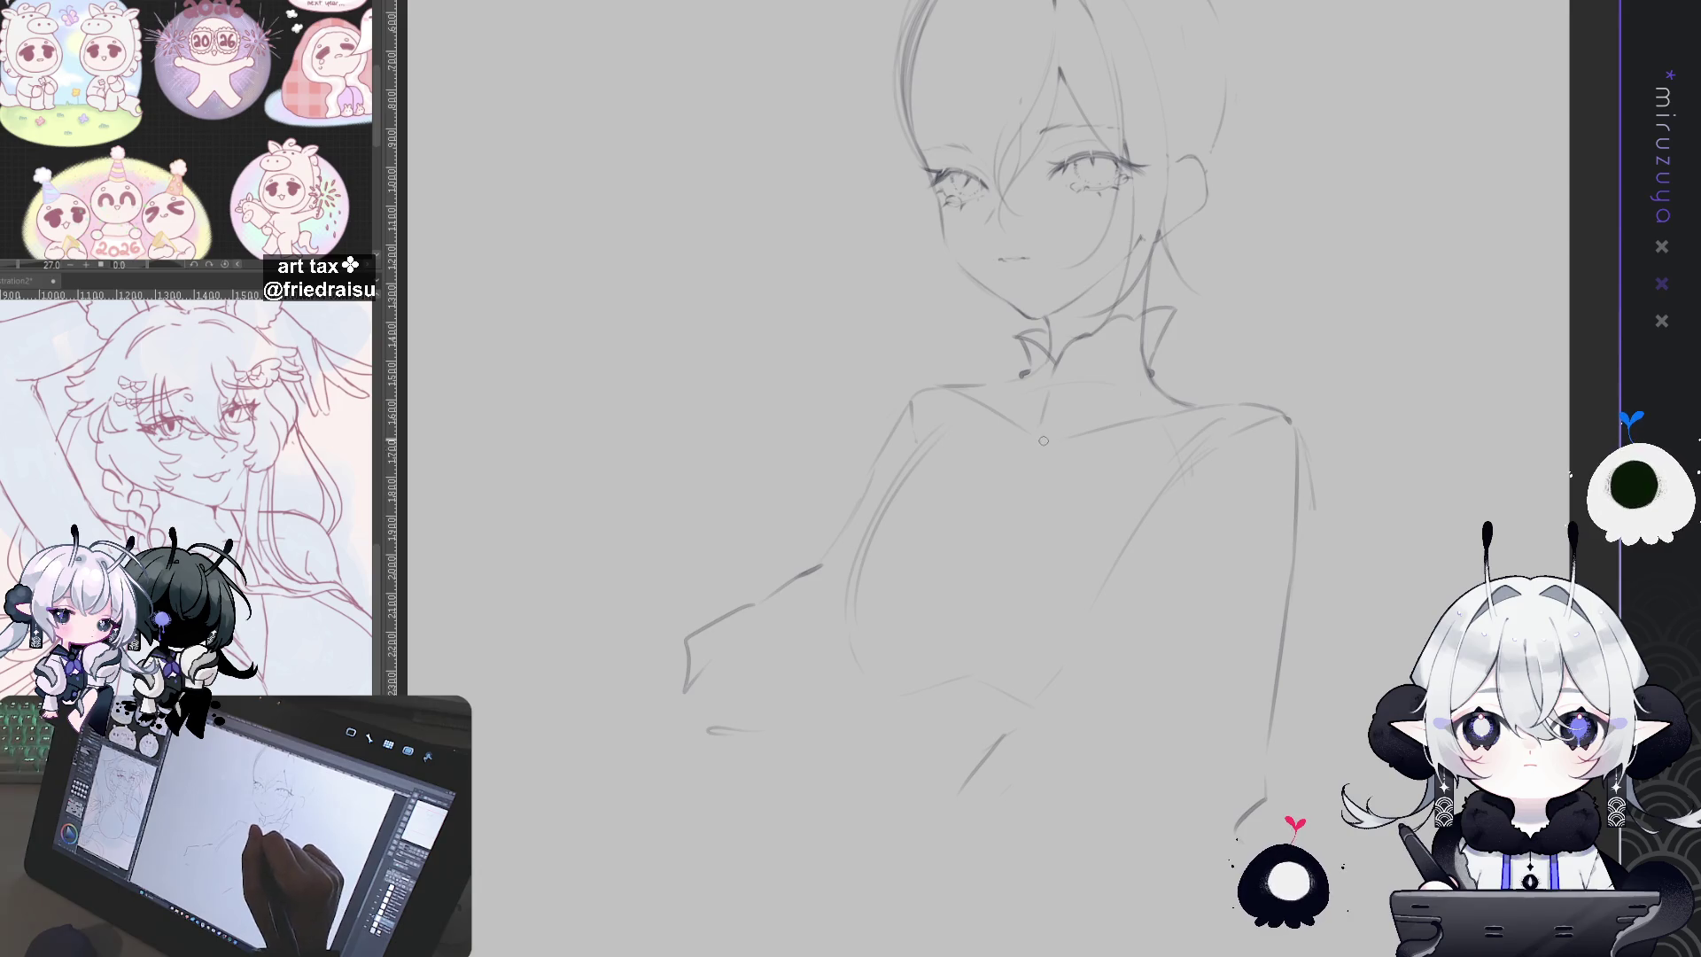
drag(1050, 441, 1127, 536)
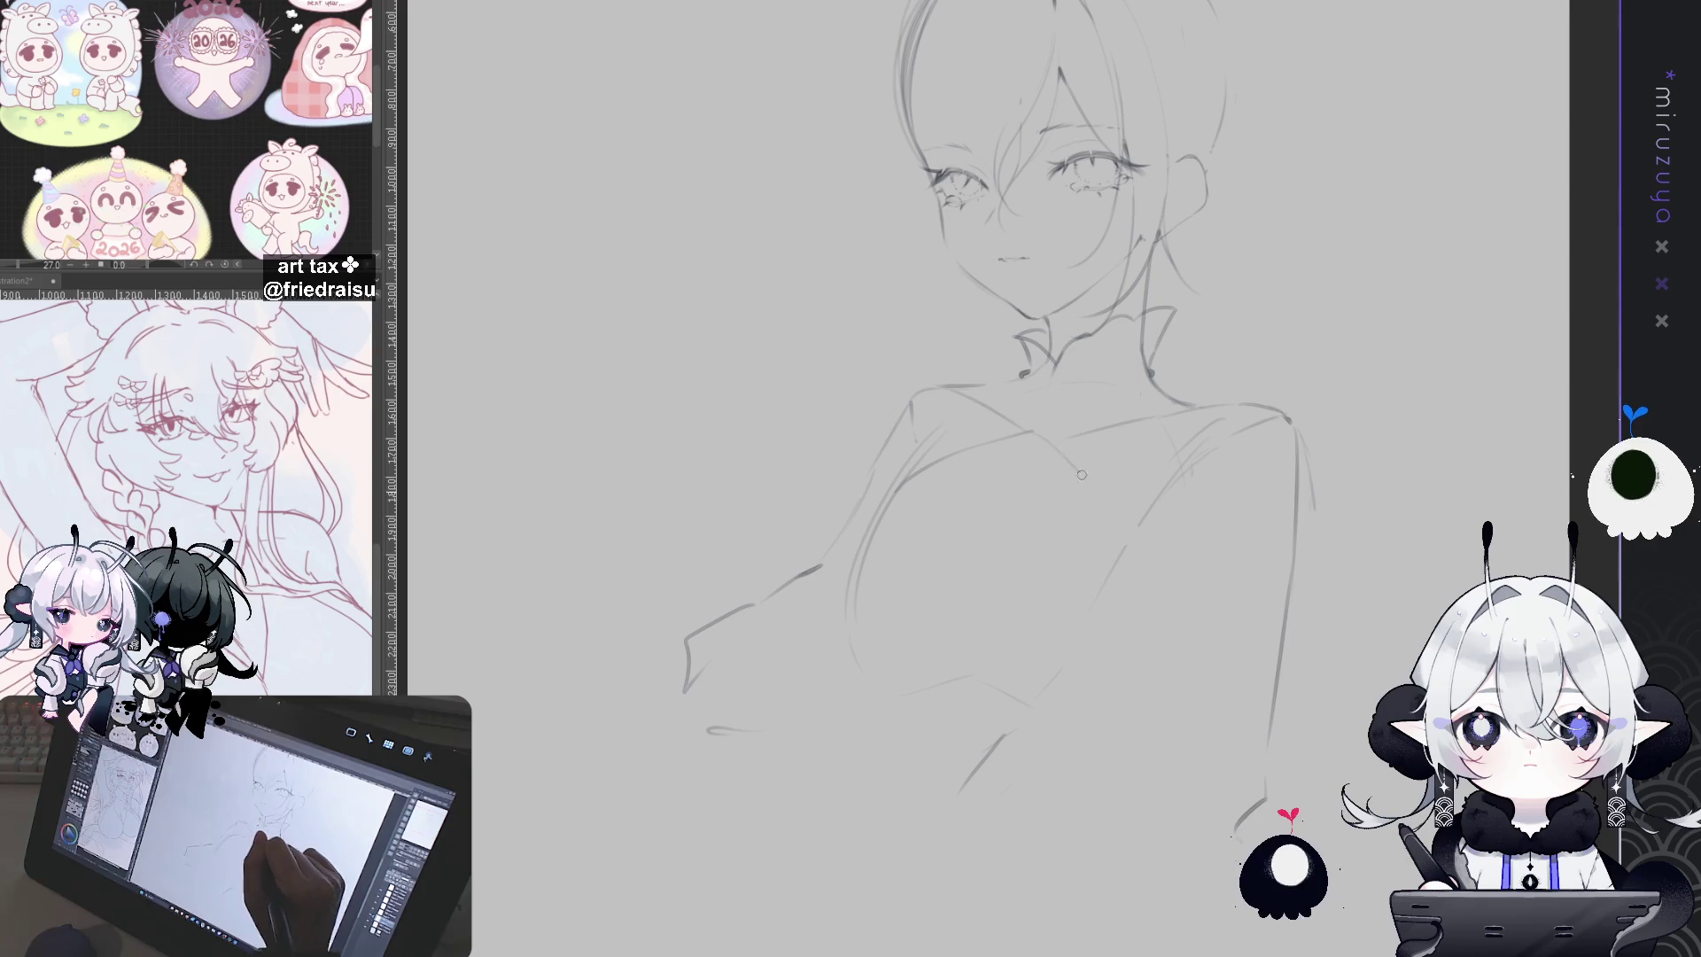
Step: Draw a diagonal V-neckline stroke from the collar across the chest, then undo it
drag(1033, 432, 1139, 529)
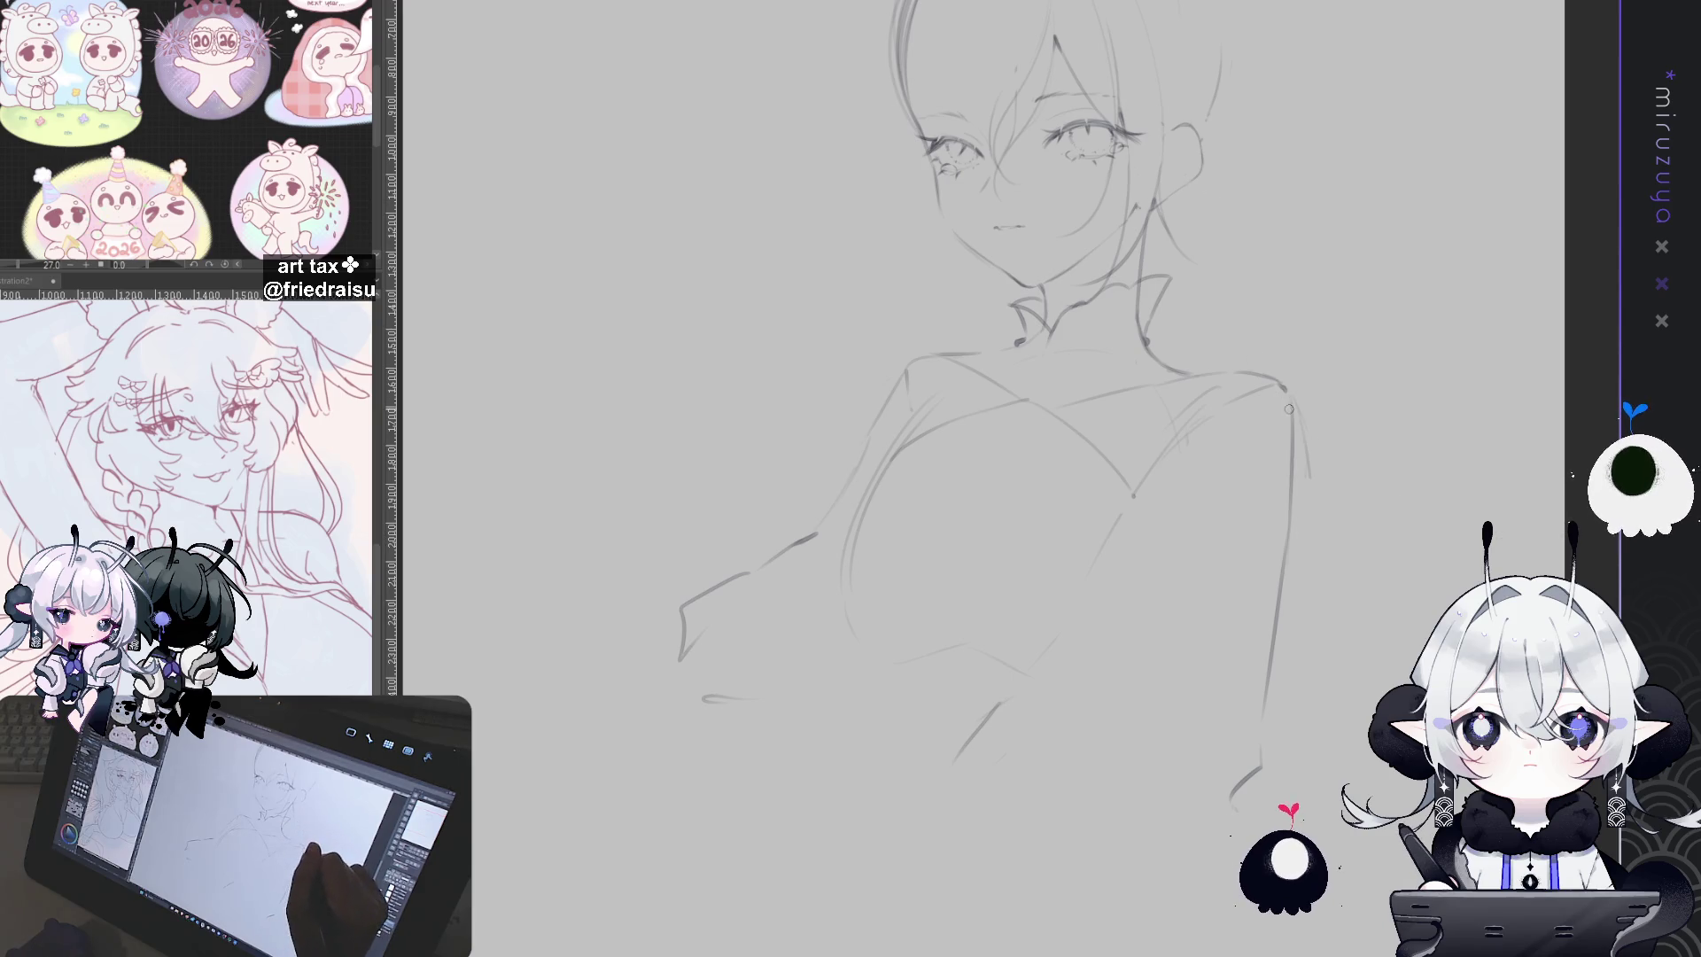
key(ctrl+z)
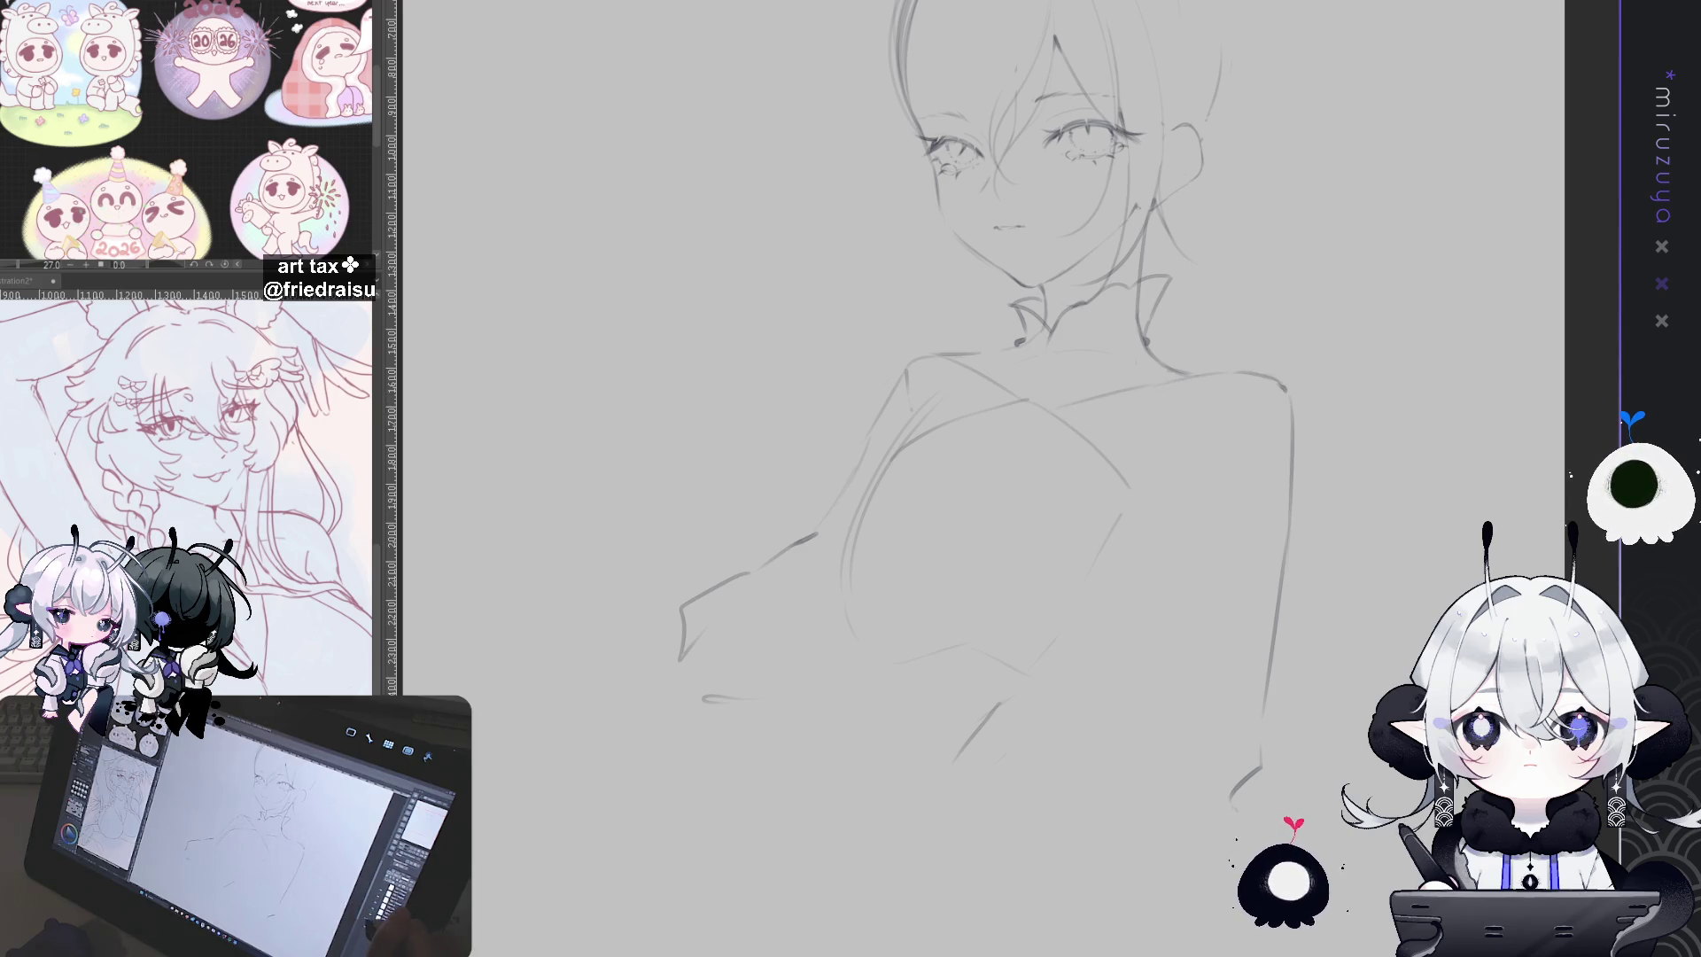
Step: Redraw the neck and collar lines, a short right-shoulder line and a curved chest line
drag(1137, 214, 1159, 362)
drag(935, 353, 1014, 395)
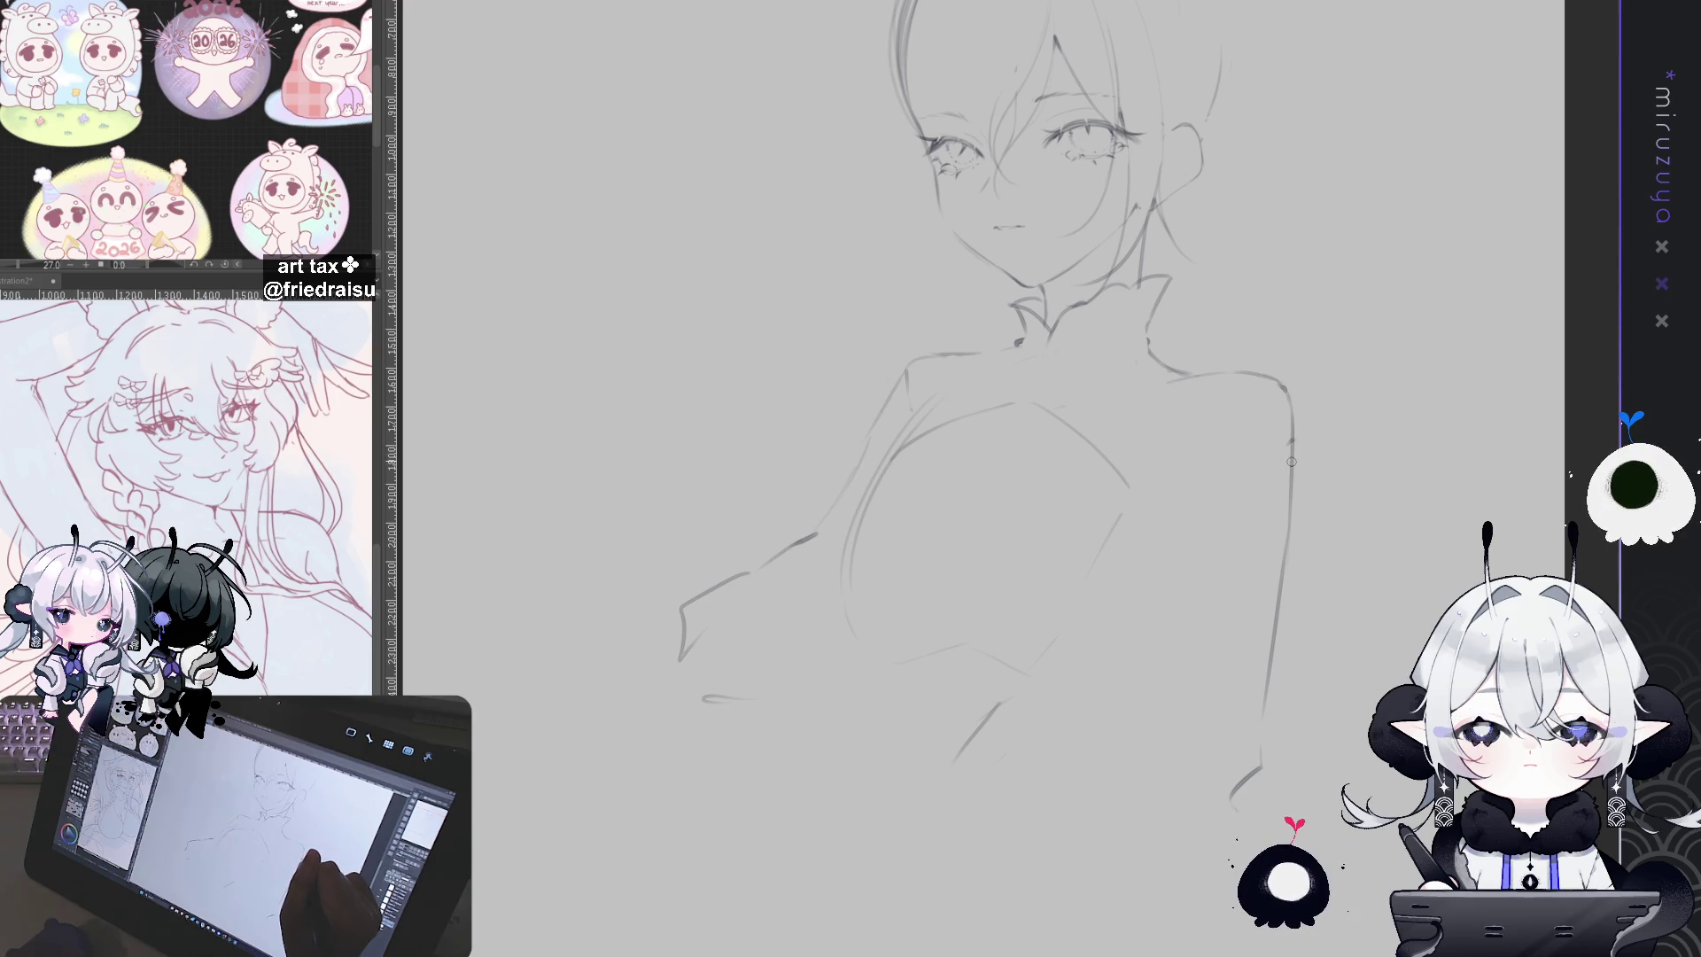
drag(1285, 453, 1272, 460)
drag(1198, 503, 1117, 553)
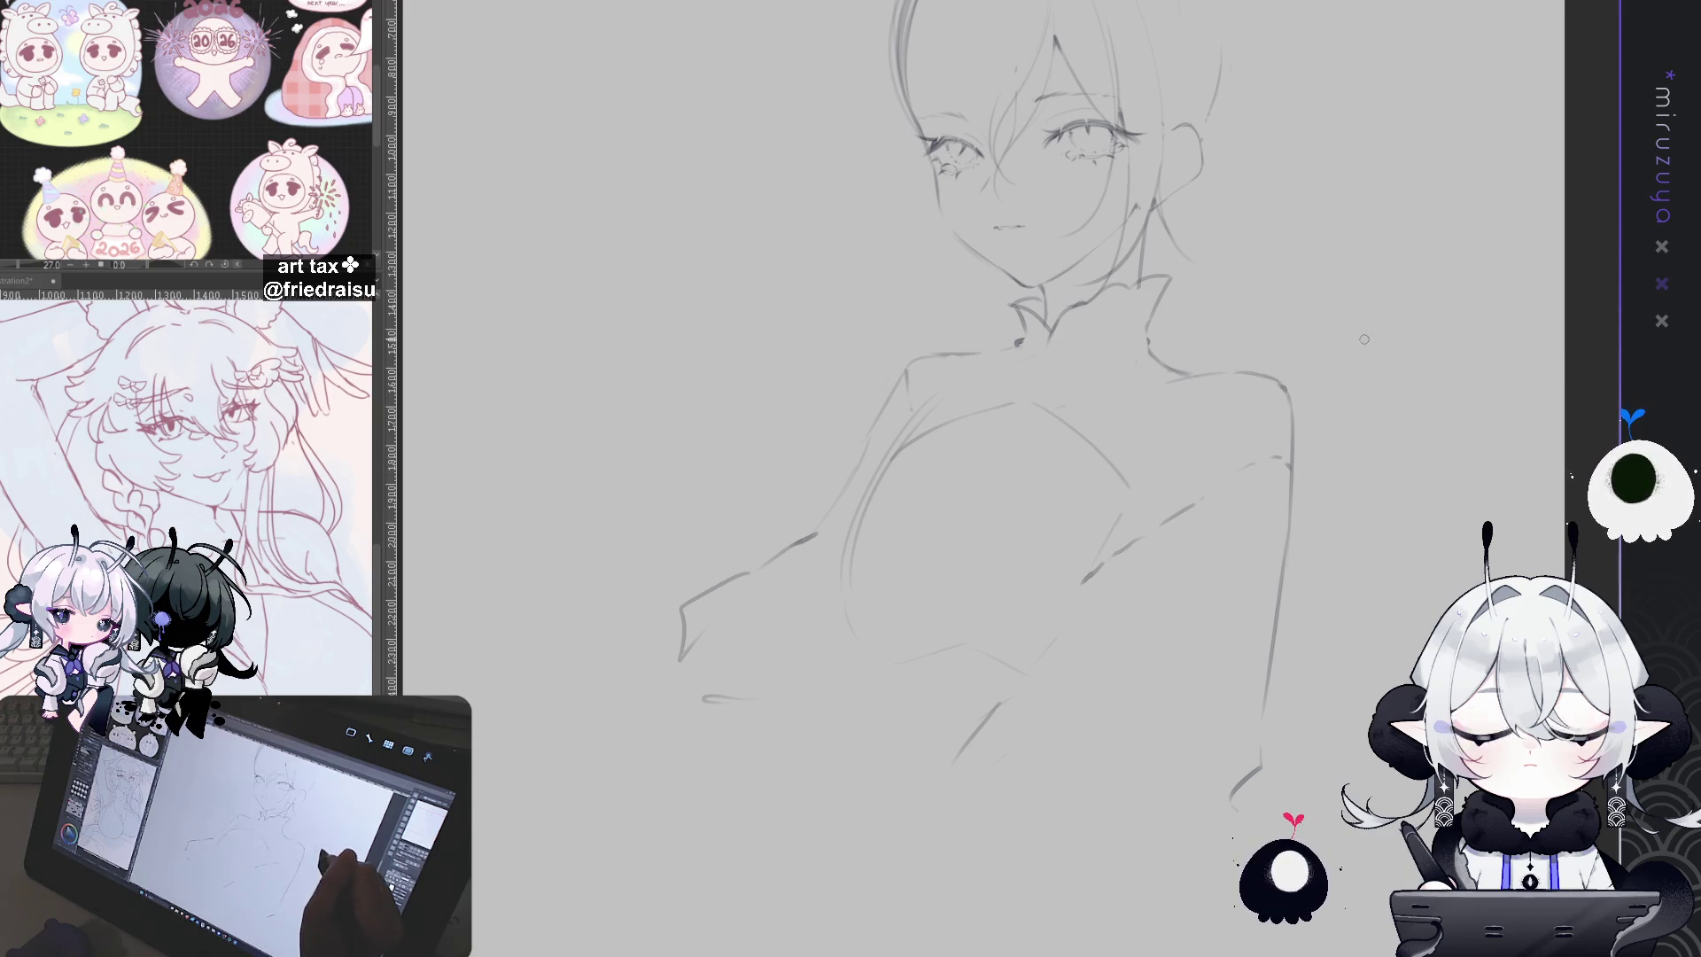
key(ctrl+z)
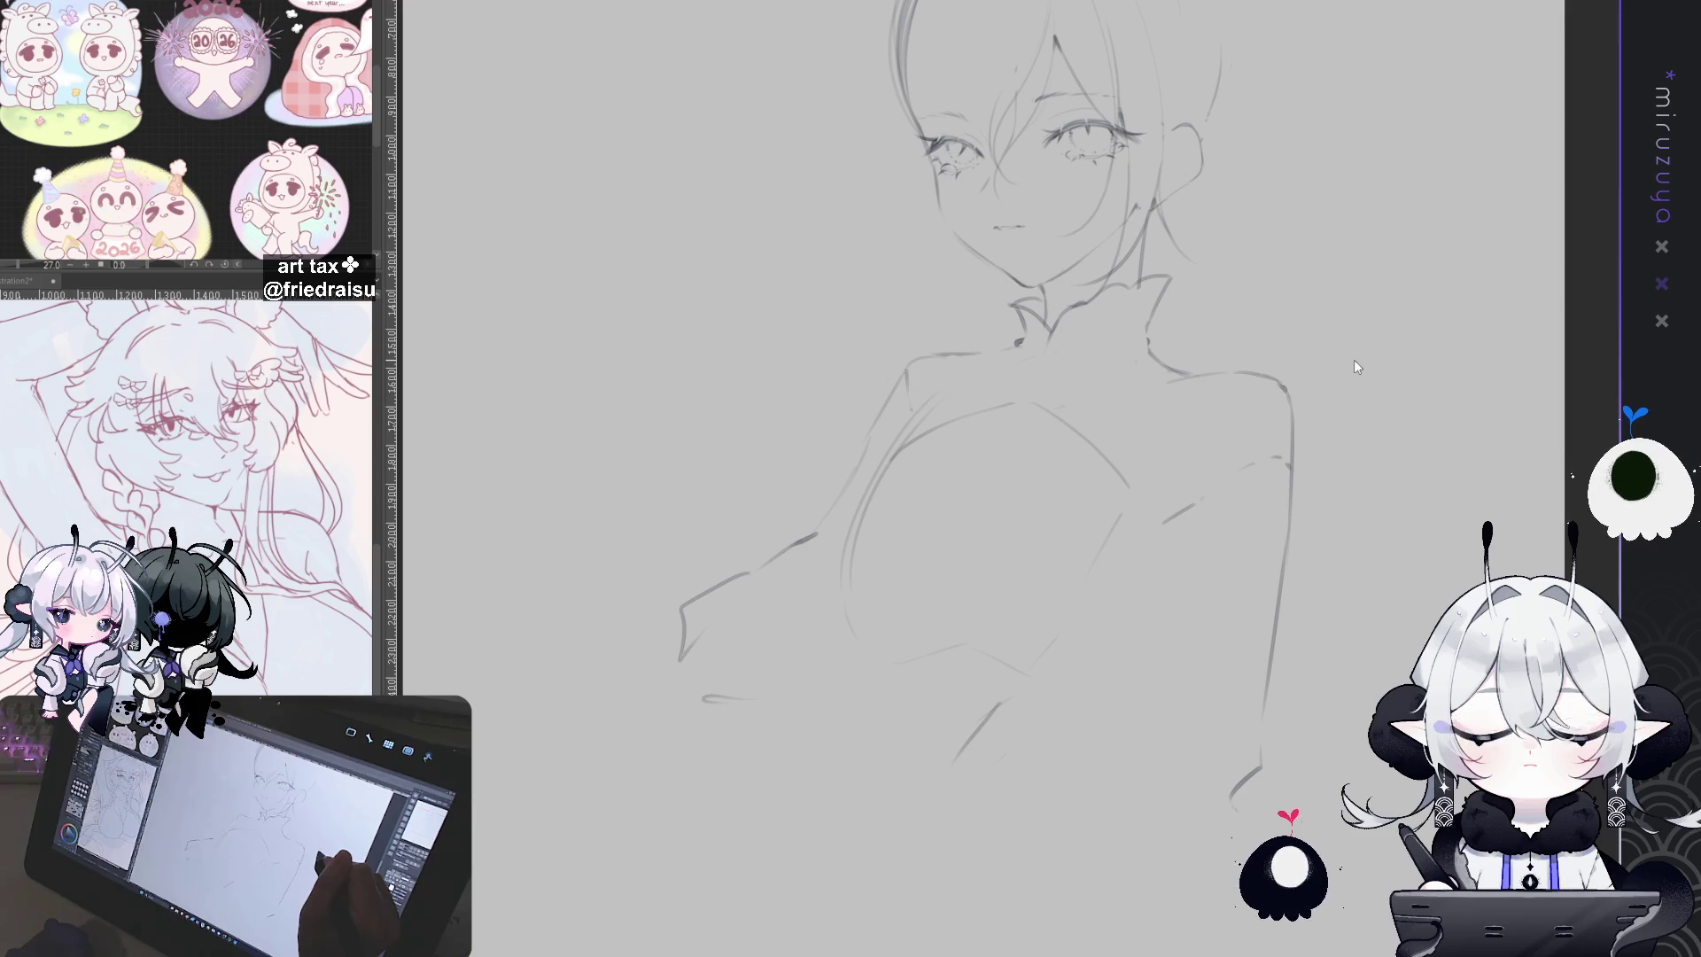
drag(1278, 391, 1234, 423)
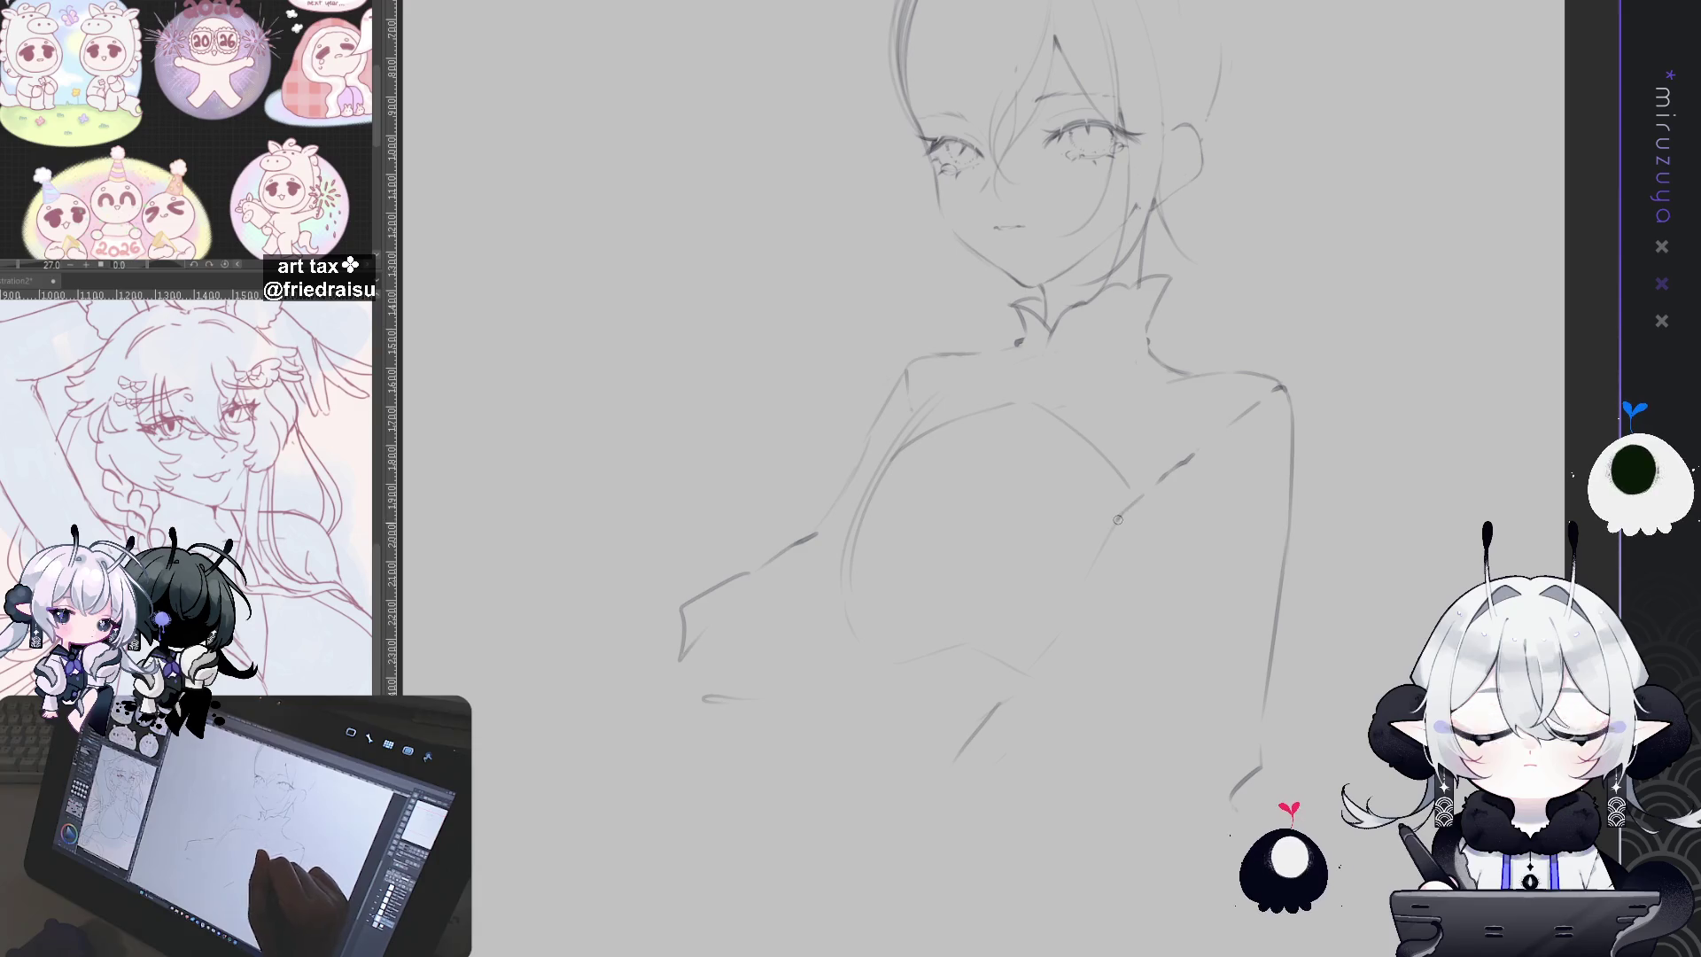
mouse_move(1127, 486)
mouse_down()
mouse_move(1087, 586)
mouse_move(1175, 611)
mouse_up()
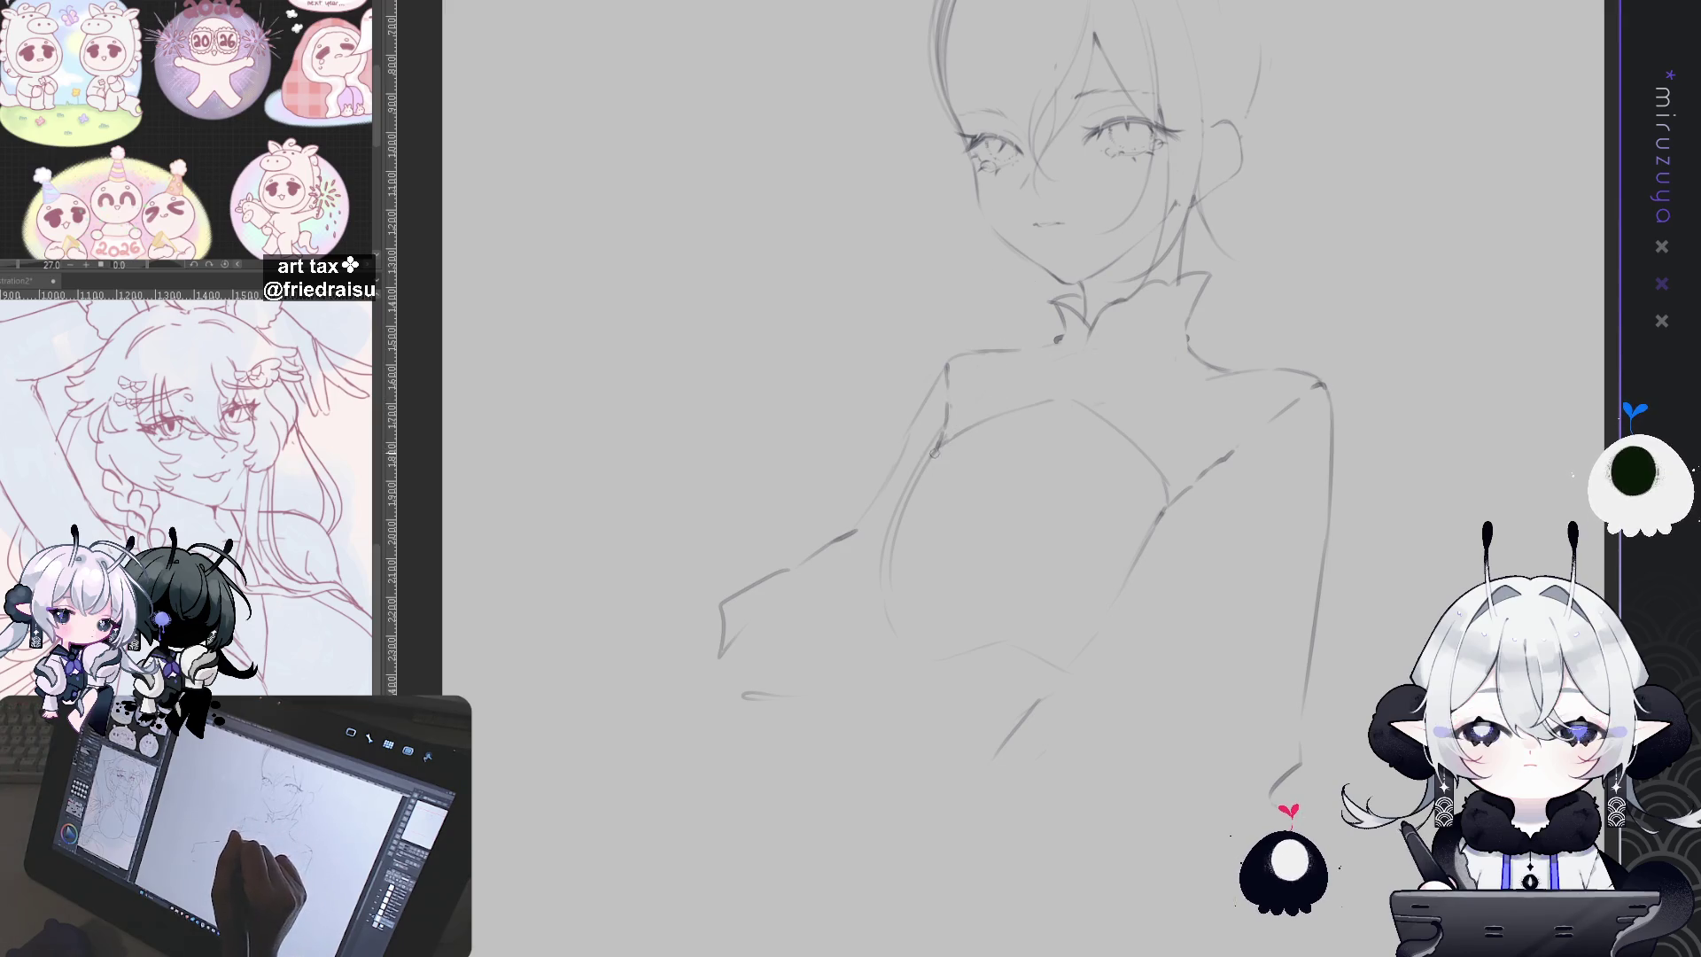
Step: Darken the upper and lower parts of the torso's left outline
drag(942, 443, 897, 522)
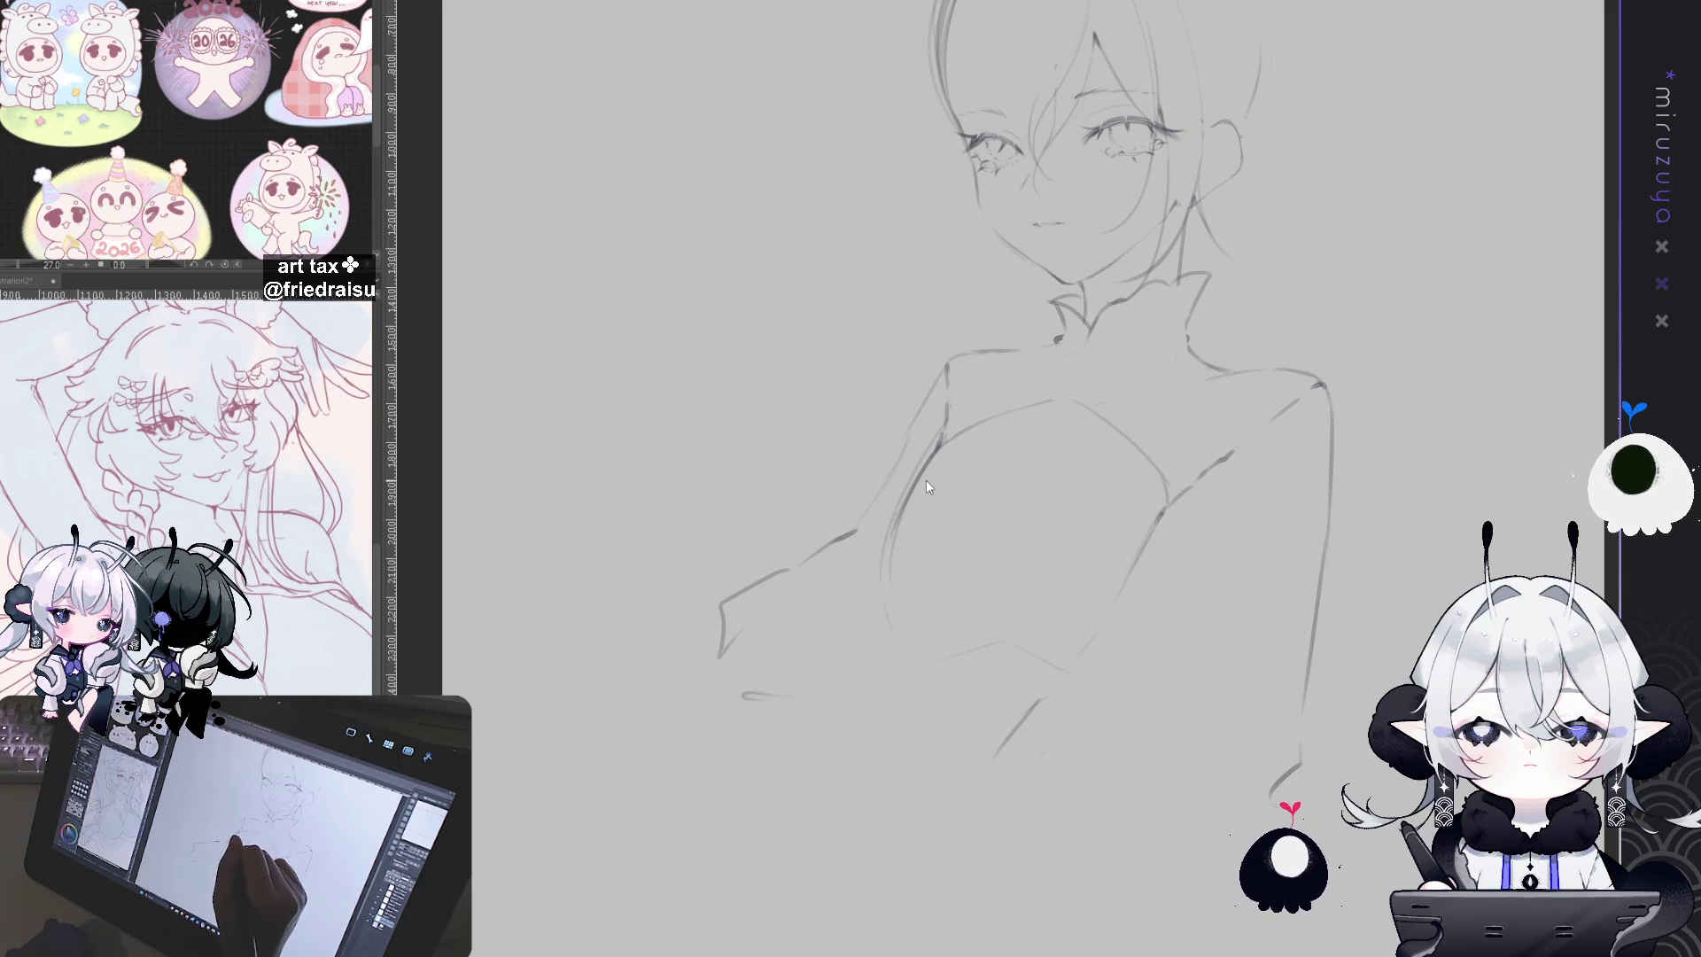
mouse_move(931, 462)
mouse_down()
mouse_move(899, 513)
mouse_move(895, 668)
mouse_up()
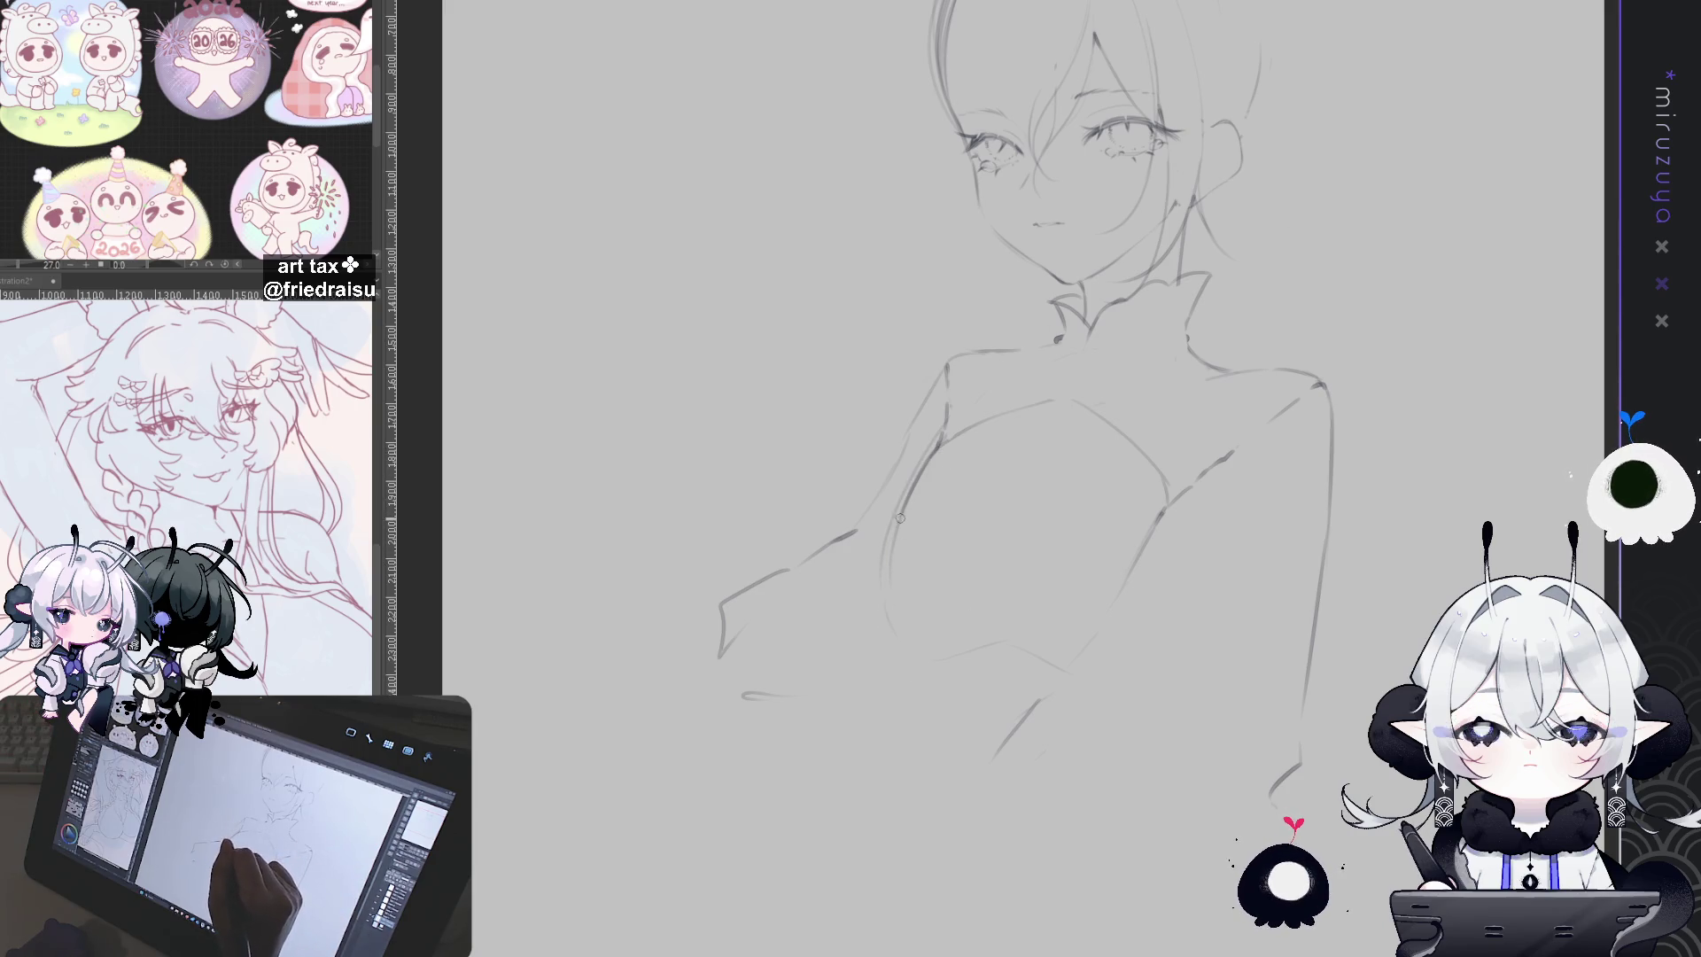
drag(1420, 503, 1233, 719)
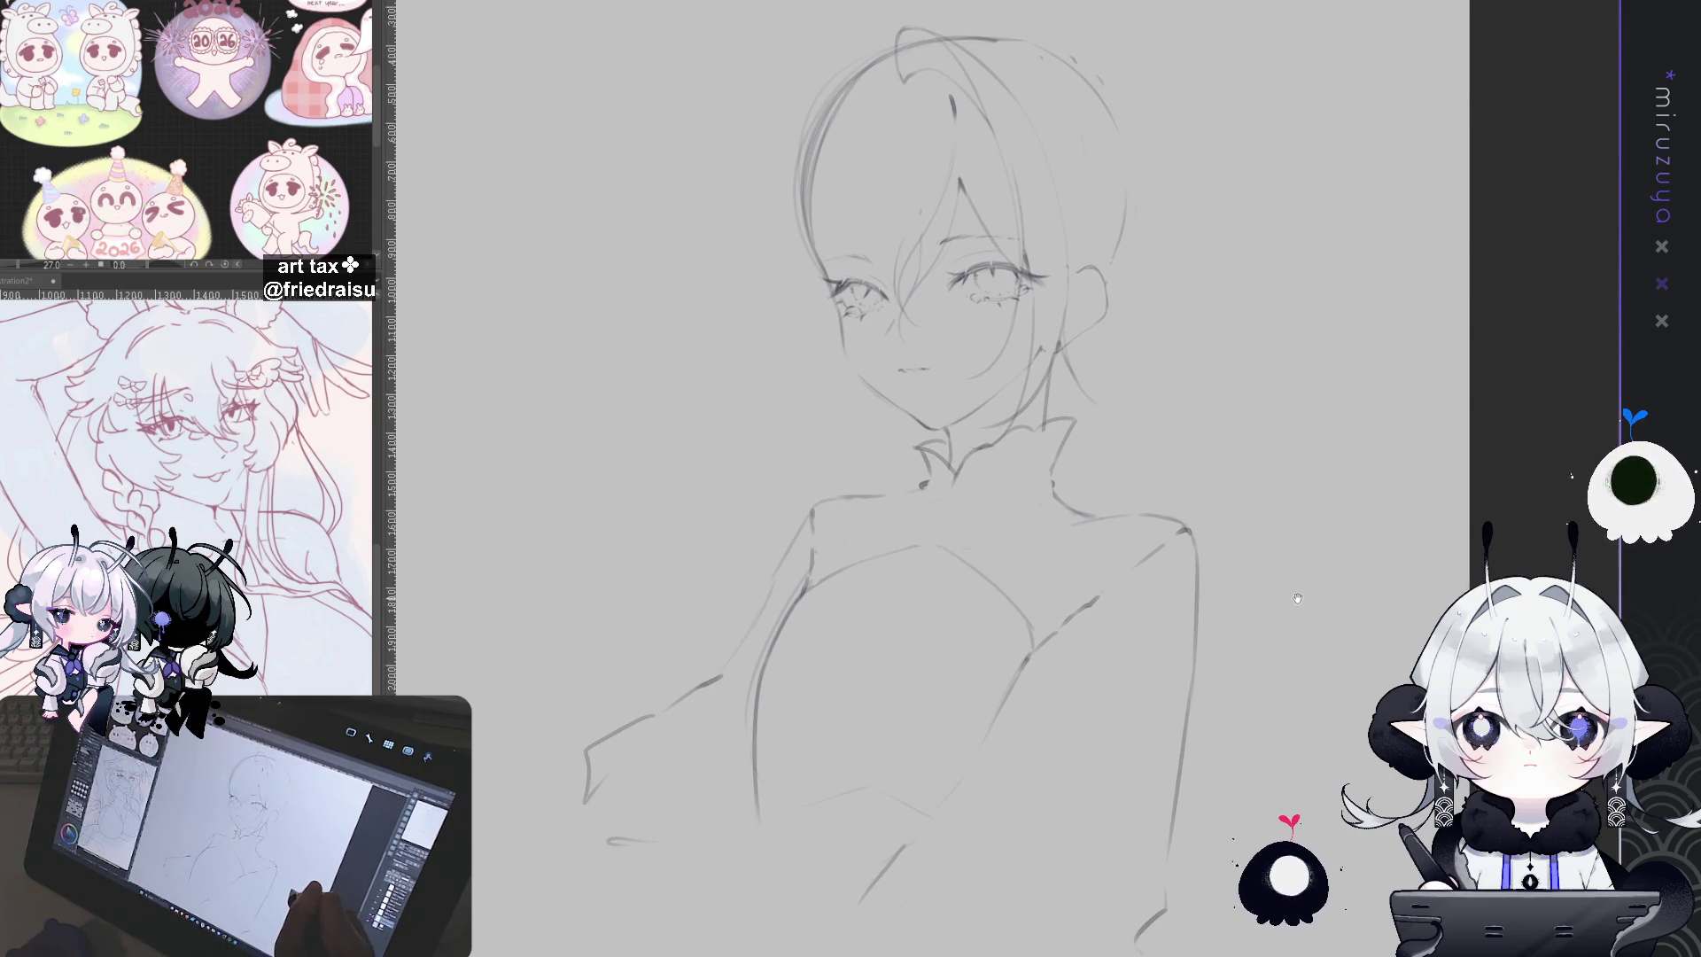
Step: With a smaller brush, add a mark at the eye's outer corner, a mole under the eye and a faint cheek stroke
key(ctrl+plus)
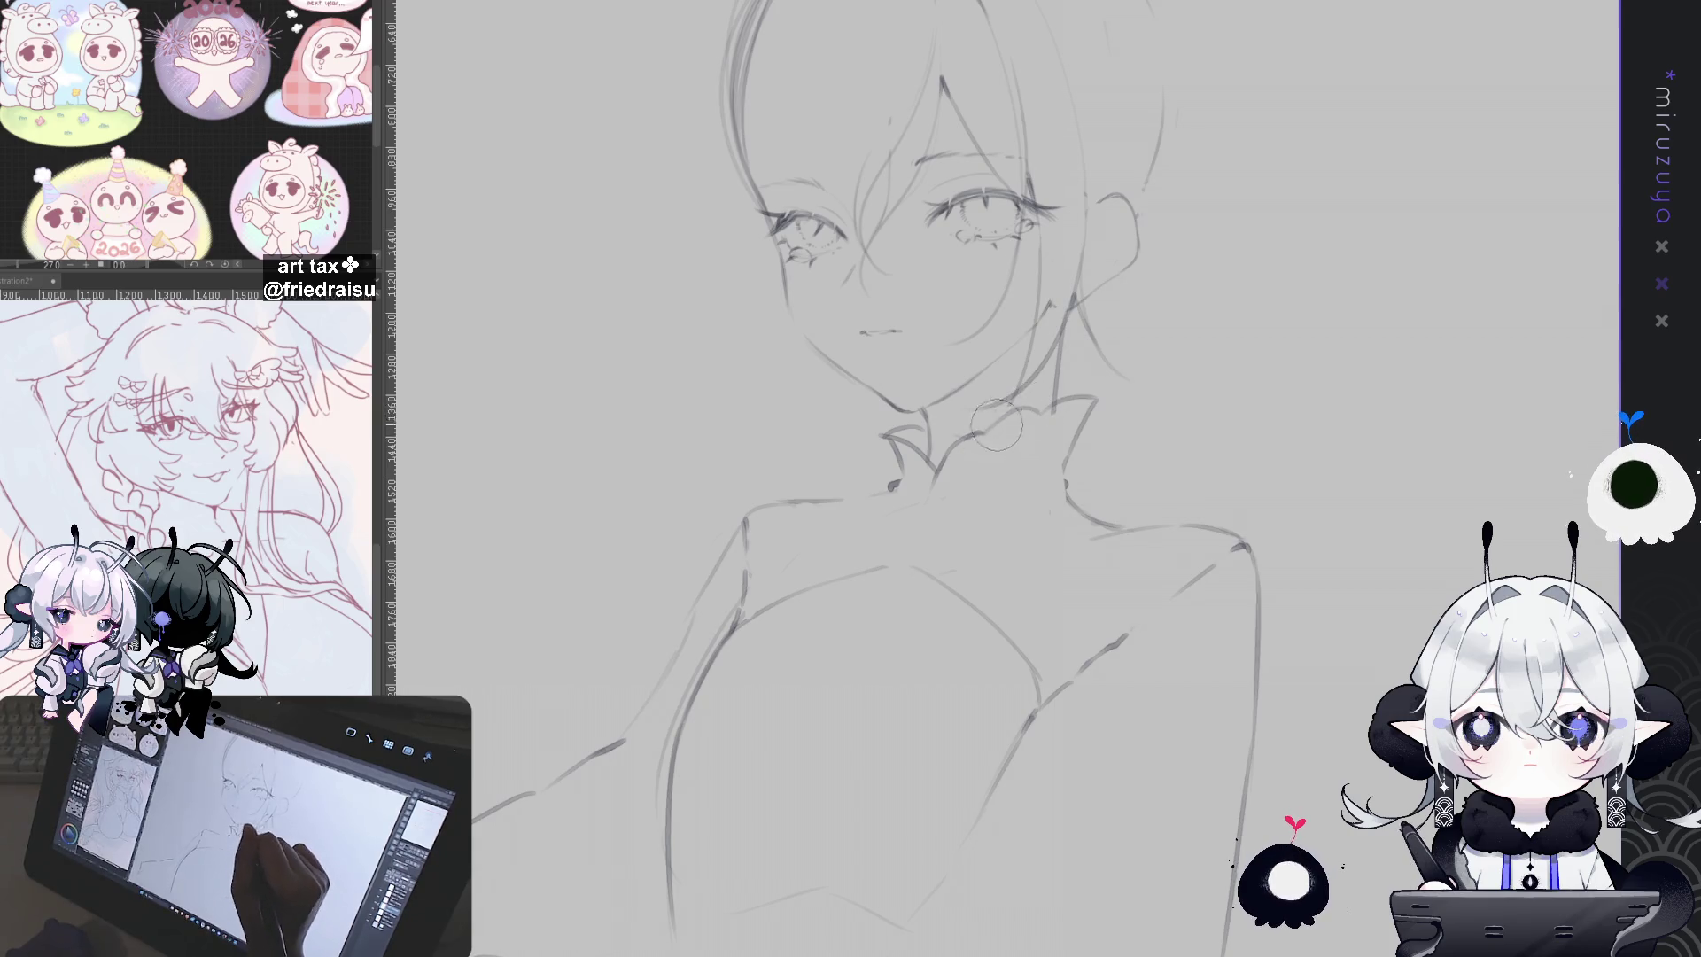
mouse_move(1100, 375)
mouse_down()
mouse_move(1125, 504)
mouse_move(1094, 506)
mouse_up()
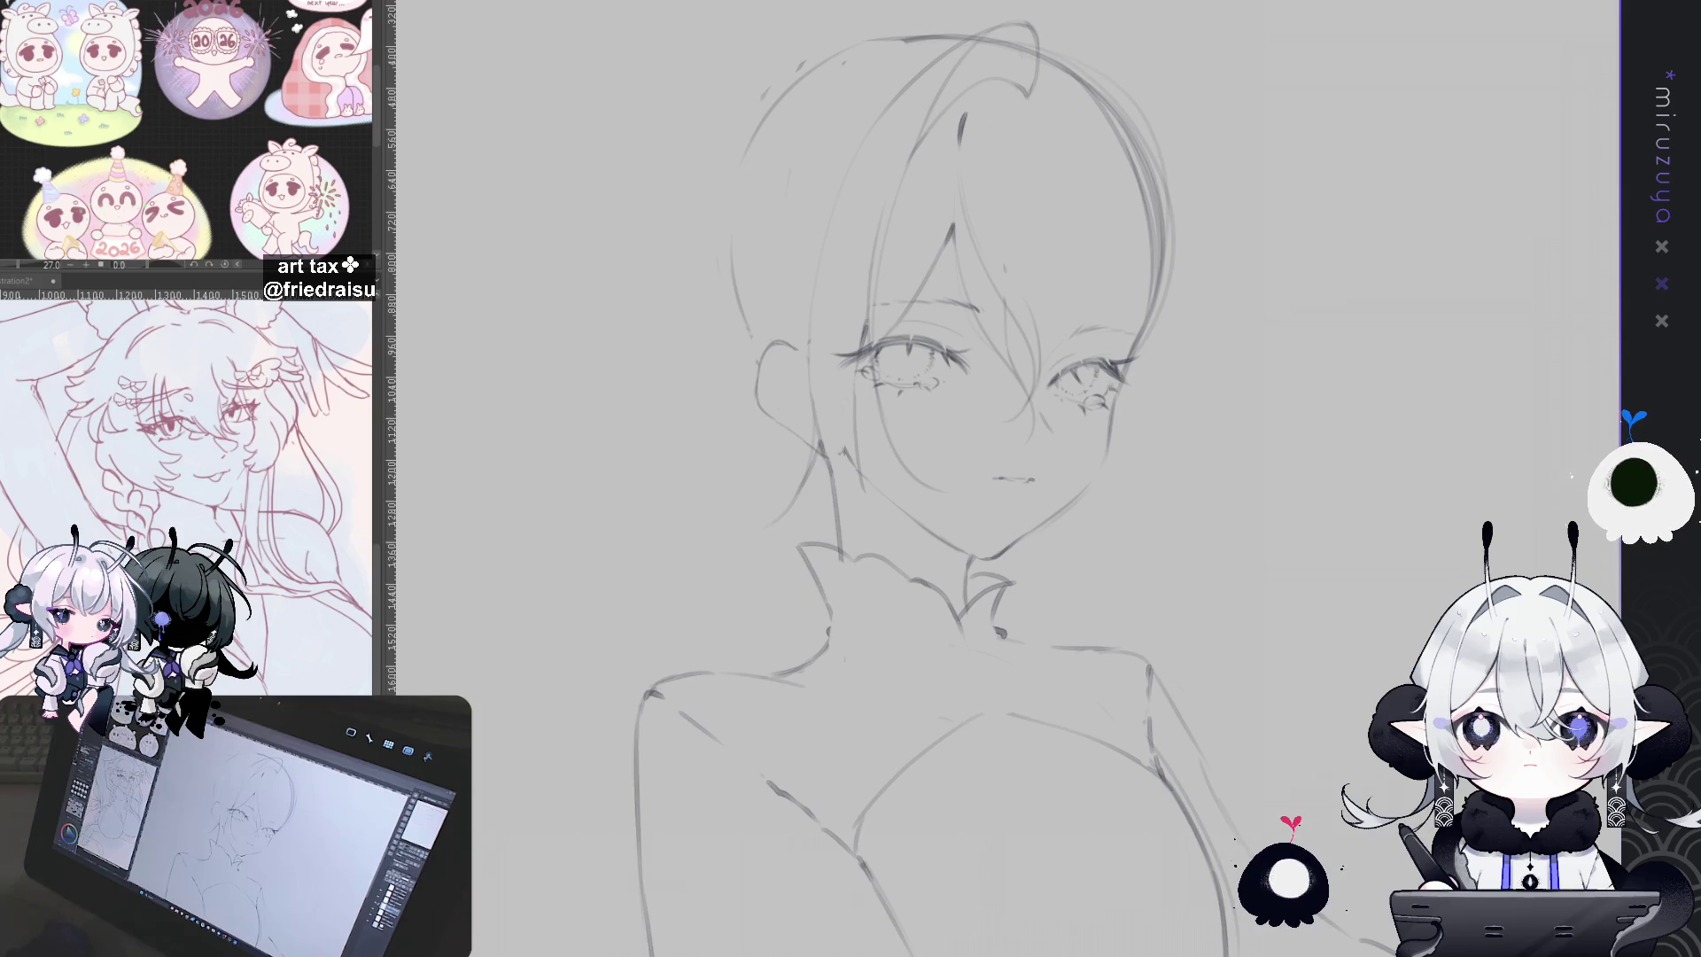
key(ctrl+z)
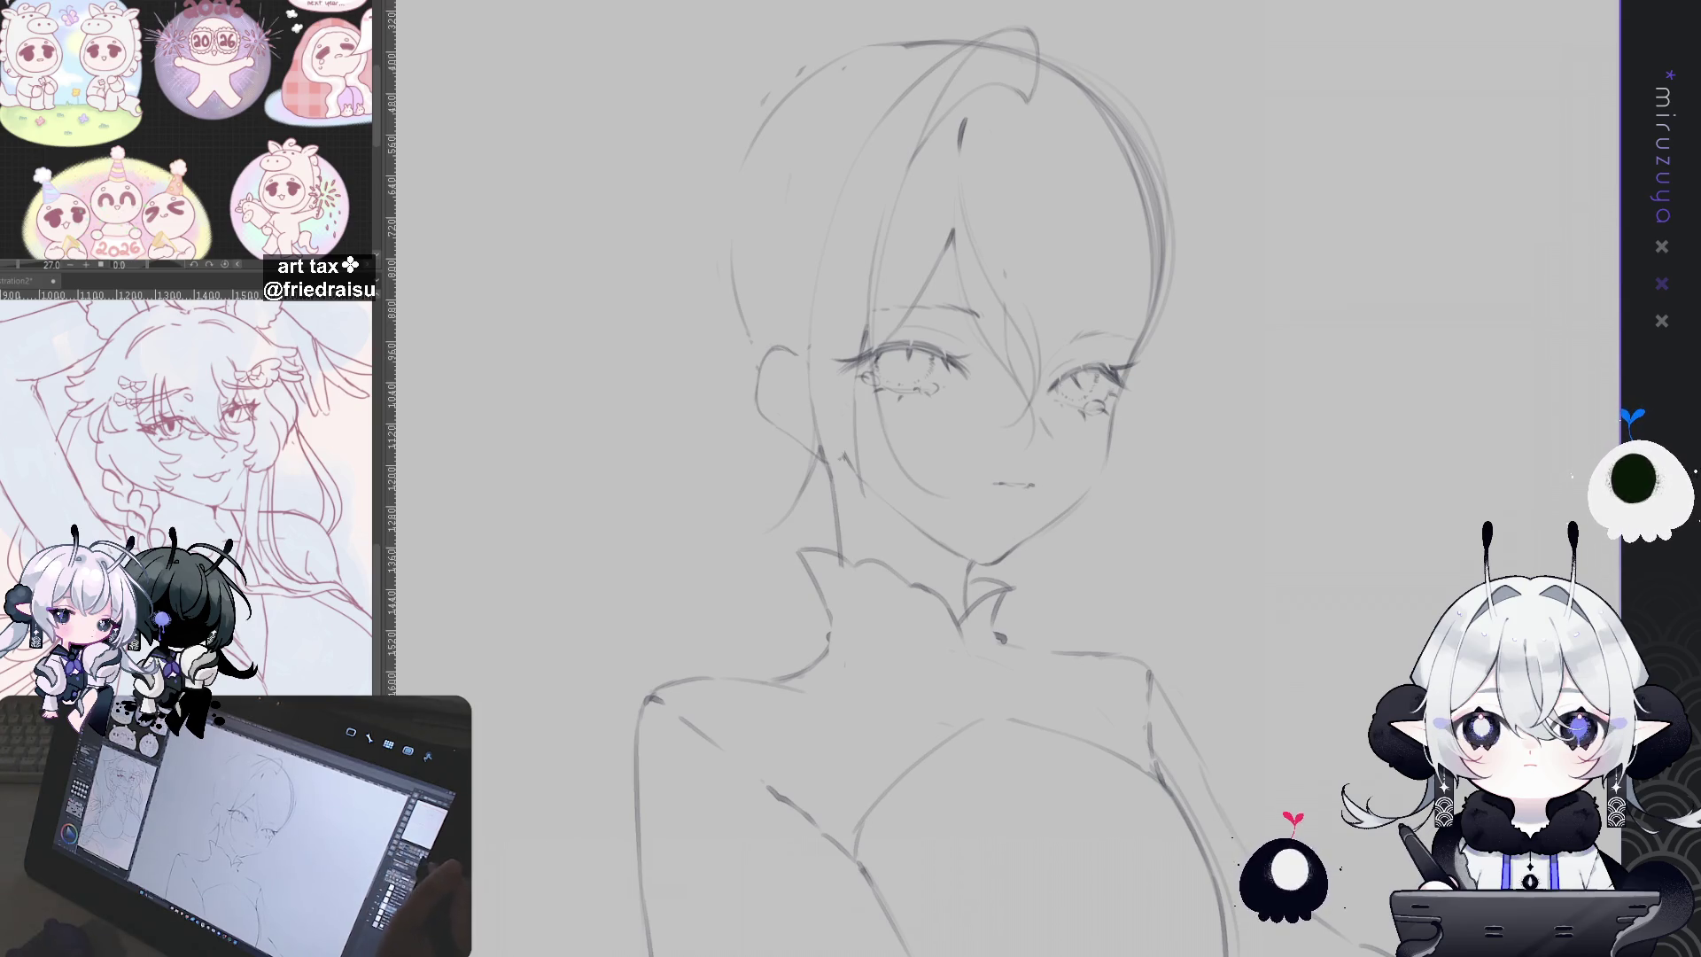
key(h)
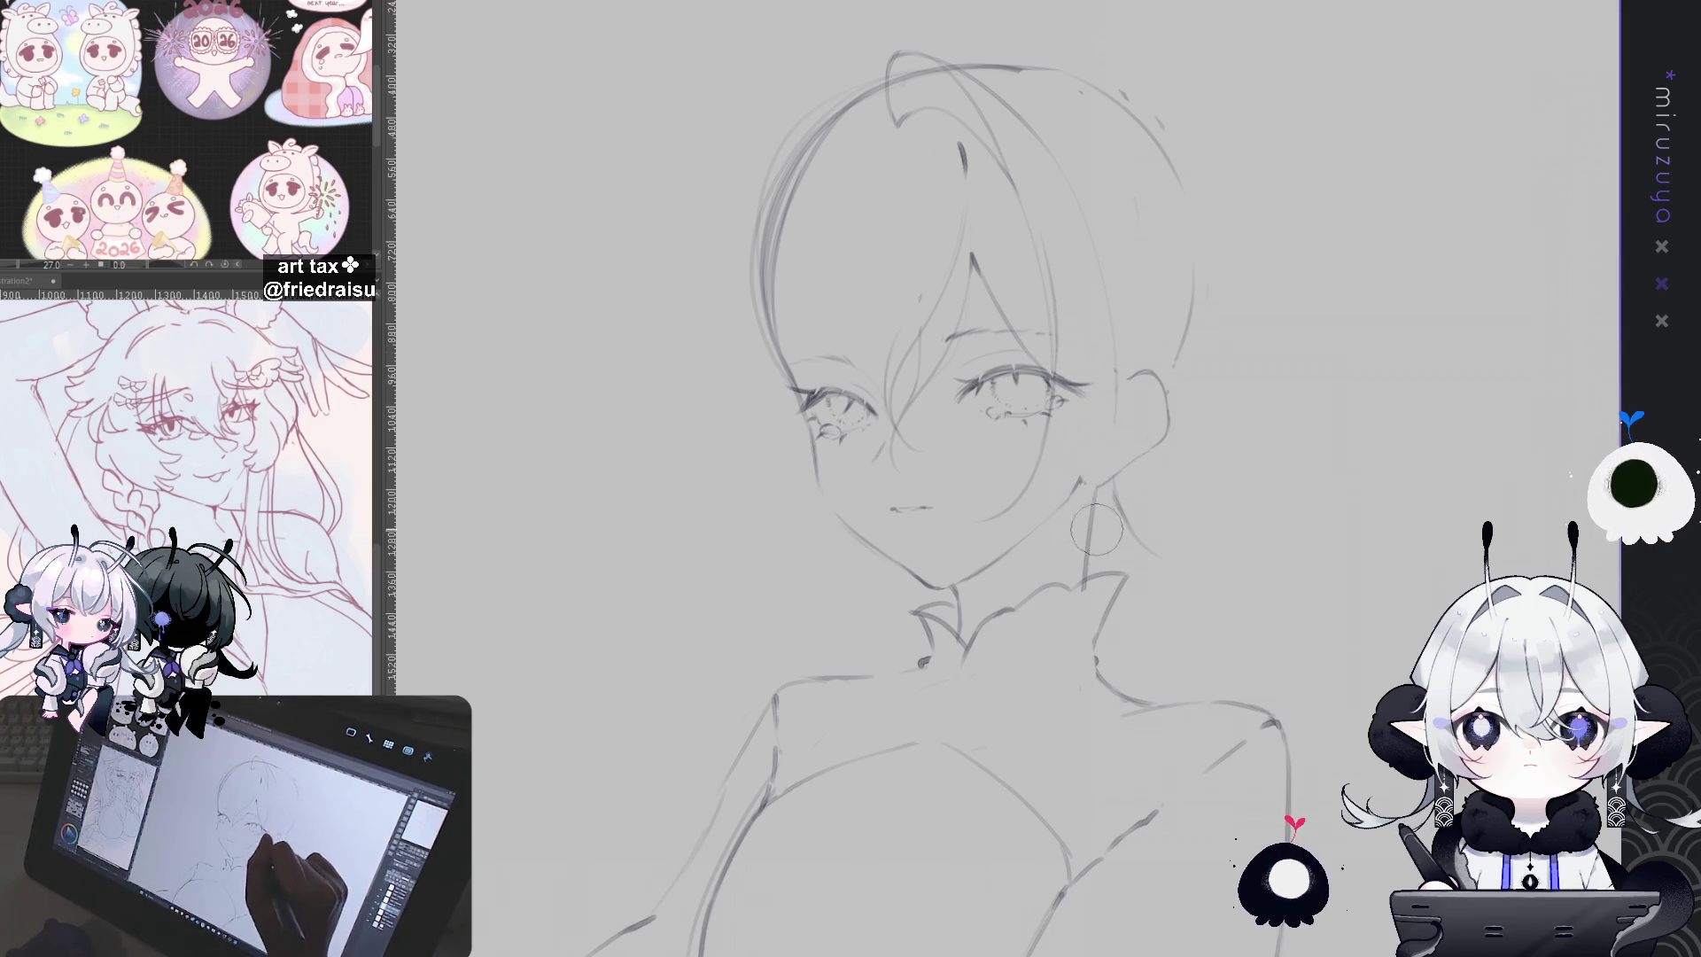
key(bracketleft)
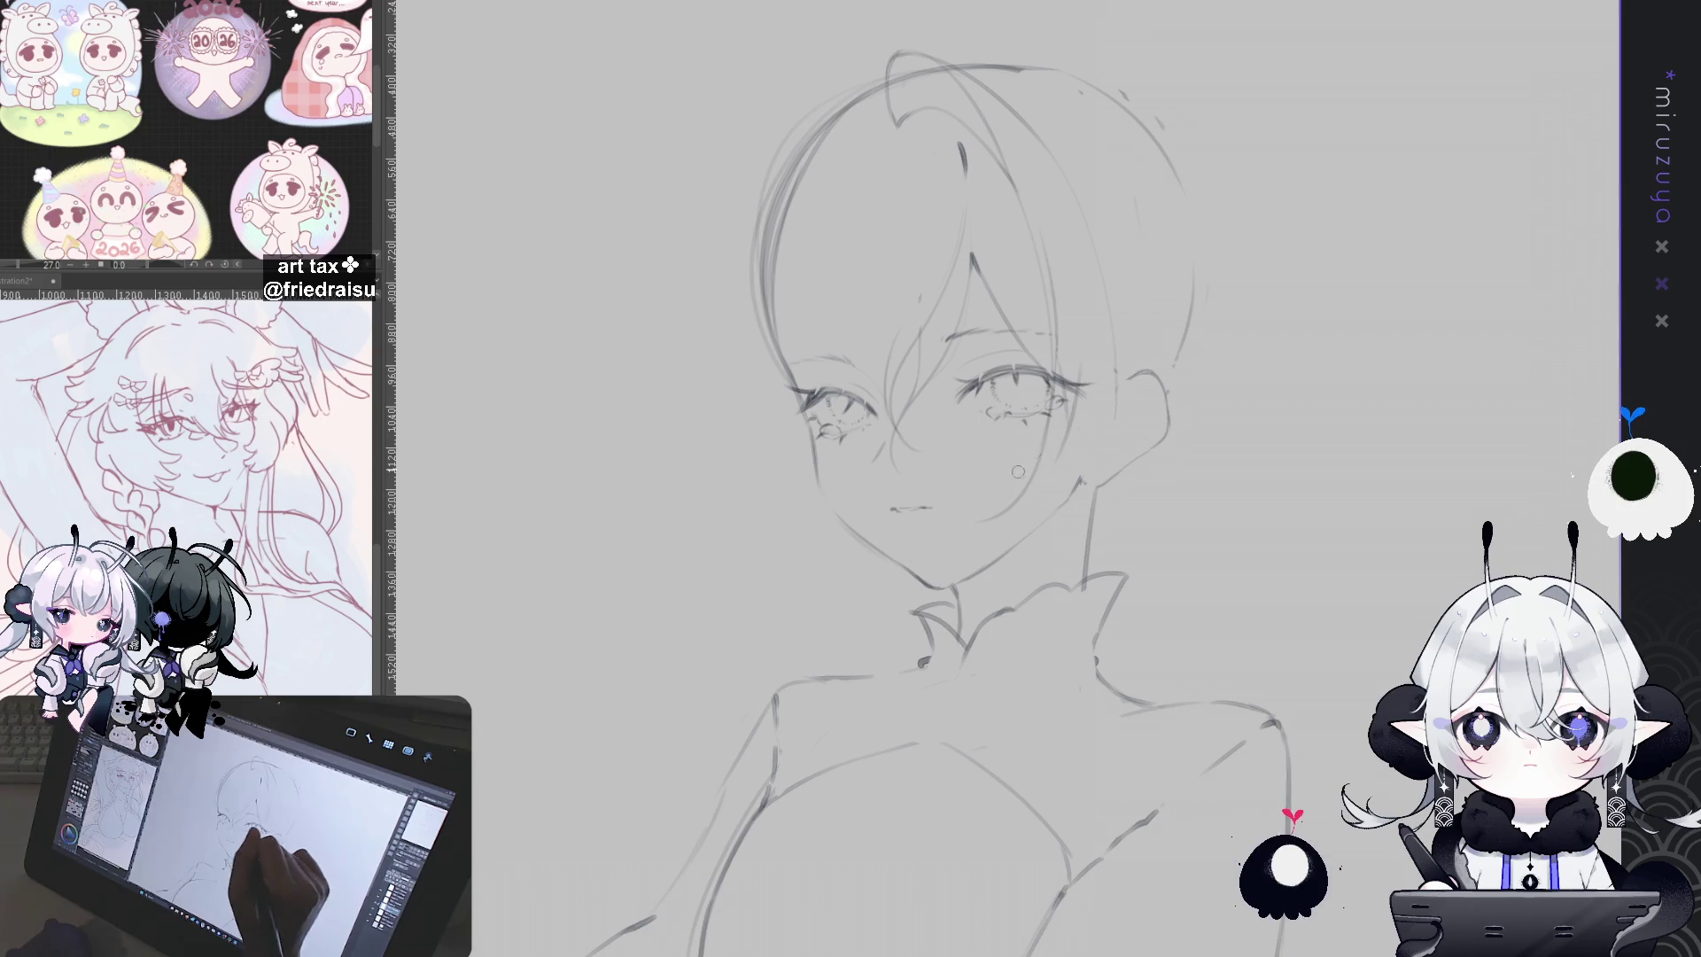
drag(1087, 335, 1086, 377)
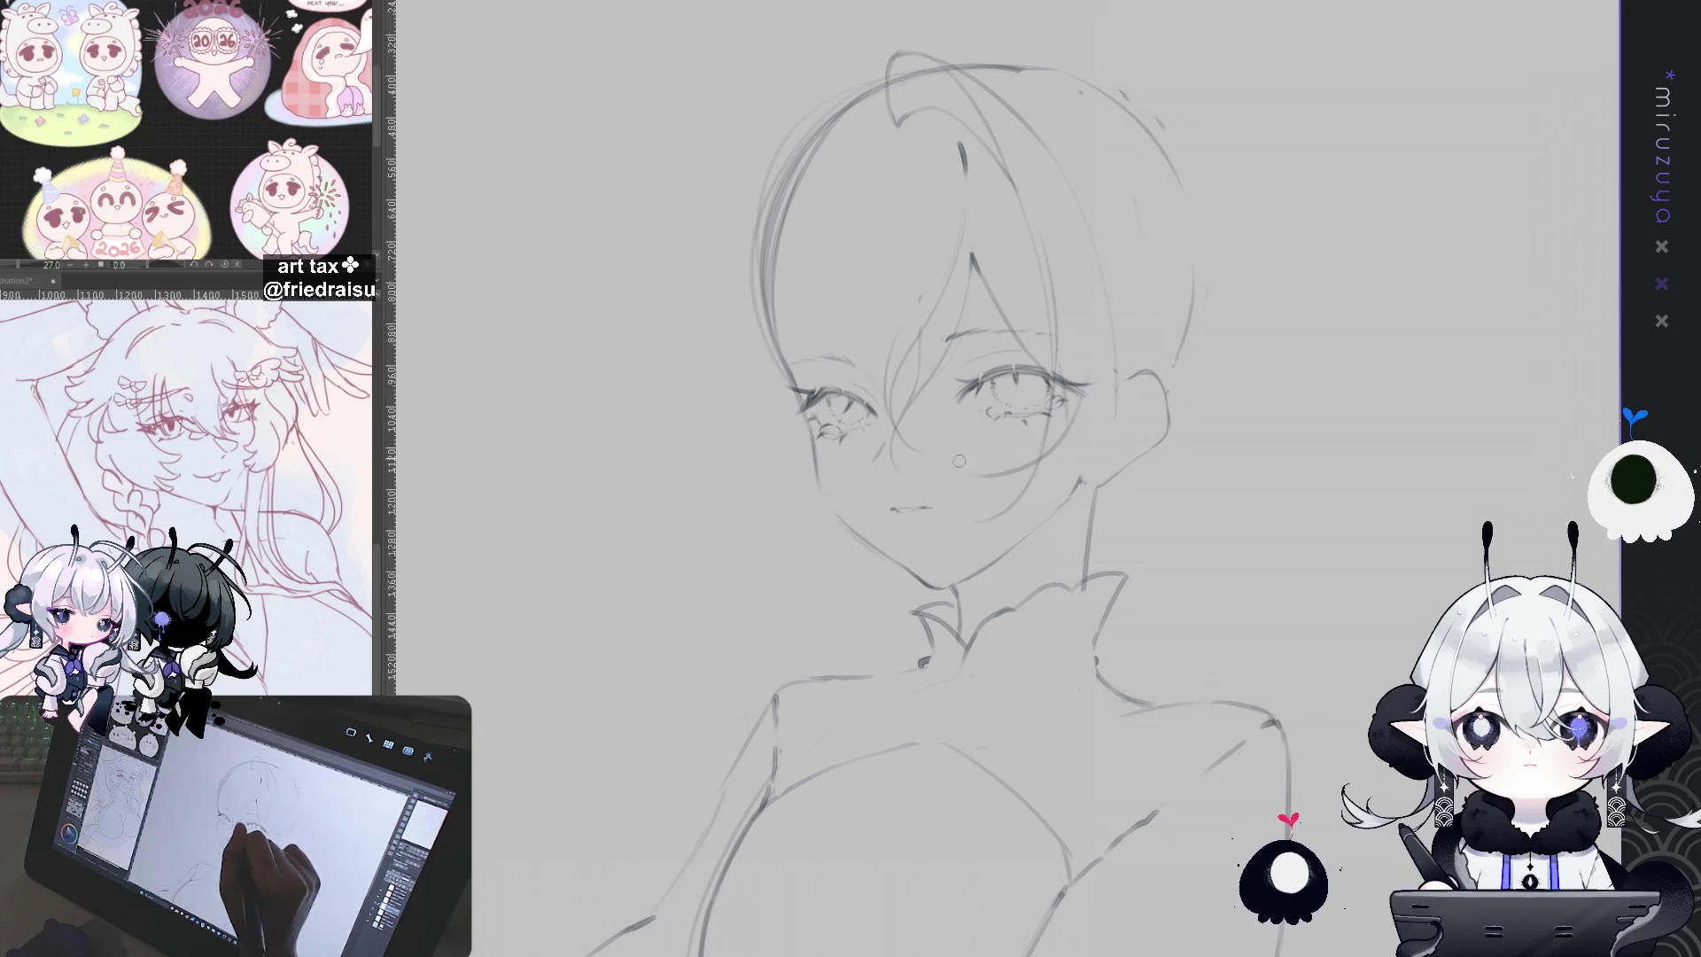
click(989, 473)
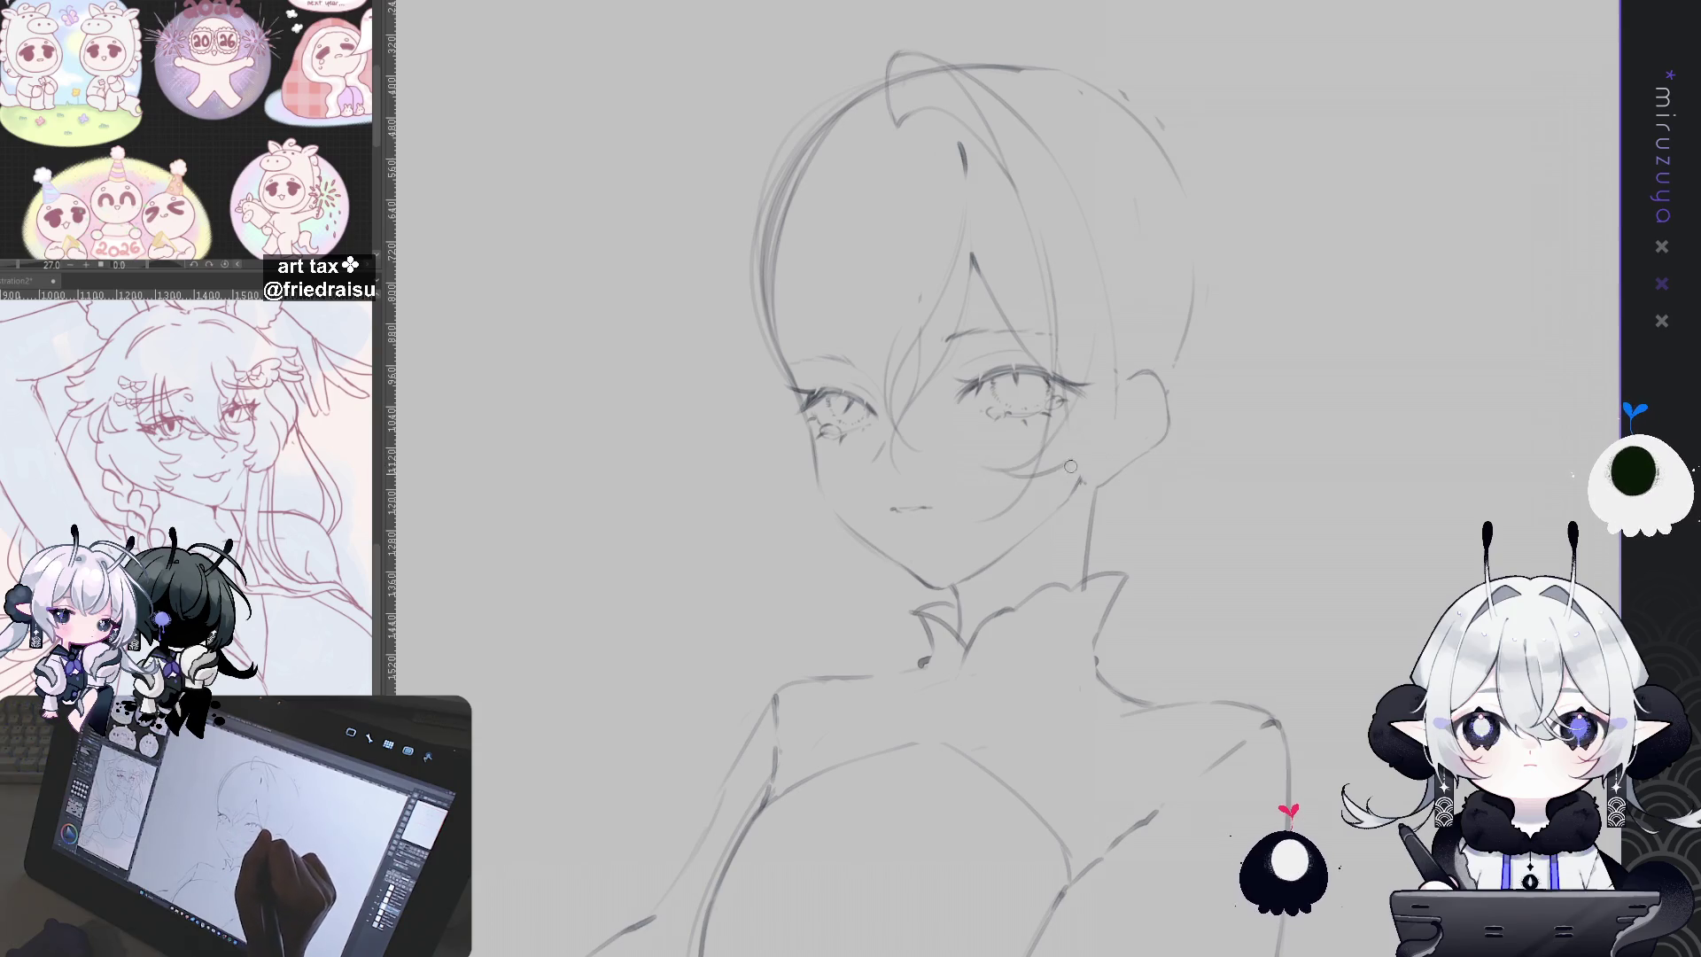
drag(1069, 480, 1005, 505)
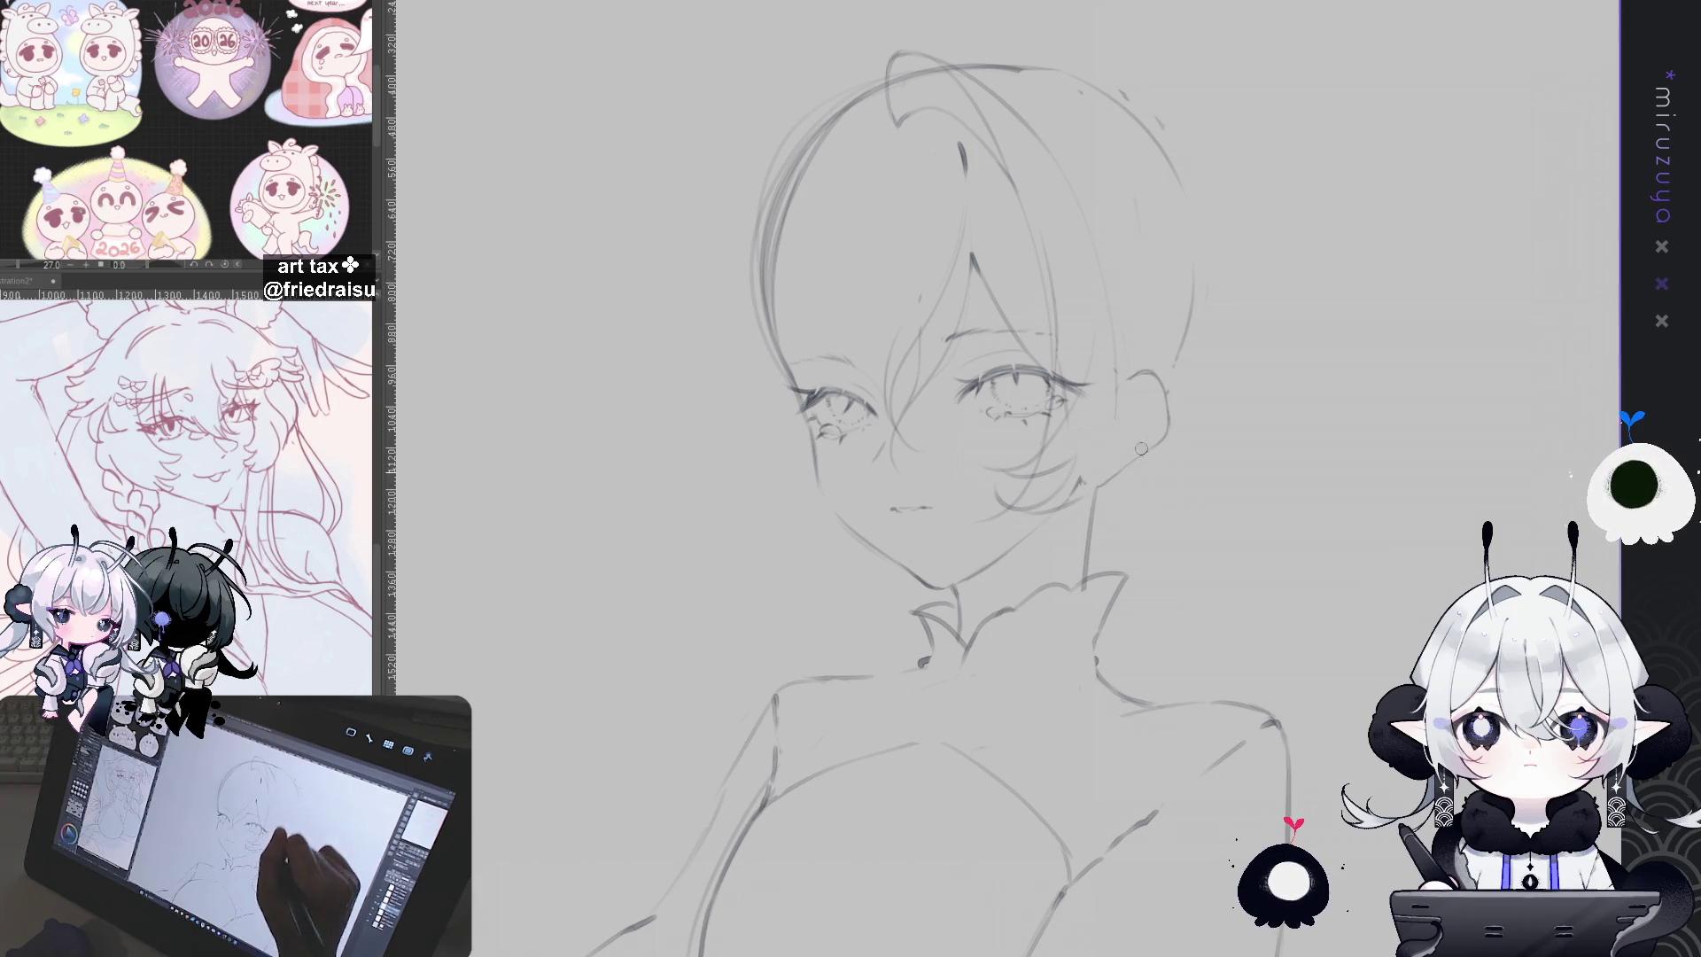
Step: Draw the neck lines from below the ear down toward the collar, checking them in a mirrored view
mouse_move(1096, 415)
mouse_down()
mouse_move(1112, 490)
mouse_move(1191, 572)
mouse_up()
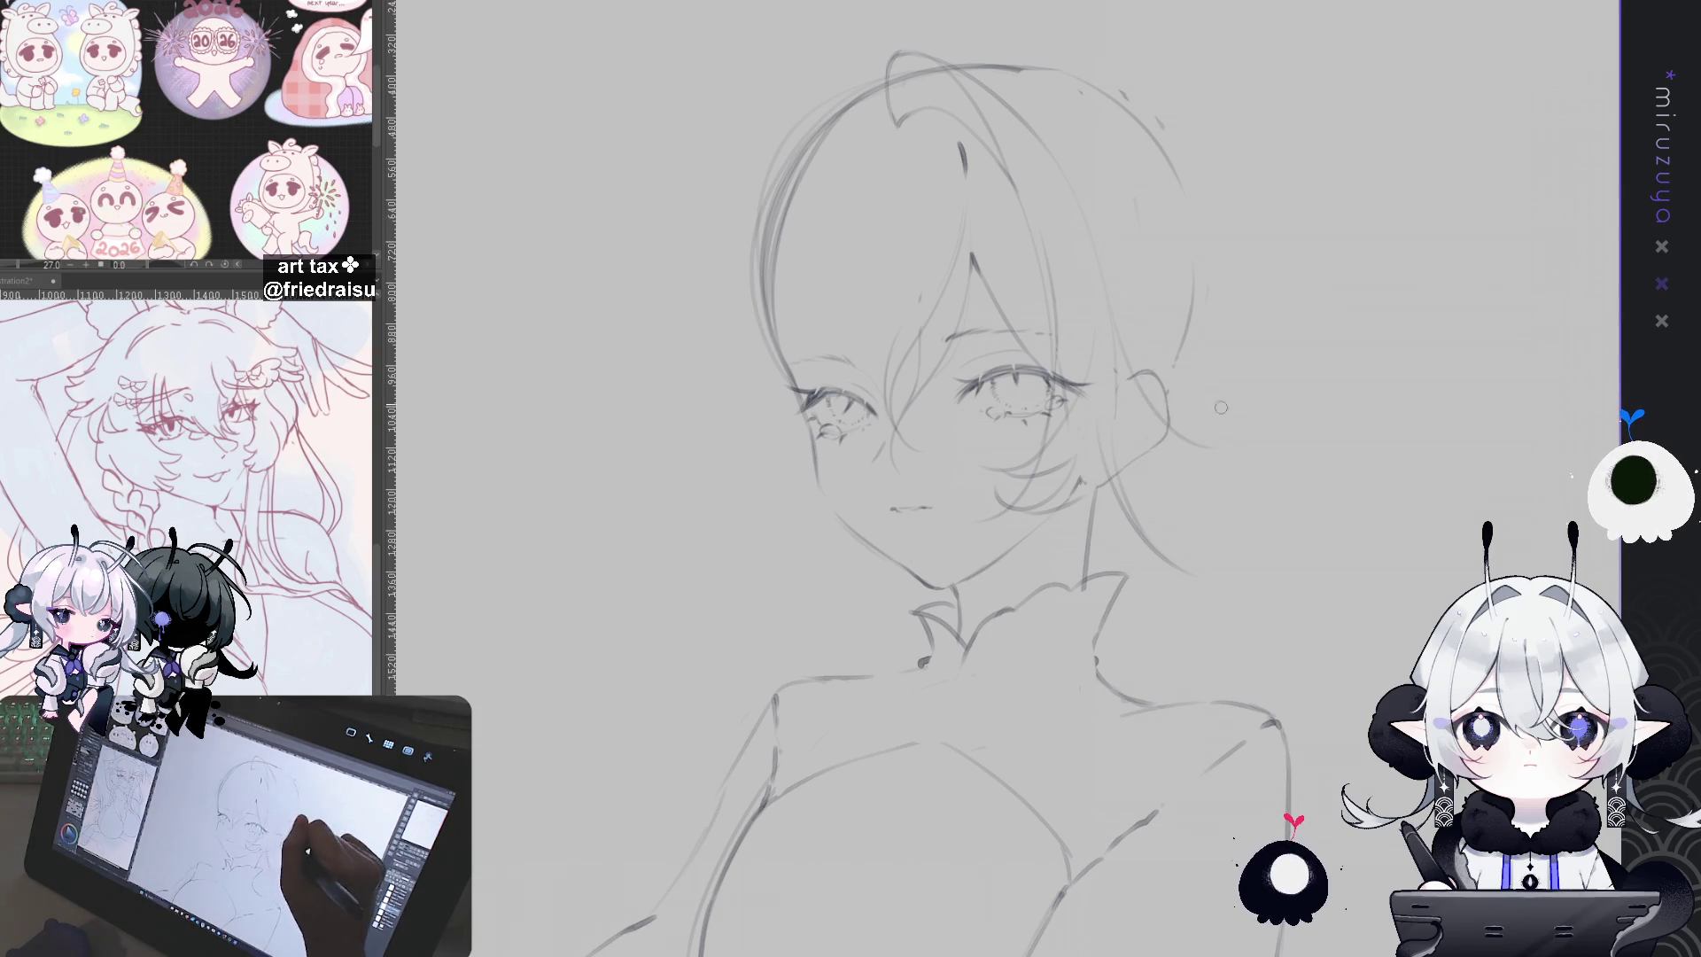
drag(1129, 386, 1116, 460)
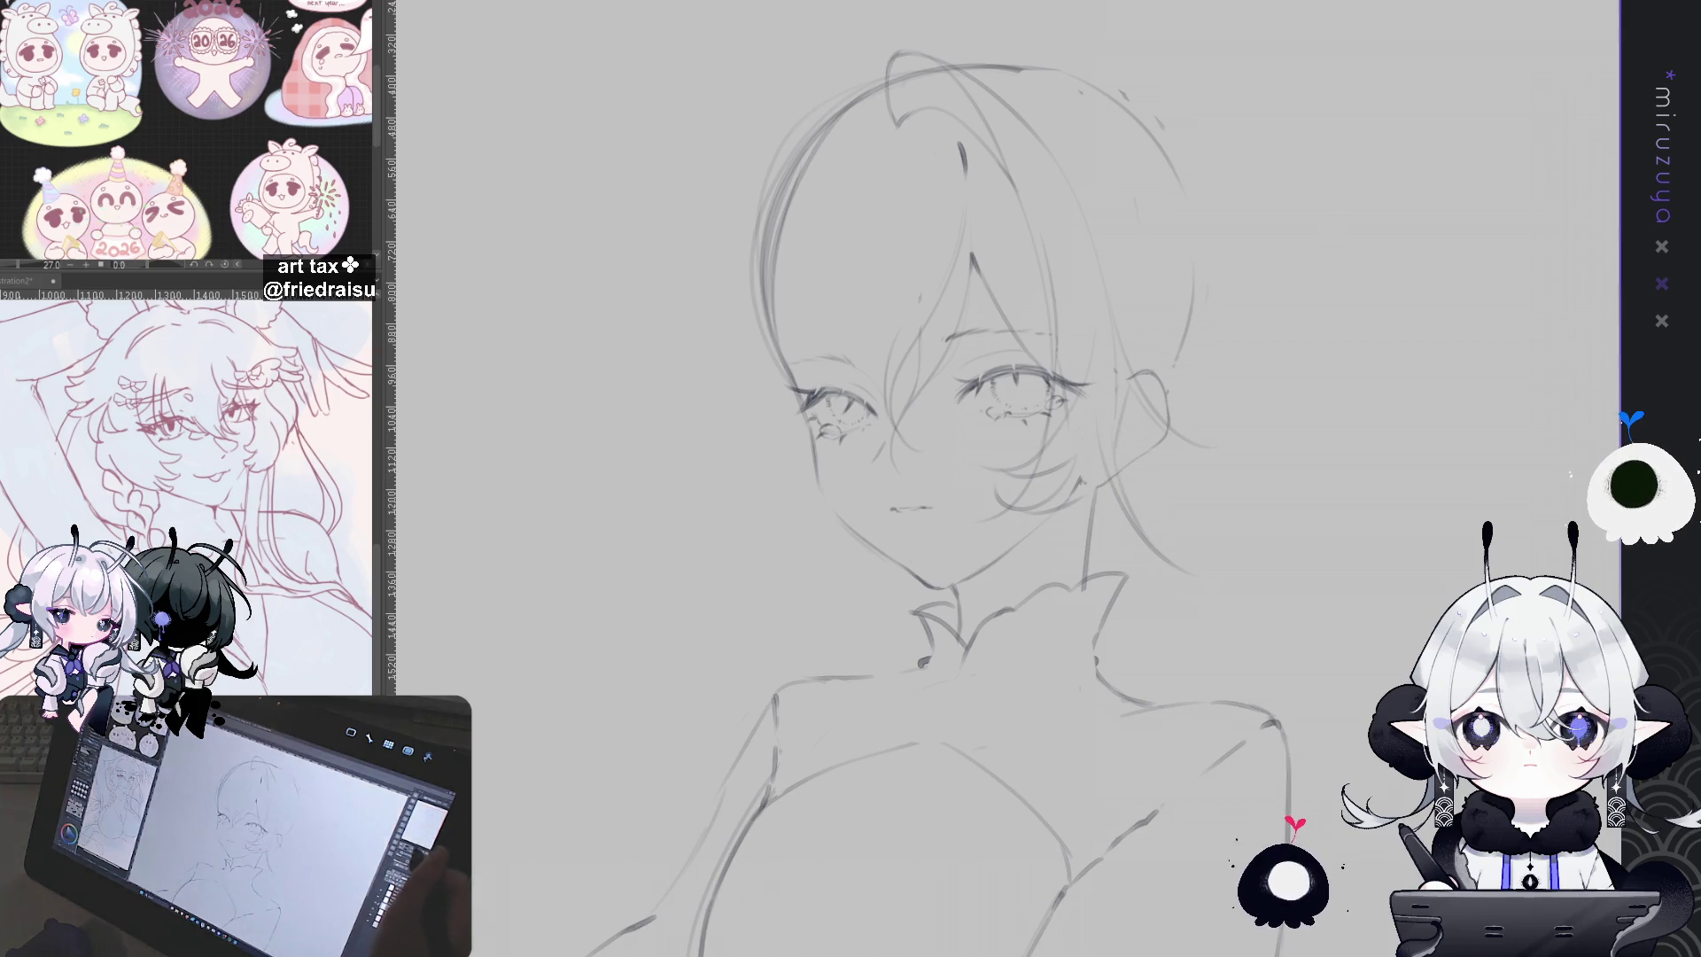
key(h)
drag(922, 487, 1015, 656)
drag(921, 479, 928, 580)
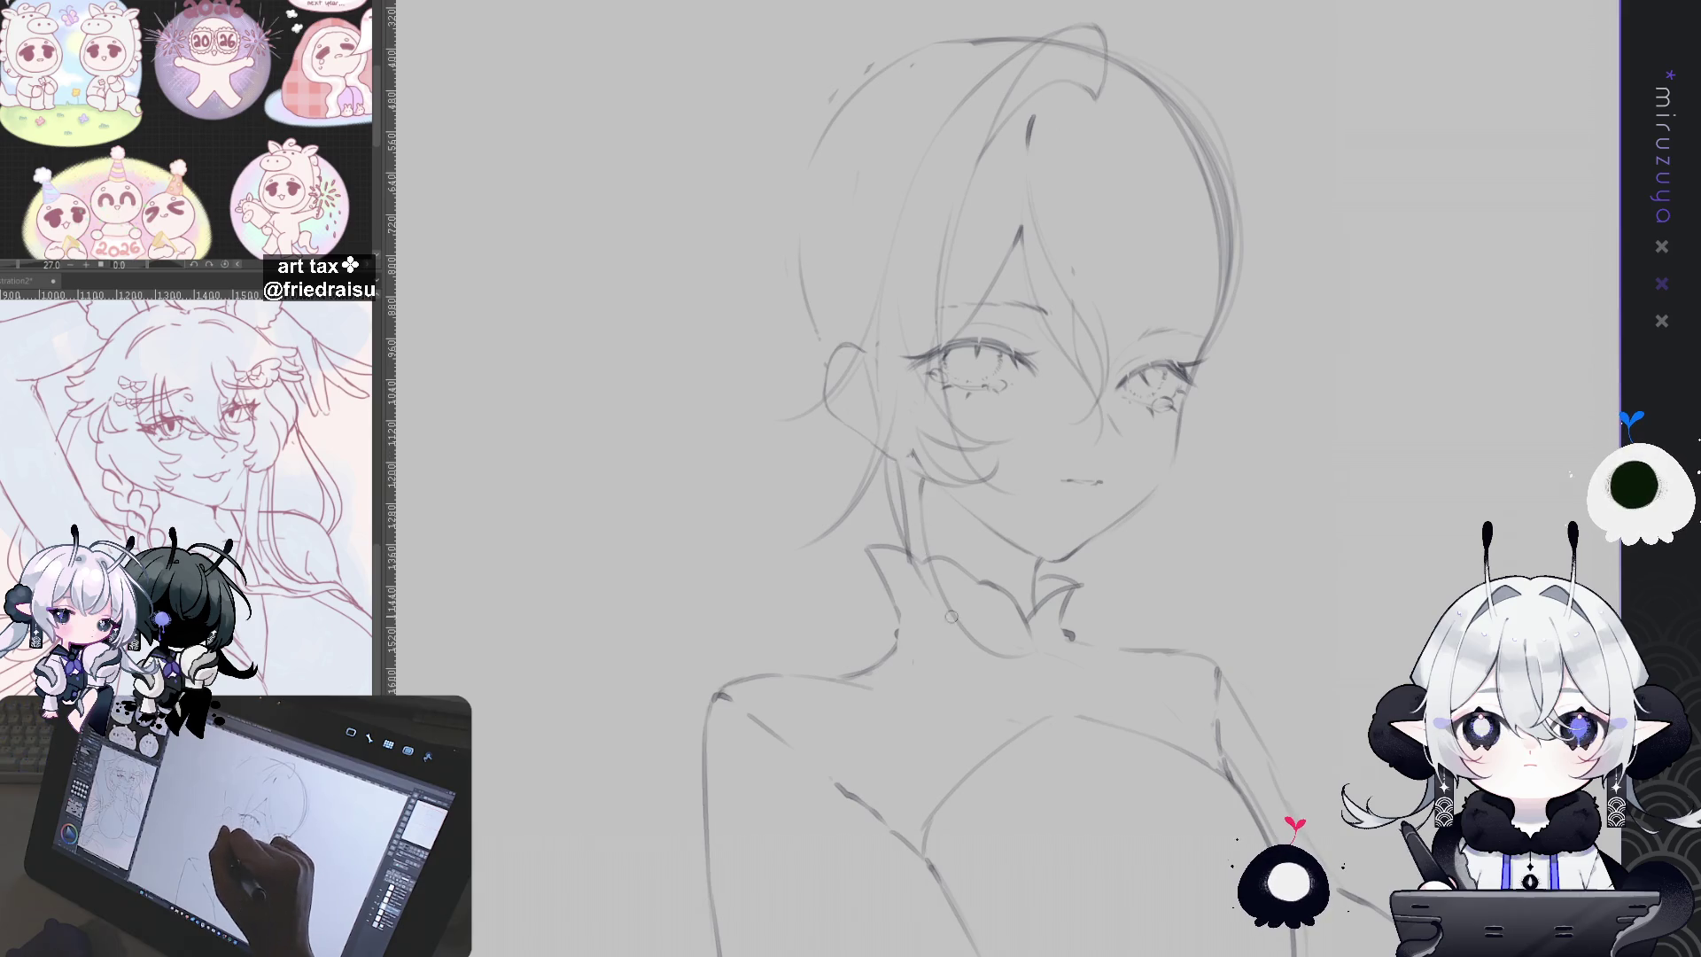
drag(899, 462, 893, 524)
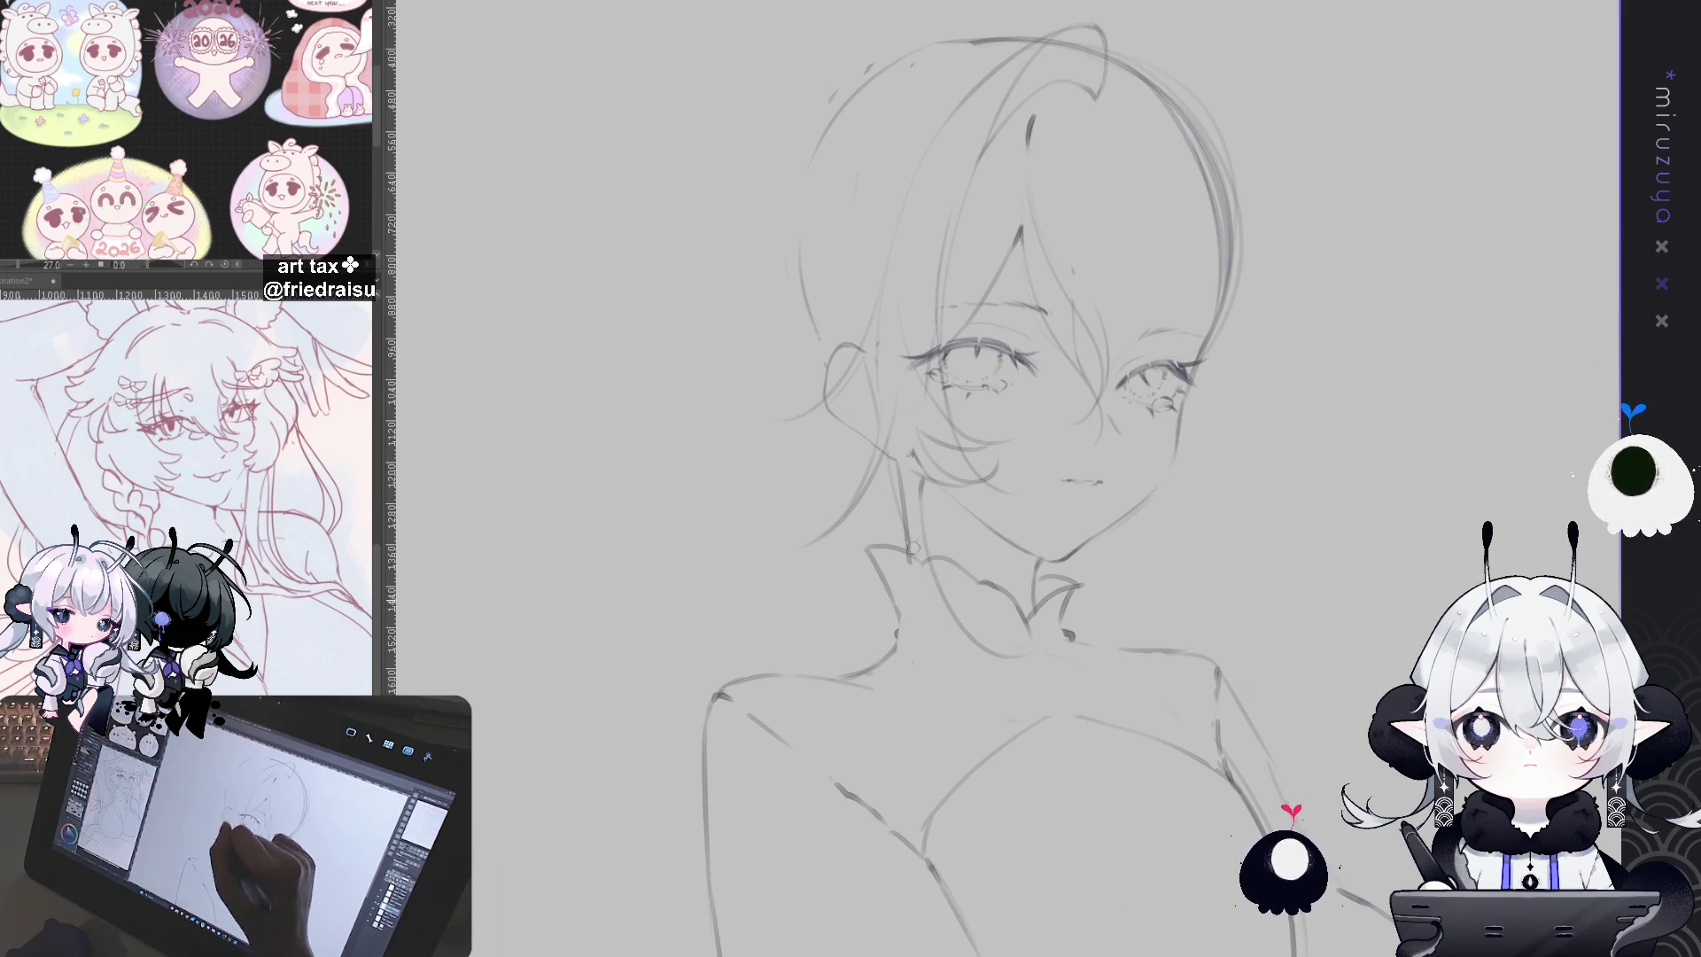
mouse_move(897, 430)
mouse_down()
mouse_move(885, 481)
mouse_move(926, 567)
mouse_up()
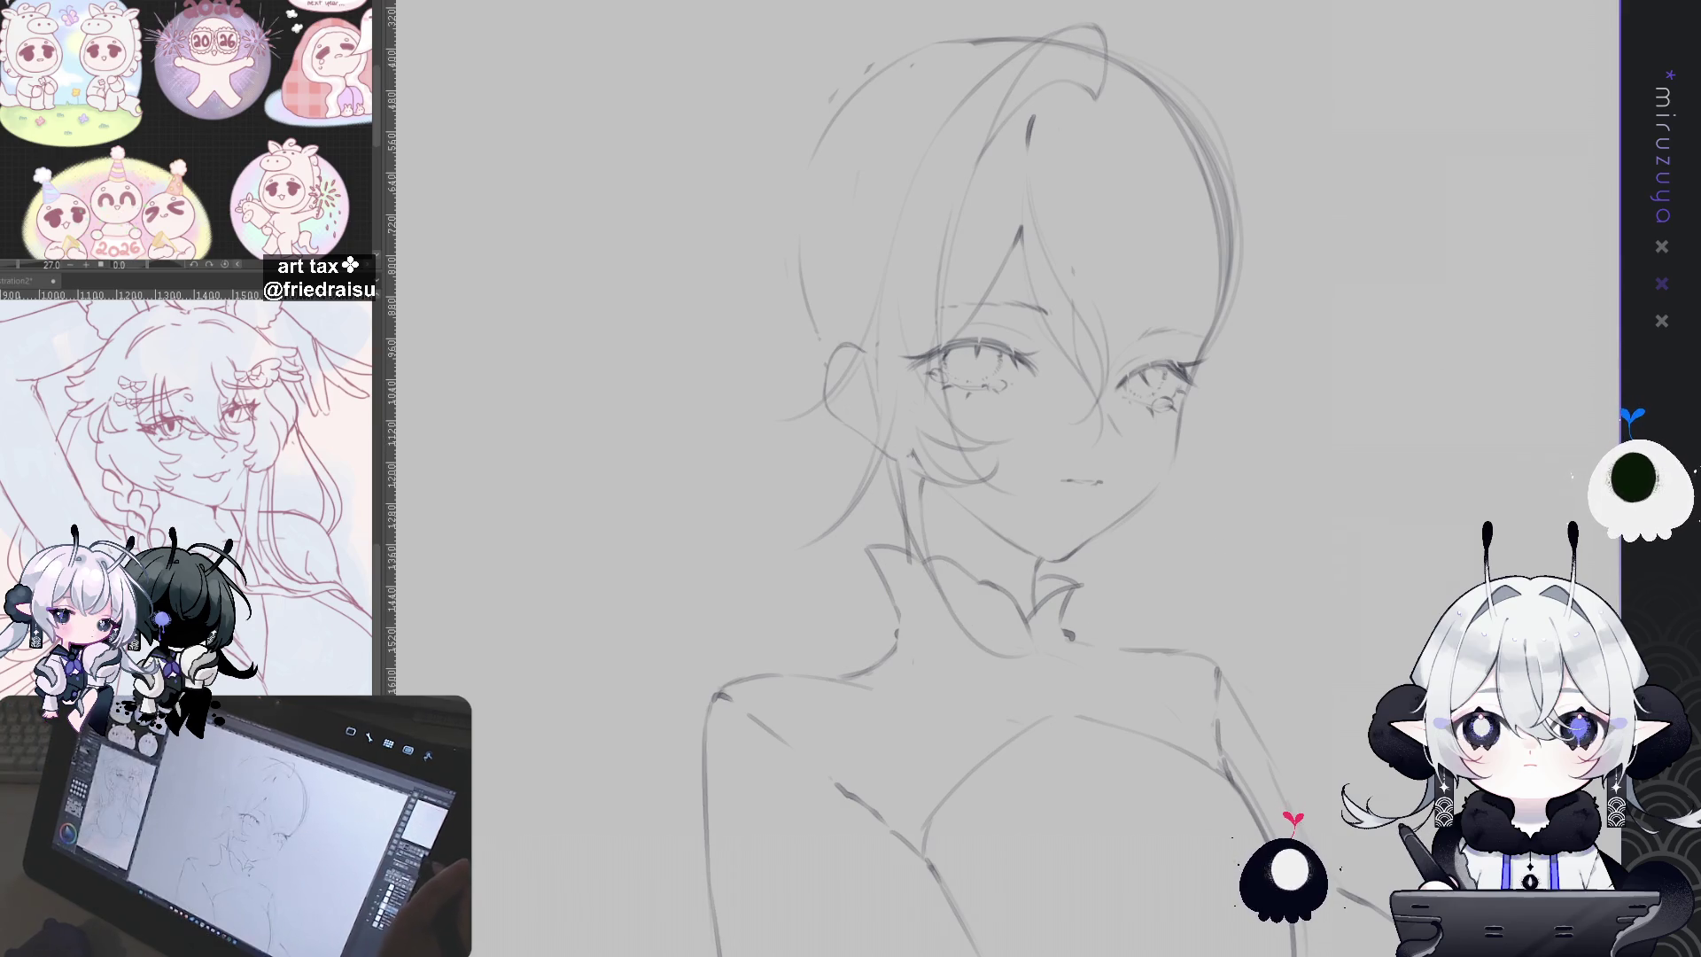
Step: Back in the normal view, add thin strokes down the neck and erase the stray line right of it
key(h)
drag(1175, 516, 1125, 582)
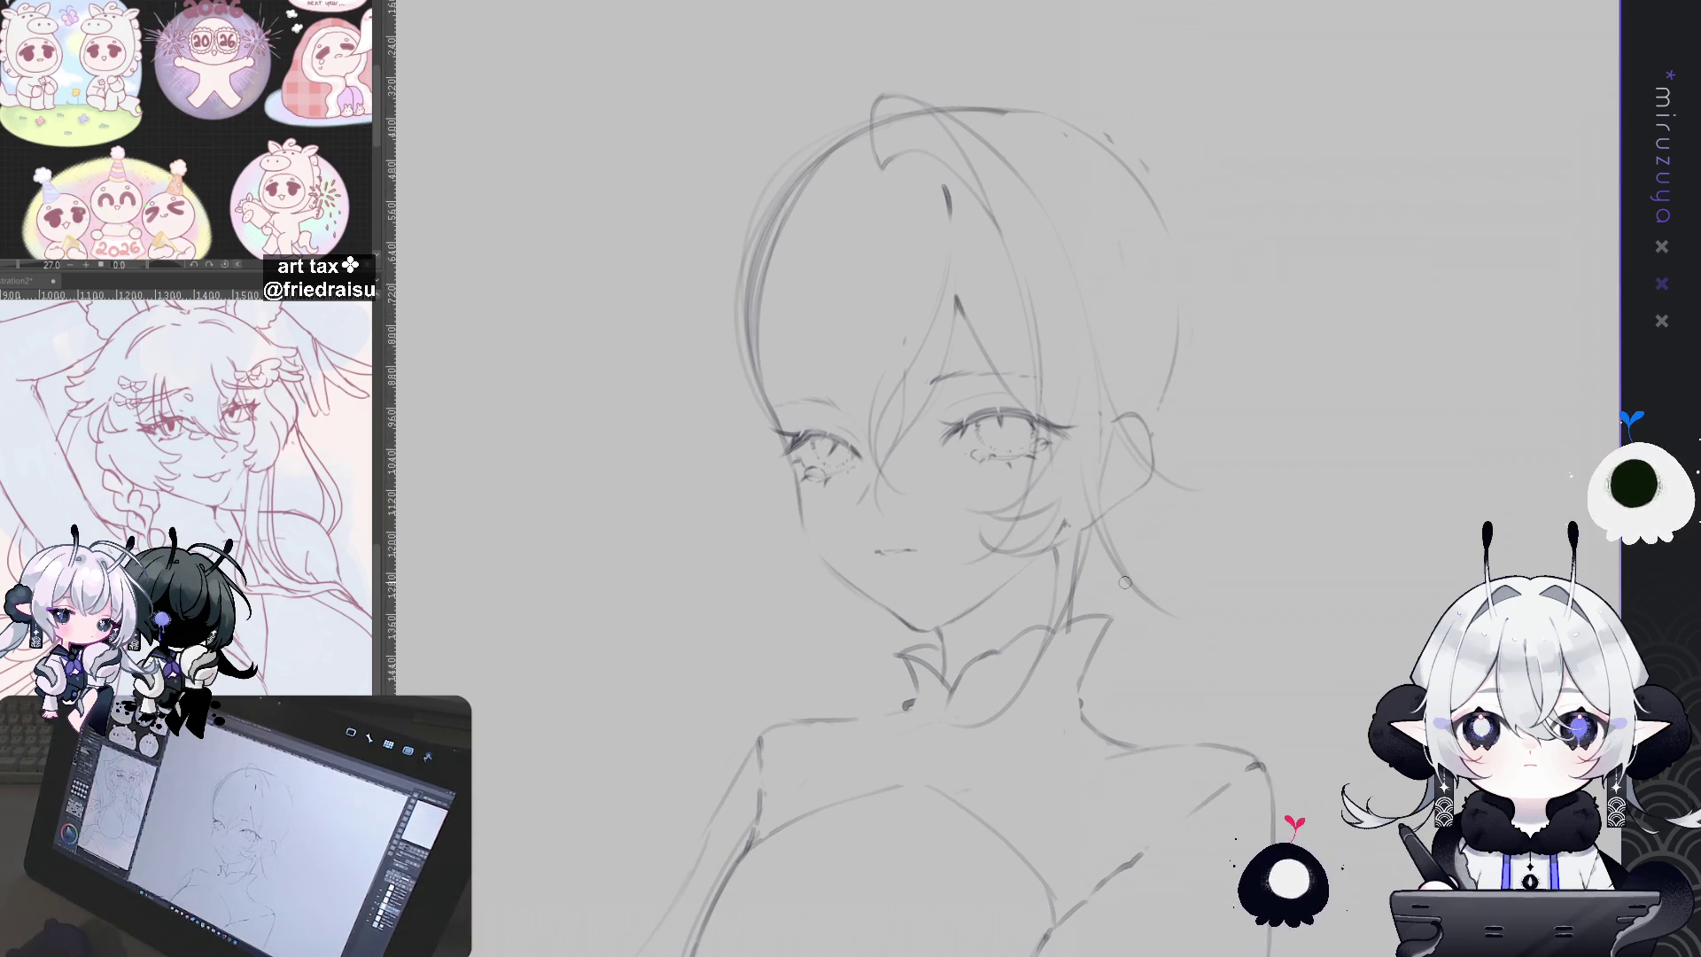
scroll(1381, 530, down, 5)
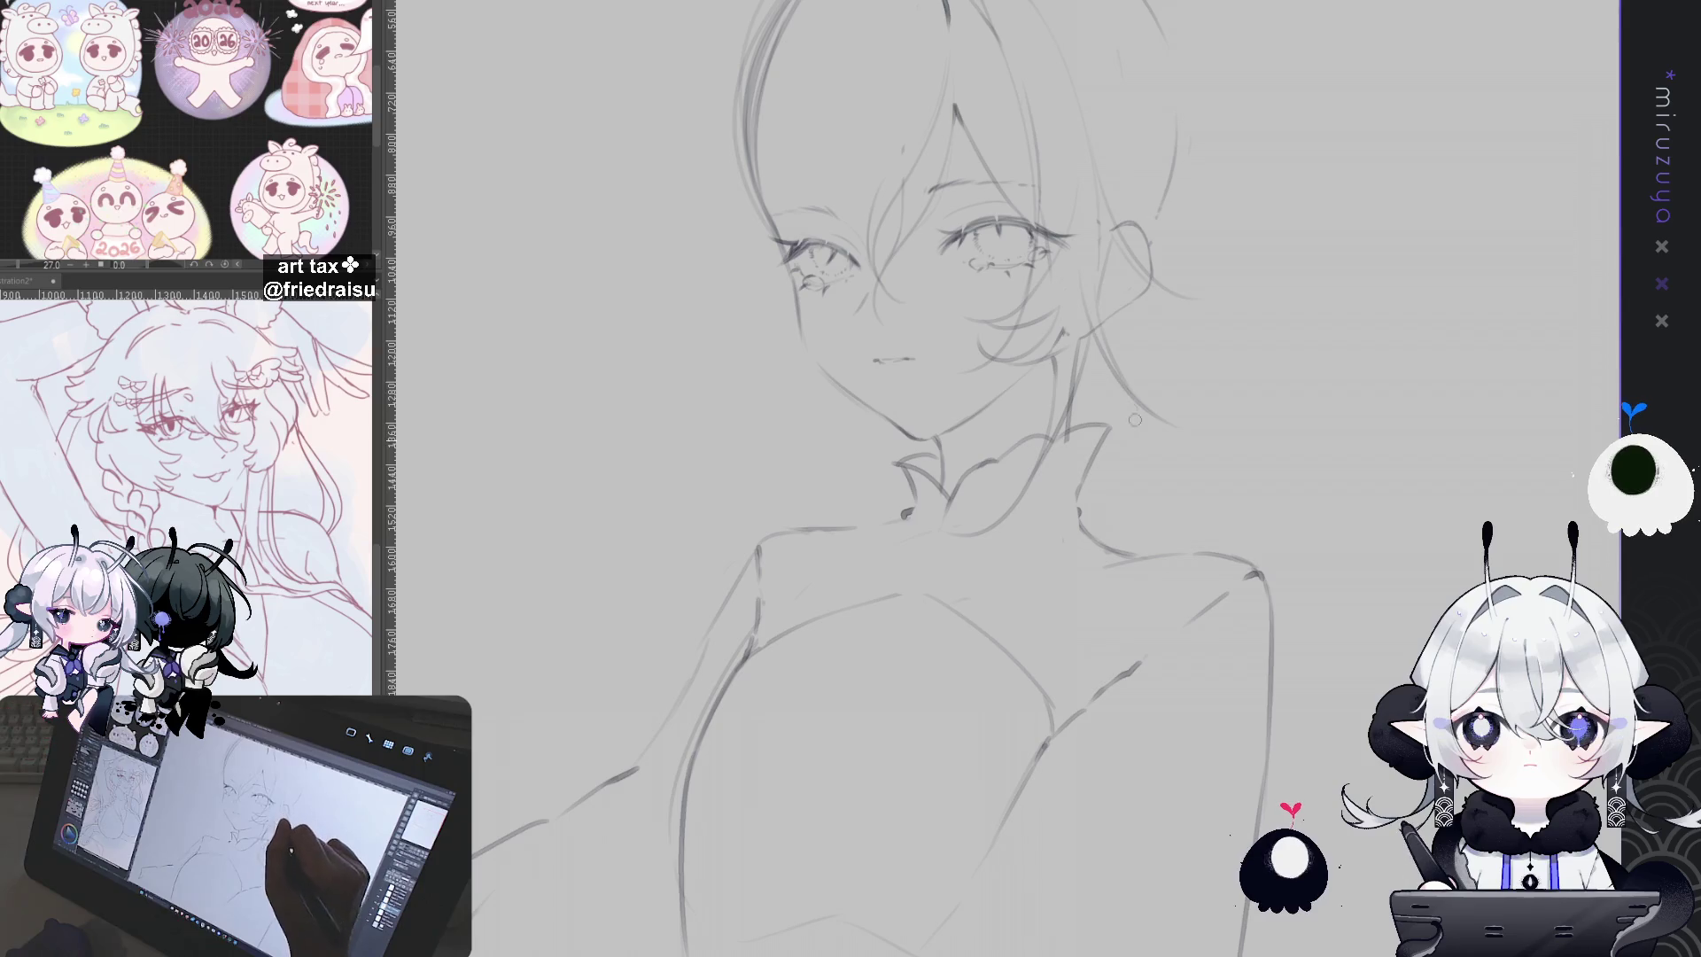
drag(1122, 338, 1152, 507)
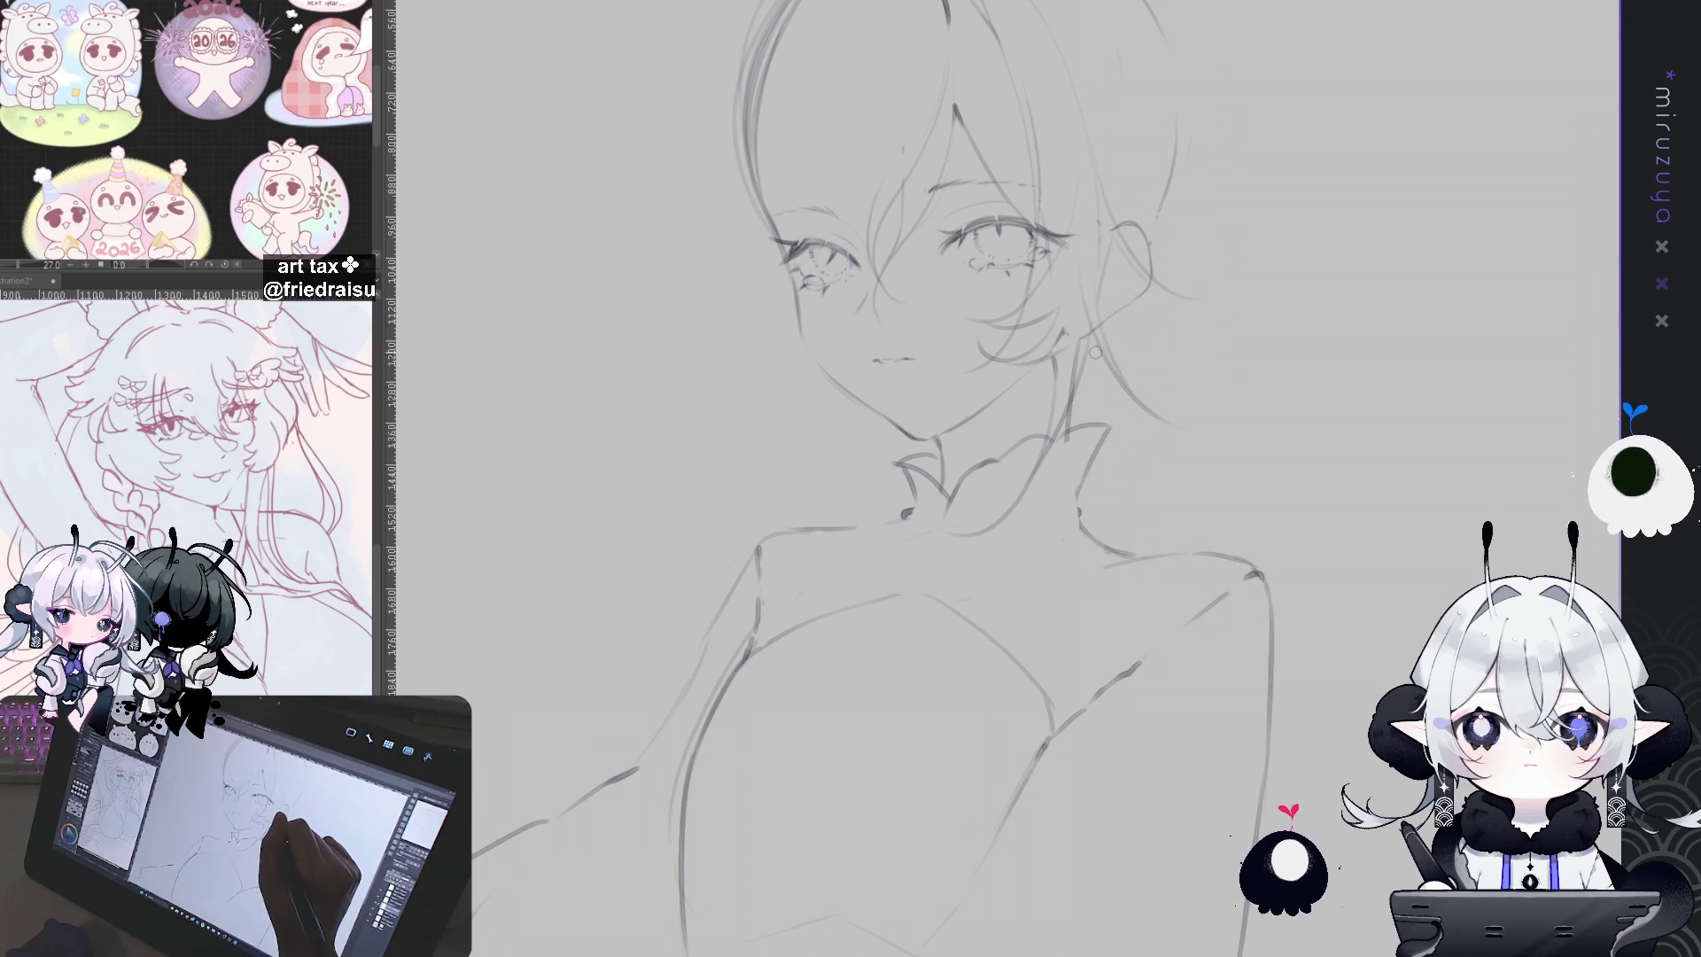
drag(1092, 354, 1134, 527)
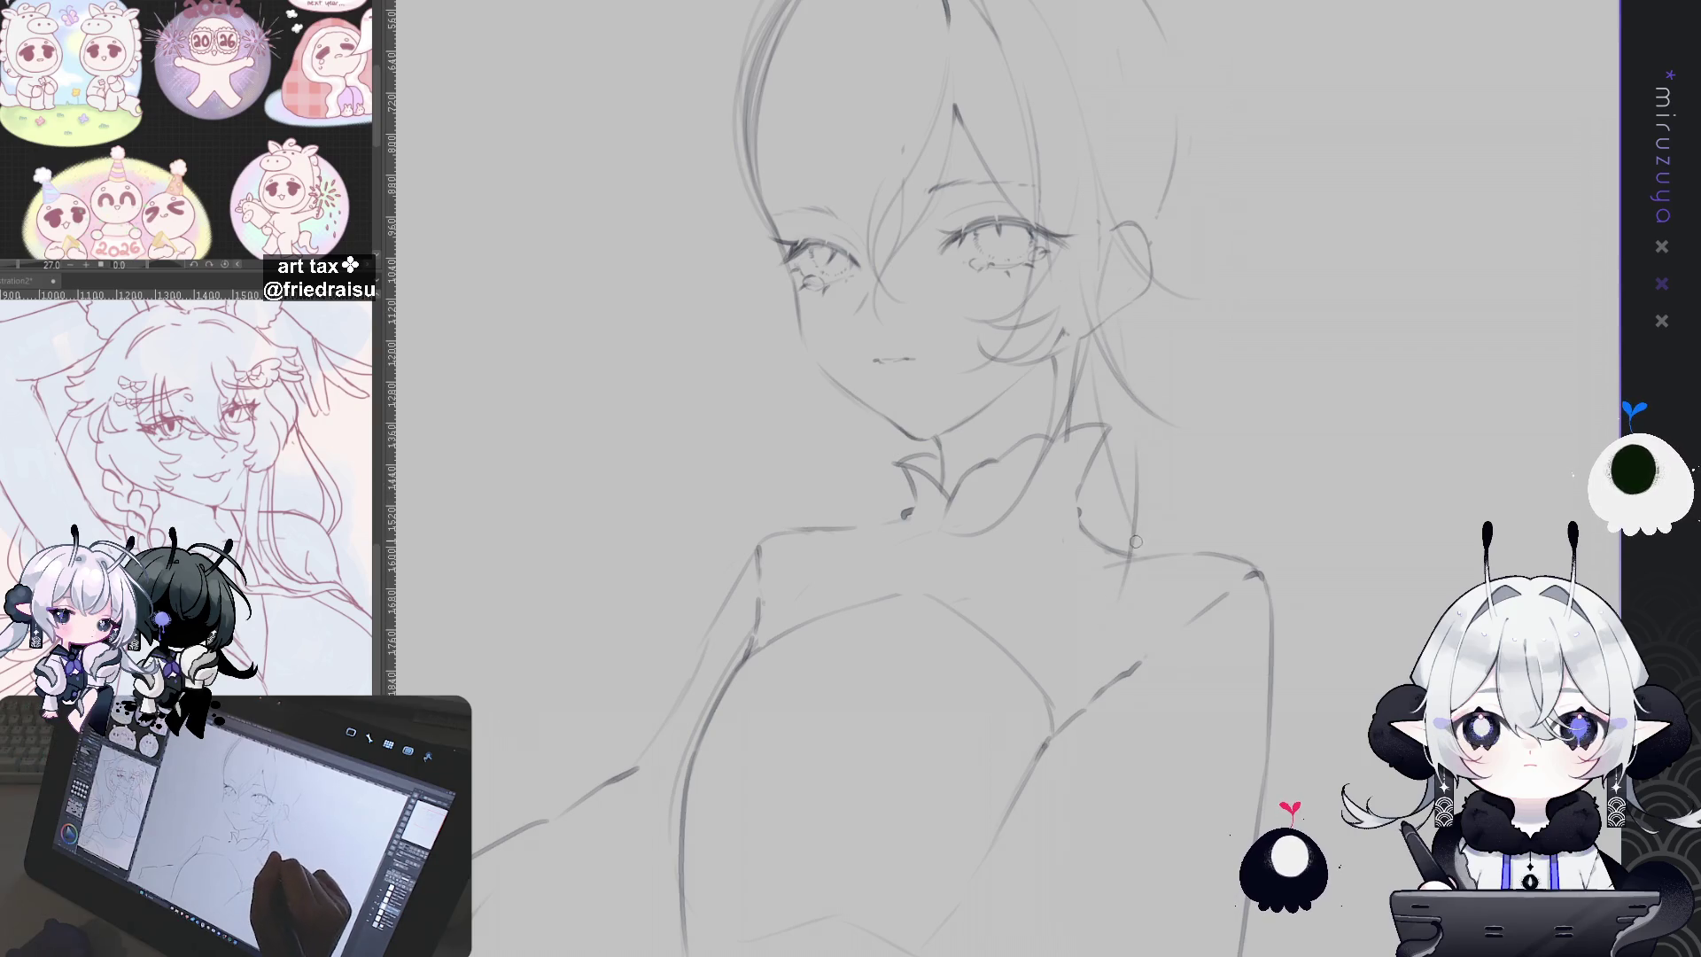
drag(1245, 483, 1316, 328)
mouse_move(1216, 310)
mouse_down()
mouse_move(1196, 434)
mouse_move(1040, 755)
mouse_up()
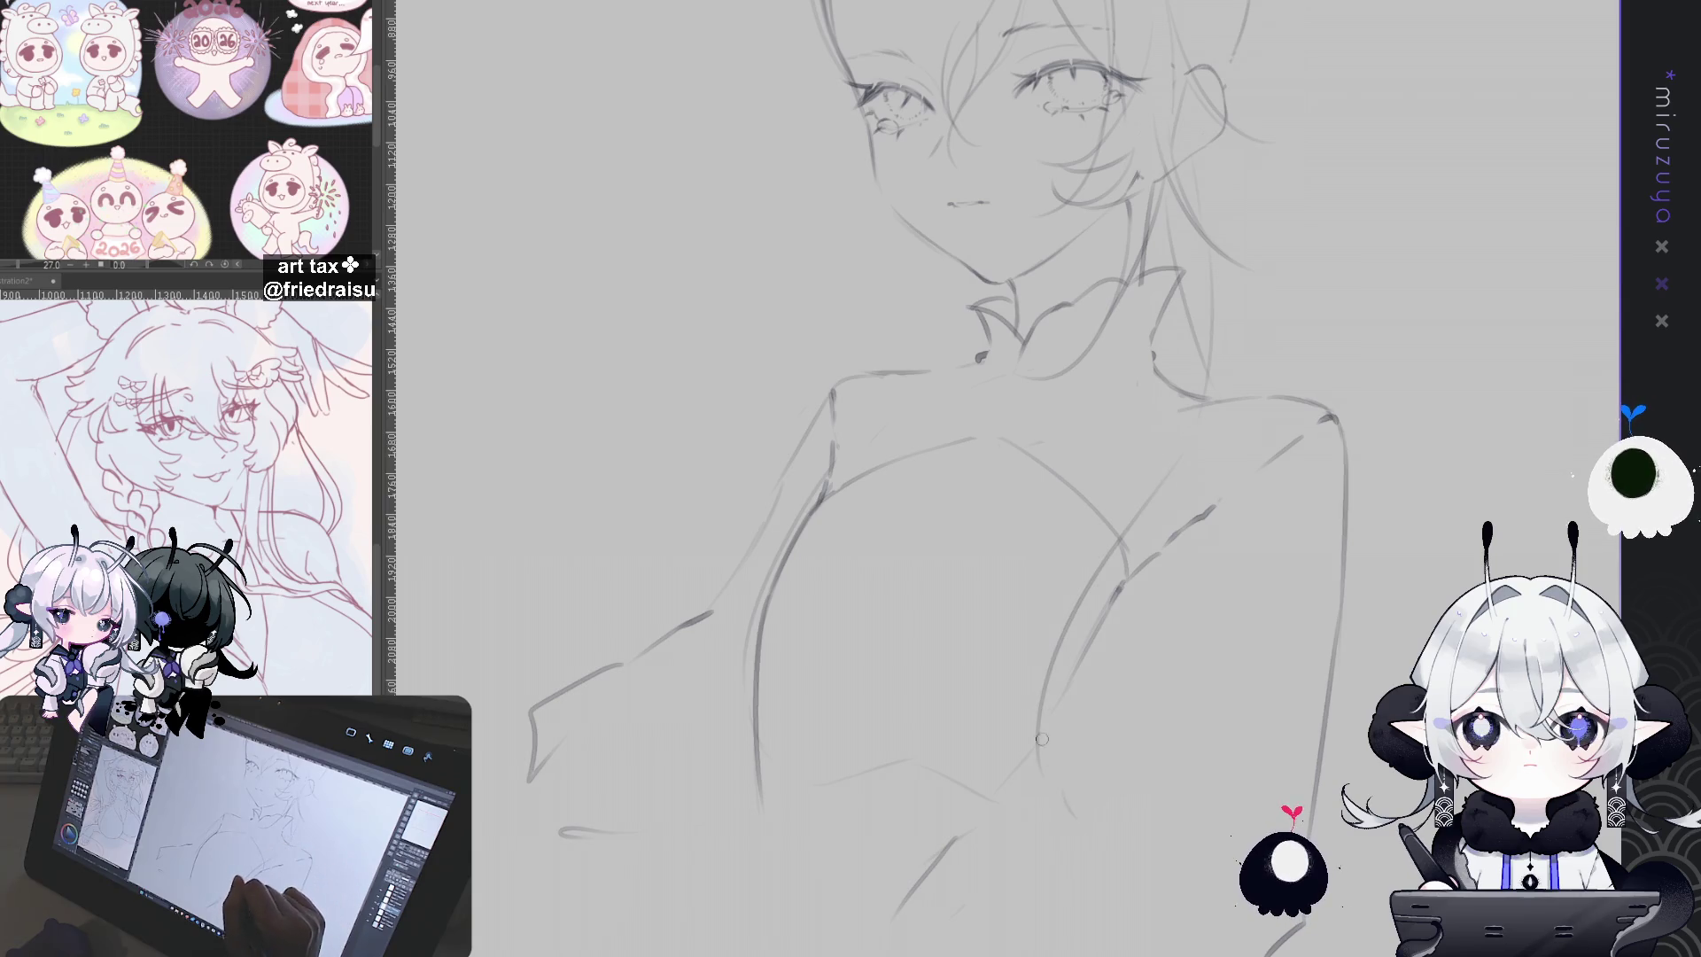
Step: Replace the long down-left body stroke with a lighter curve placed further left
key(ctrl+z)
drag(1191, 425, 1028, 837)
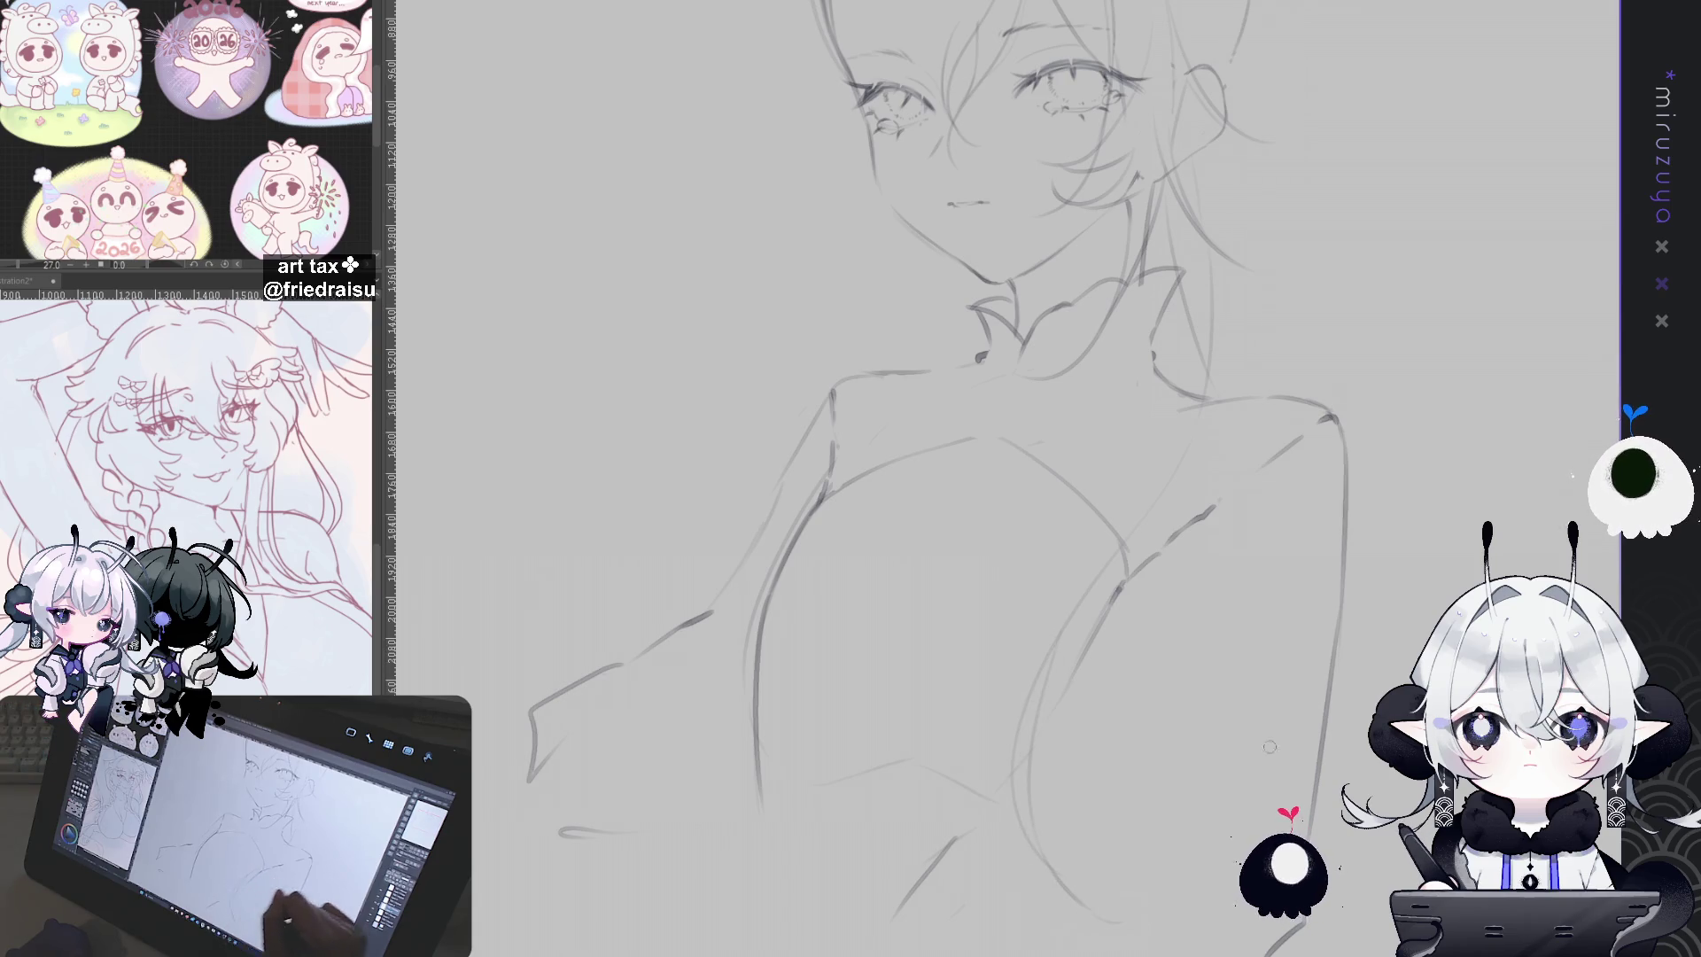
drag(1067, 876, 1050, 824)
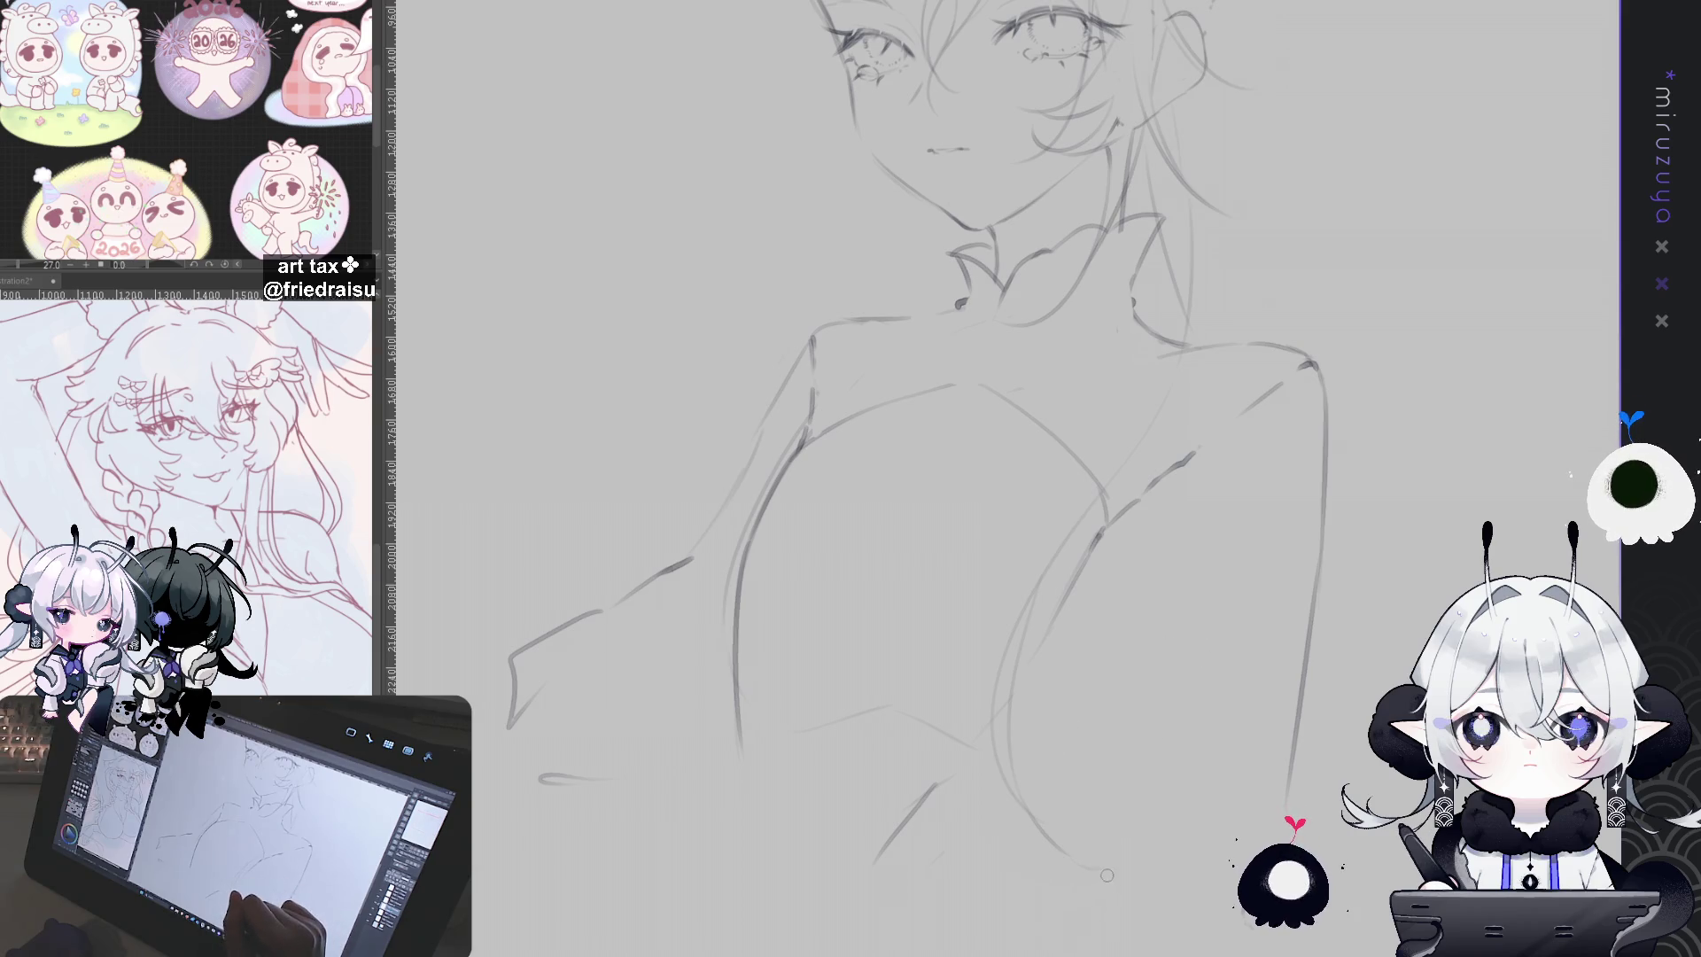
mouse_move(1358, 544)
mouse_down()
mouse_move(1286, 668)
mouse_move(1323, 675)
mouse_up()
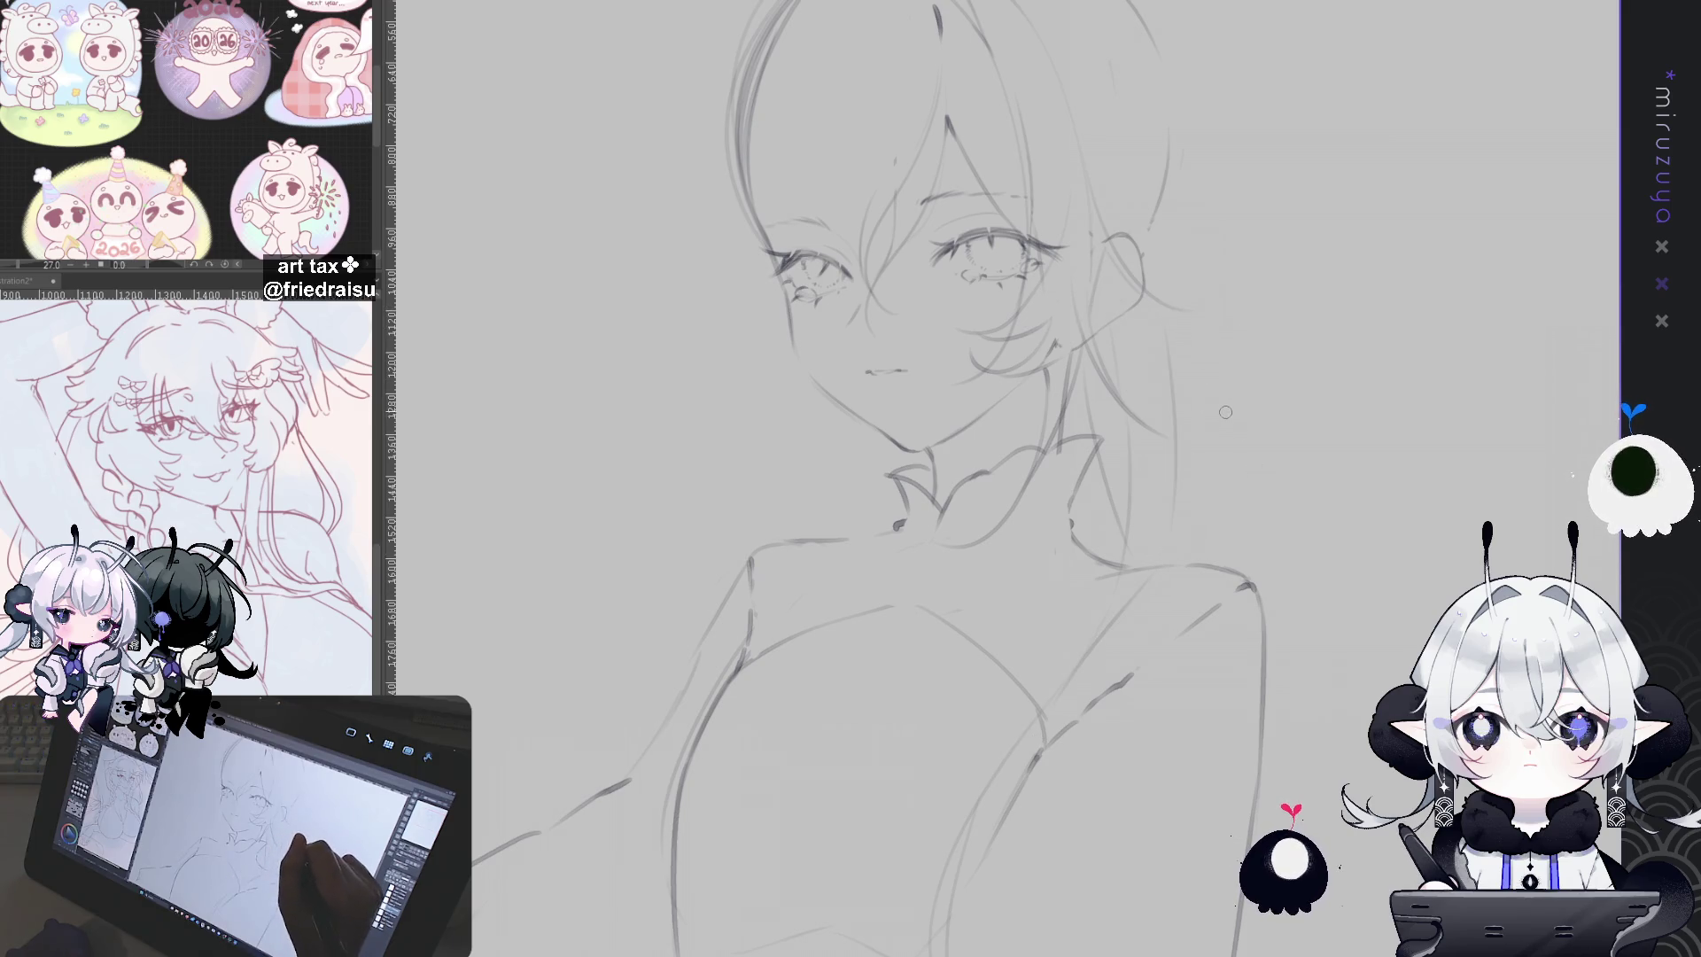
drag(1259, 479, 1246, 497)
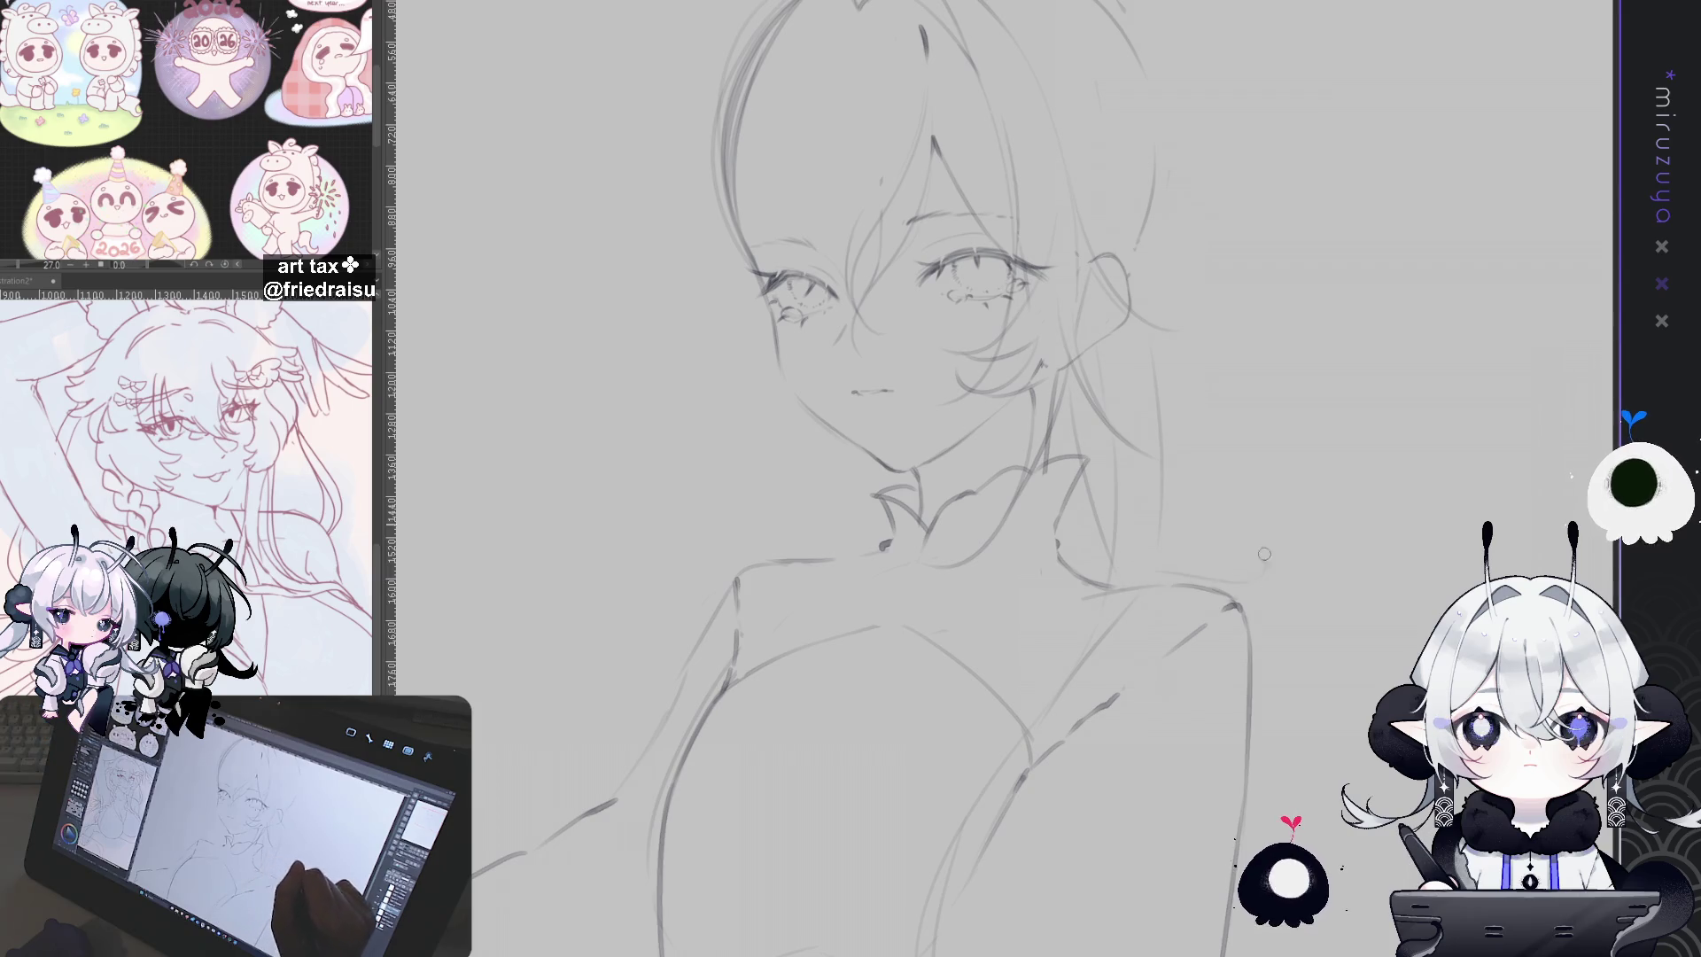
Step: Sketch the right side of the neck and shoulder
drag(1076, 133, 1023, 328)
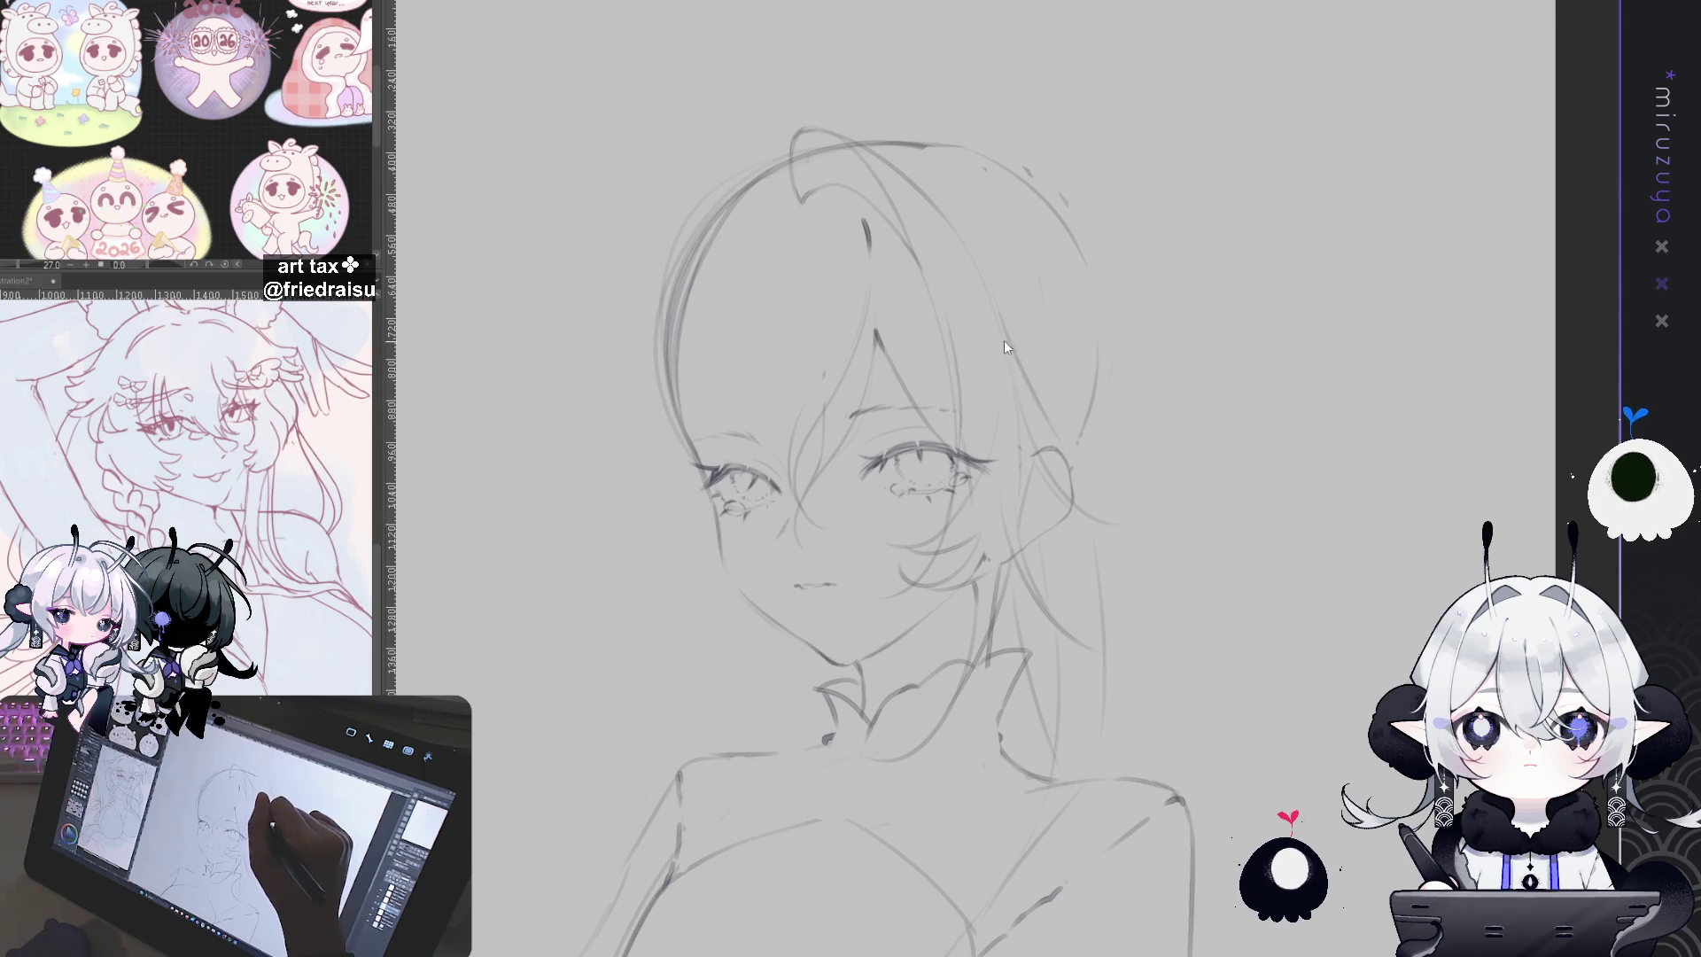
mouse_move(1220, 528)
mouse_down()
mouse_move(1380, 447)
mouse_move(1424, 275)
mouse_up()
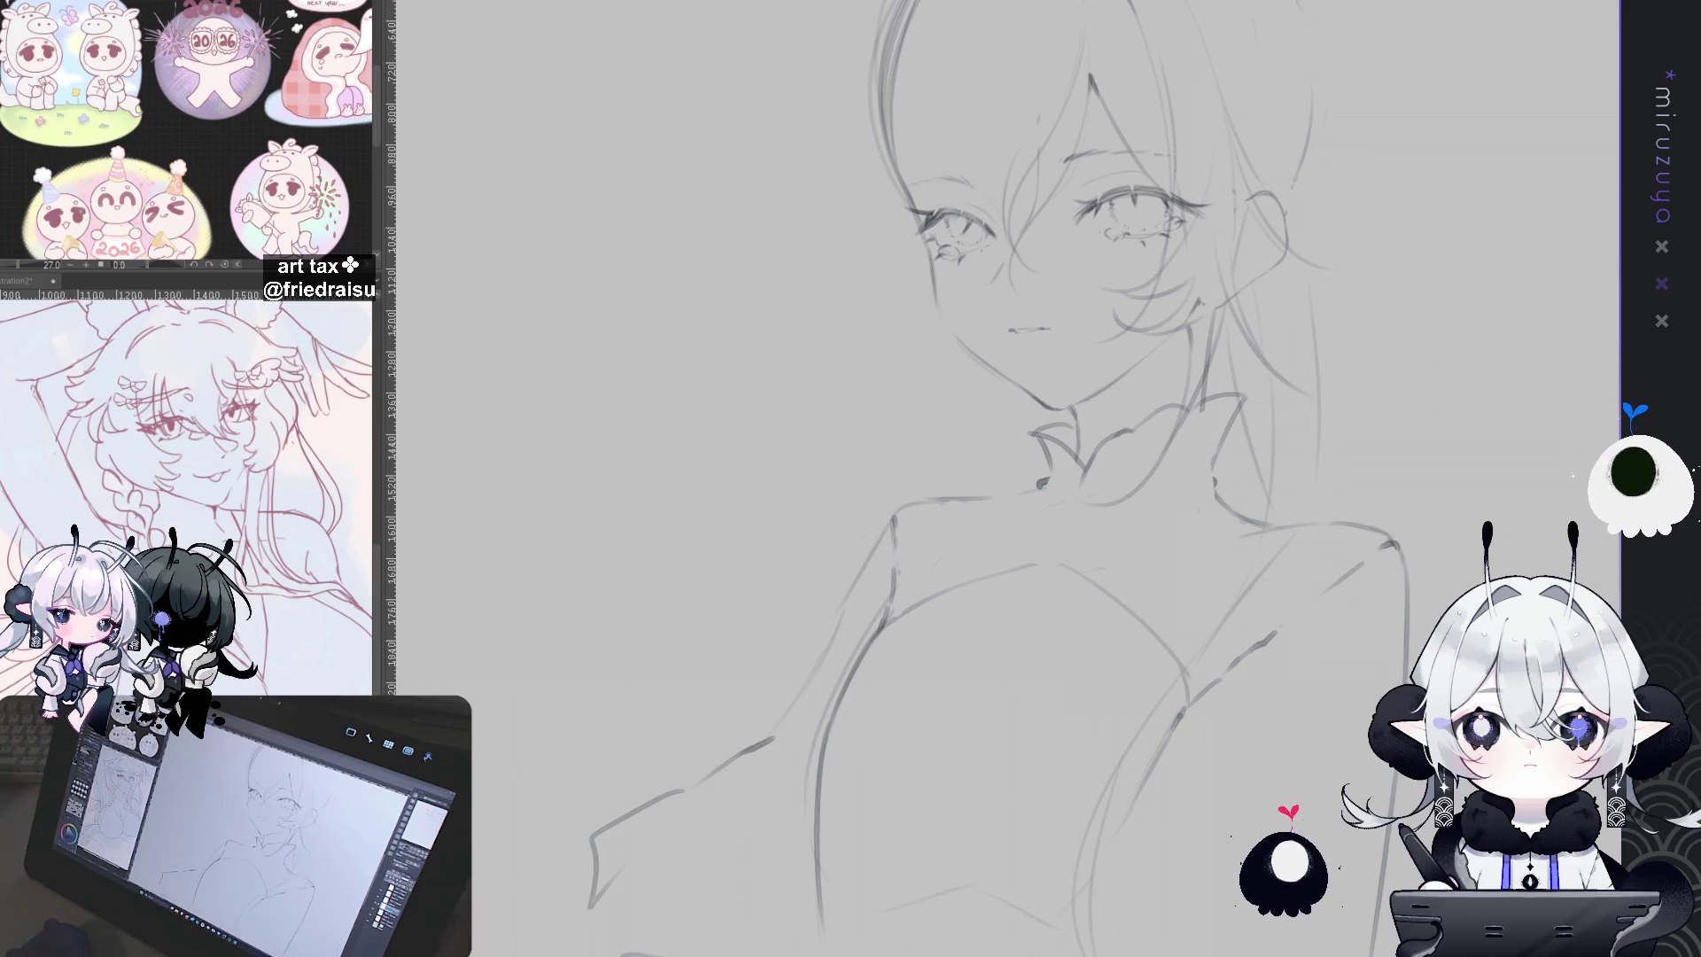
drag(1530, 451, 1398, 355)
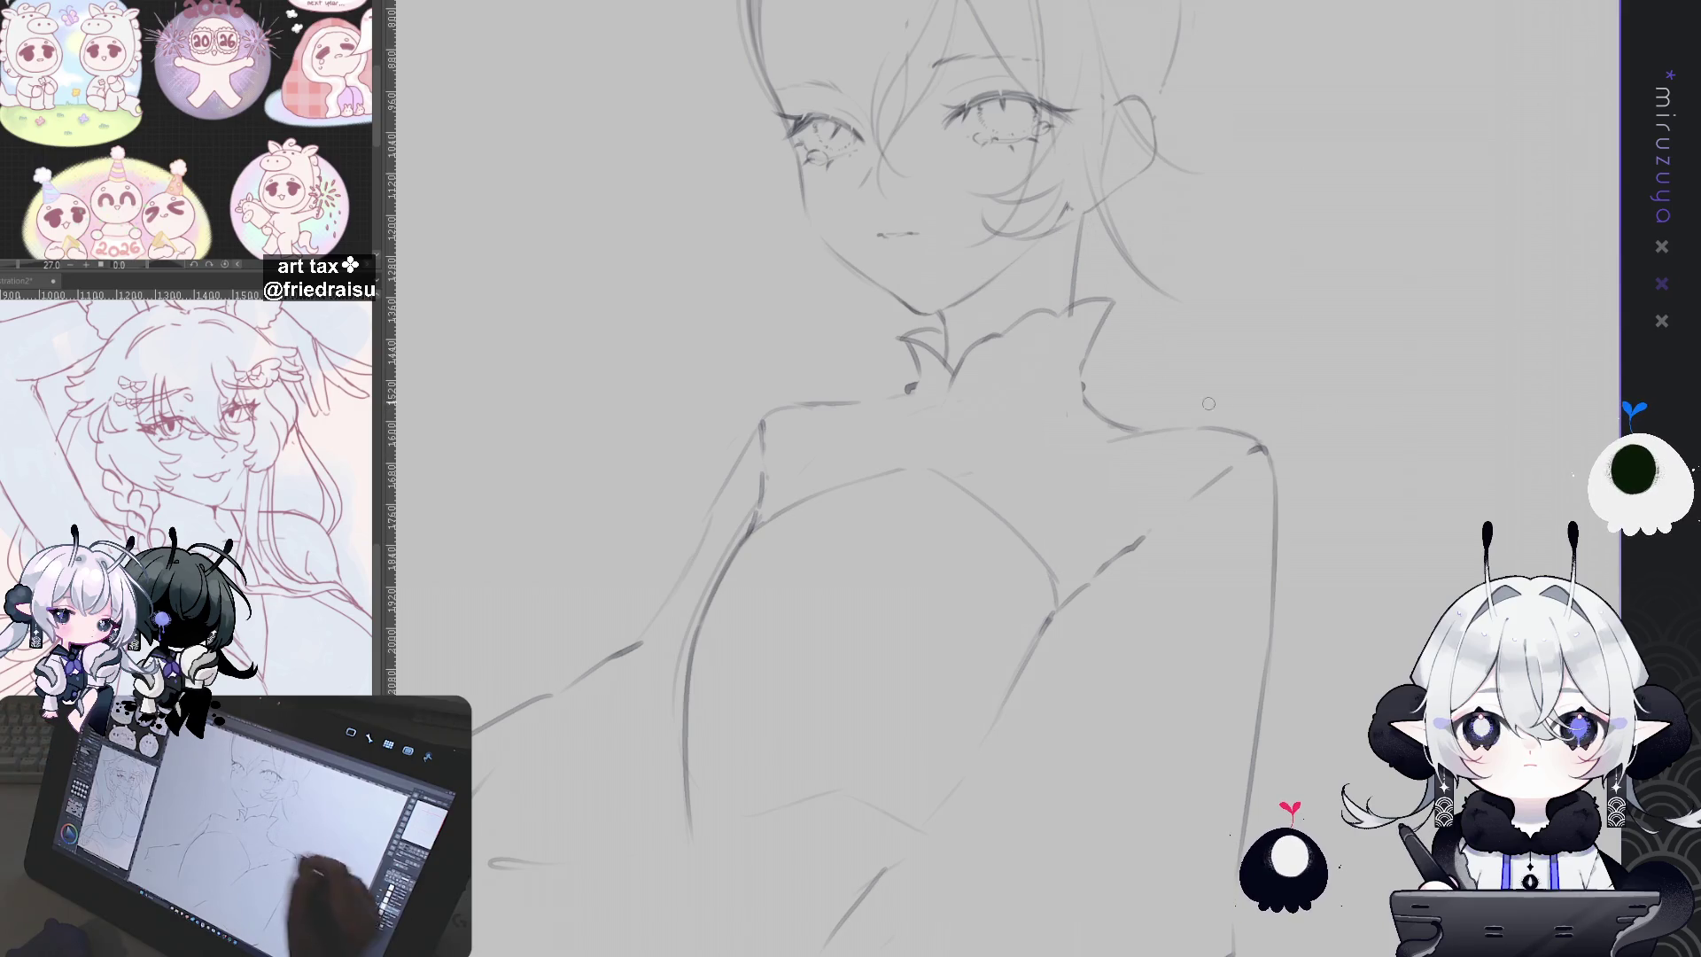
drag(1099, 261, 1137, 403)
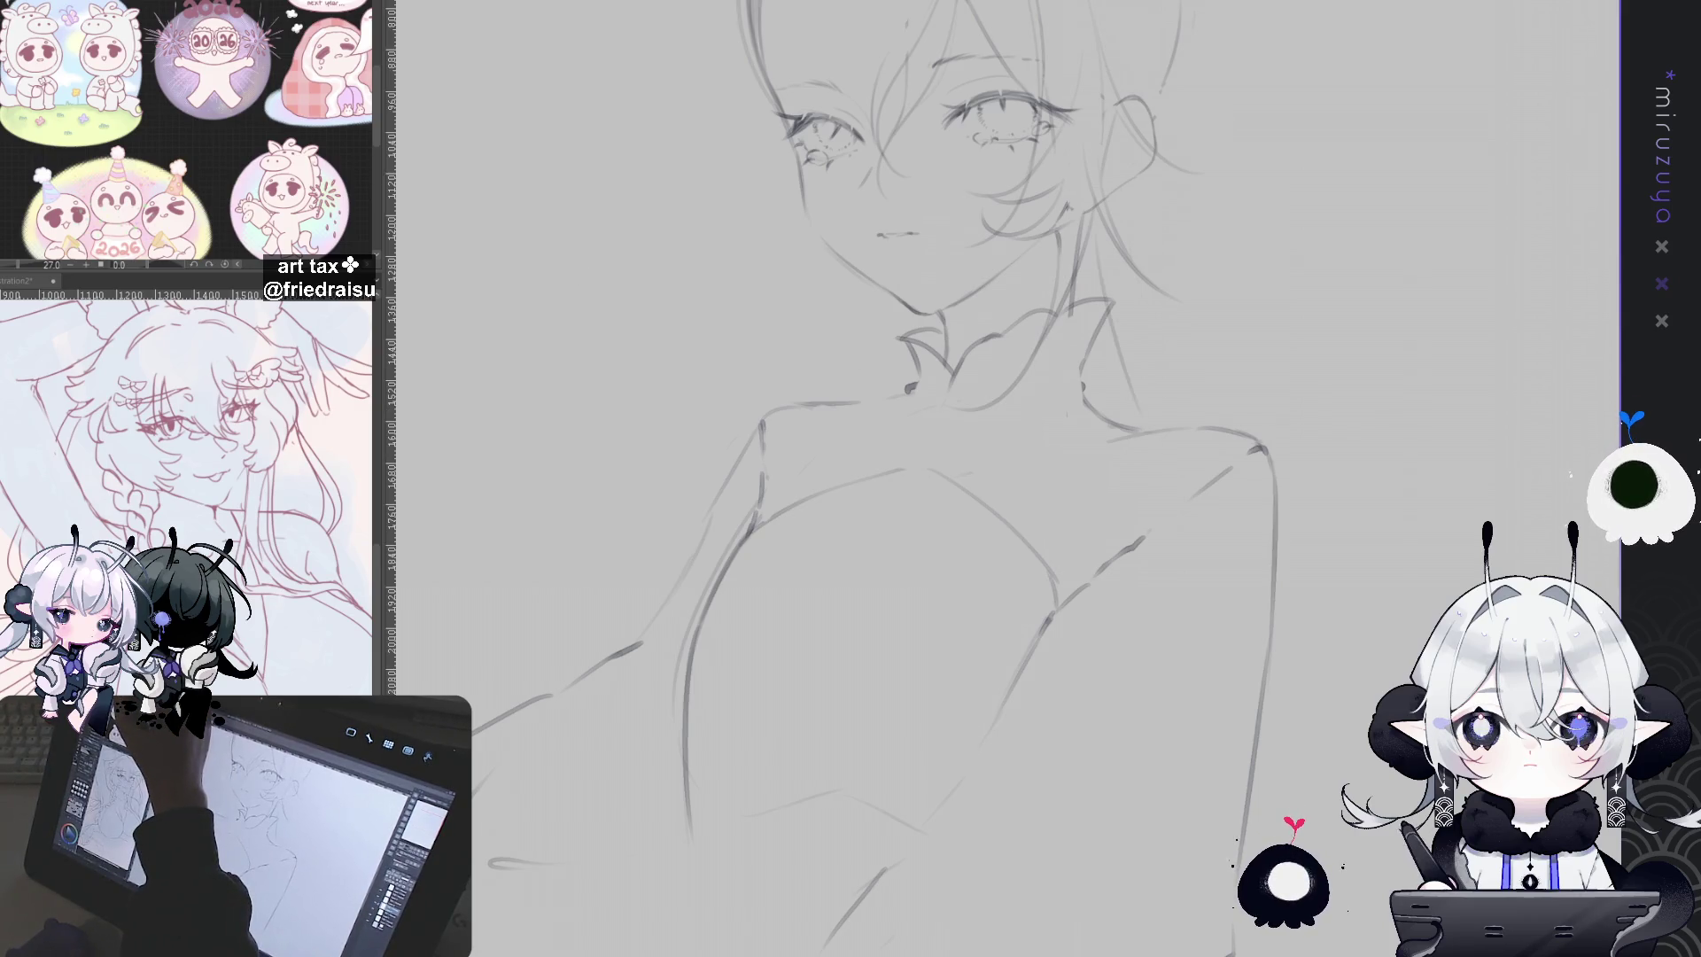
mouse_move(1402, 296)
mouse_down()
mouse_move(1424, 531)
mouse_move(1455, 574)
mouse_up()
drag(1309, 565, 1332, 591)
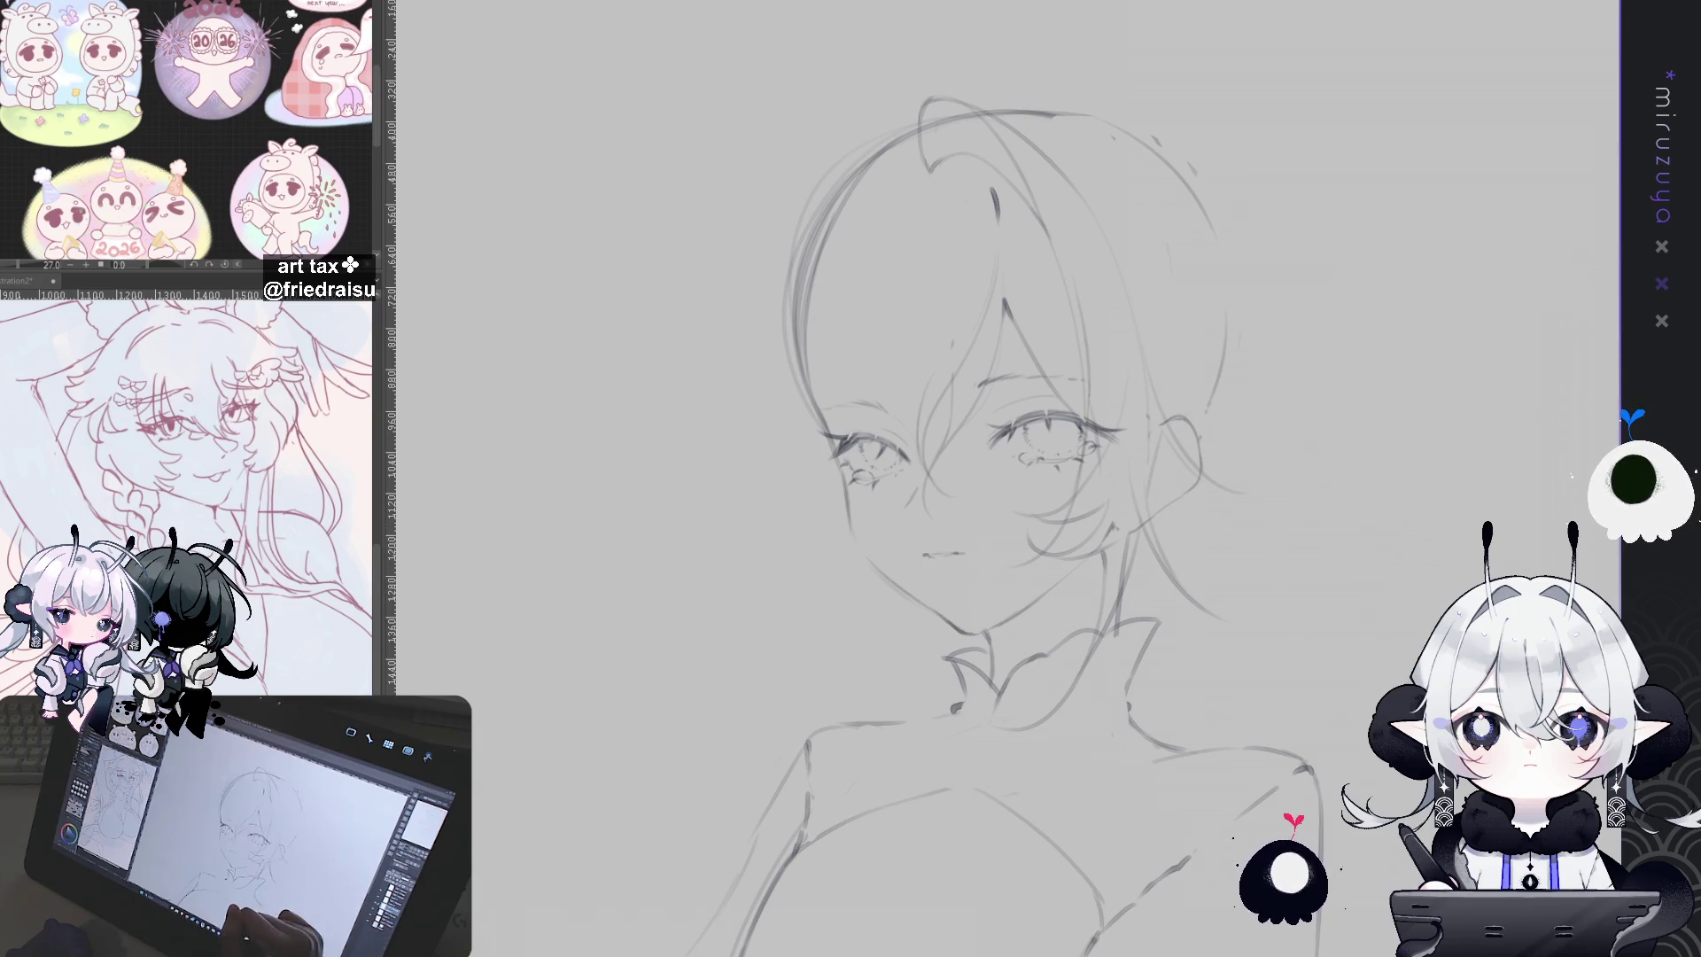
drag(1114, 32, 1097, 244)
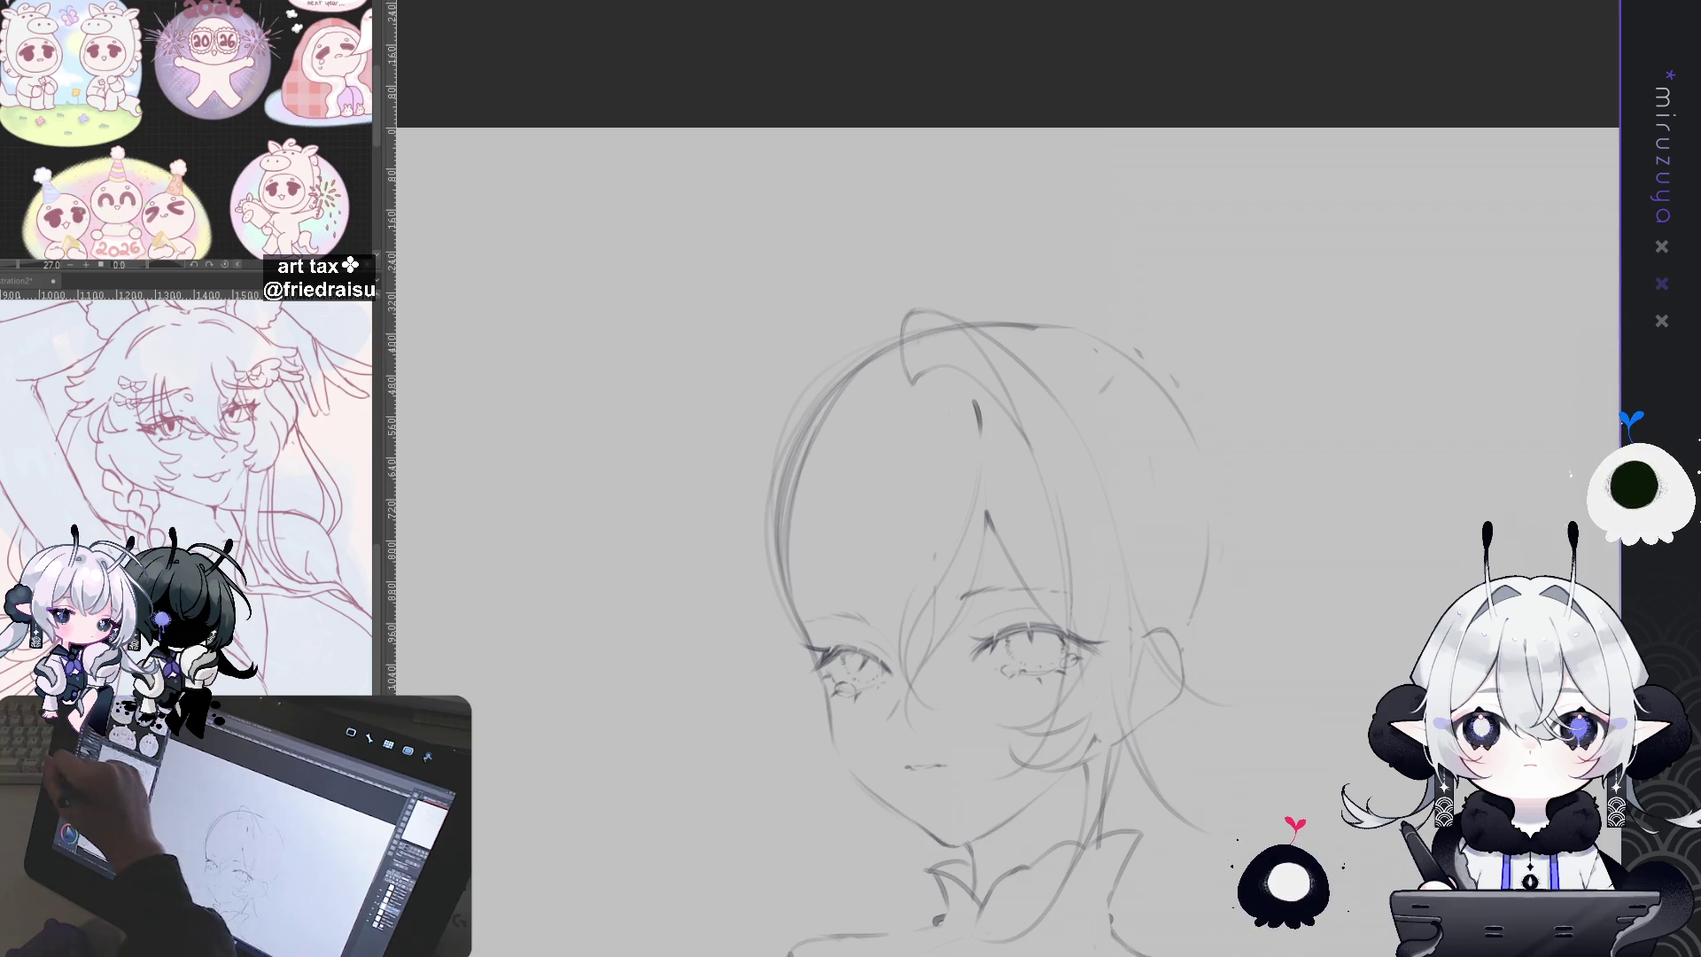
Step: Draw curved strokes rising from the top of the head, redoing the diagonal and stray ones
mouse_move(1098, 395)
mouse_down()
mouse_move(1119, 346)
mouse_move(1109, 376)
mouse_up()
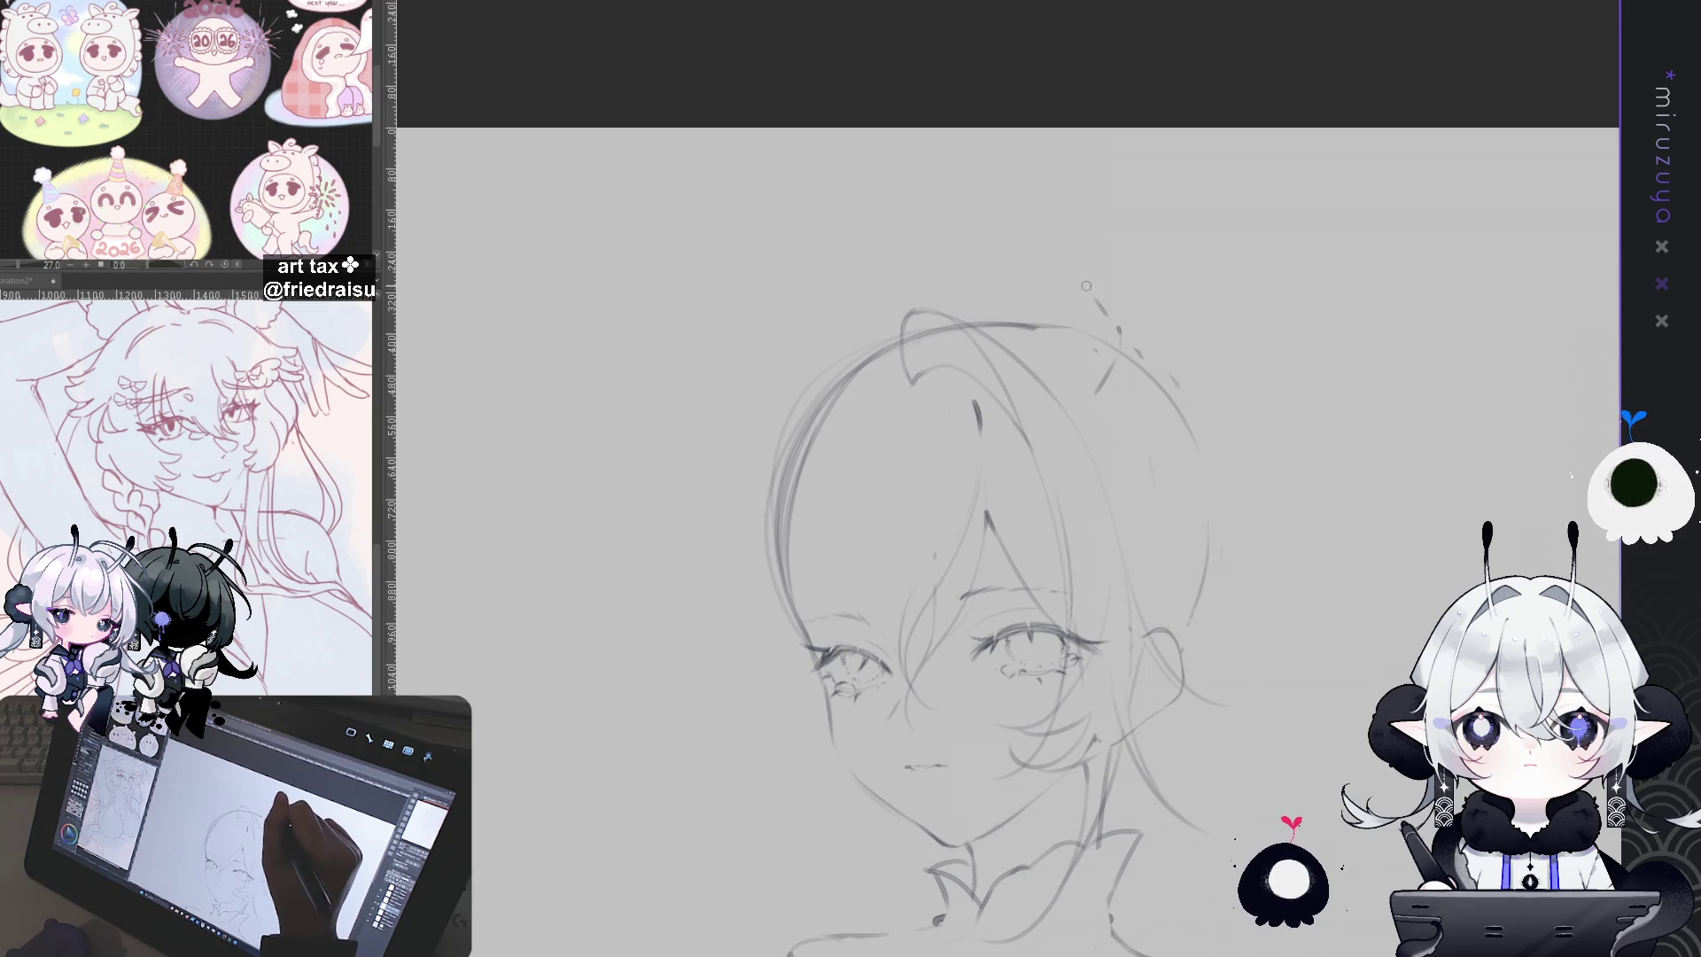
mouse_move(1118, 330)
mouse_down()
mouse_move(1060, 254)
mouse_move(1047, 188)
mouse_move(1052, 252)
mouse_up()
key(ctrl+z)
mouse_move(1046, 152)
mouse_down()
mouse_move(1051, 209)
mouse_move(1076, 235)
mouse_up()
key(ctrl+z)
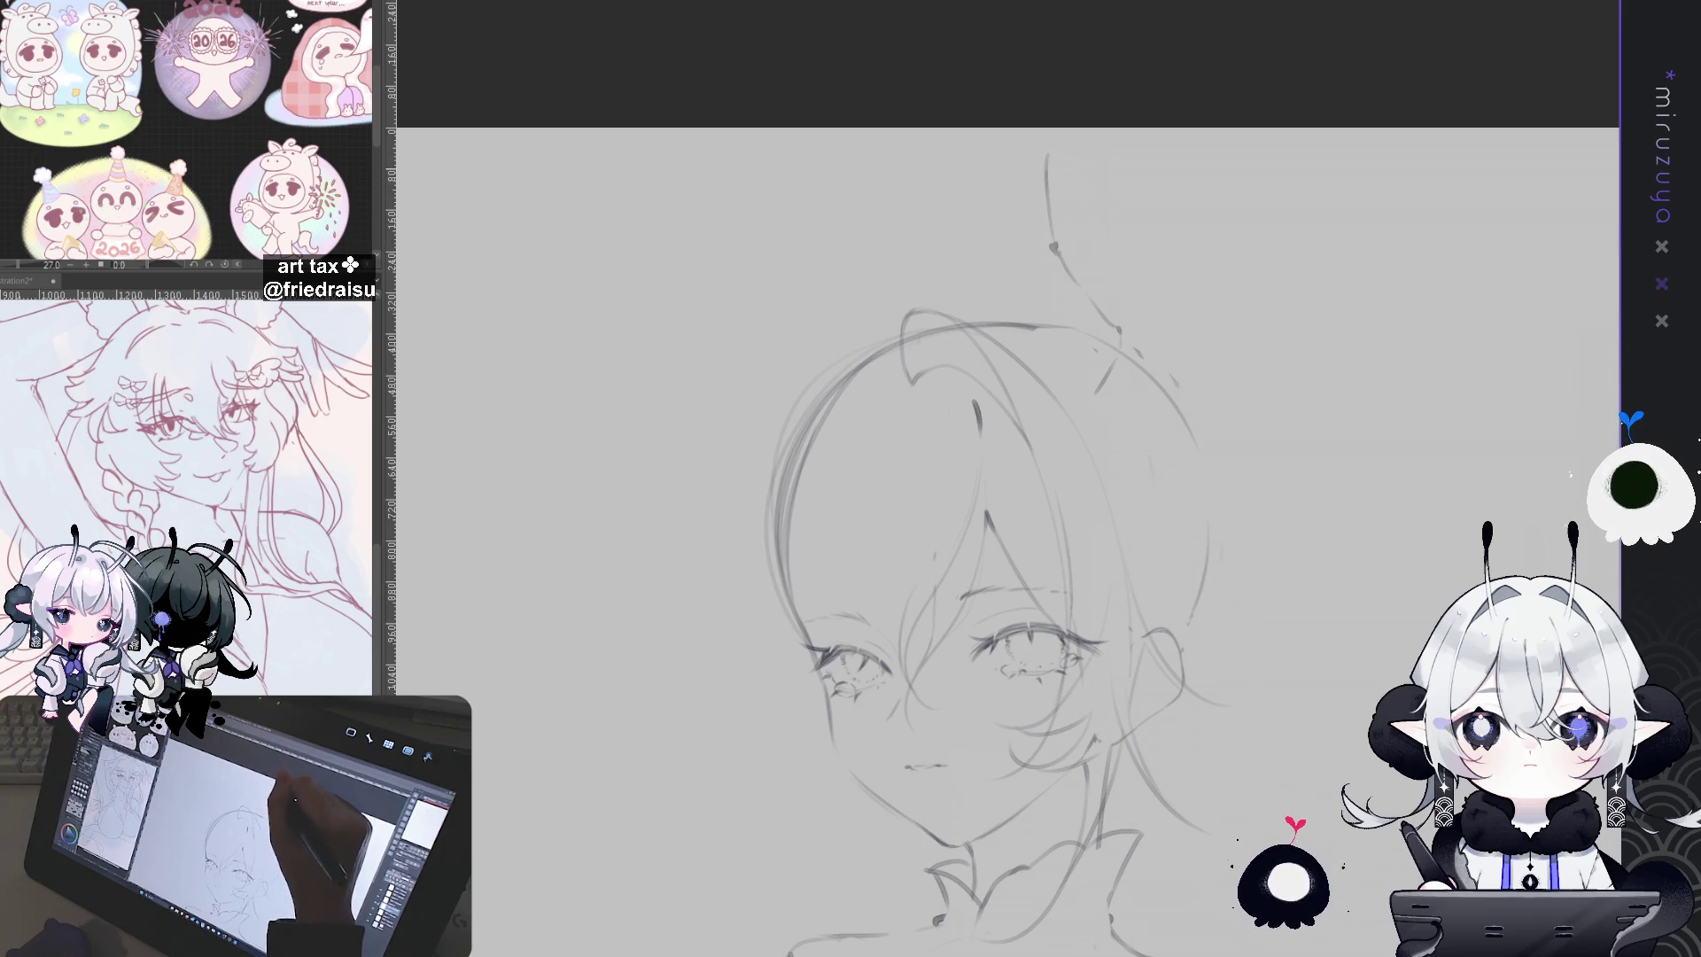
drag(1048, 158, 1071, 194)
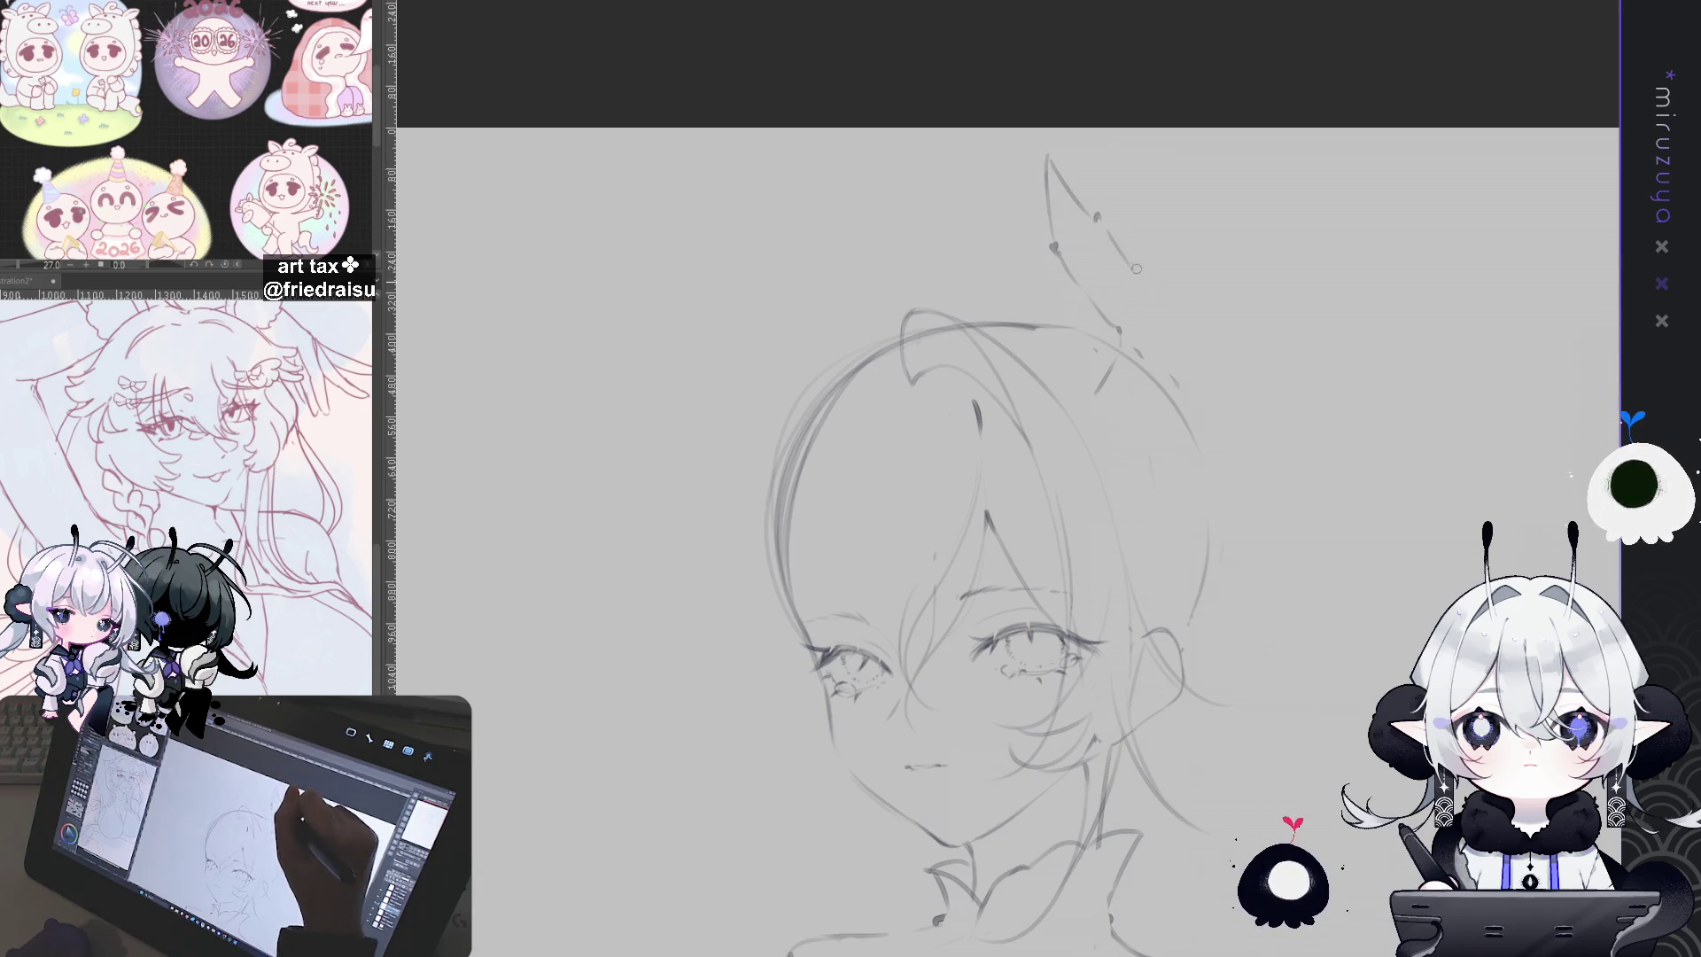
Step: Outline the pointed ear-ornament tip, extend it downward and add an inner line
mouse_move(1175, 303)
mouse_down()
mouse_move(1187, 292)
mouse_move(1199, 342)
mouse_up()
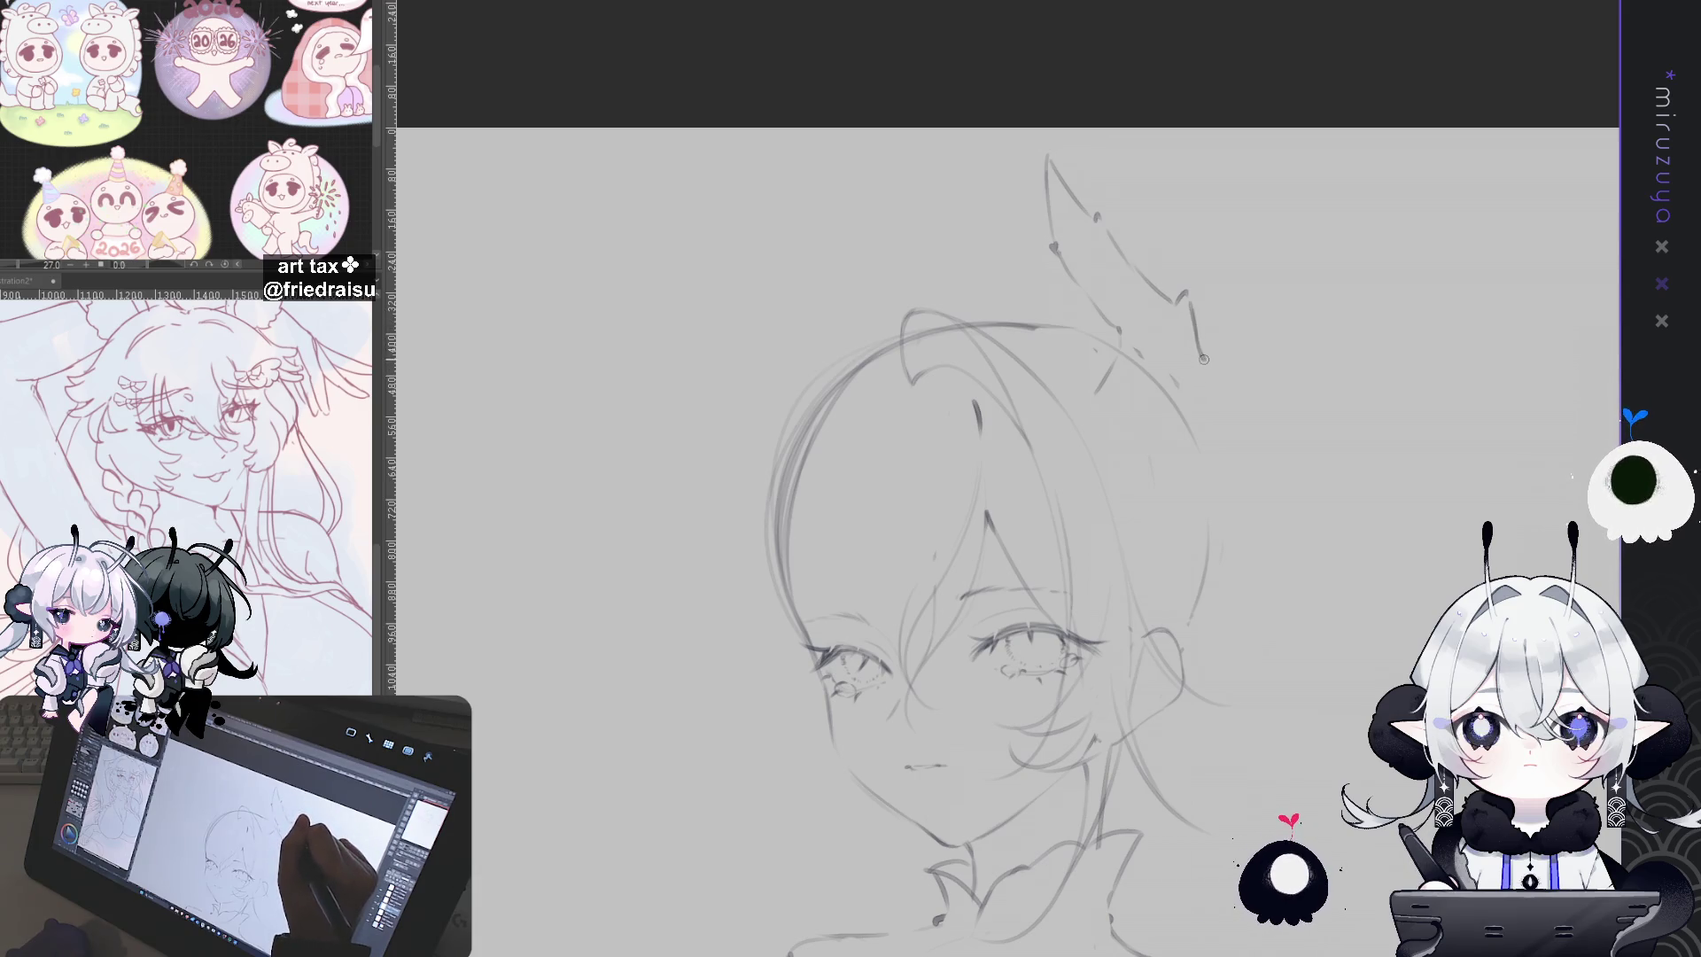
drag(1204, 357, 1181, 463)
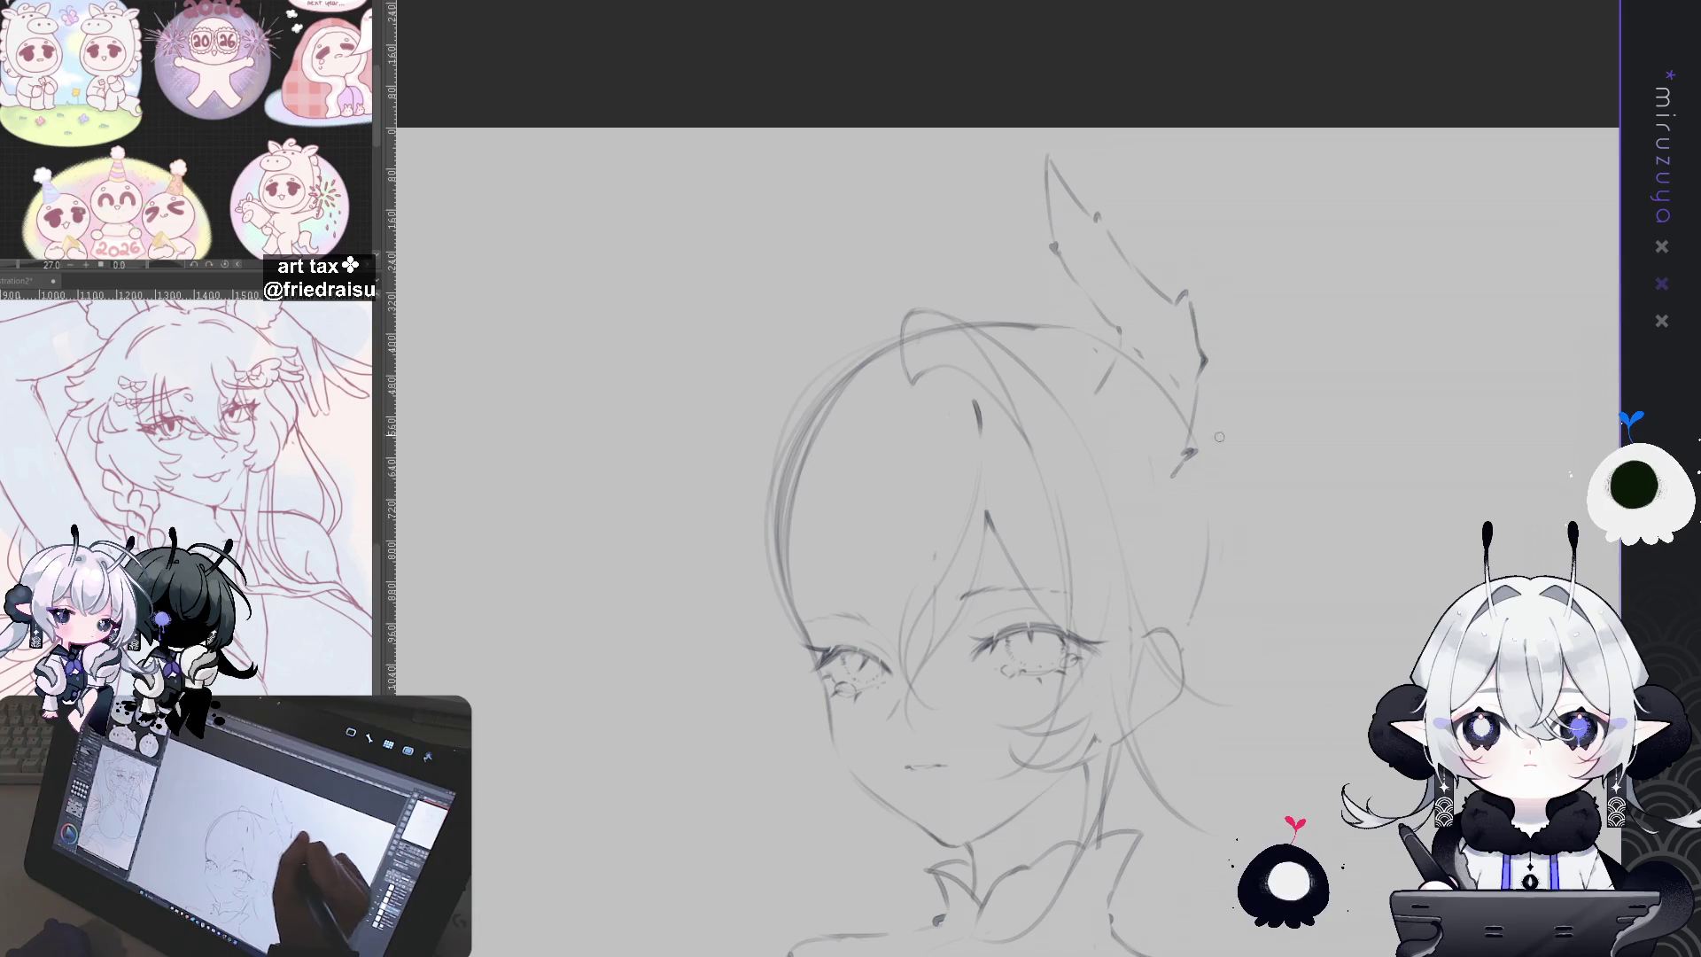
mouse_move(1399, 381)
mouse_down()
mouse_move(1459, 271)
mouse_move(1330, 339)
mouse_up()
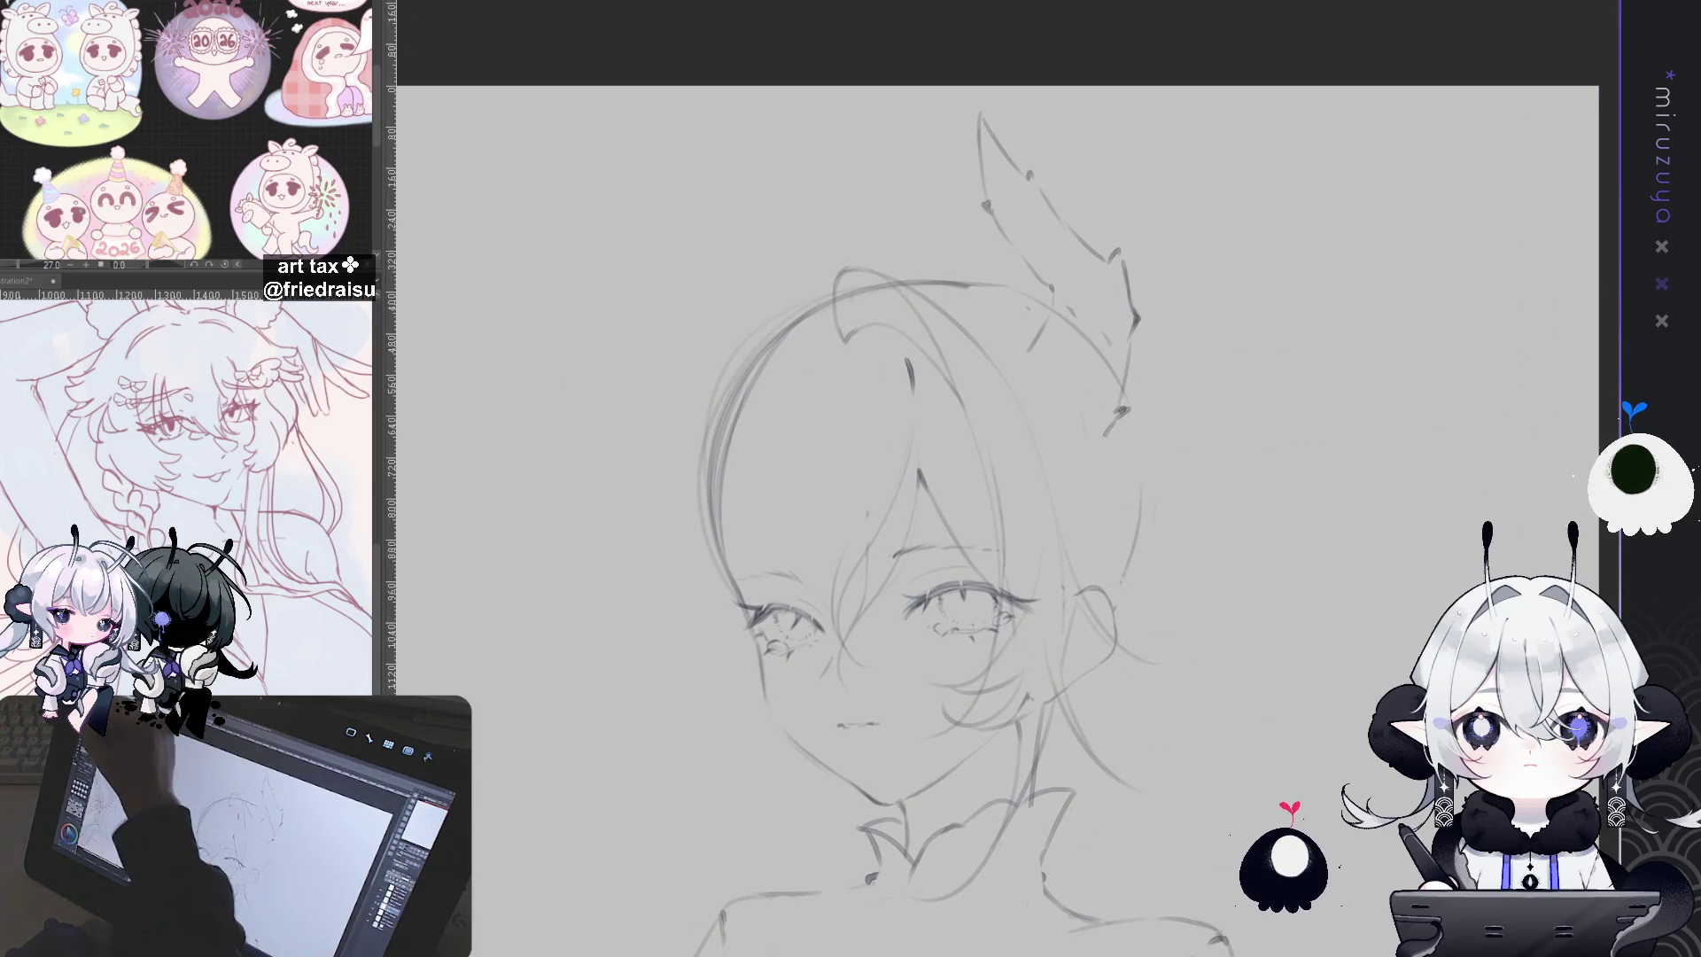
drag(1039, 376, 1112, 450)
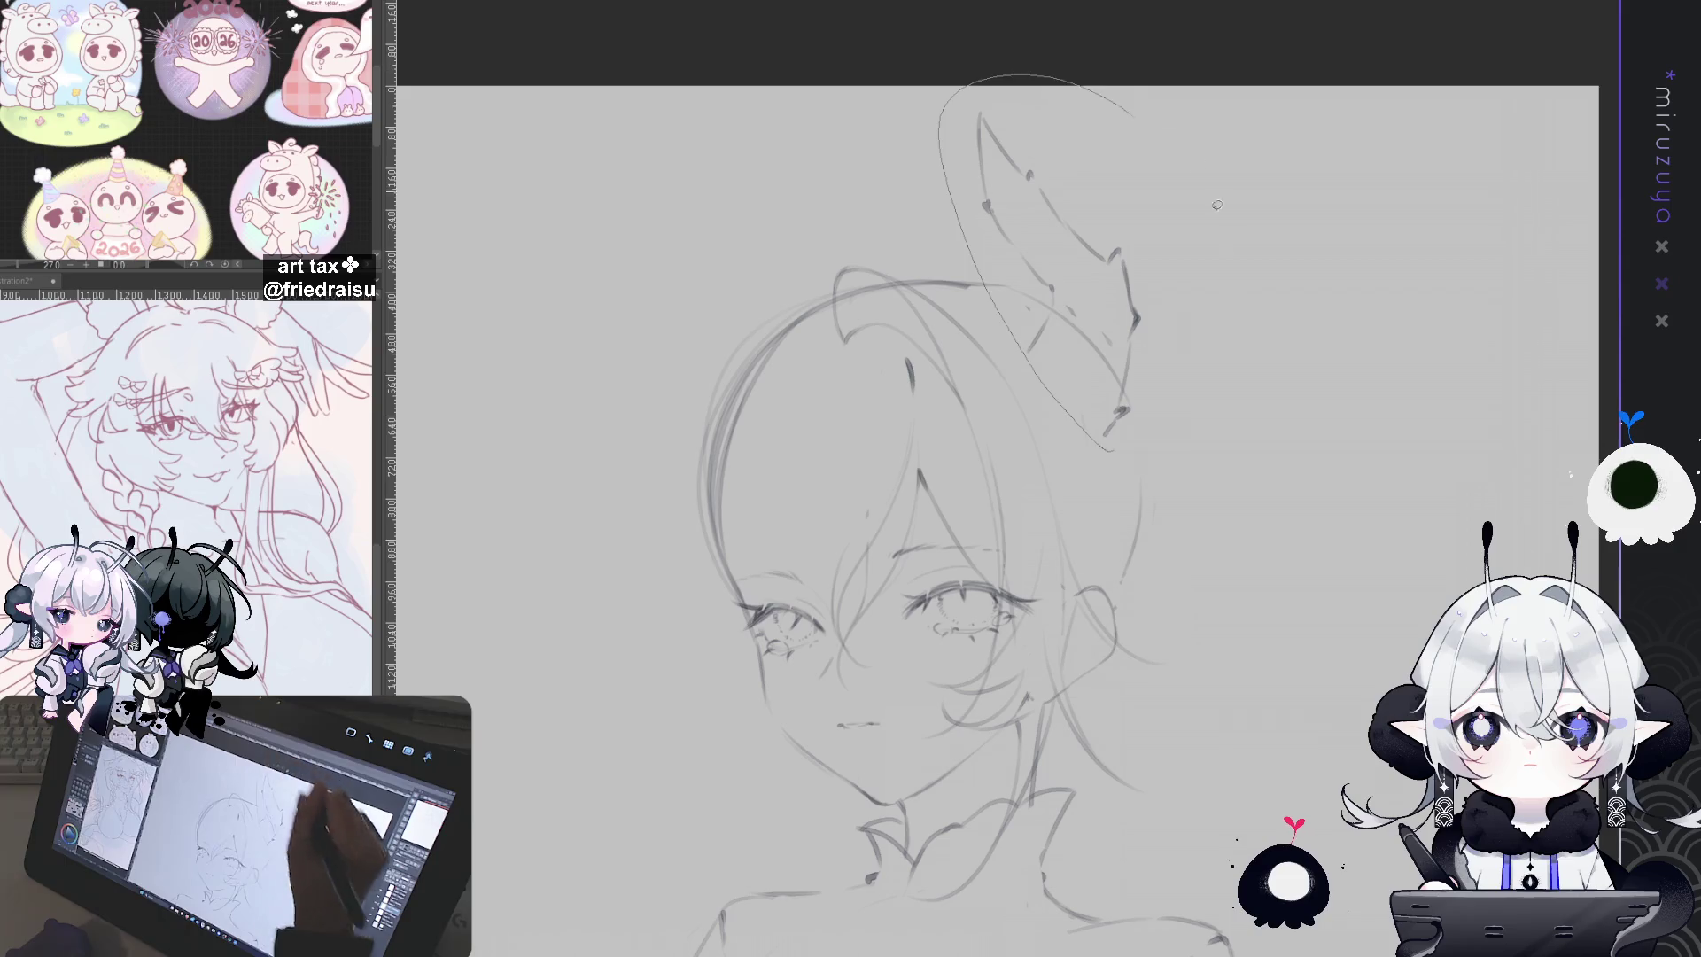
Step: Lasso the ear ornament, rotate it slightly clockwise, nudge it left, confirm and deselect
drag(1198, 166, 1201, 443)
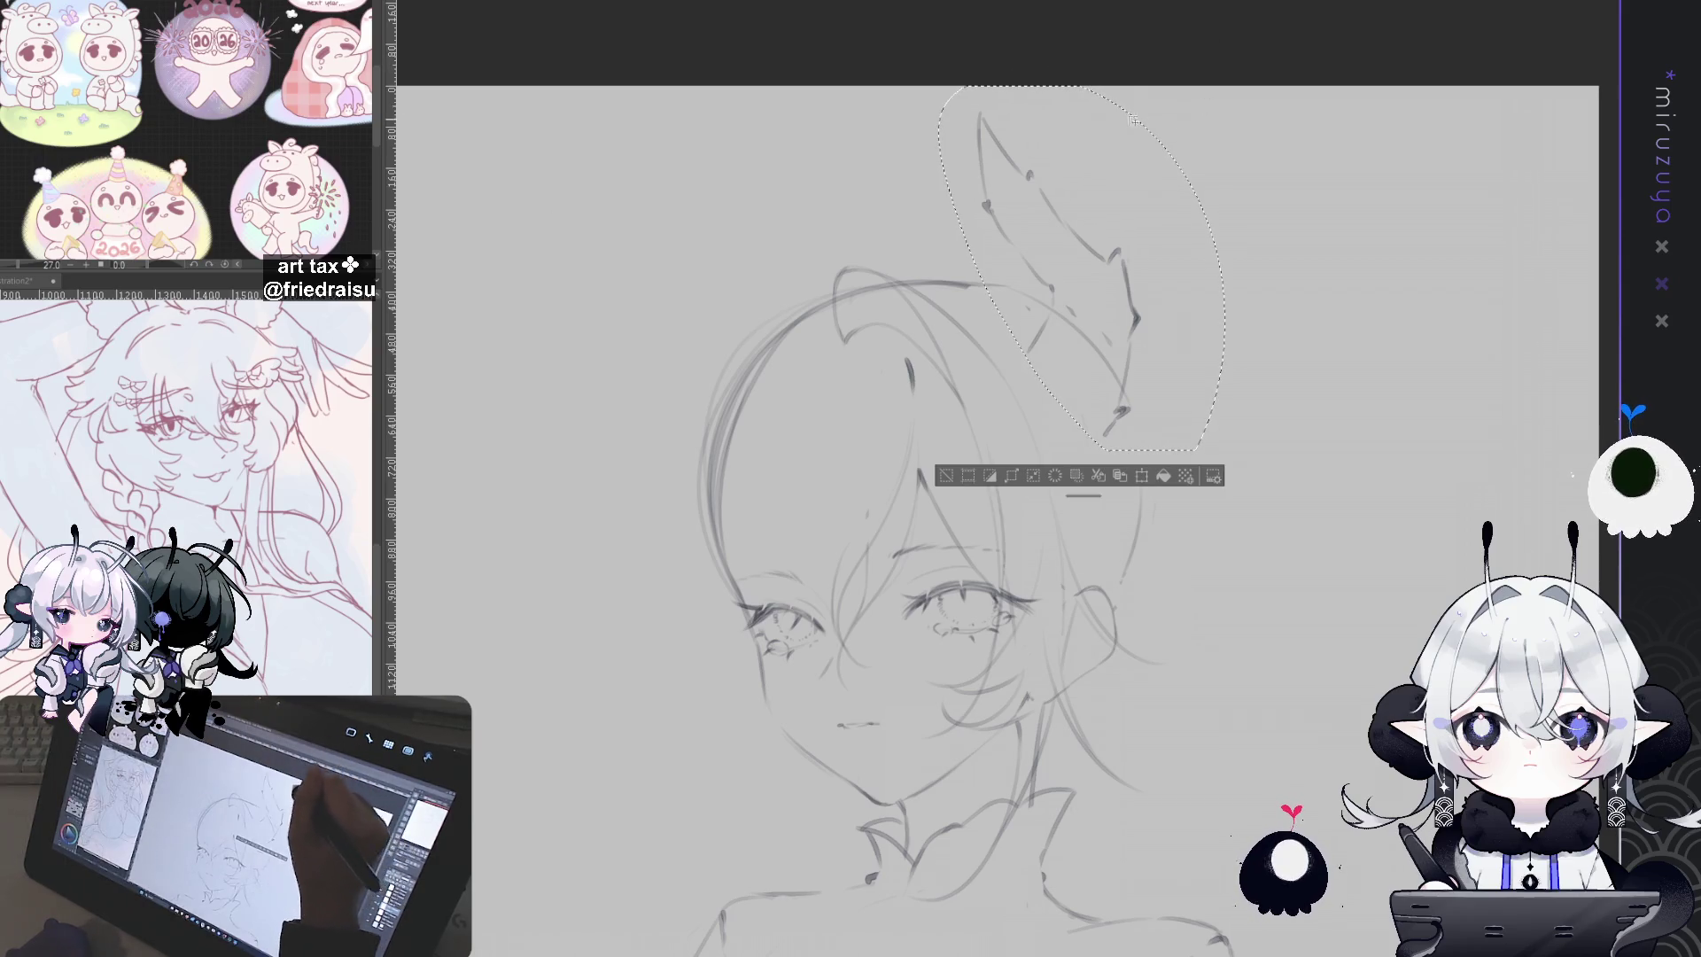
key(ctrl+t)
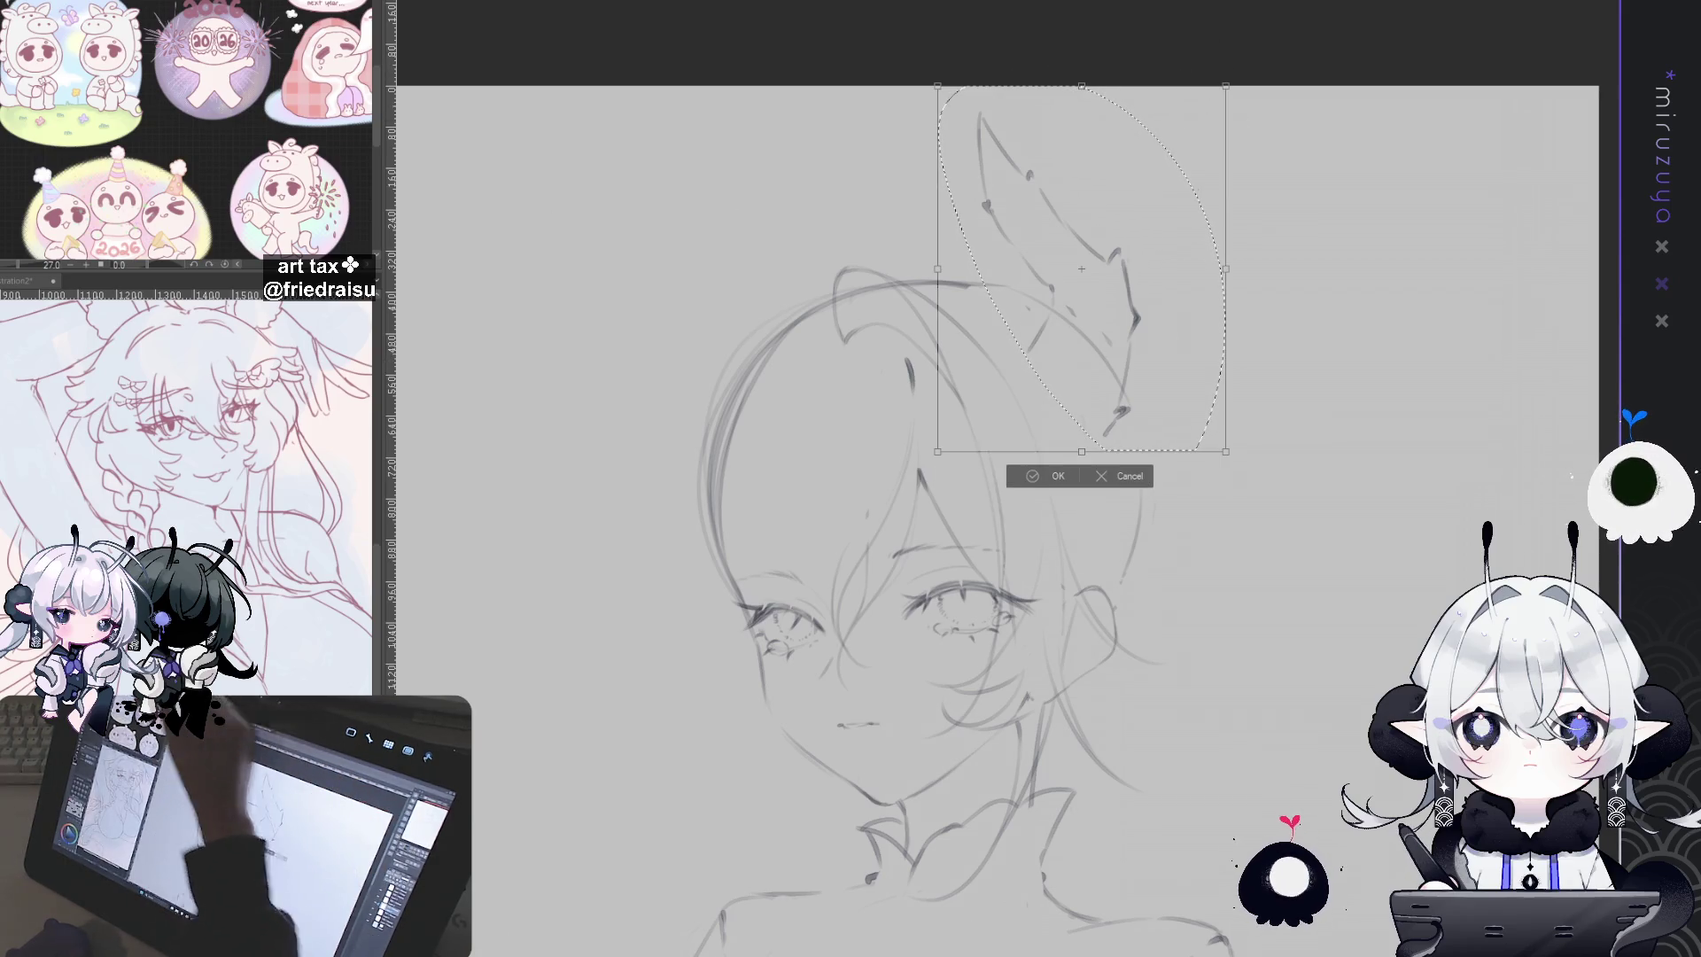
drag(1210, 79, 1174, 204)
drag(1215, 87, 1239, 104)
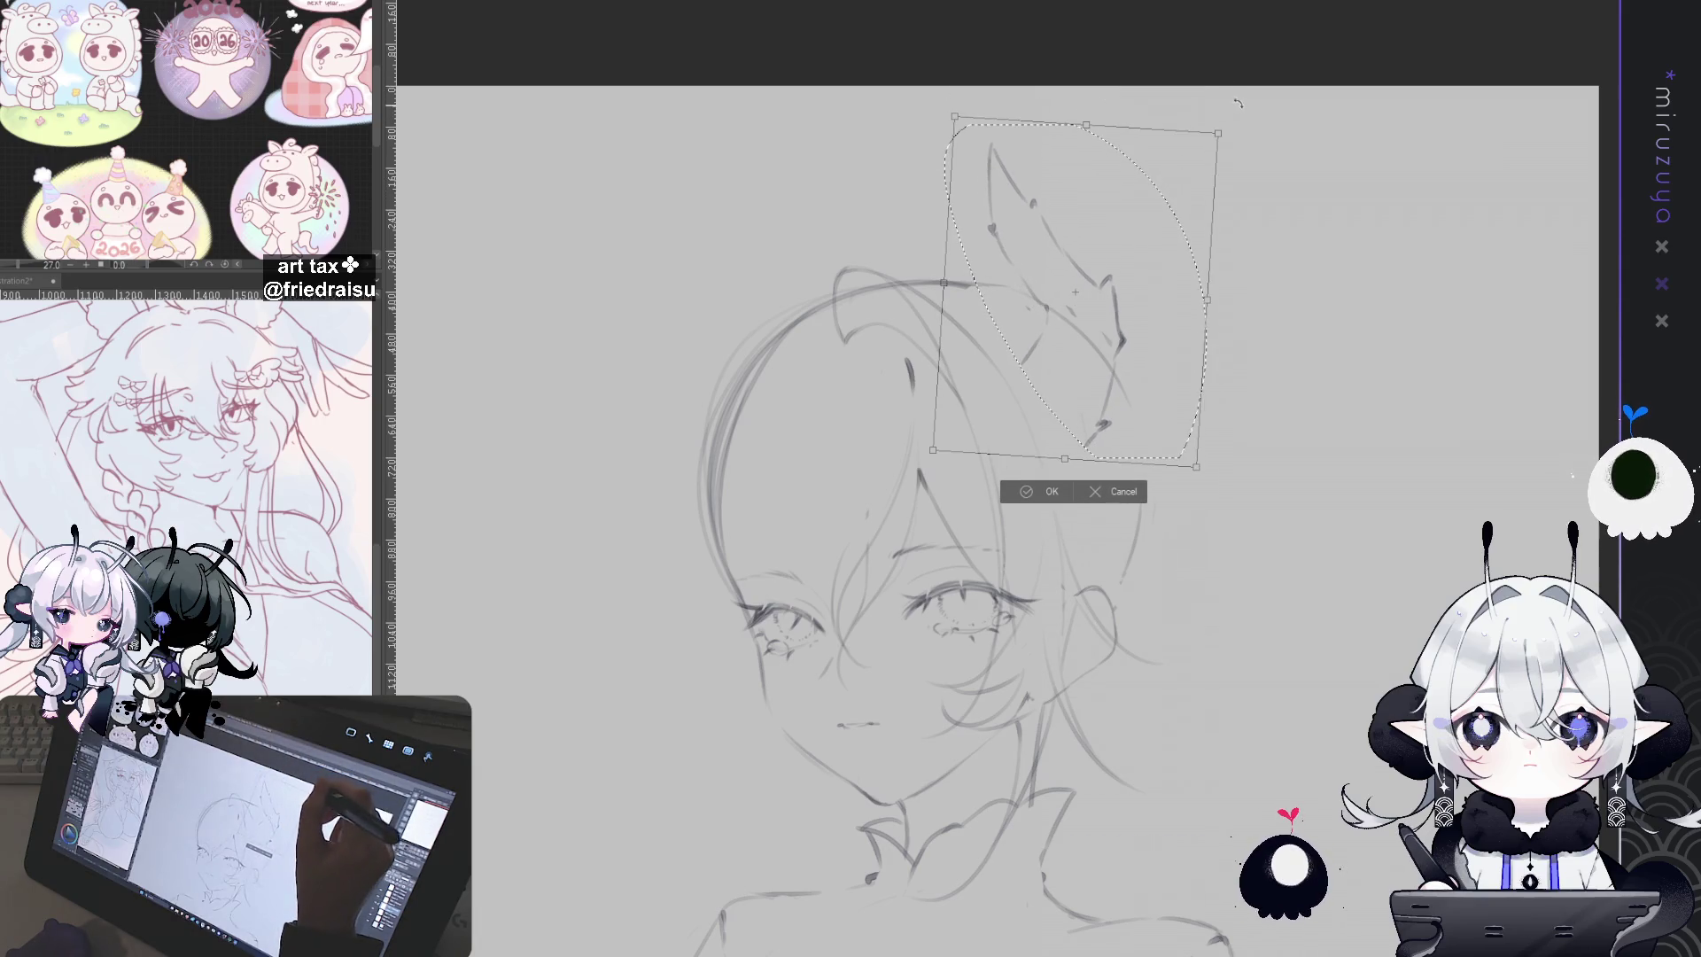
drag(1183, 202, 1181, 202)
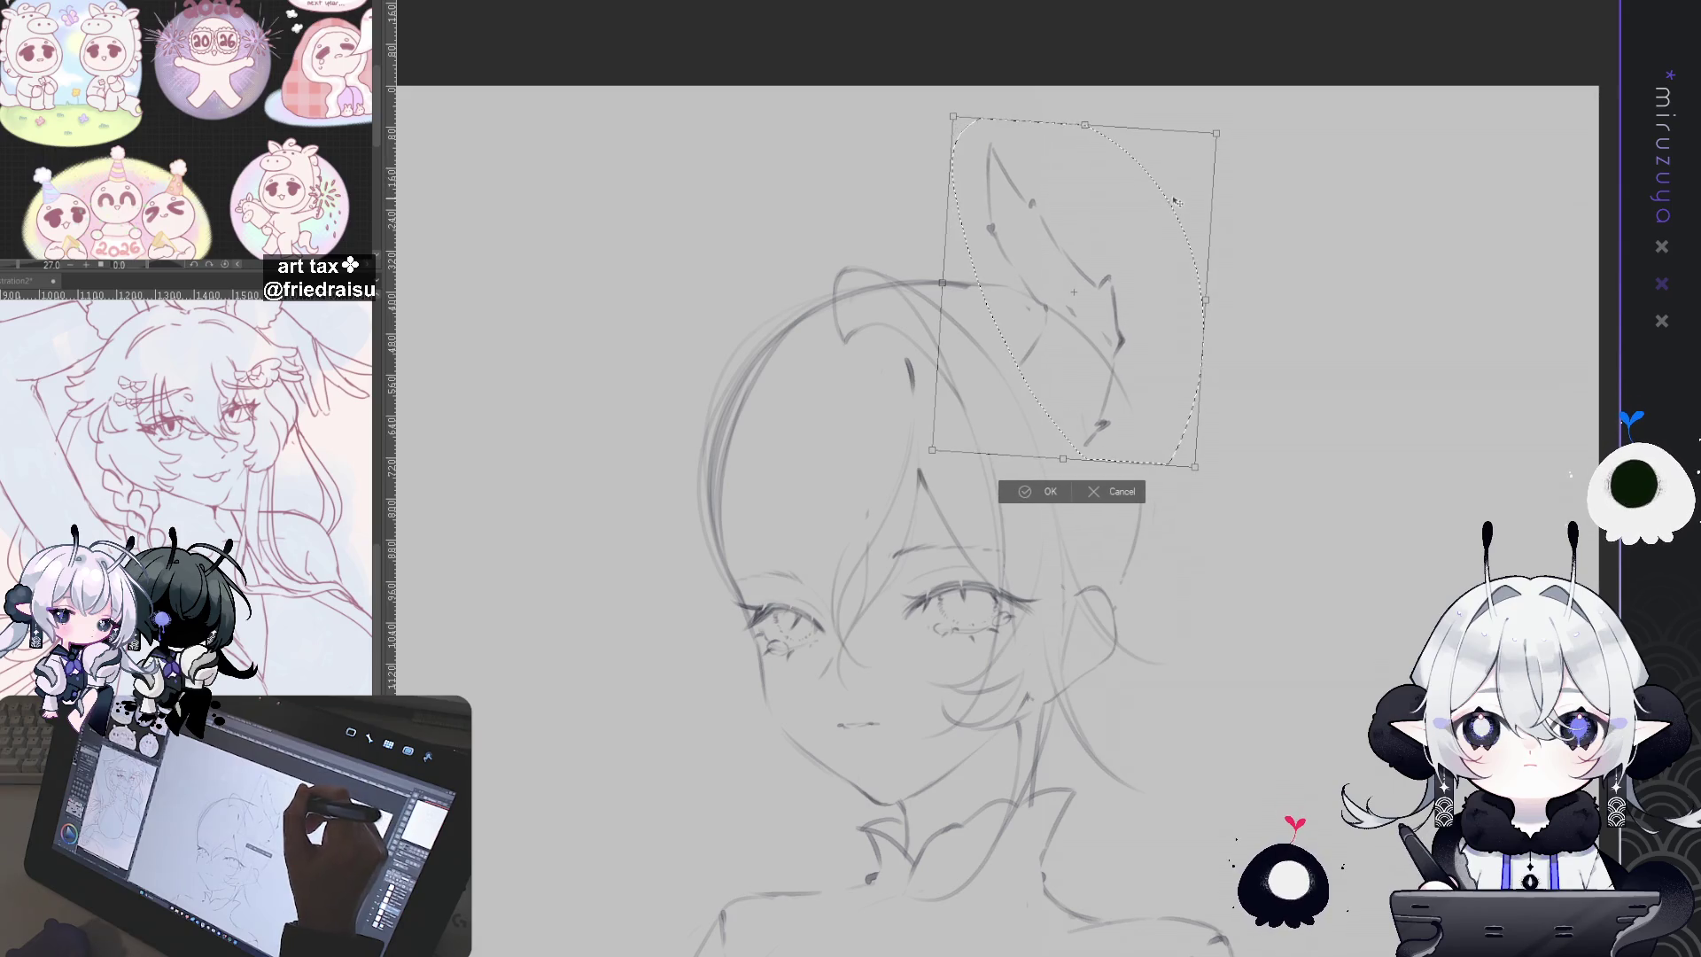
click(1047, 502)
key(ctrl+d)
mouse_move(1334, 603)
mouse_down()
mouse_move(1263, 416)
mouse_move(1241, 273)
mouse_up()
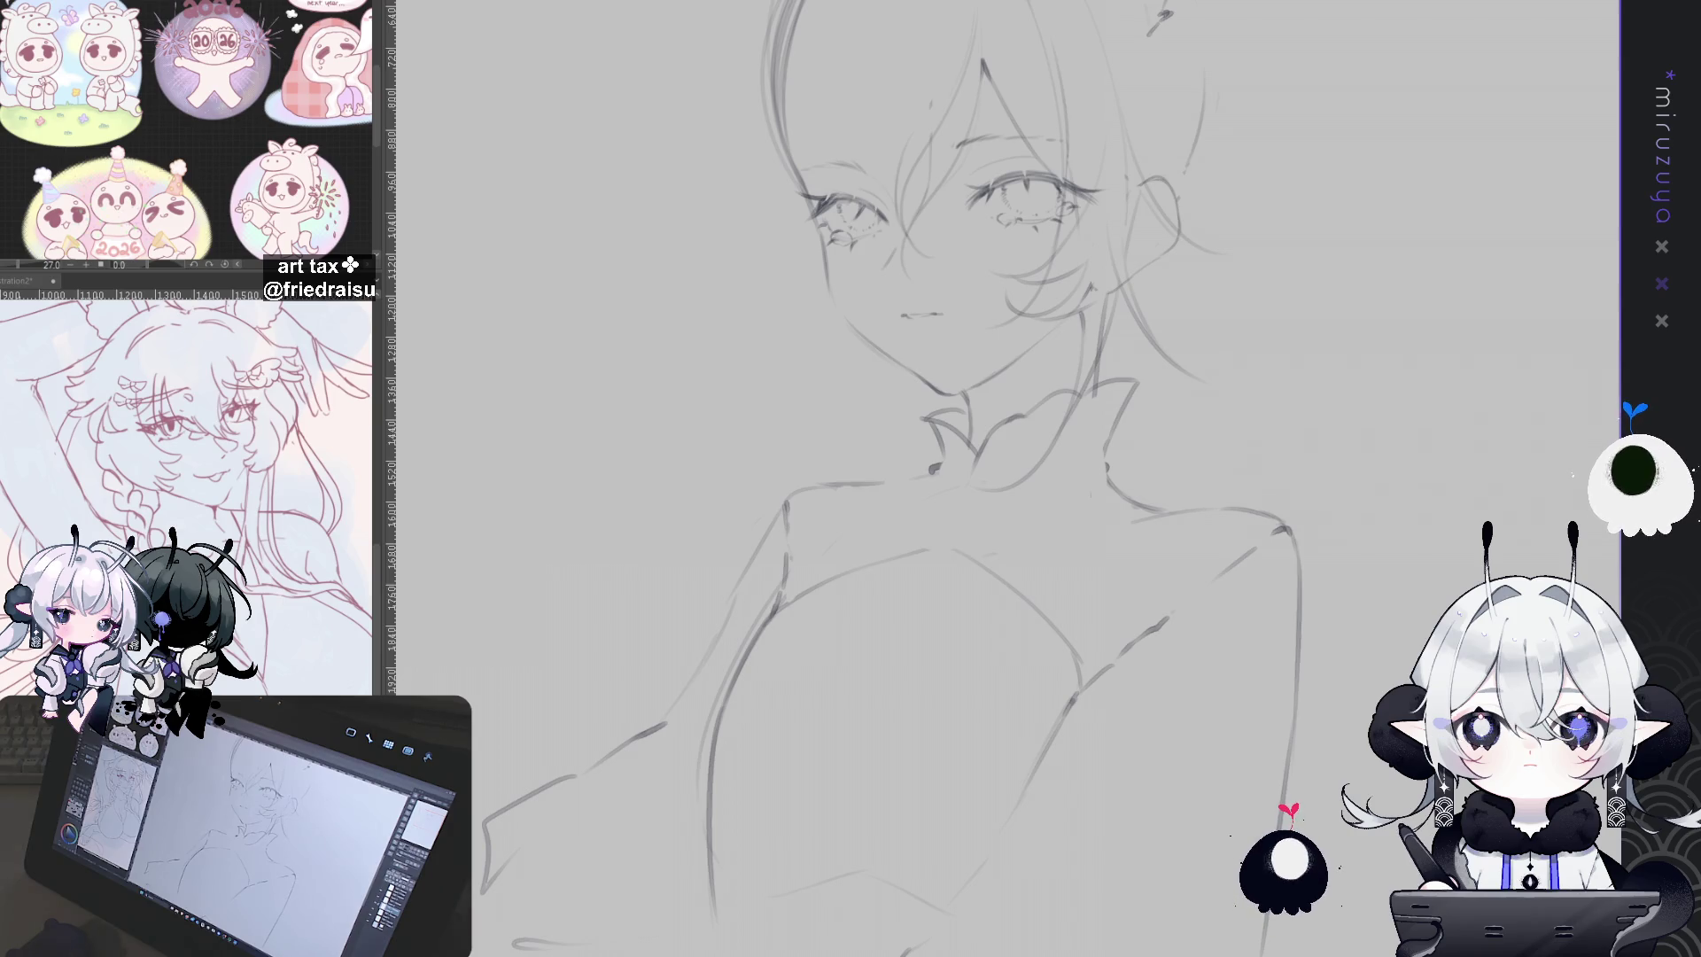
Step: Try several under-chest curves, settling on a left chest line, a short diagonal and an underbust curve
drag(975, 532, 1041, 310)
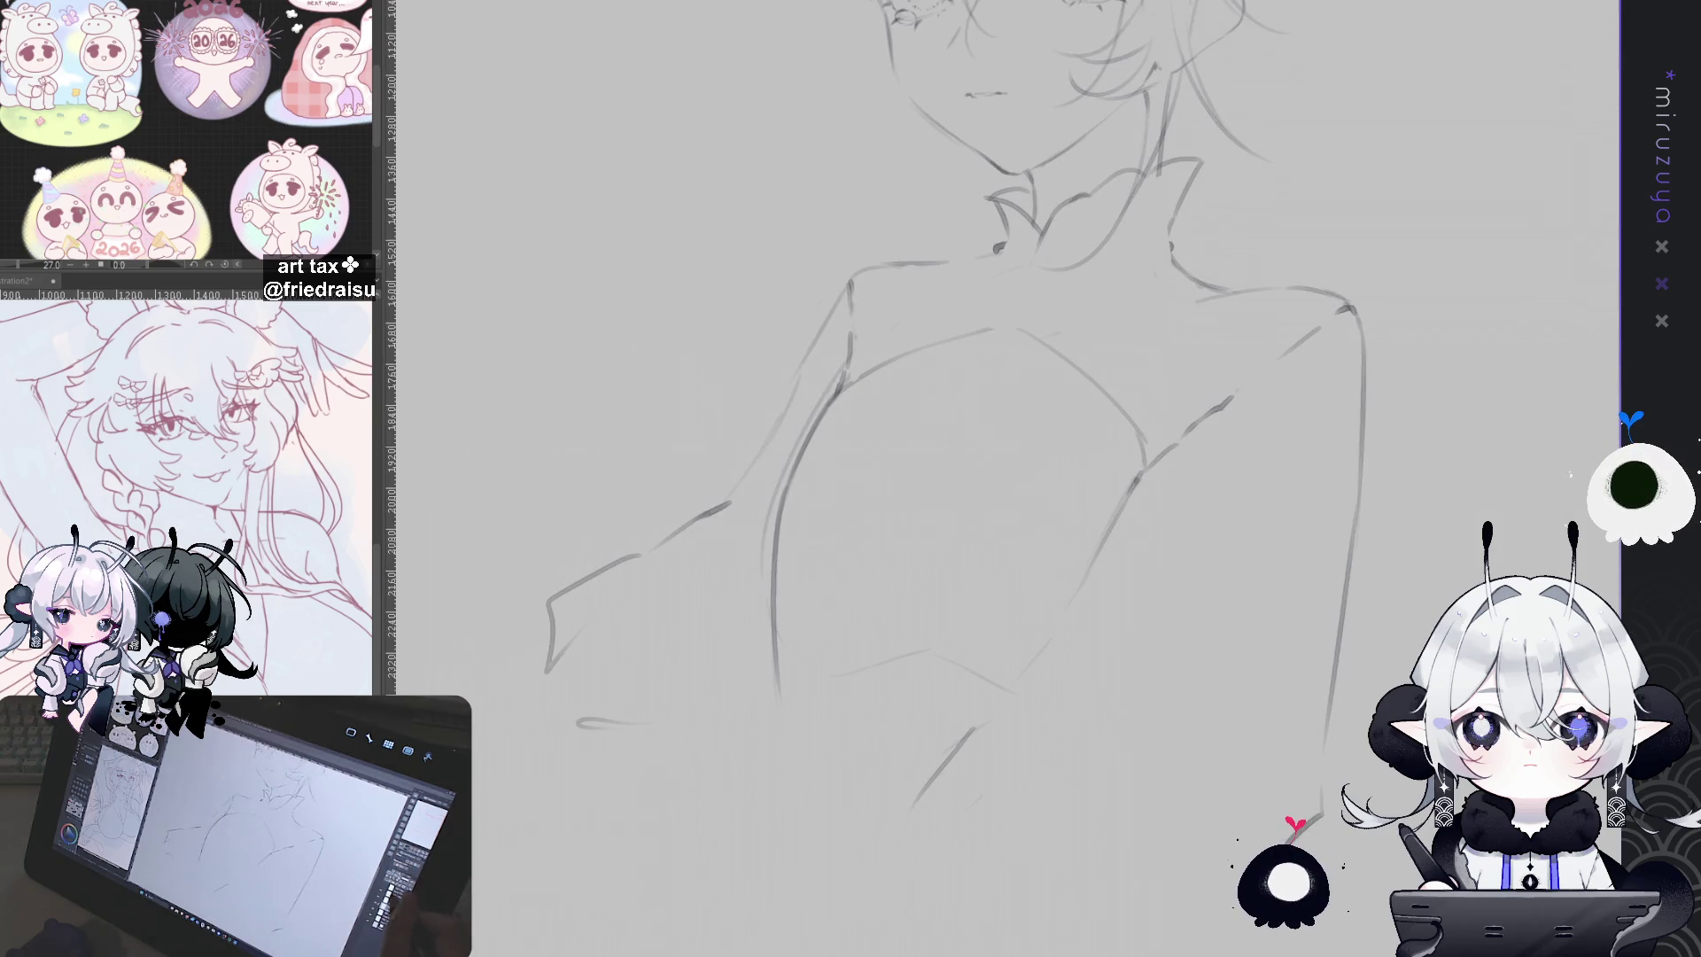
key(ctrl+z)
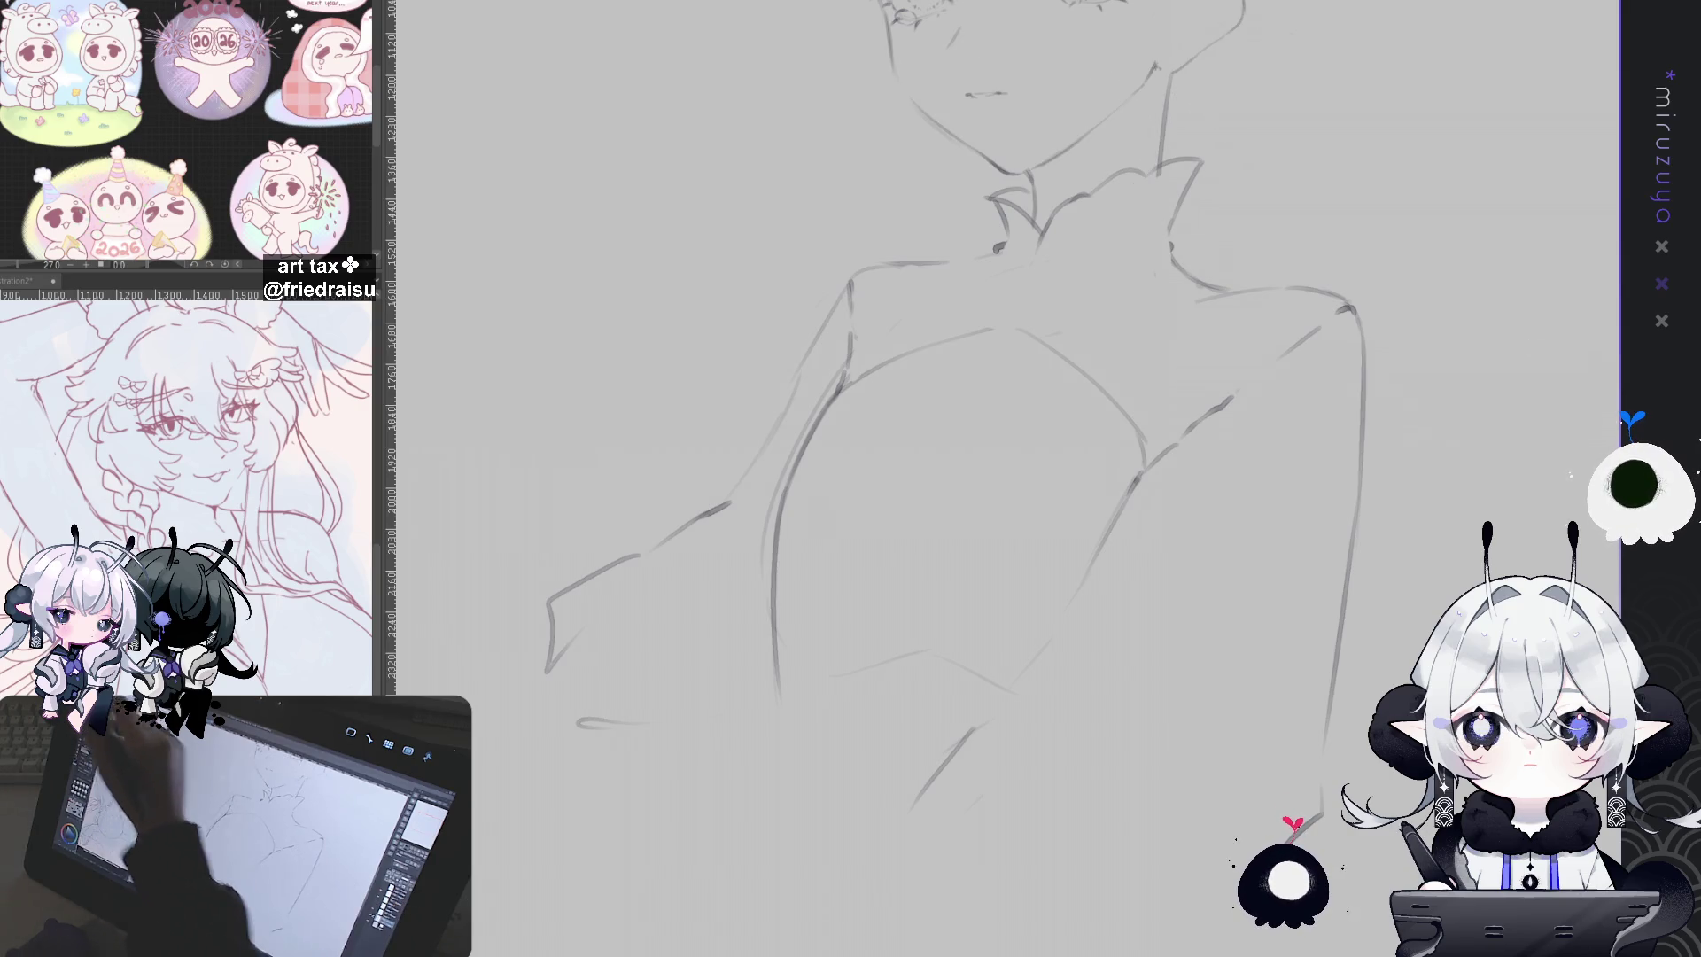
key(ctrl+y)
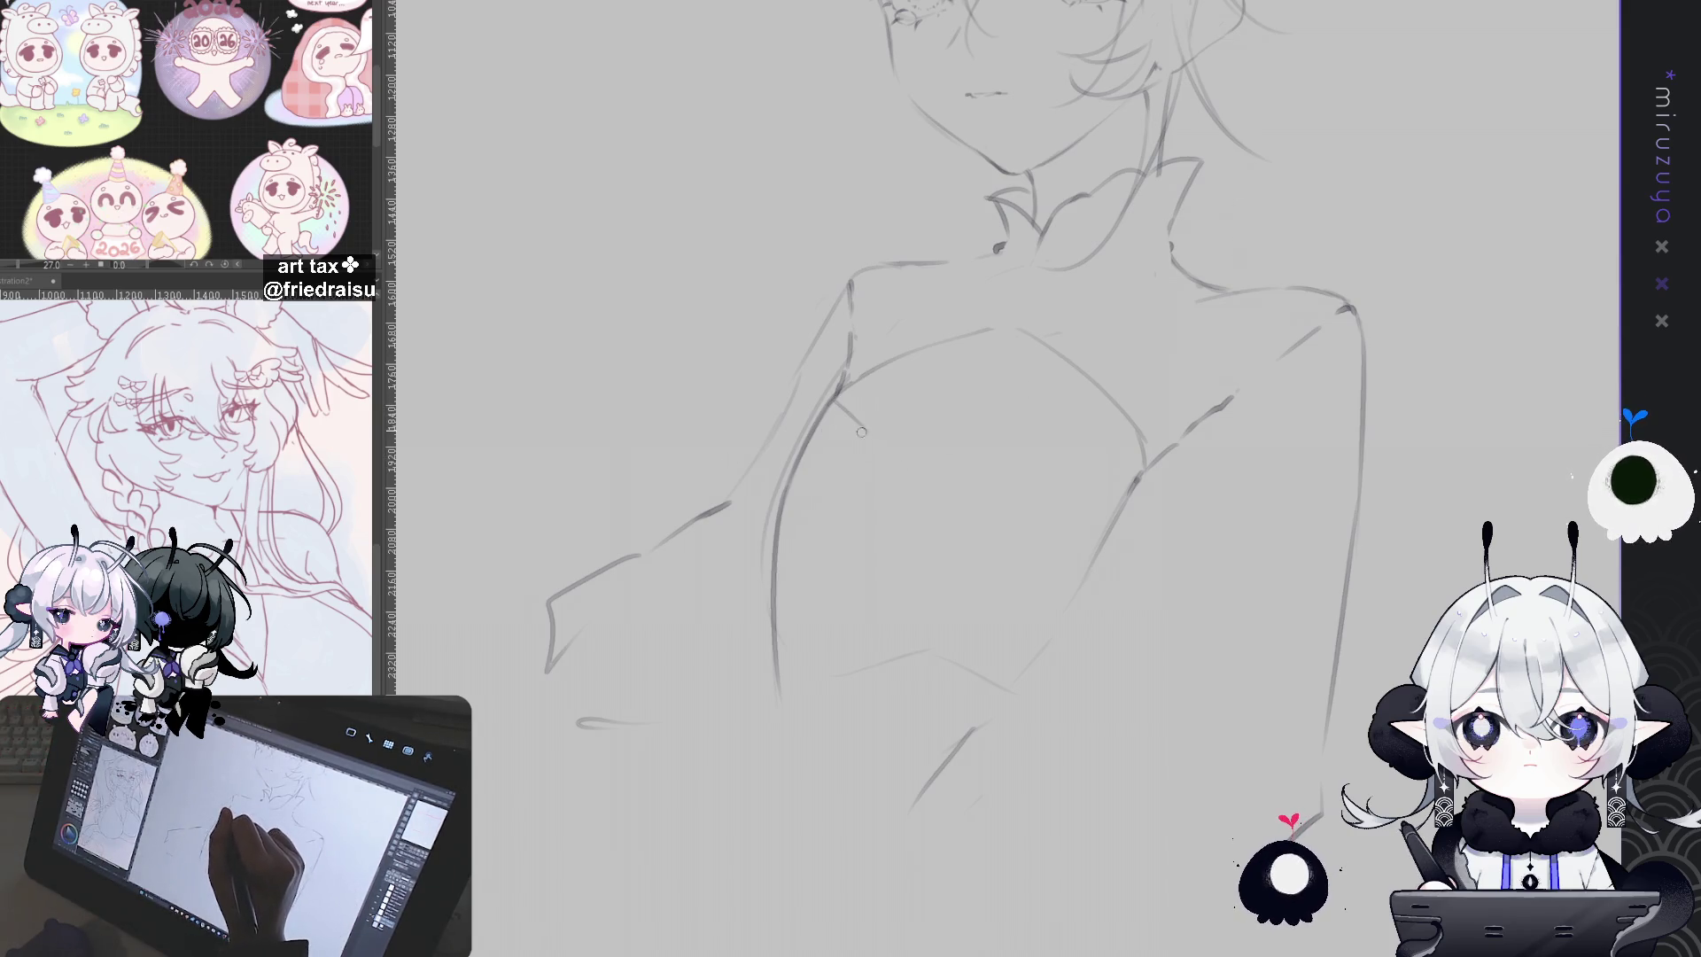
mouse_move(843, 393)
mouse_down()
mouse_move(913, 437)
mouse_move(1142, 433)
mouse_up()
drag(922, 449, 1145, 467)
key(ctrl+z)
drag(913, 441, 1075, 420)
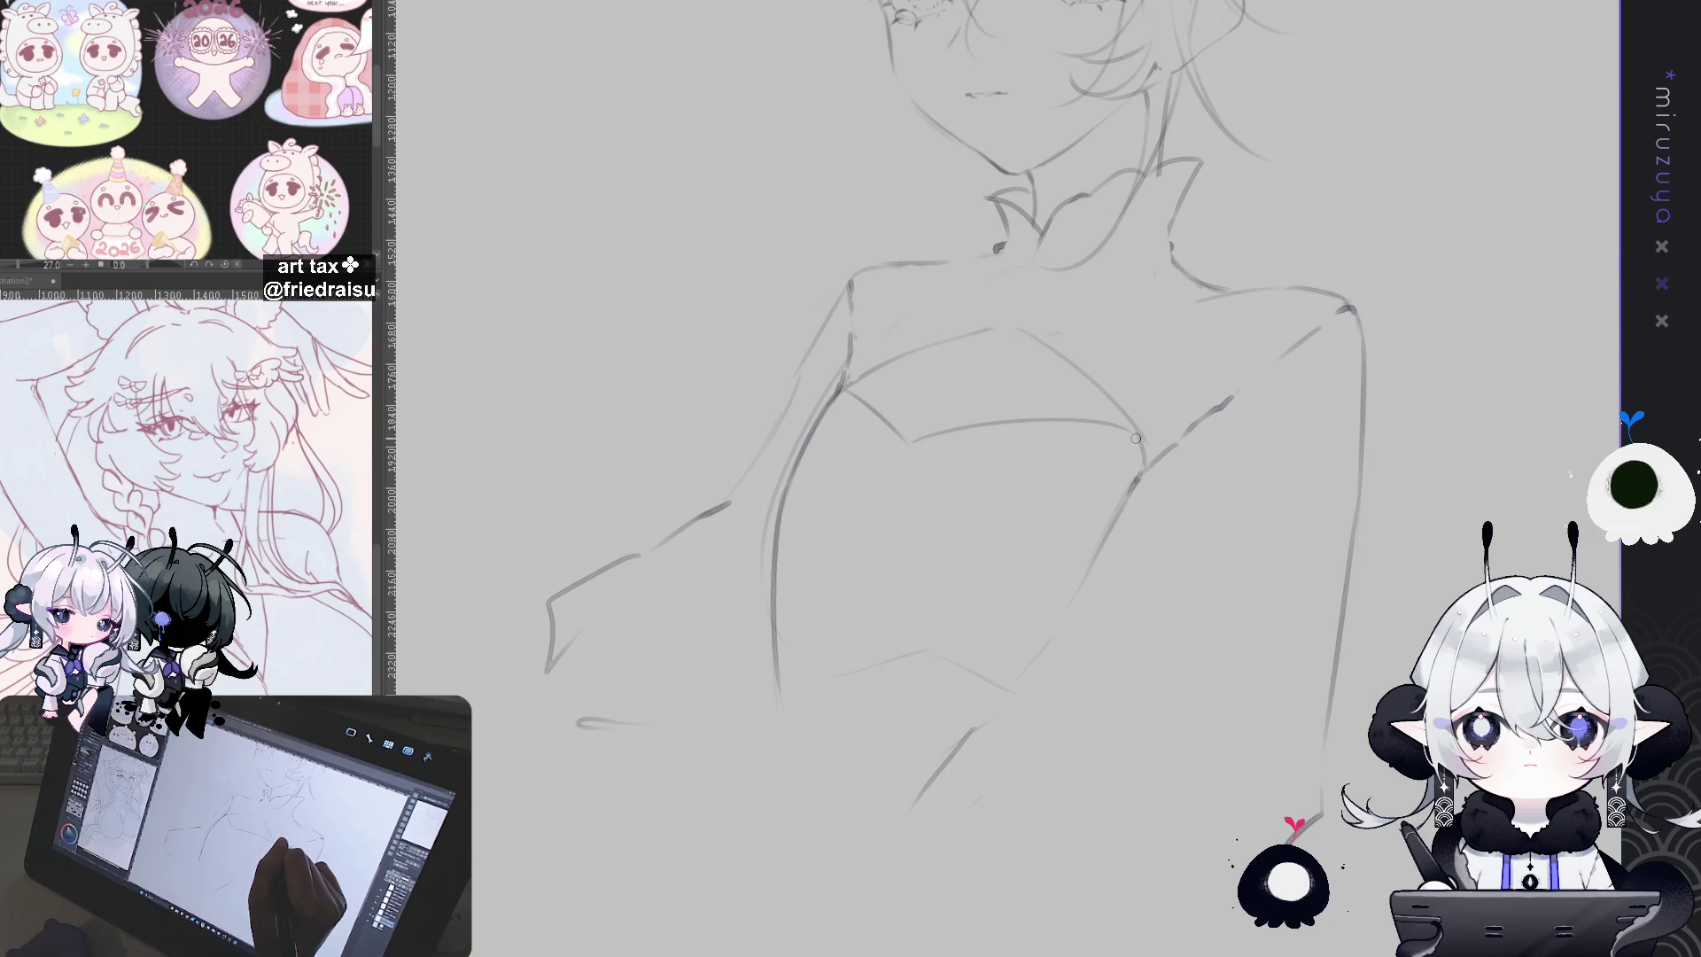
key(ctrl+z)
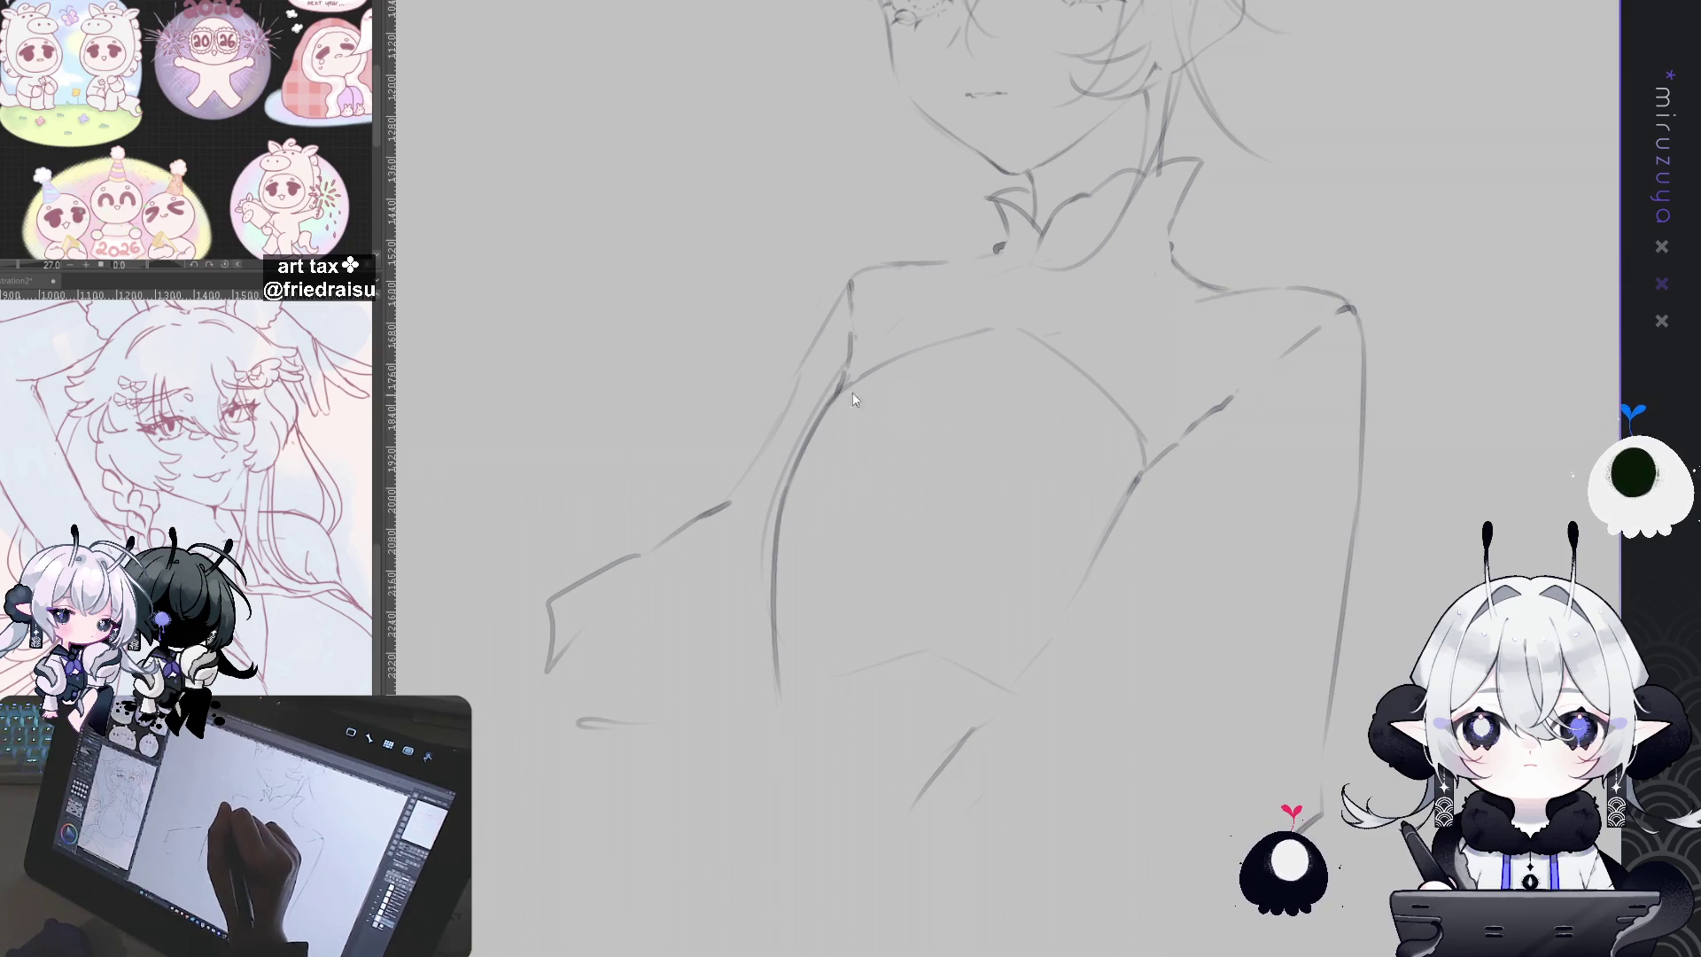
mouse_move(826, 424)
mouse_down()
mouse_move(894, 470)
mouse_move(1112, 461)
mouse_up()
drag(918, 499, 1129, 471)
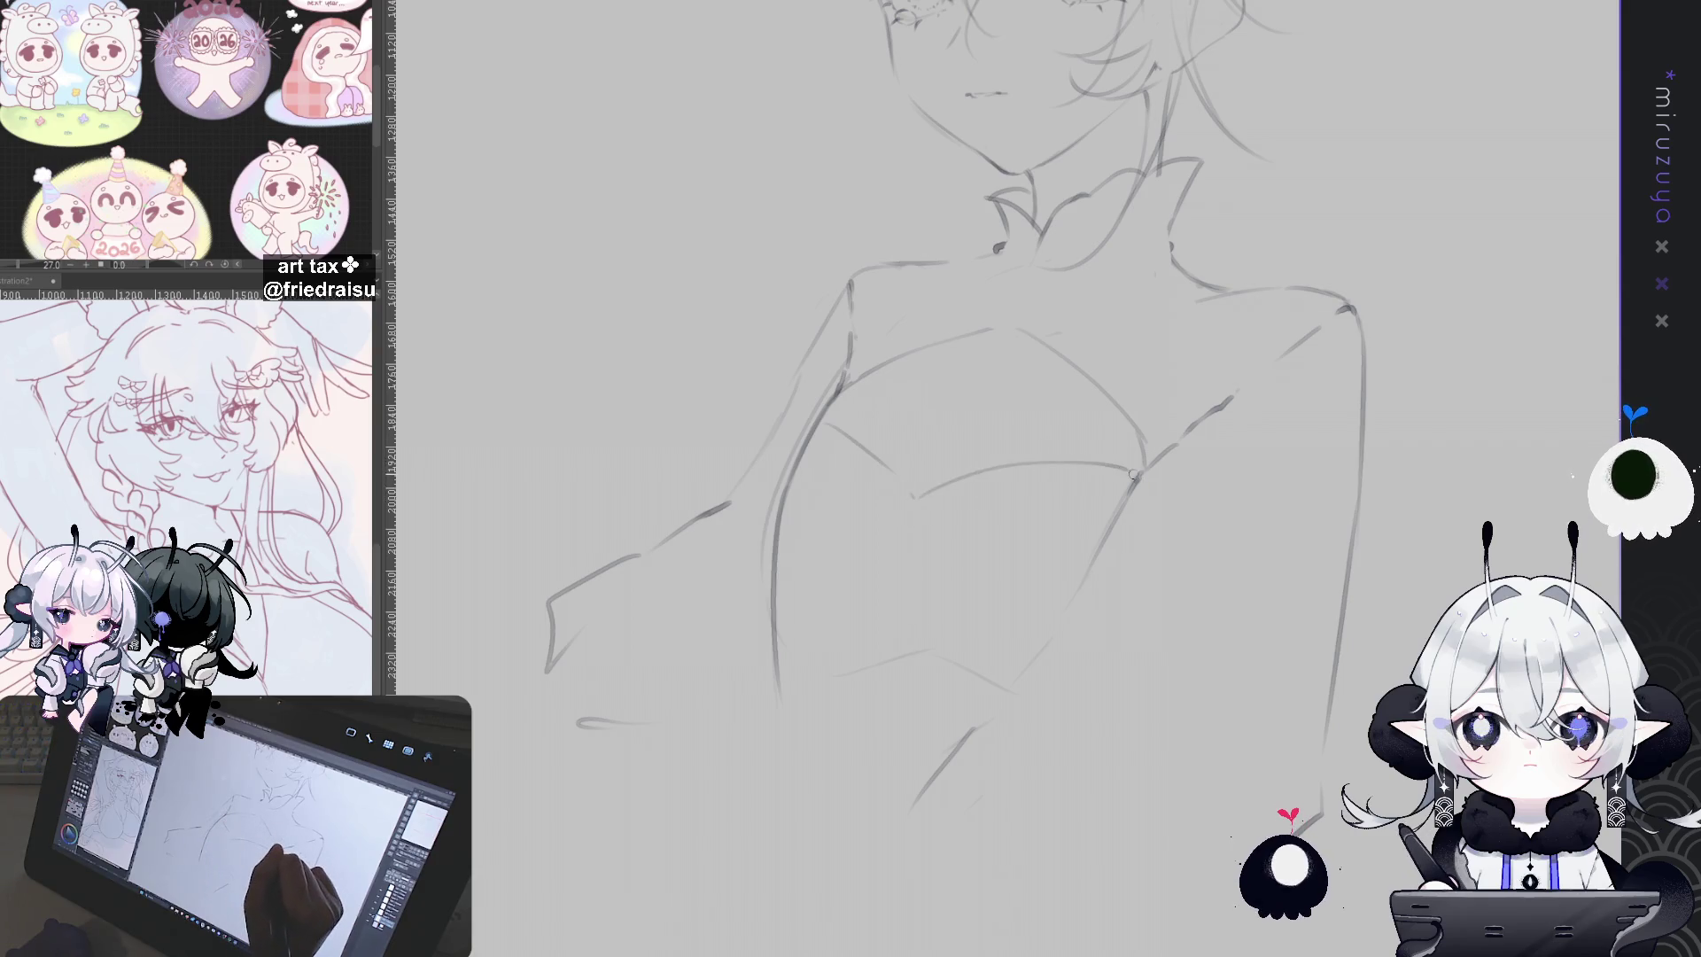
Step: Darken and lengthen the diagonal chest line, add a curved torso line, and remove the stroke across the neck
key(e)
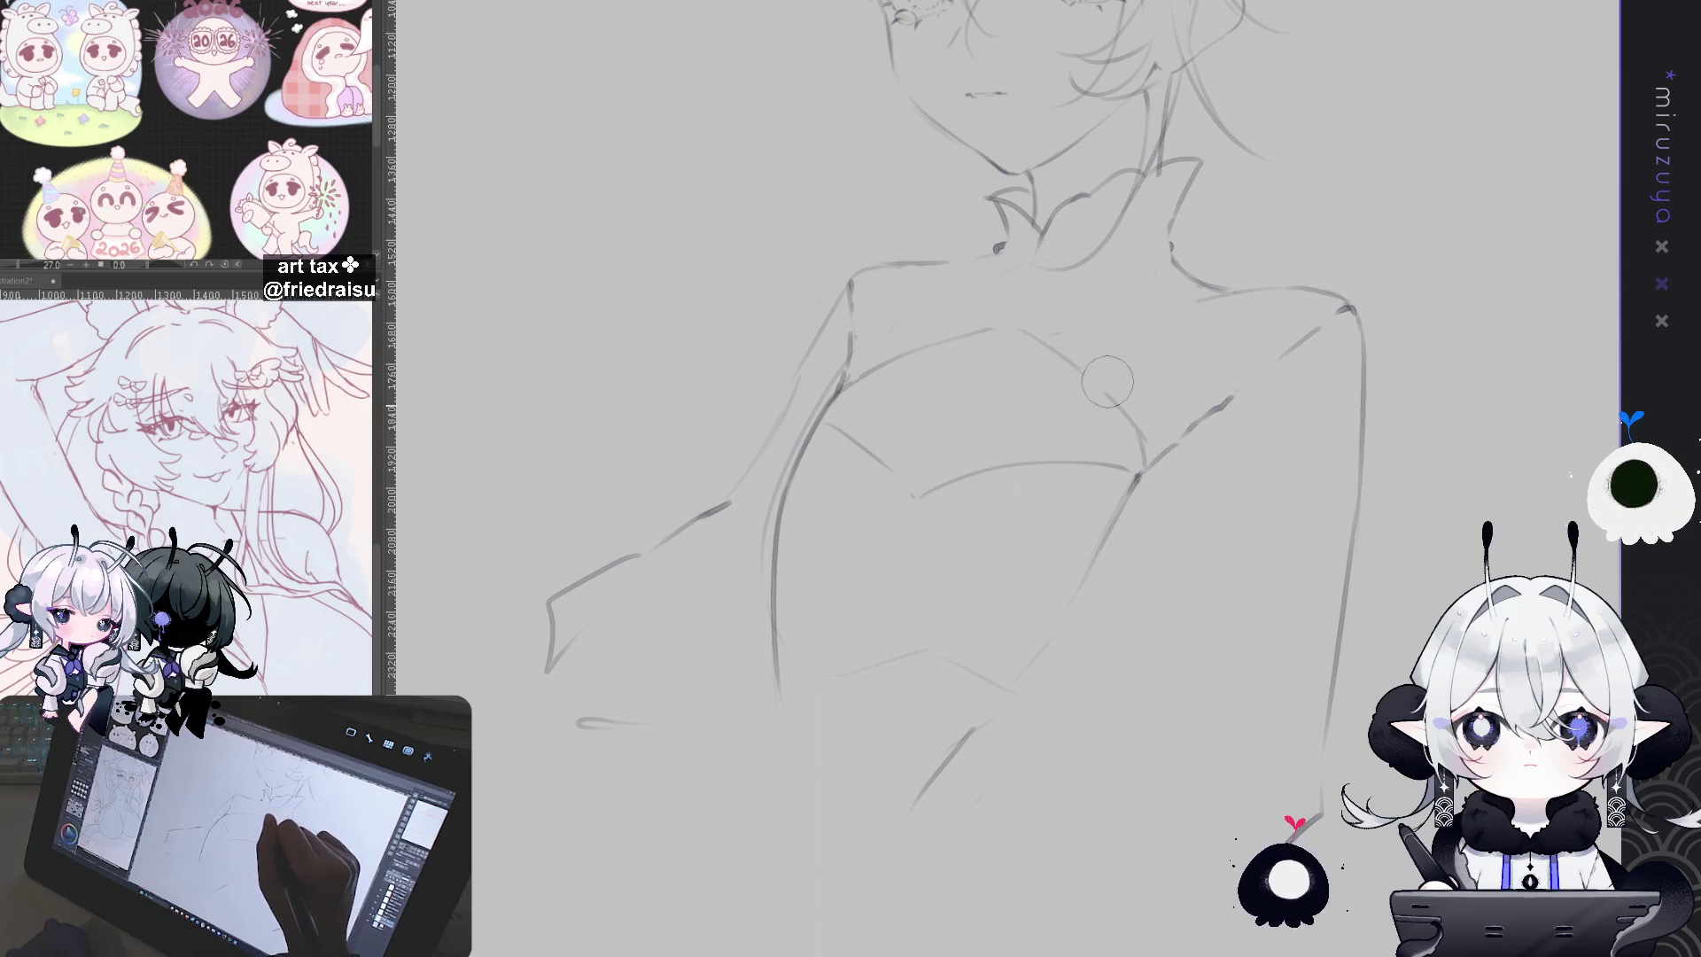
key(p)
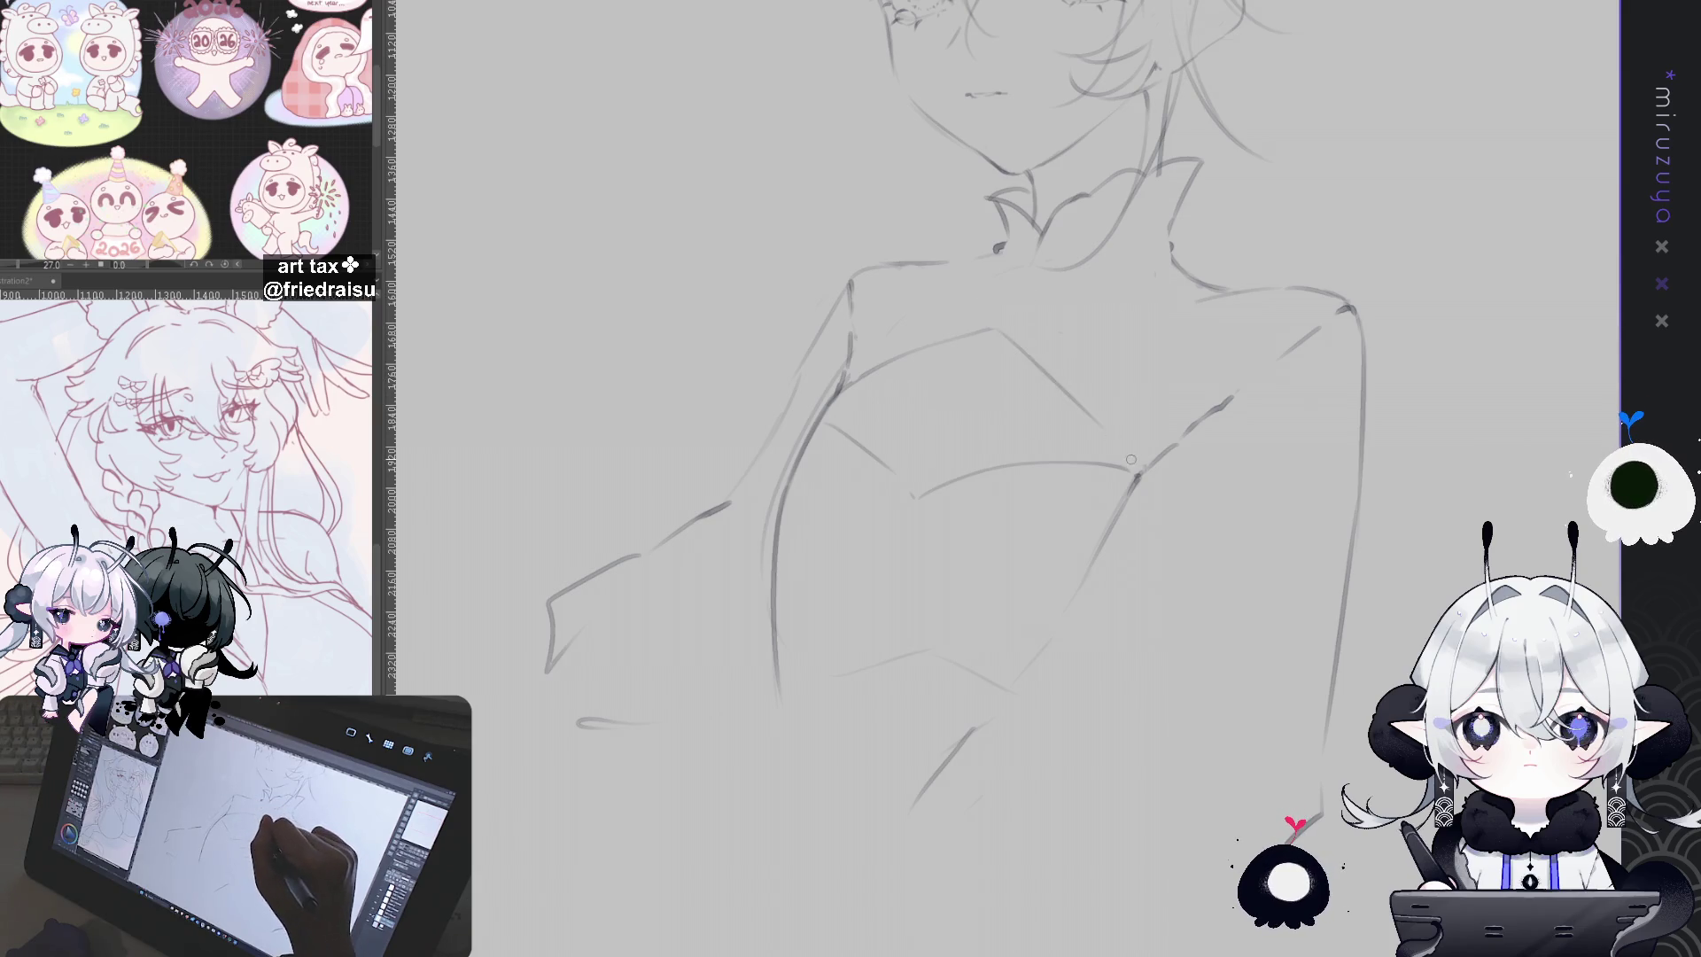
drag(993, 330, 1114, 447)
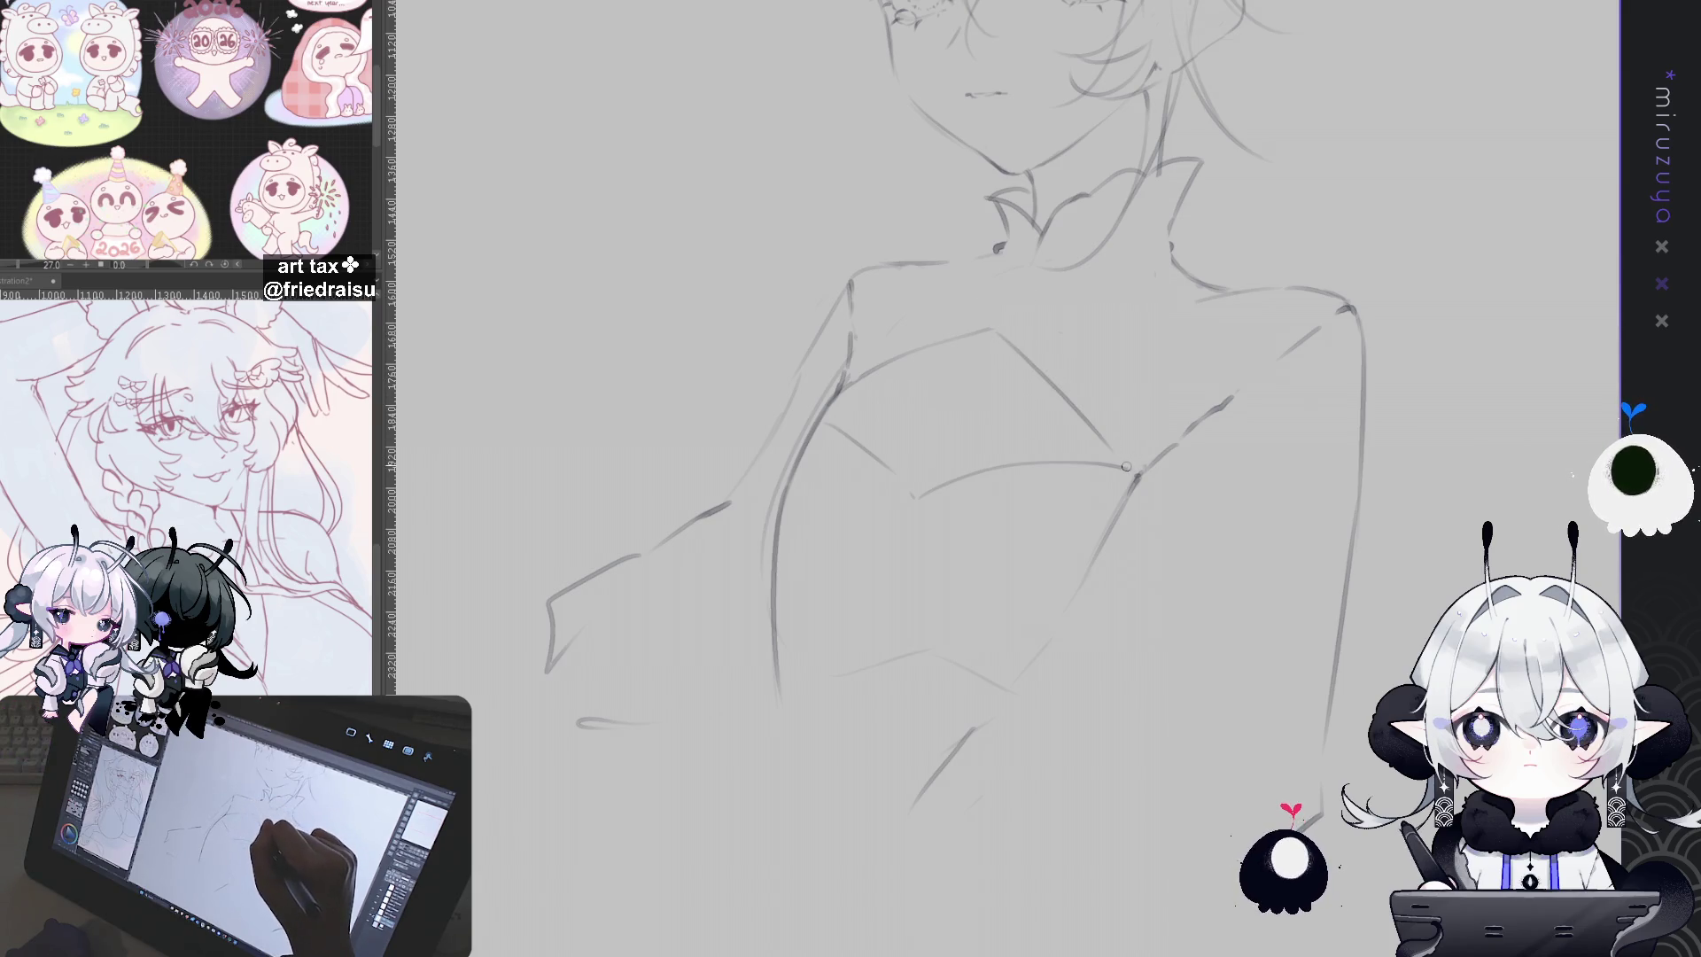
mouse_move(1187, 258)
mouse_down()
mouse_move(1184, 693)
mouse_move(1114, 669)
mouse_up()
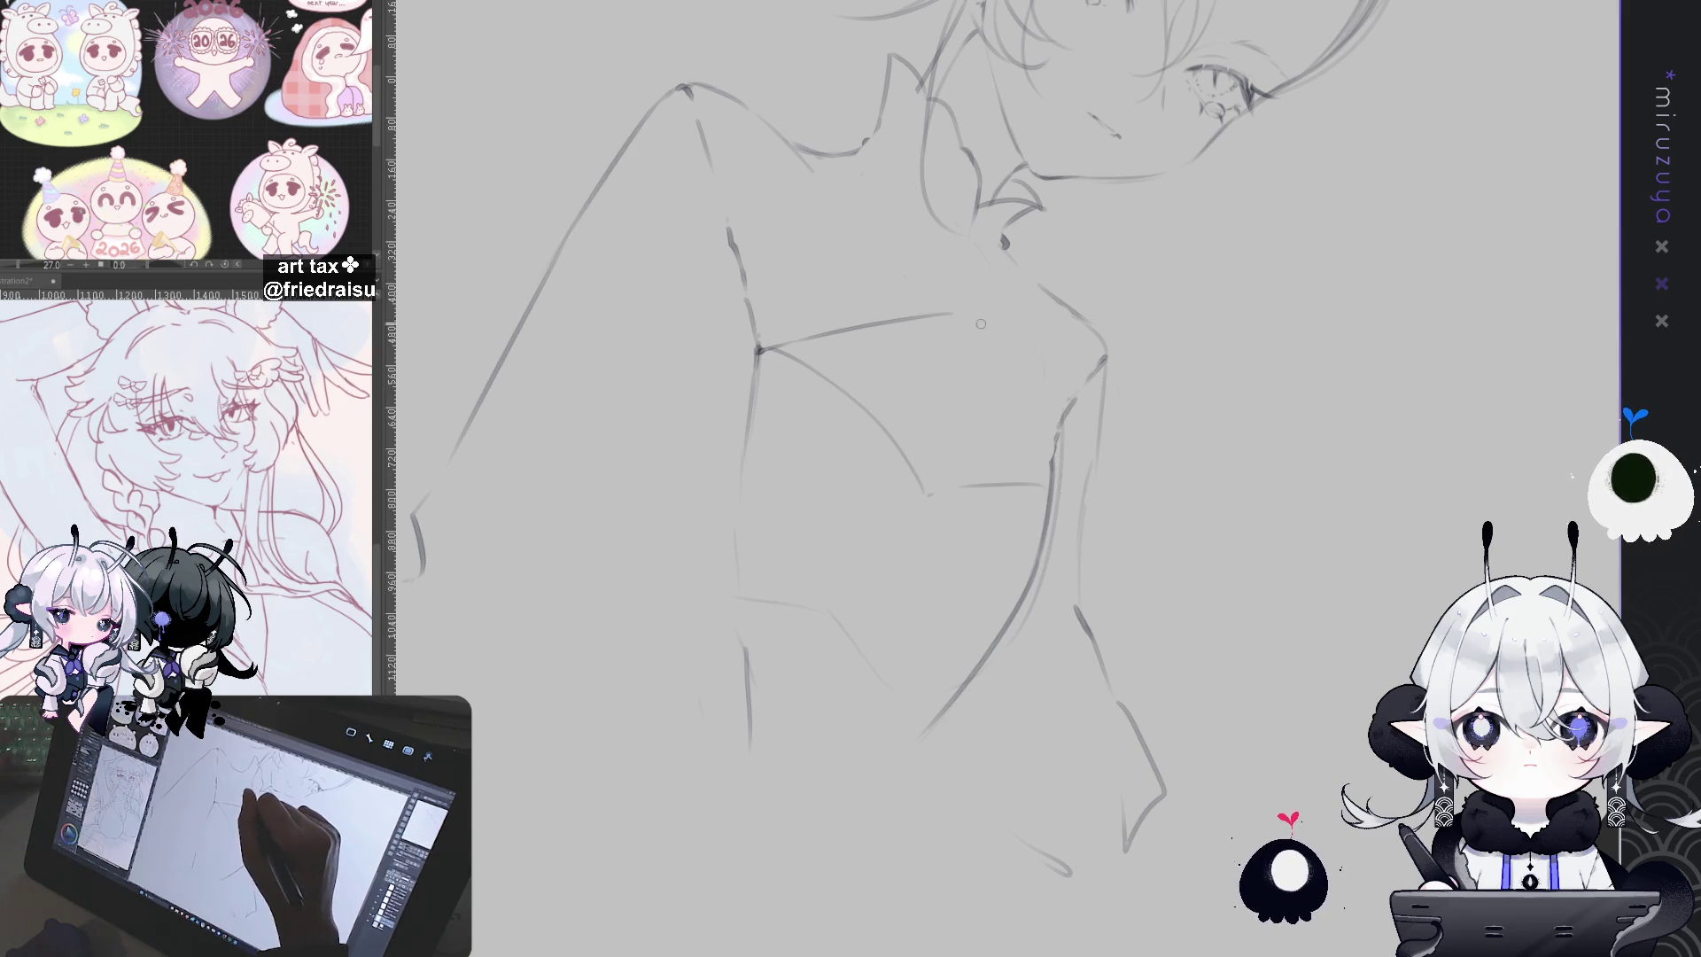
drag(966, 319, 1033, 453)
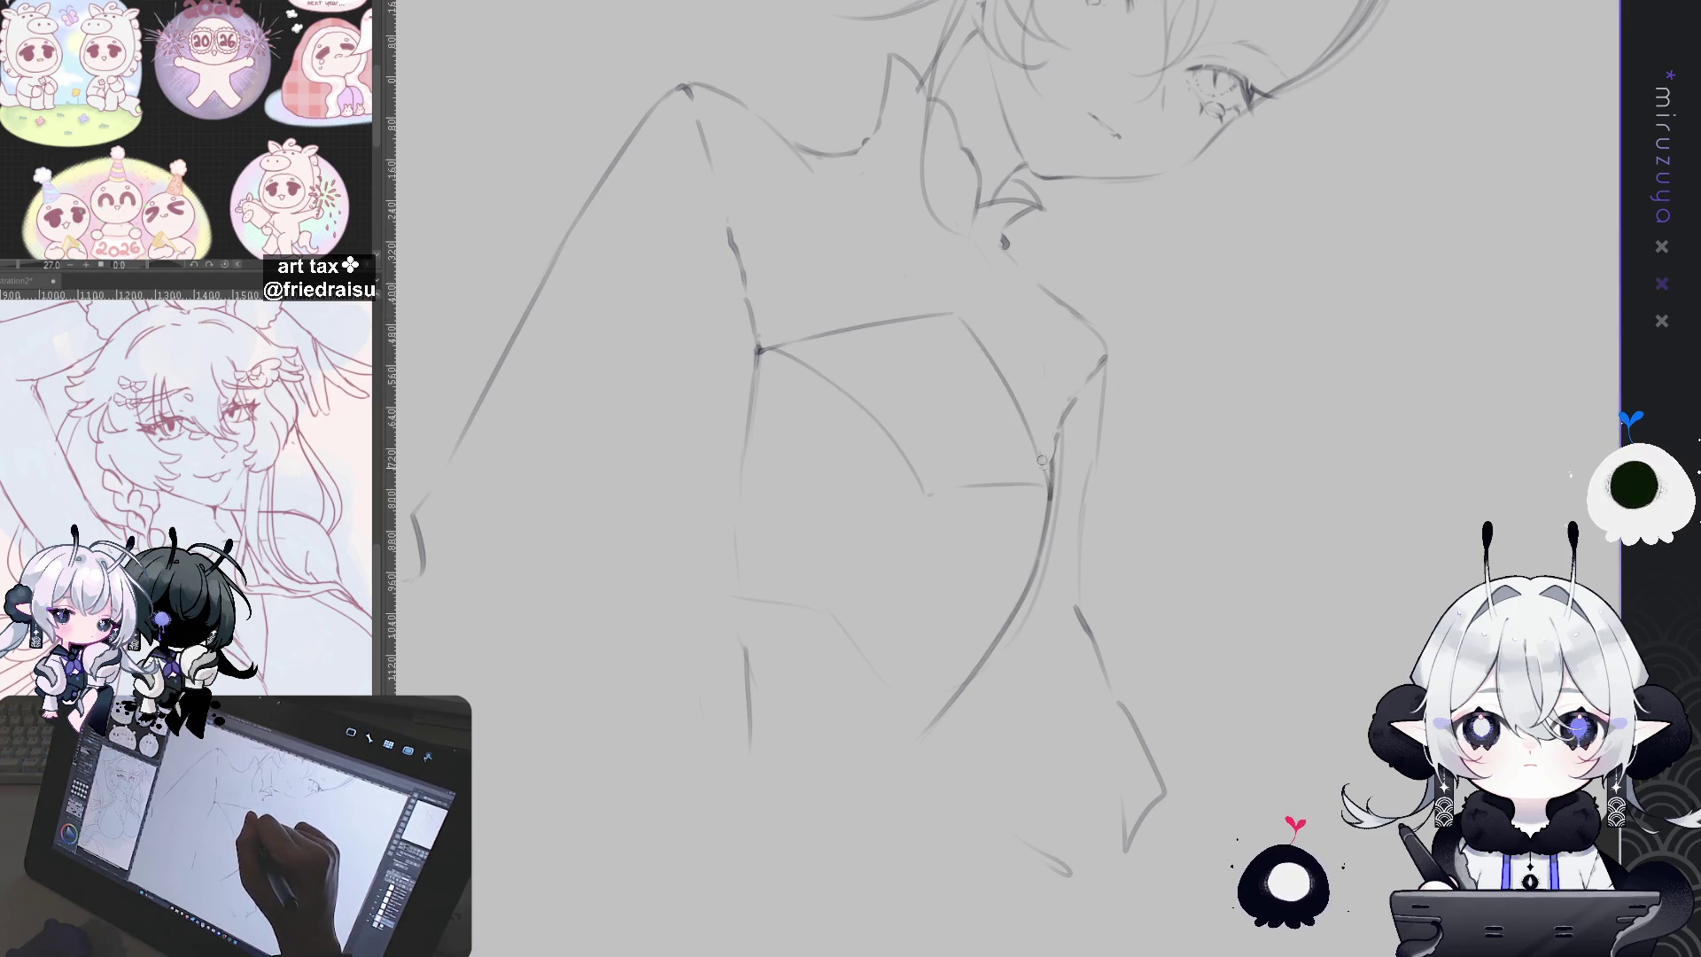
mouse_move(1041, 457)
mouse_down()
mouse_move(1357, 530)
mouse_move(1138, 700)
mouse_move(1157, 660)
mouse_move(1113, 679)
mouse_up()
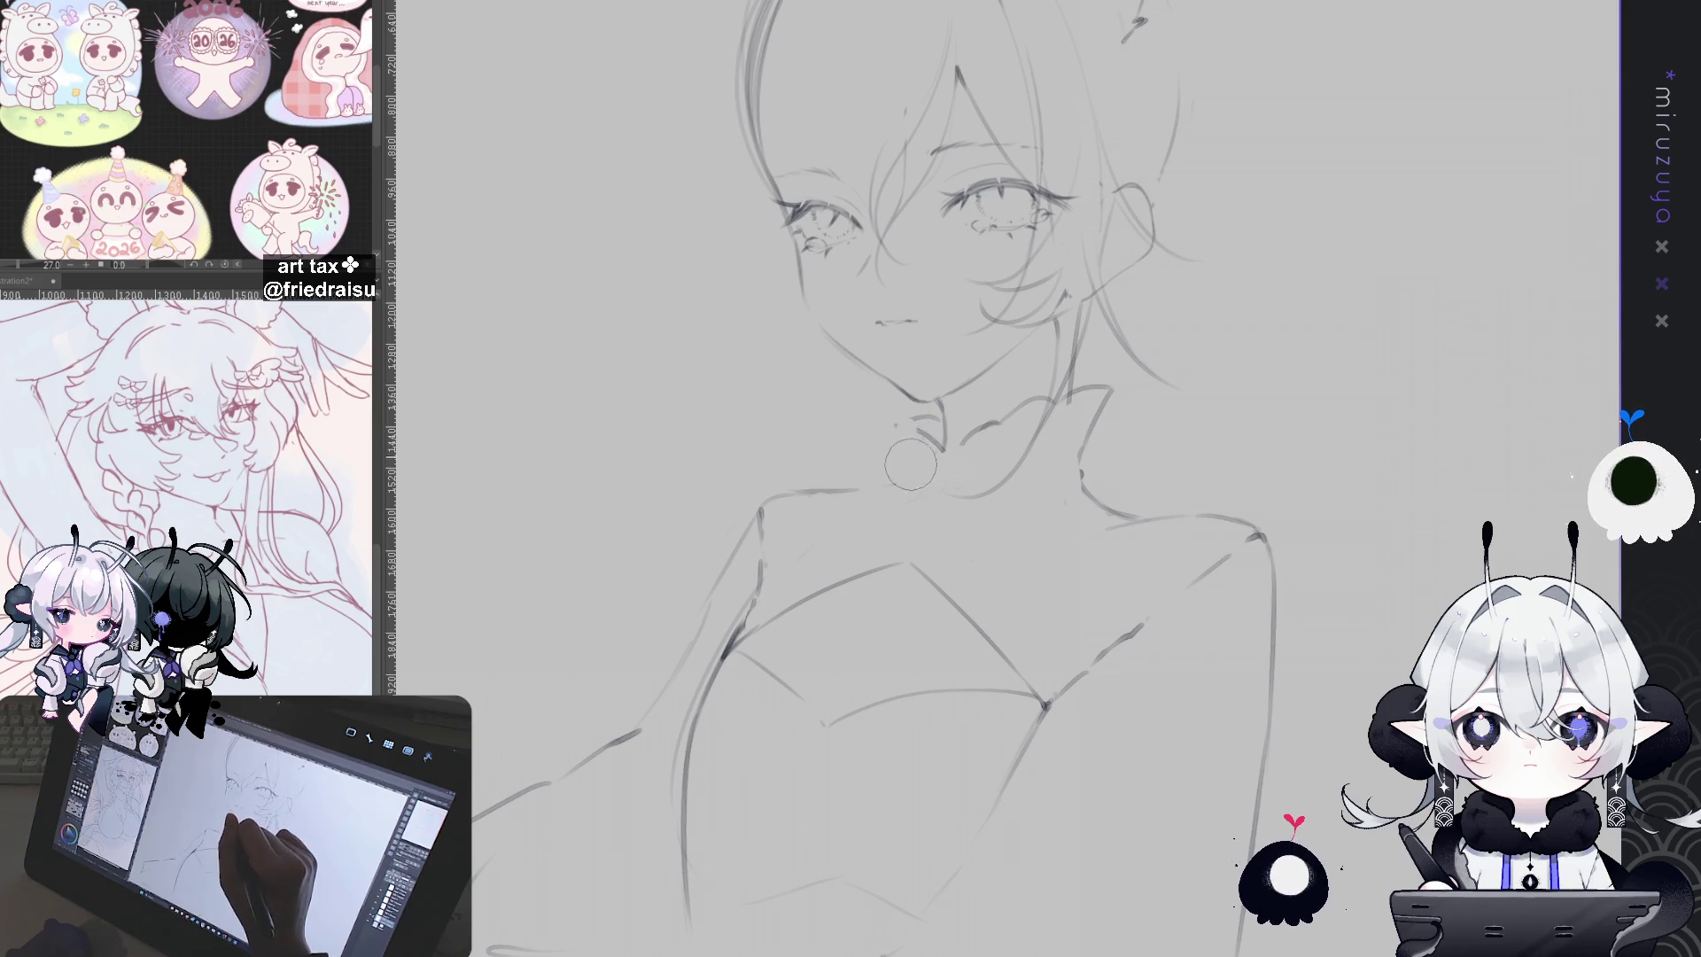
key(ctrl+z)
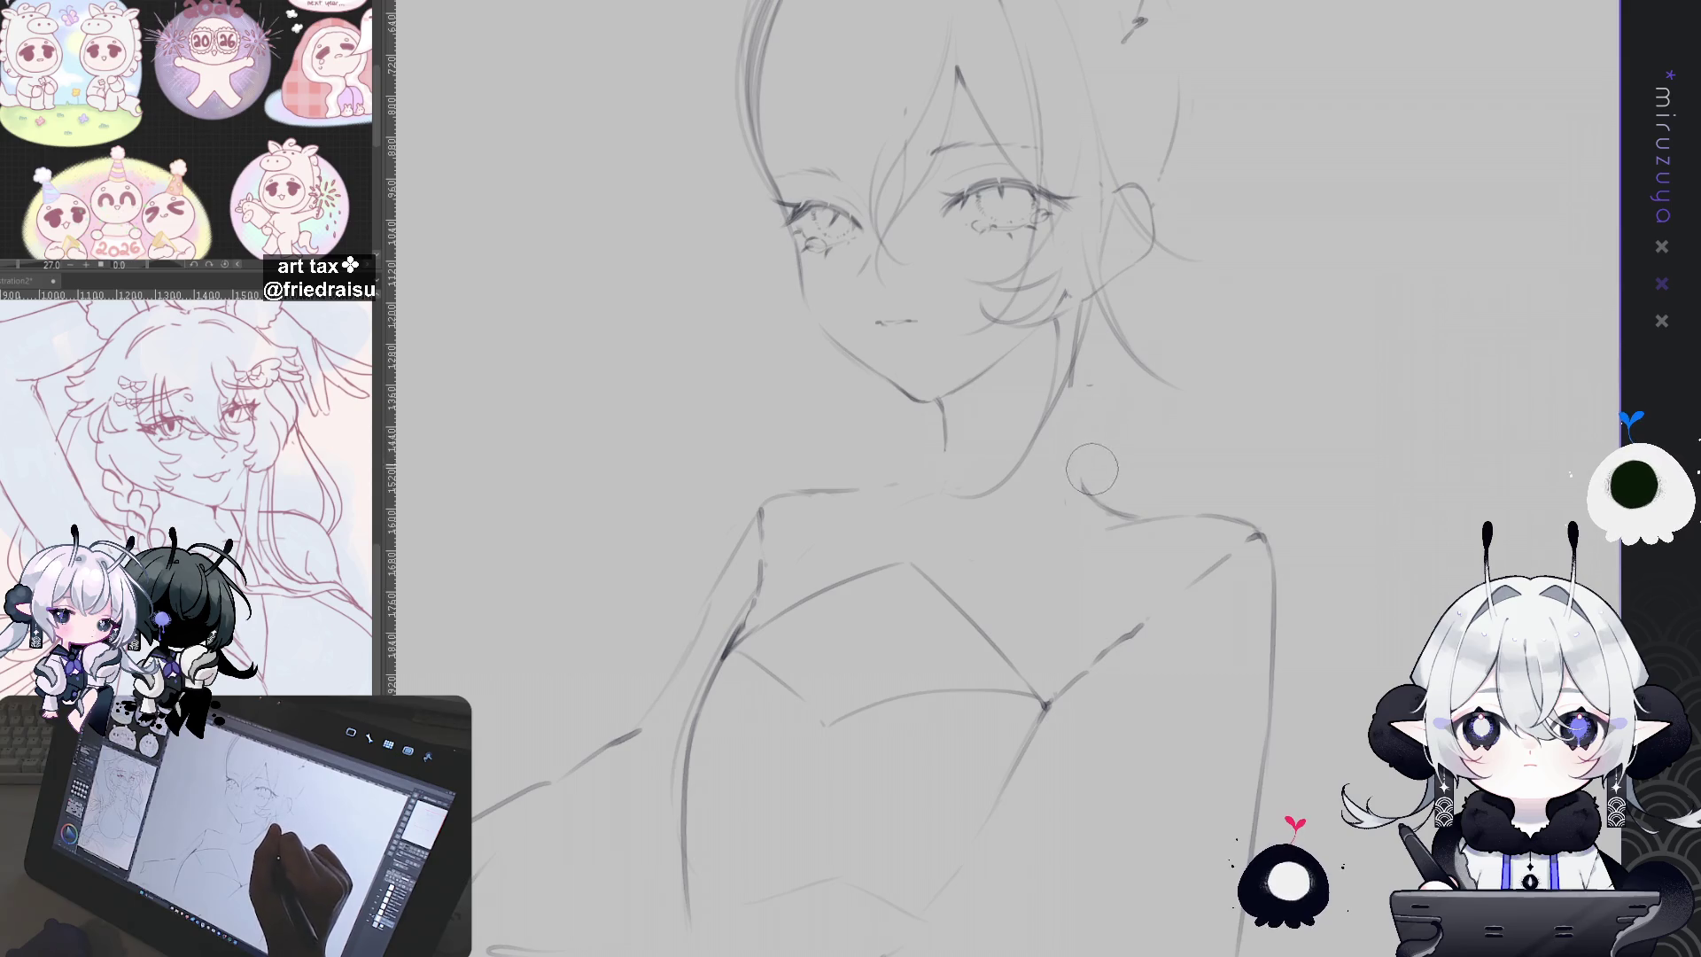
drag(1266, 367, 1252, 318)
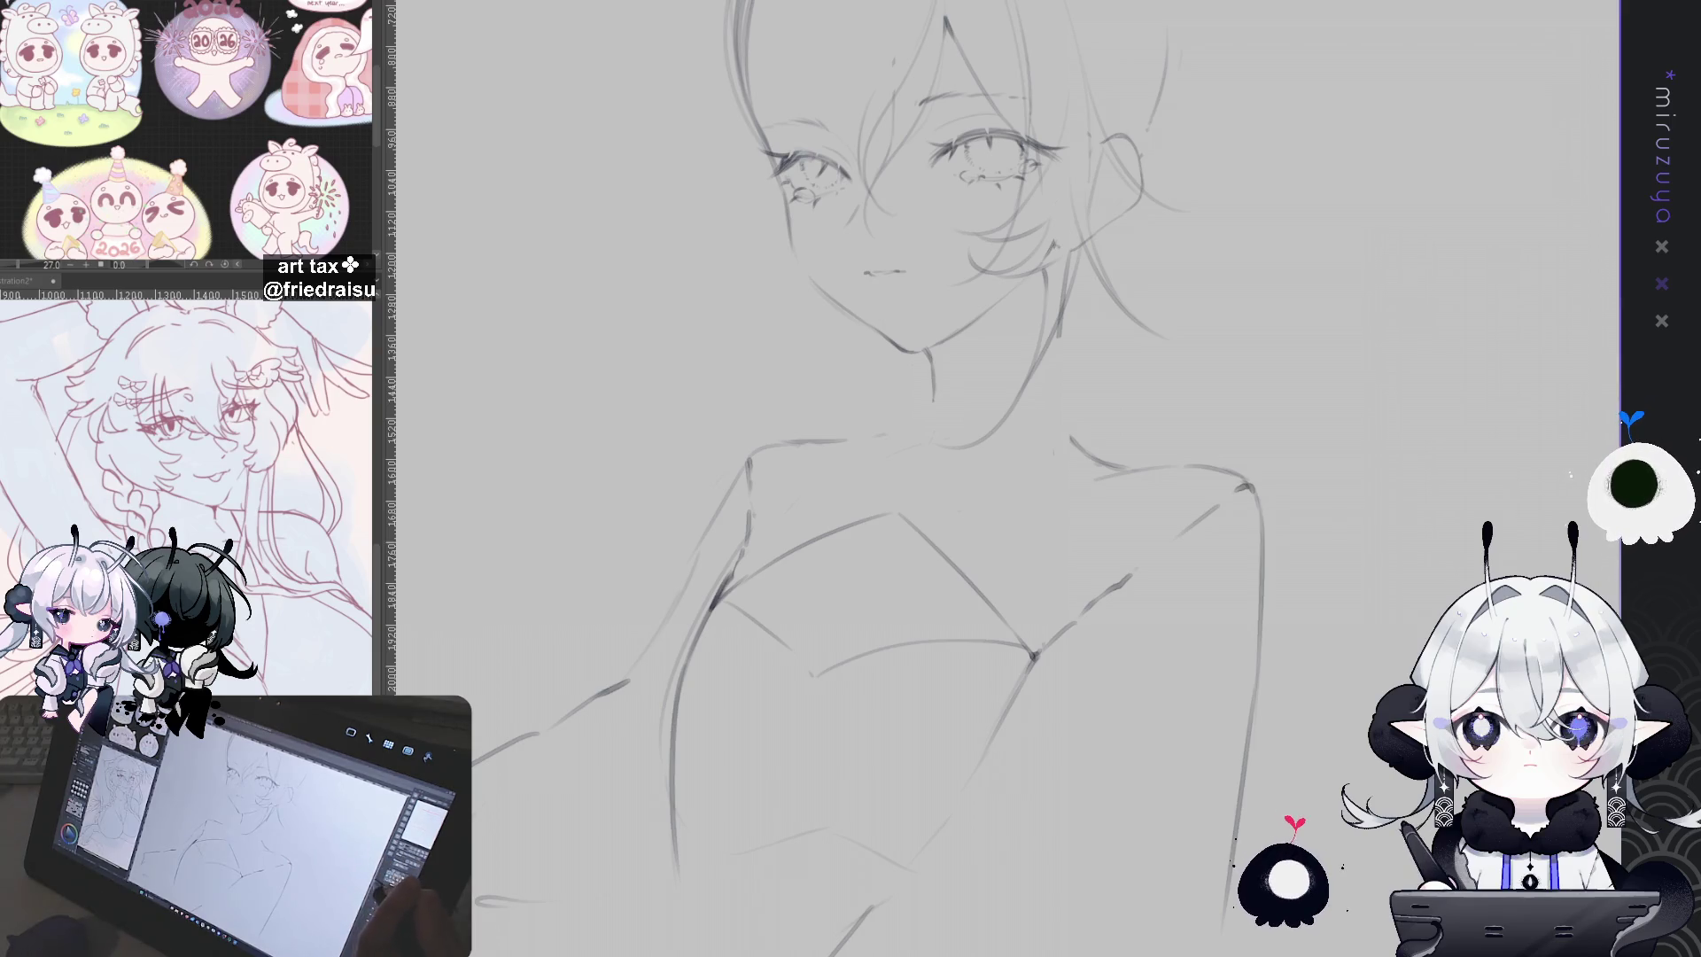
mouse_move(1366, 265)
mouse_down()
mouse_move(1331, 535)
mouse_move(1344, 584)
mouse_up()
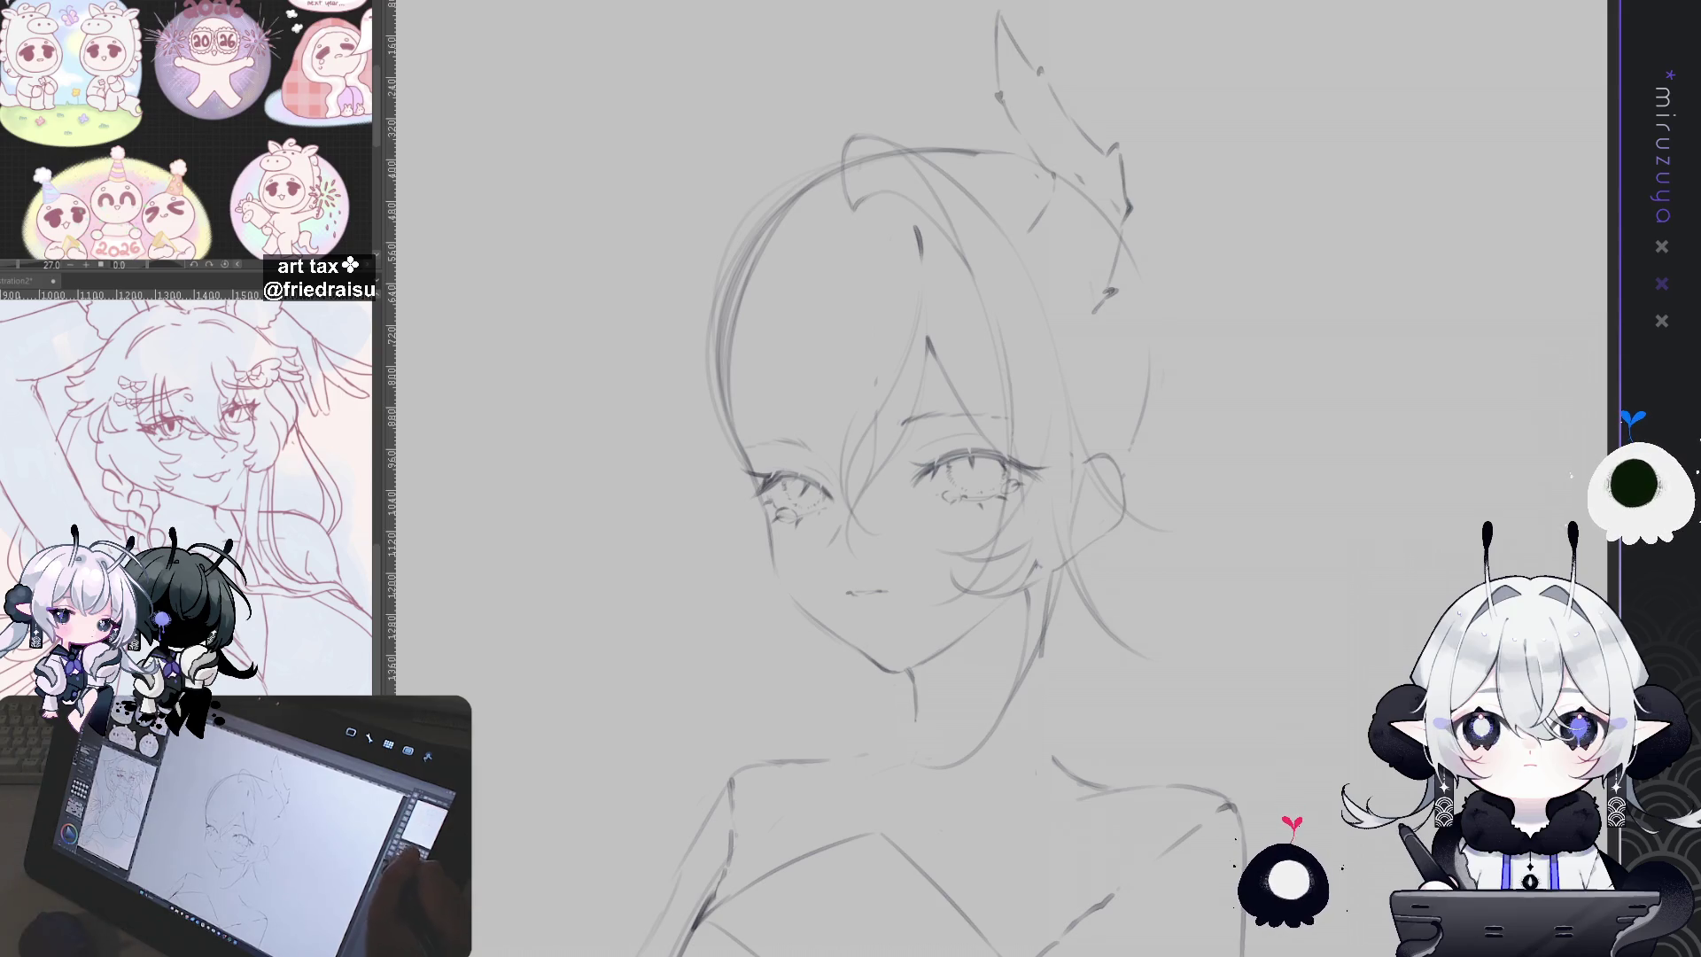
key(ctrl+minus)
Step: Rotate the face sketch slightly counter-clockwise and move it down and left
scroll(927, 585, down, 3)
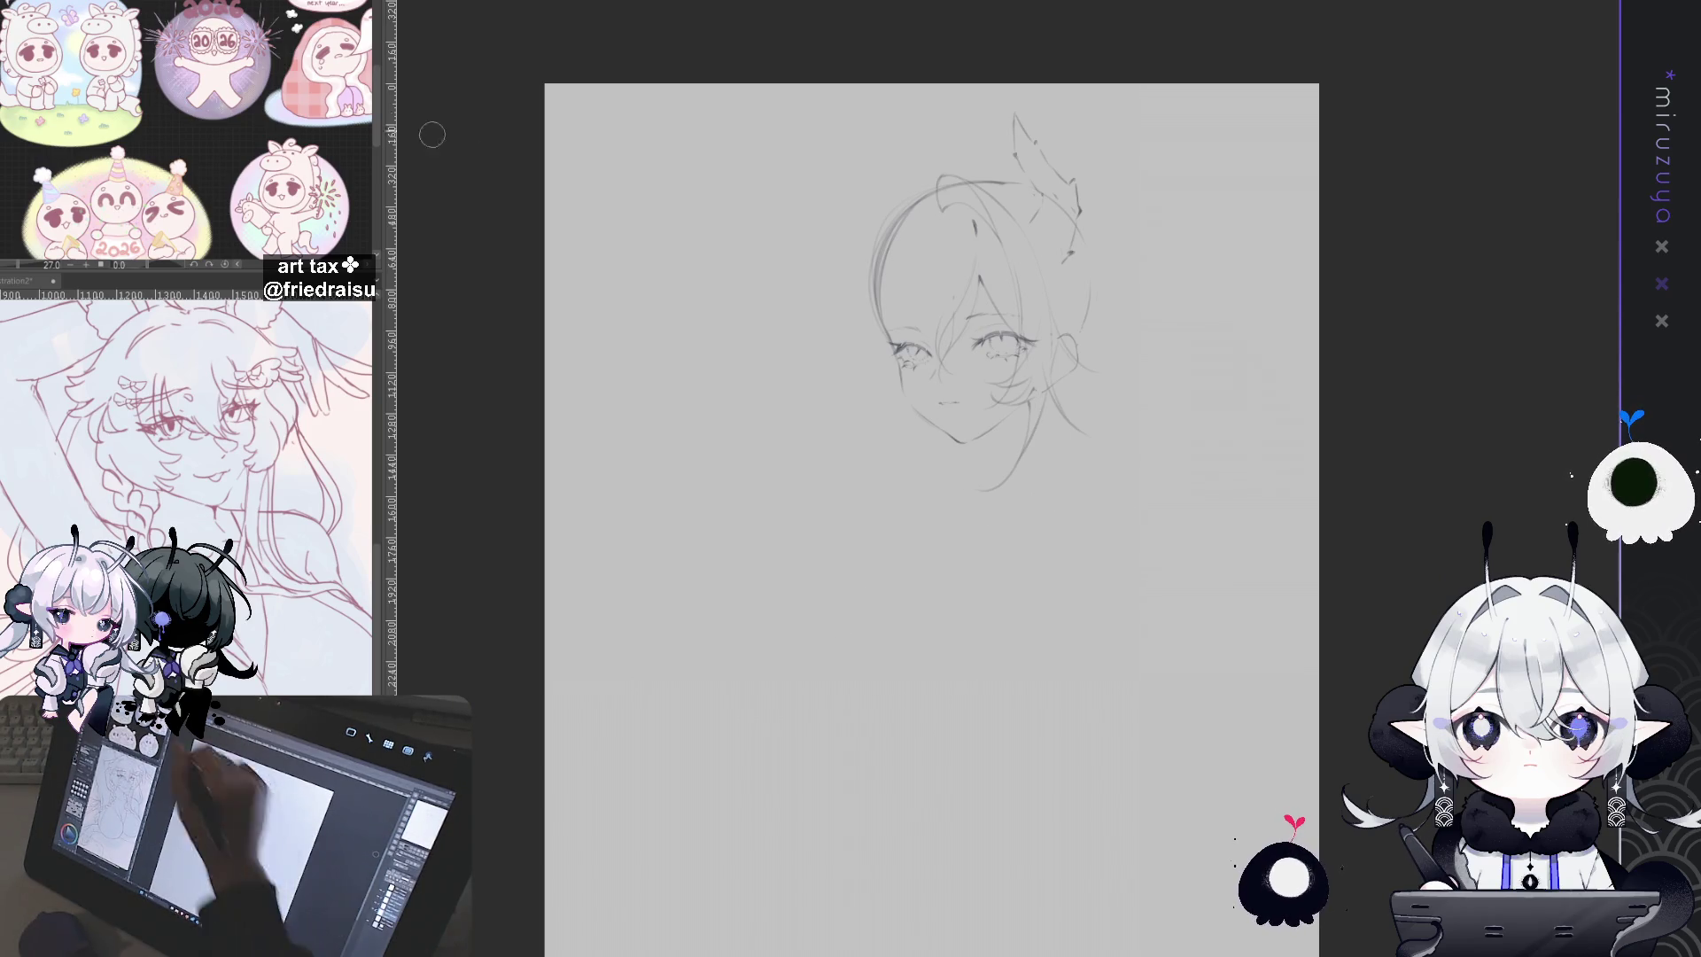
key(ctrl+t)
drag(1061, 62, 1031, 69)
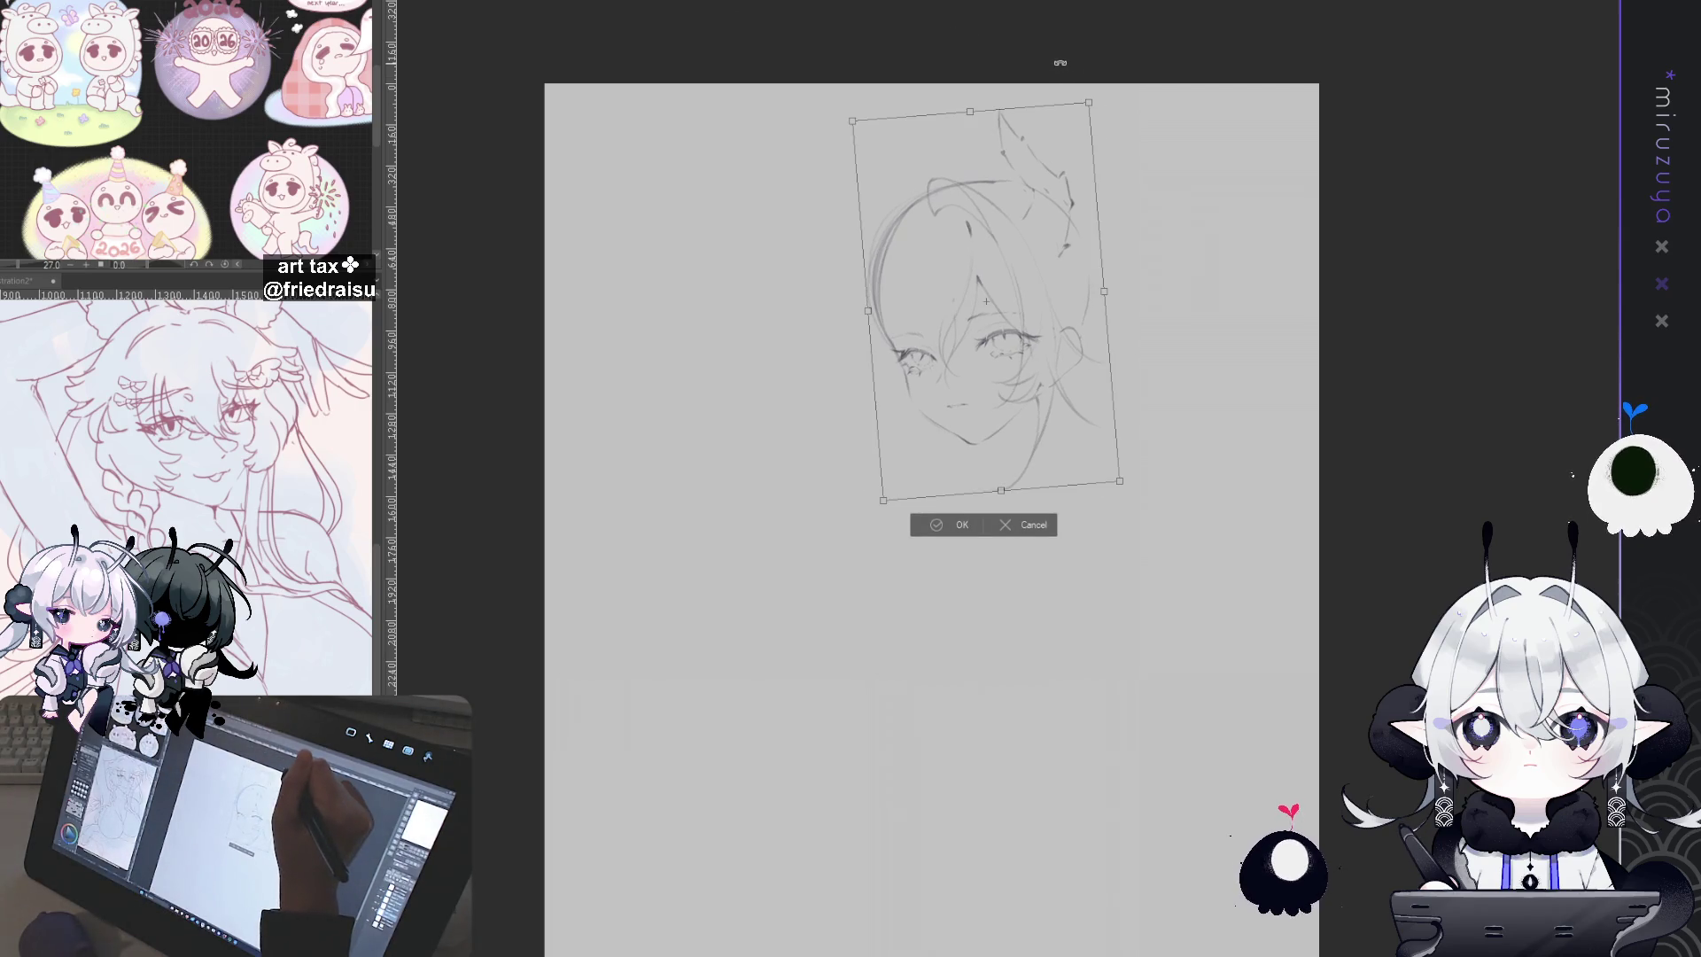
drag(997, 244, 961, 264)
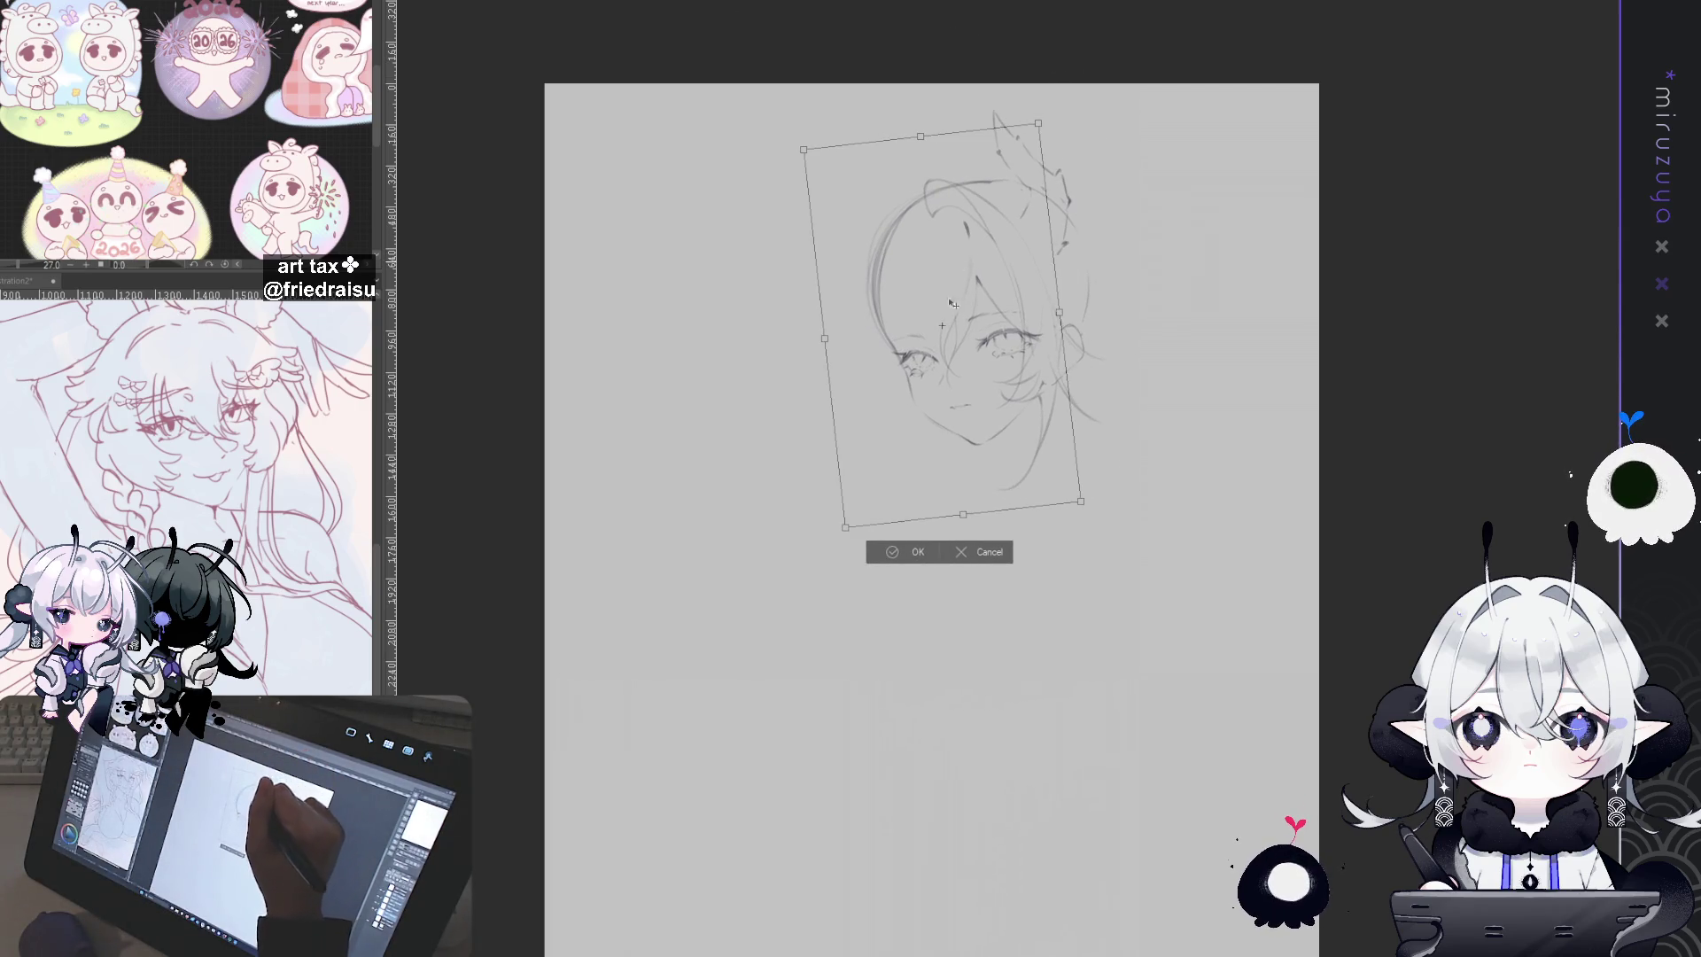
key(Return)
scroll(962, 264, up, 2)
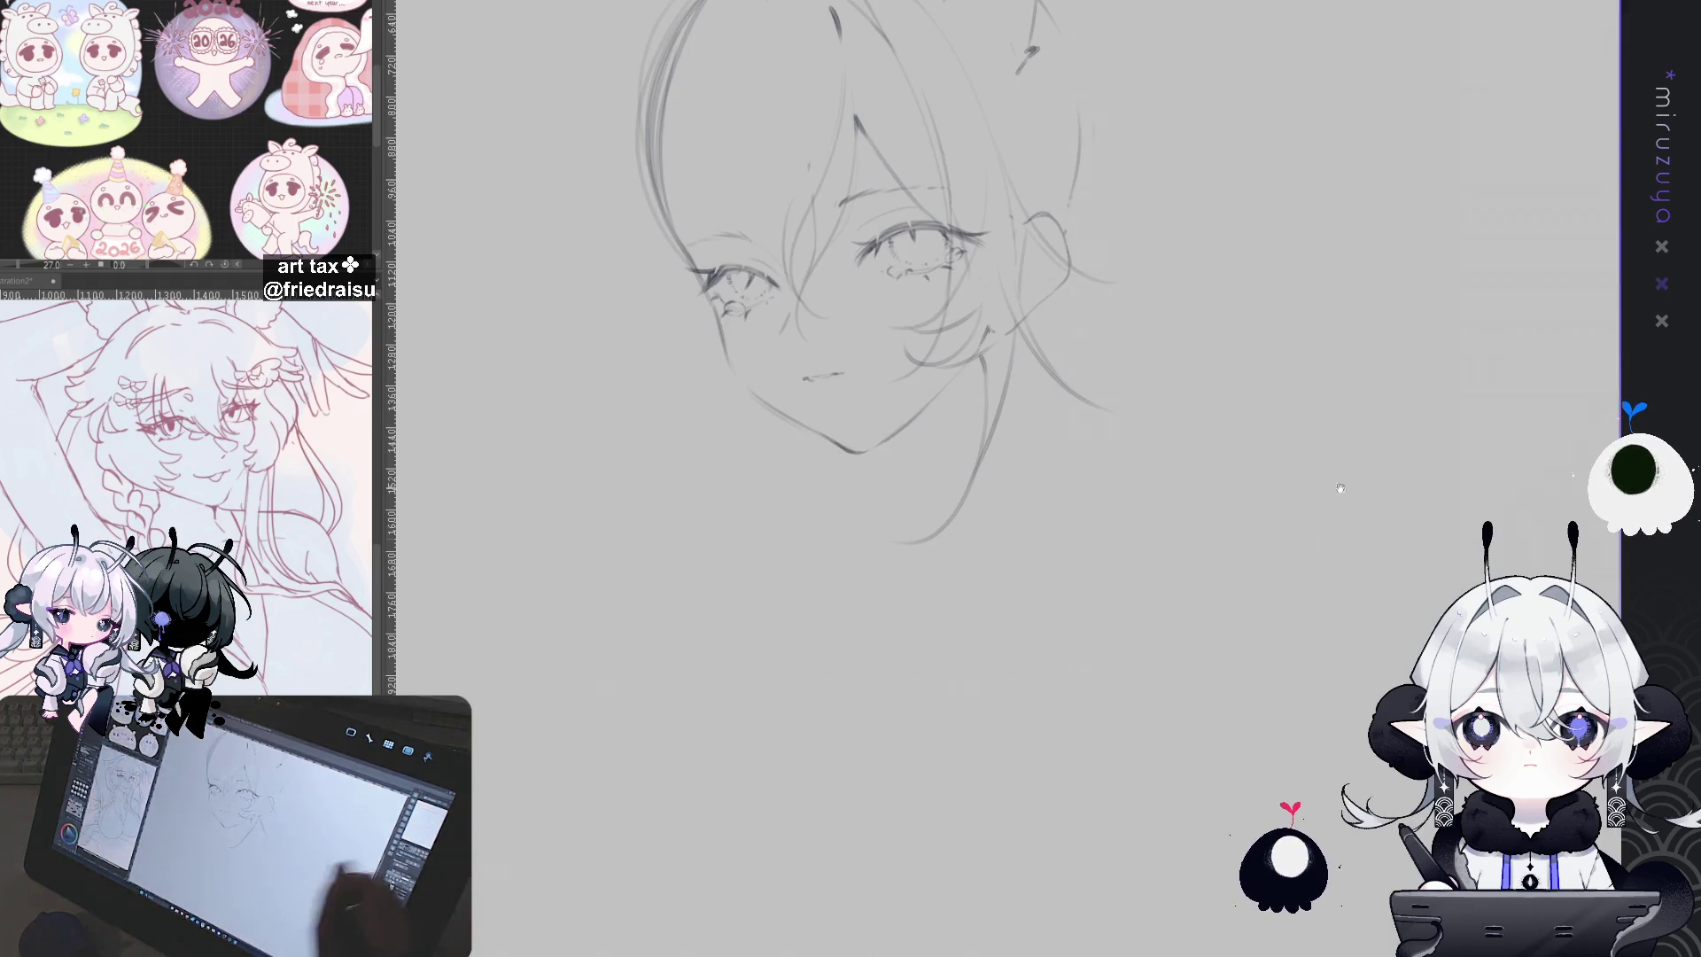
scroll(1559, 351, up, 2)
drag(1560, 351, 1321, 329)
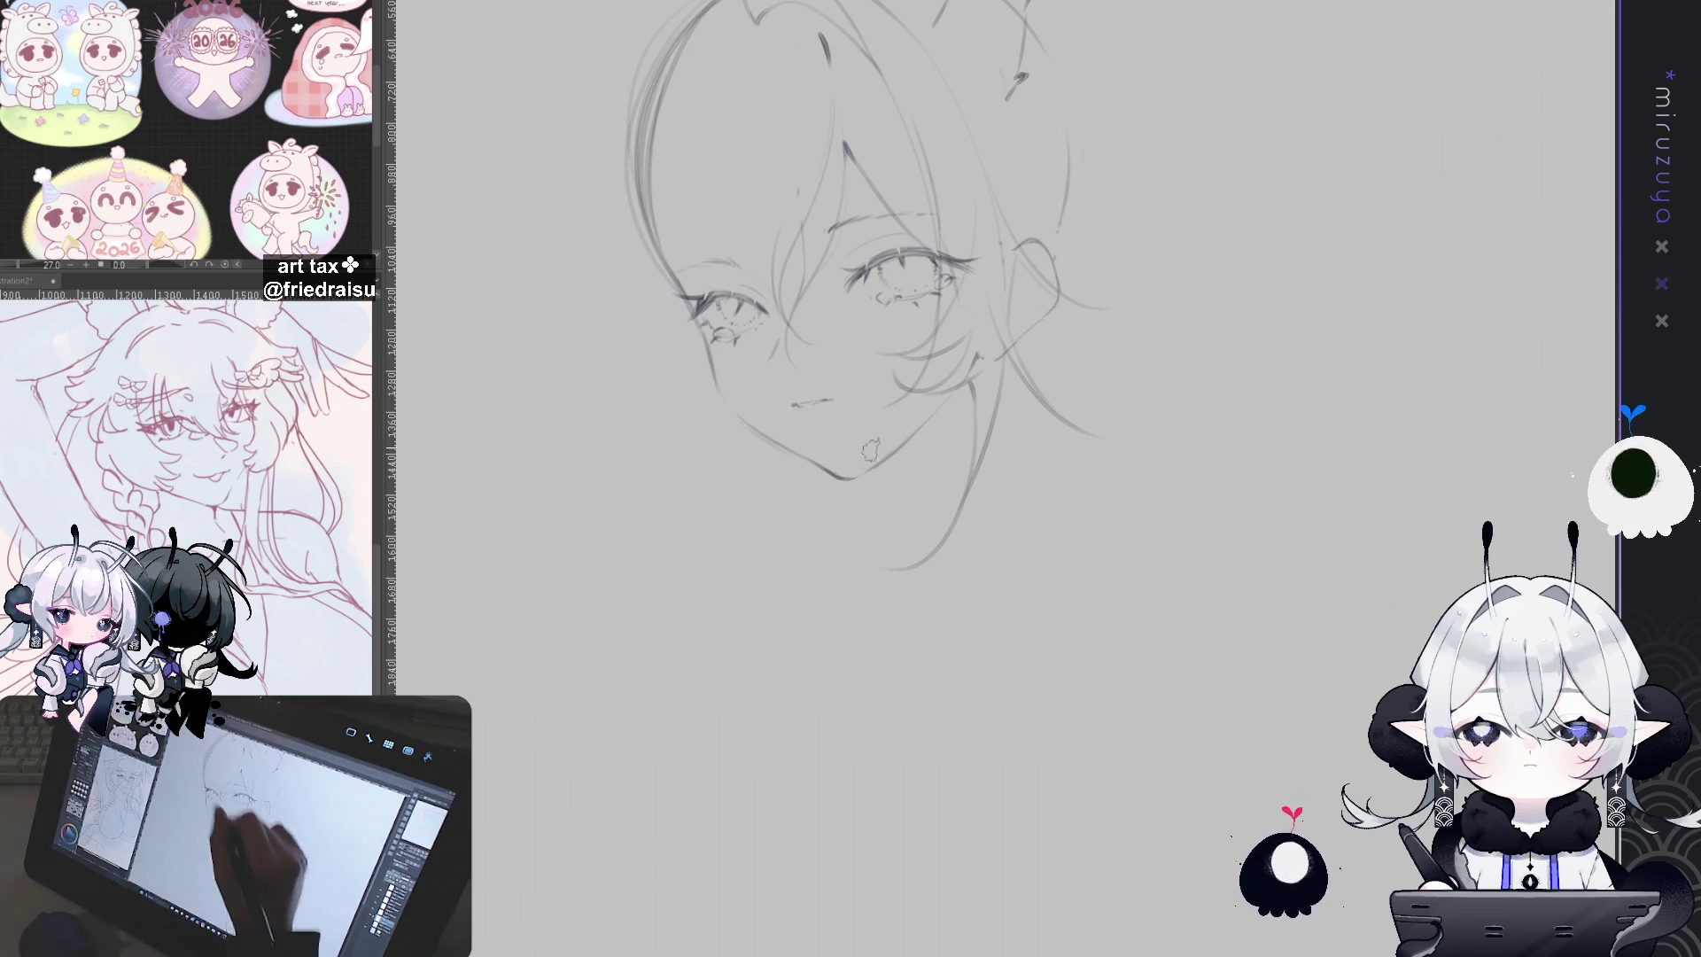
Step: Add a mark beside the chin and darken the neck lines descending from it
drag(882, 463, 885, 486)
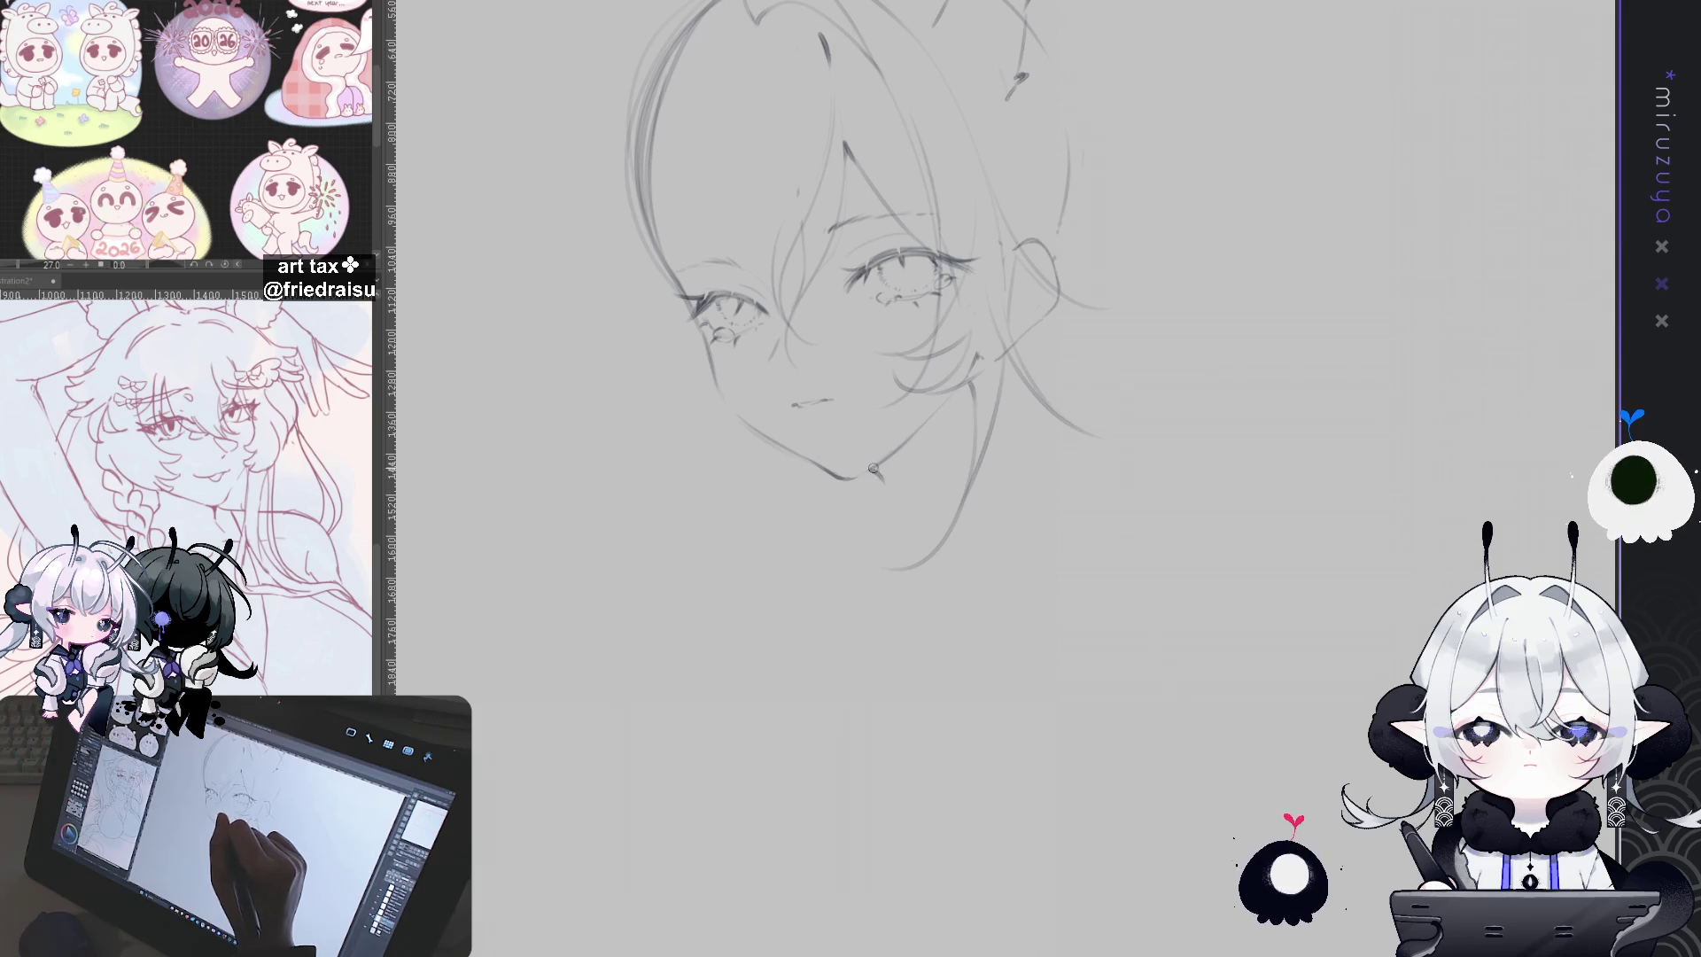
drag(996, 383, 986, 437)
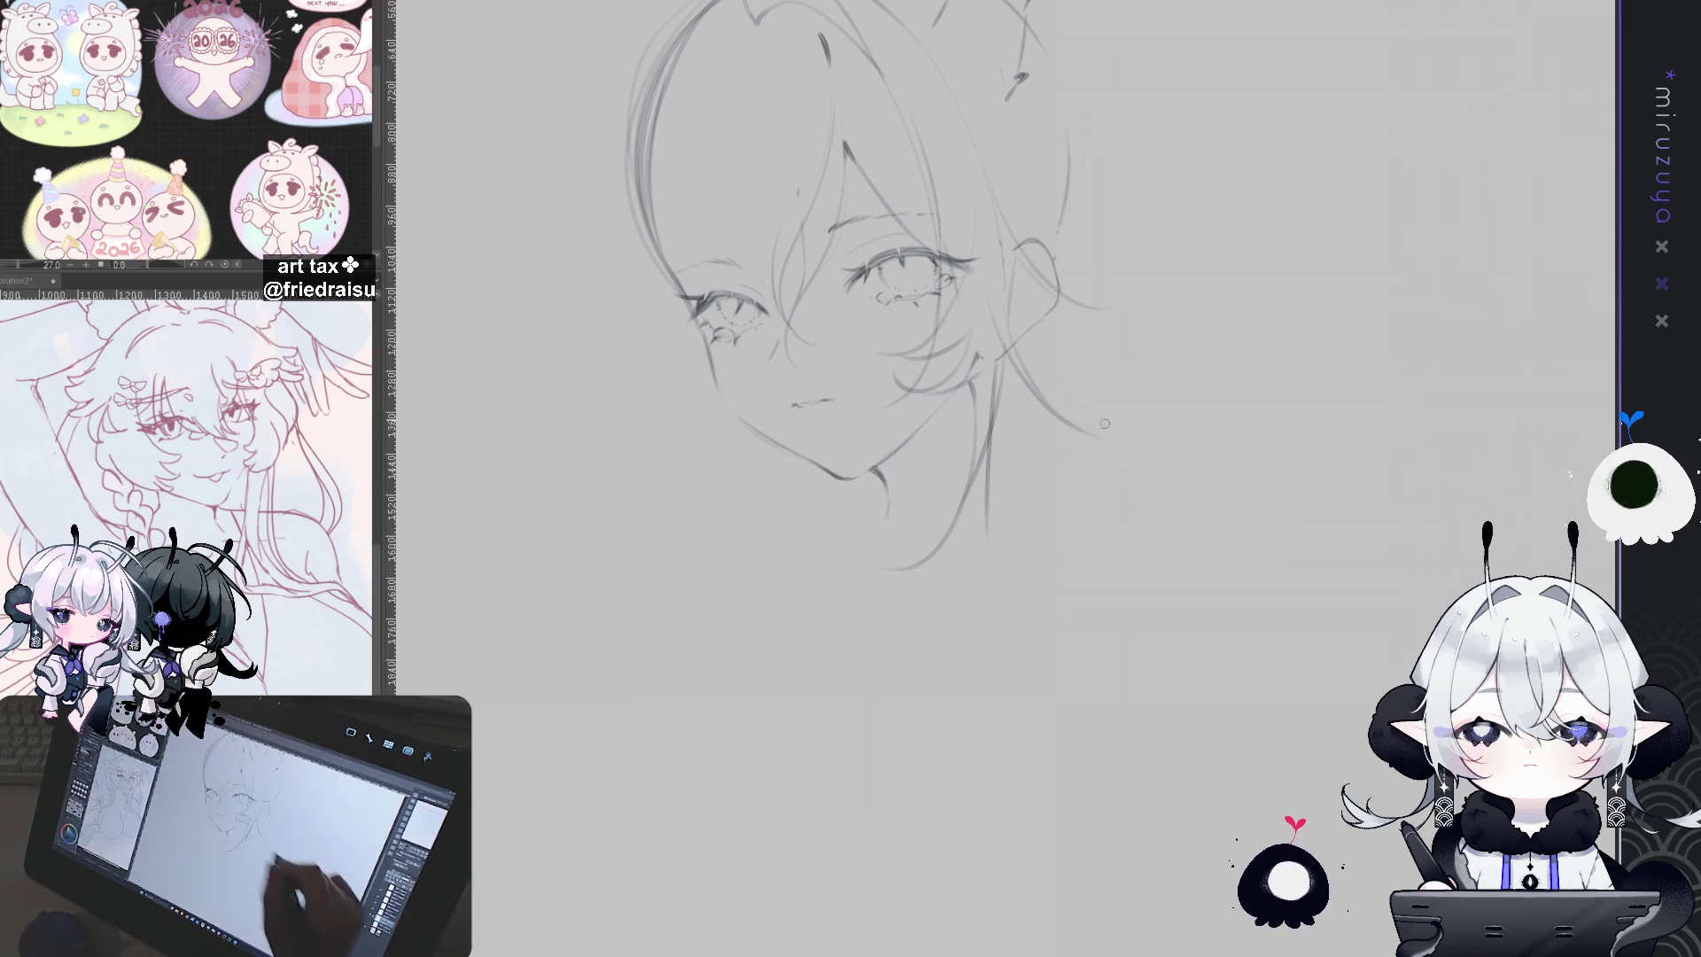
drag(873, 467, 889, 517)
mouse_move(988, 380)
mouse_down()
mouse_move(996, 476)
mouse_move(1122, 504)
mouse_move(1155, 537)
mouse_up()
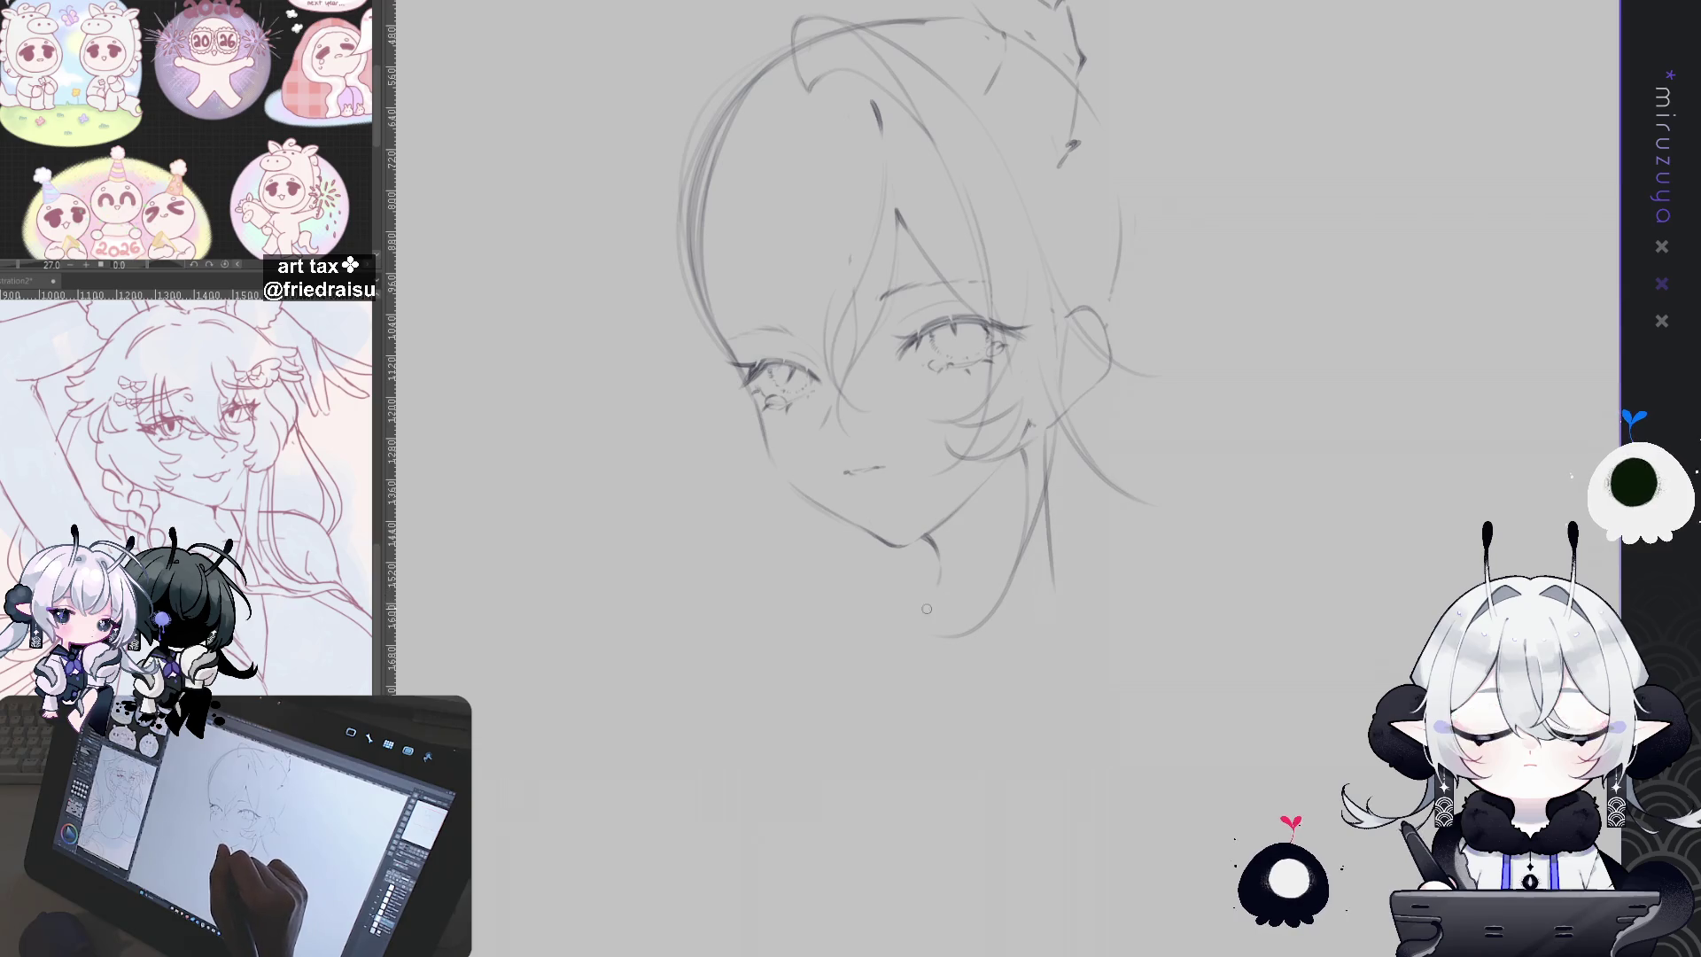
drag(923, 623, 948, 558)
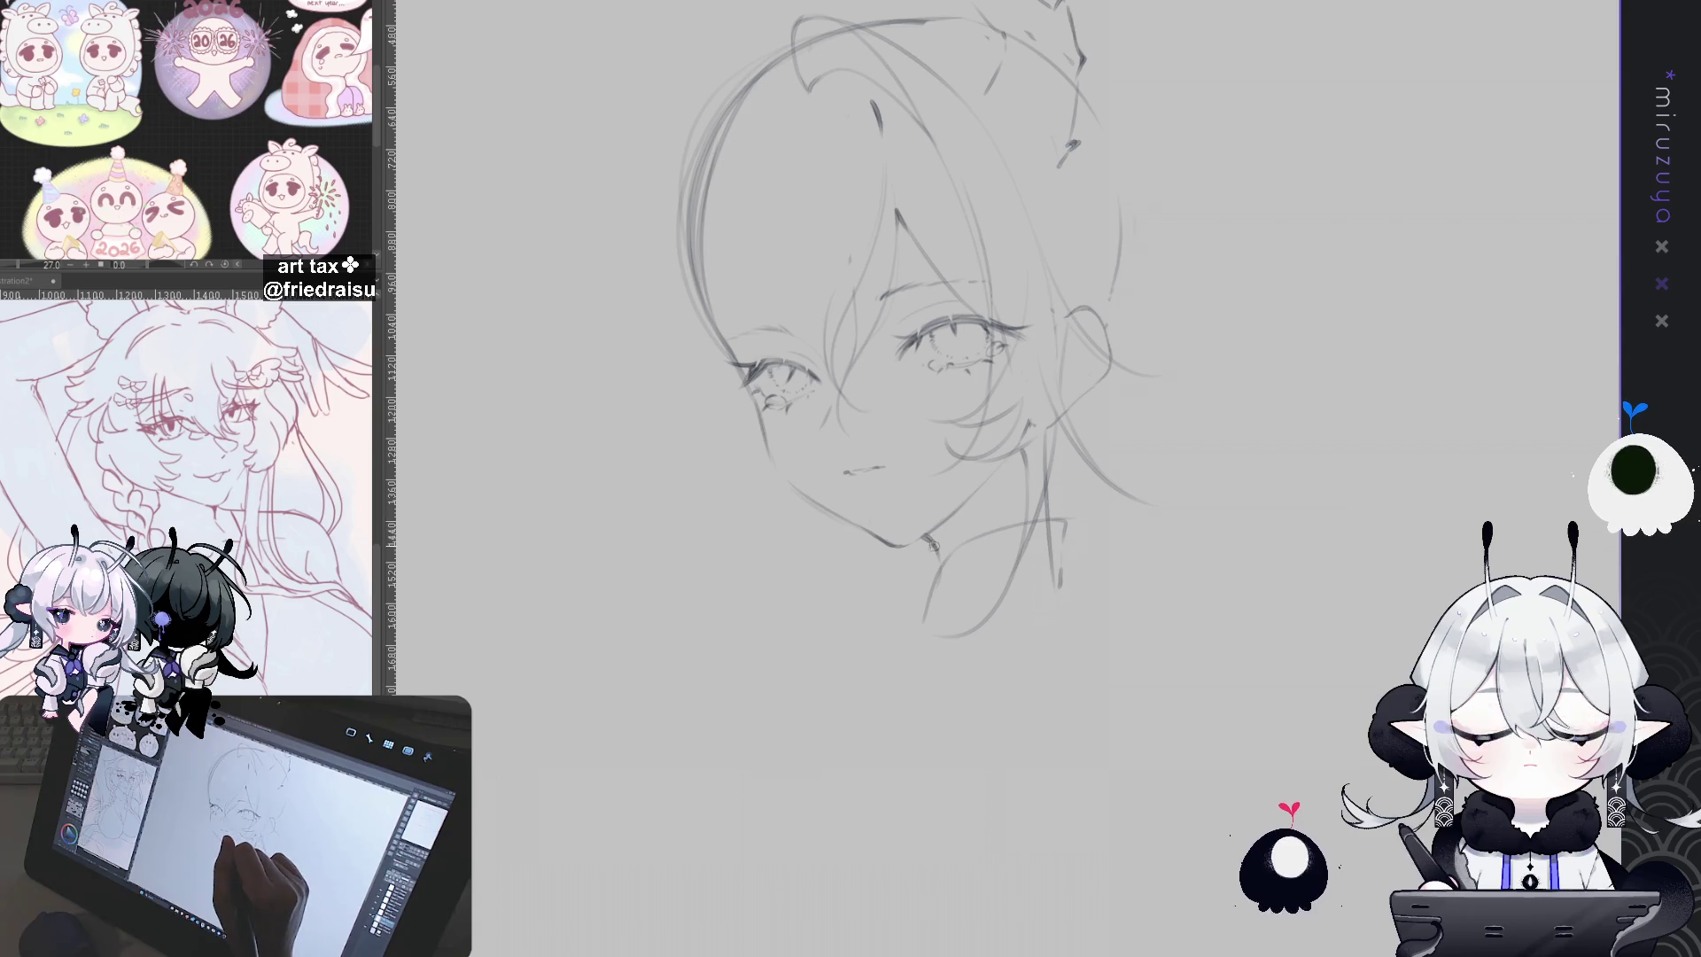
Step: Reinforce a shorter neck stroke and start the collar strokes below the chin
drag(1043, 591, 963, 445)
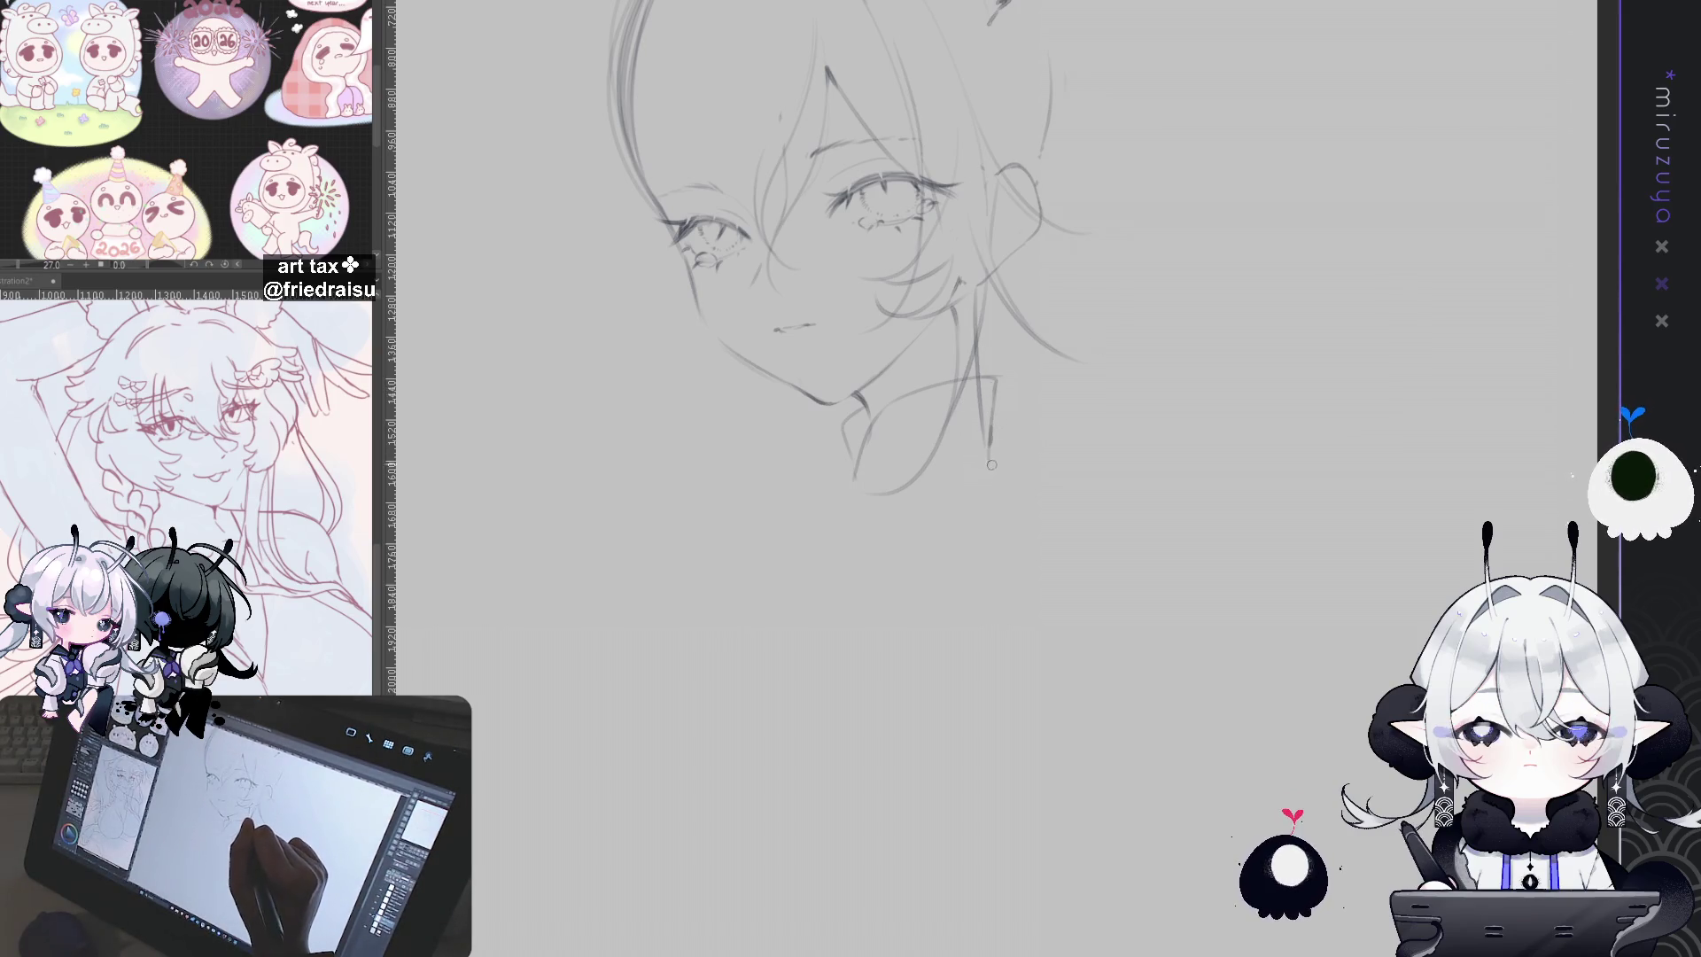
drag(993, 387, 989, 459)
drag(996, 394, 992, 444)
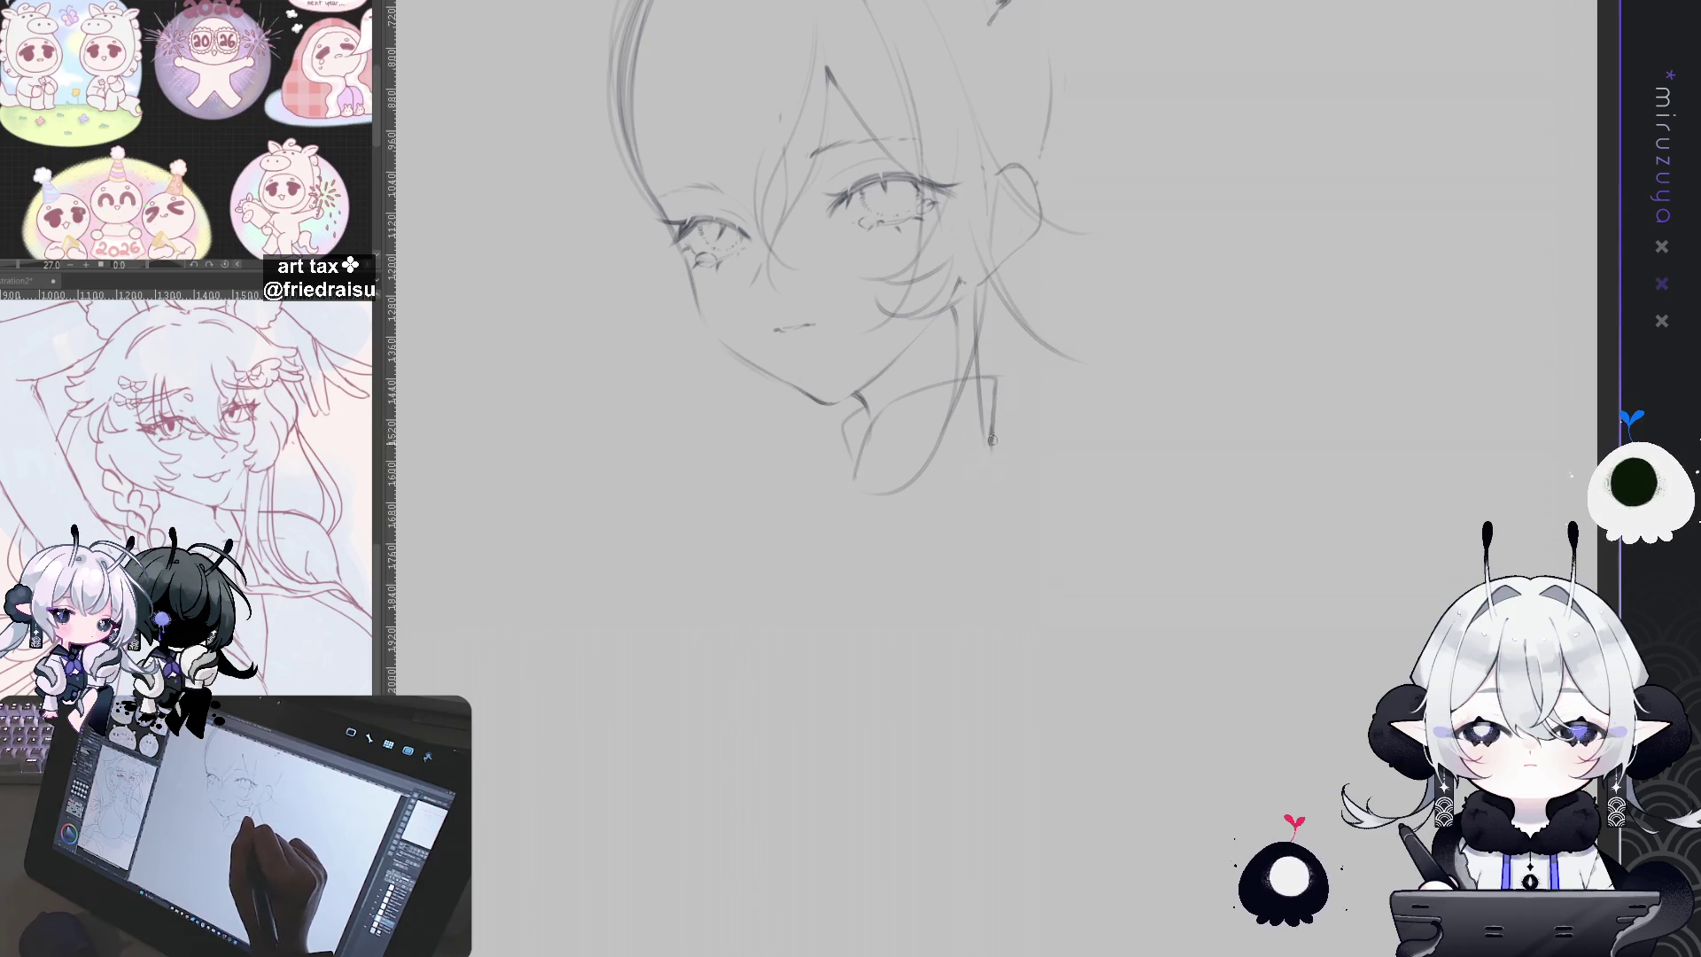
drag(1002, 480, 1161, 438)
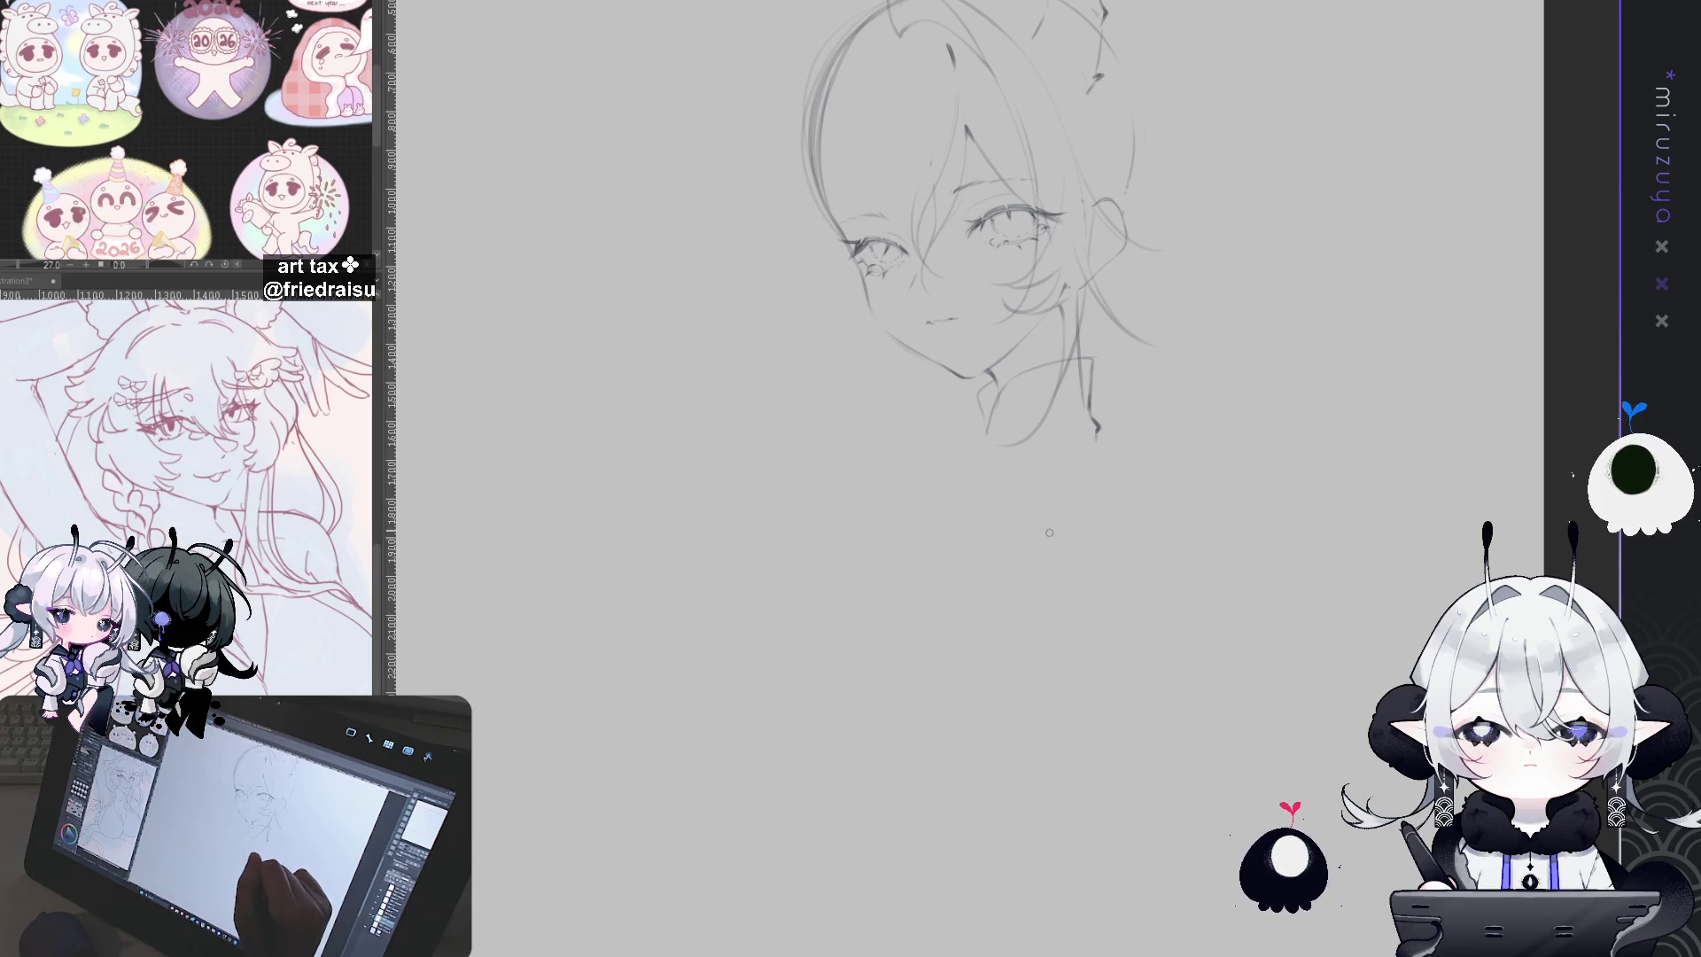
drag(1039, 490, 1013, 521)
drag(982, 575, 973, 595)
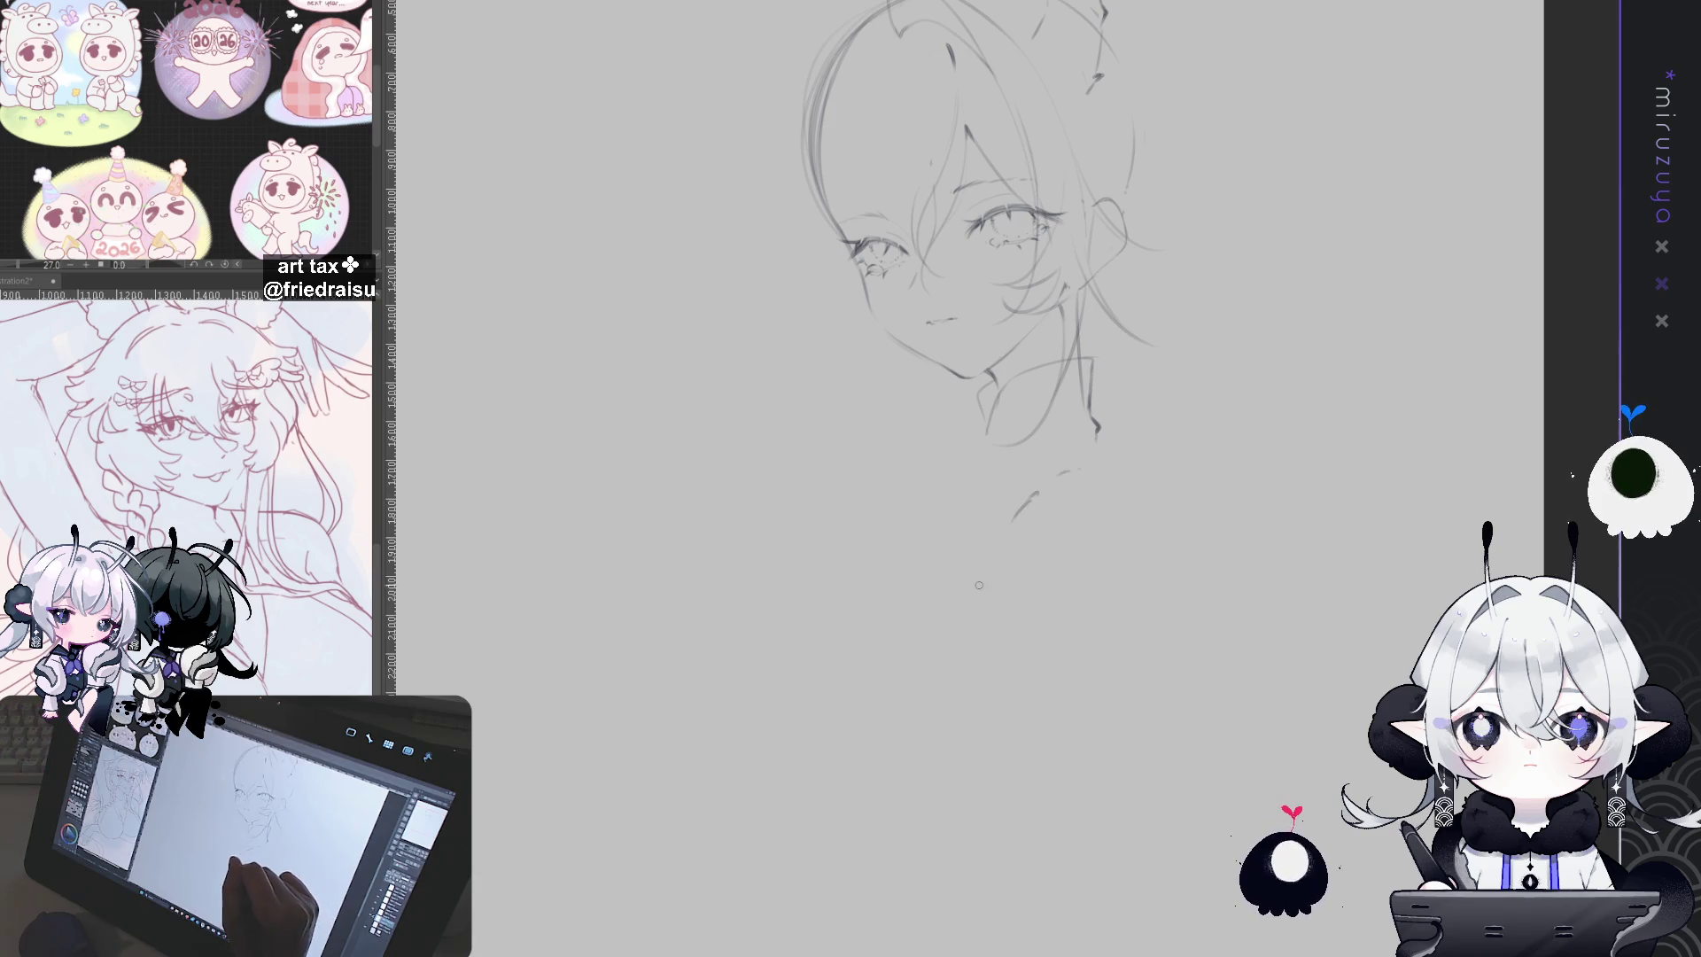
Step: Draw the shoulder line running down-left from the neck, redoing it until it sits right
key(ctrl+z)
drag(1013, 529, 919, 737)
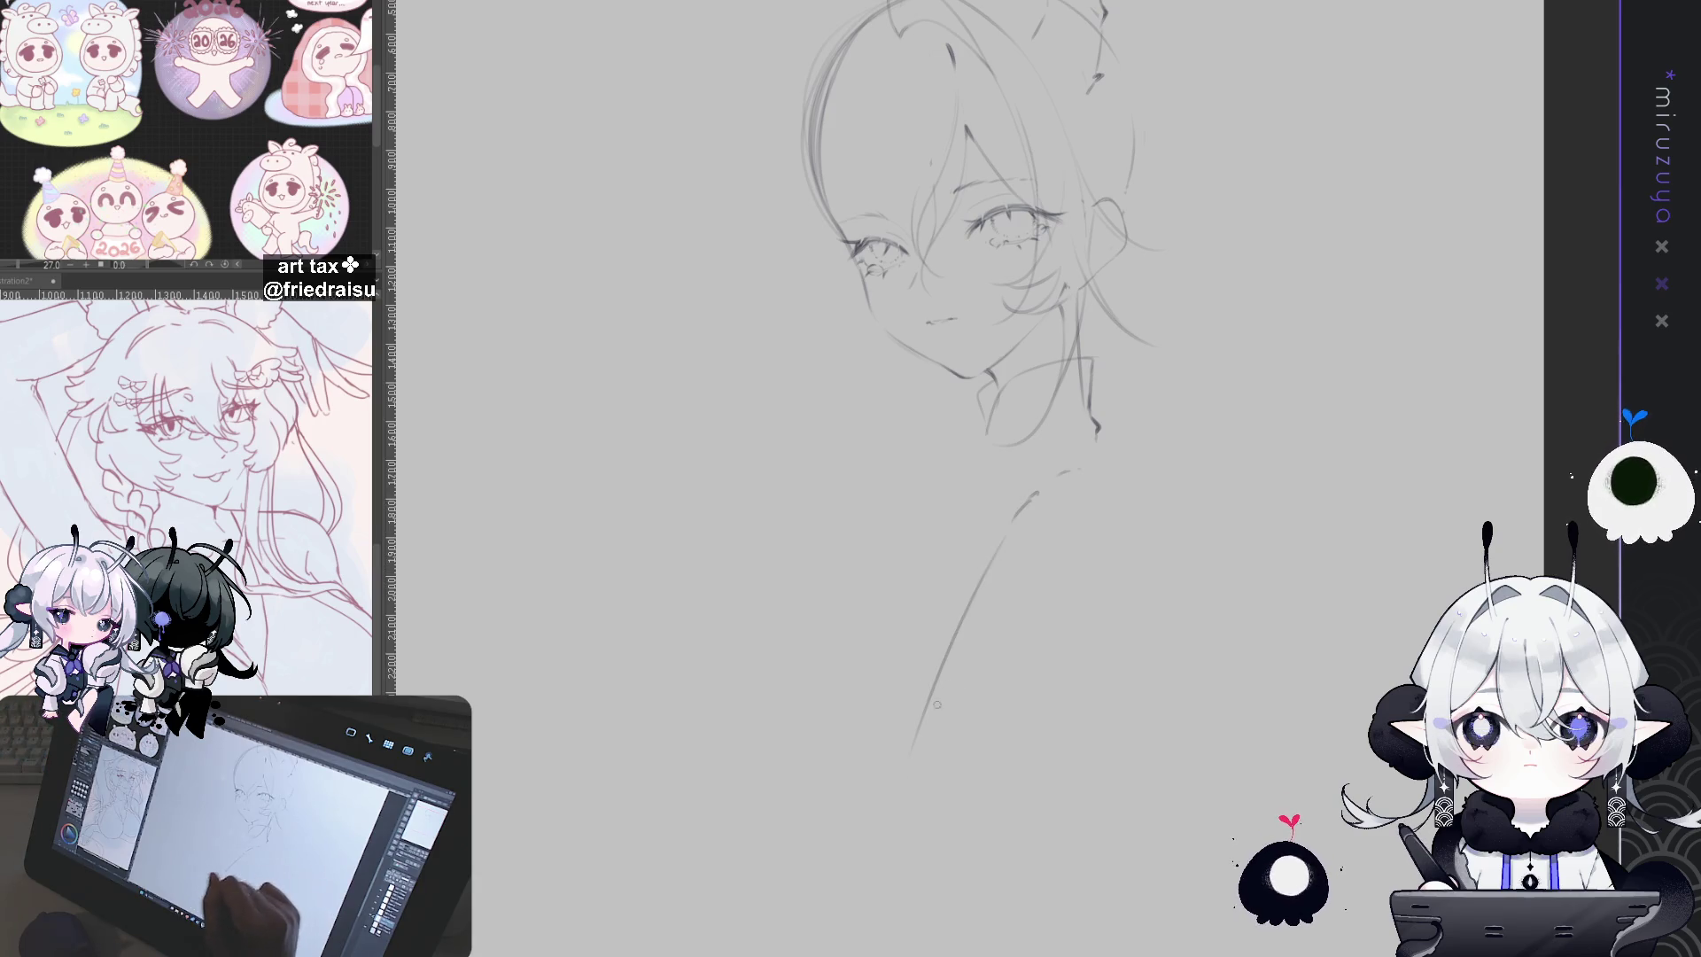
key(ctrl+z)
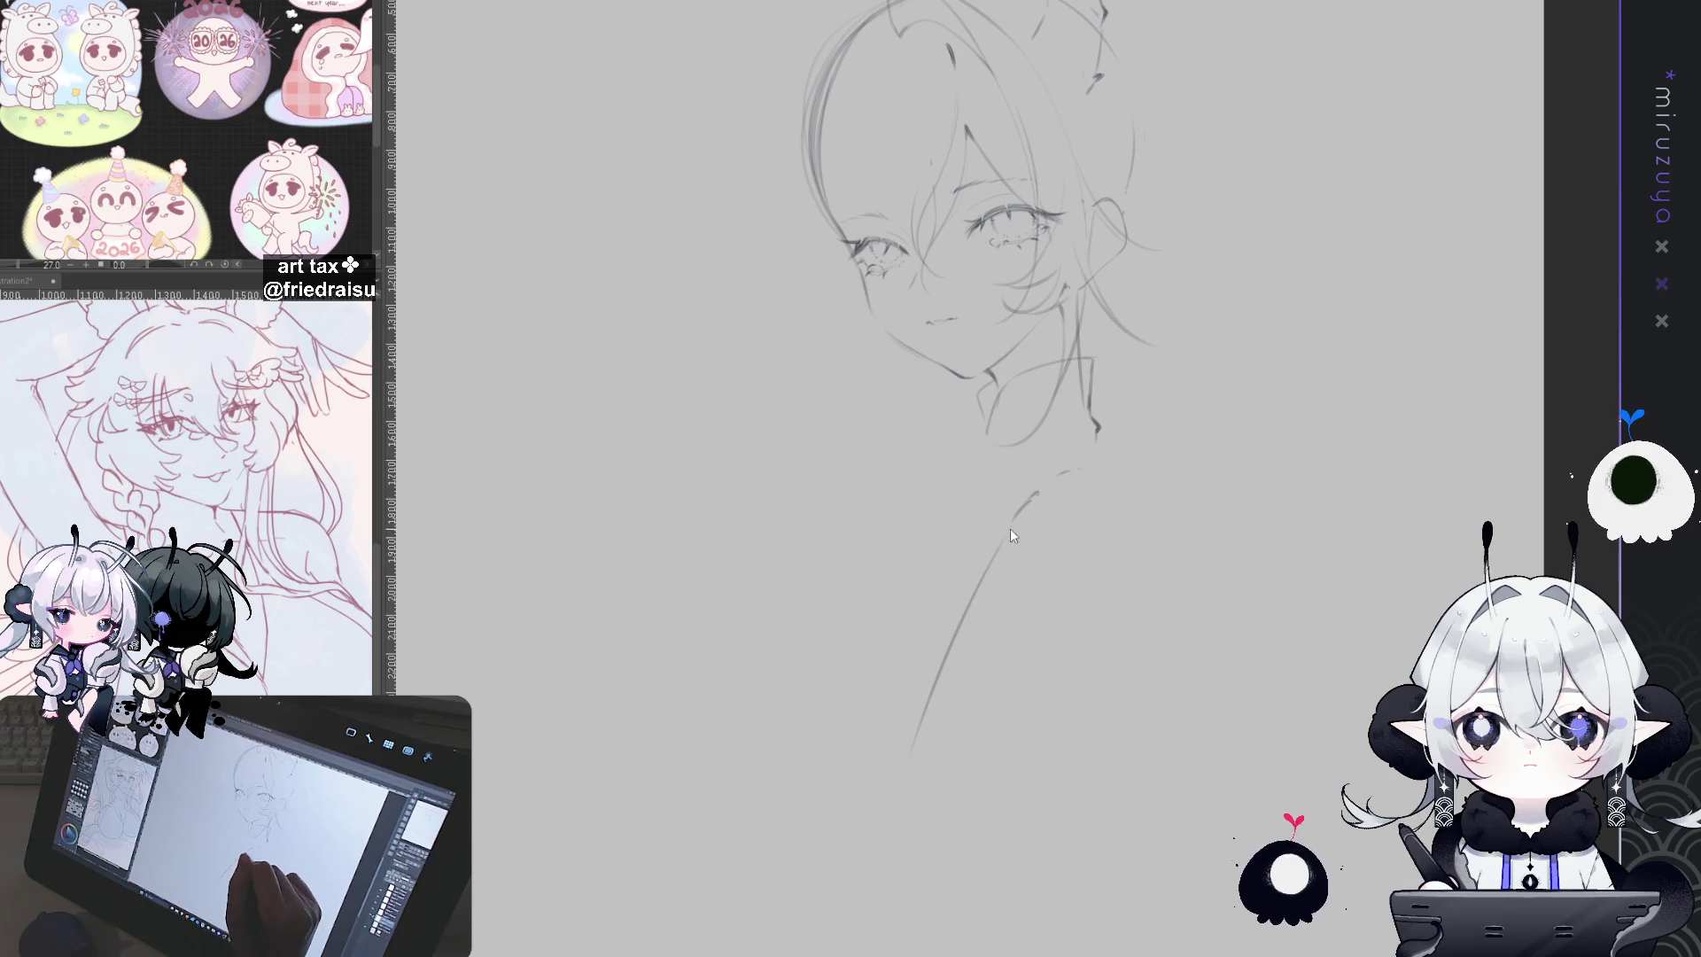
key(ctrl+z)
drag(1013, 529, 947, 666)
drag(1013, 529, 855, 791)
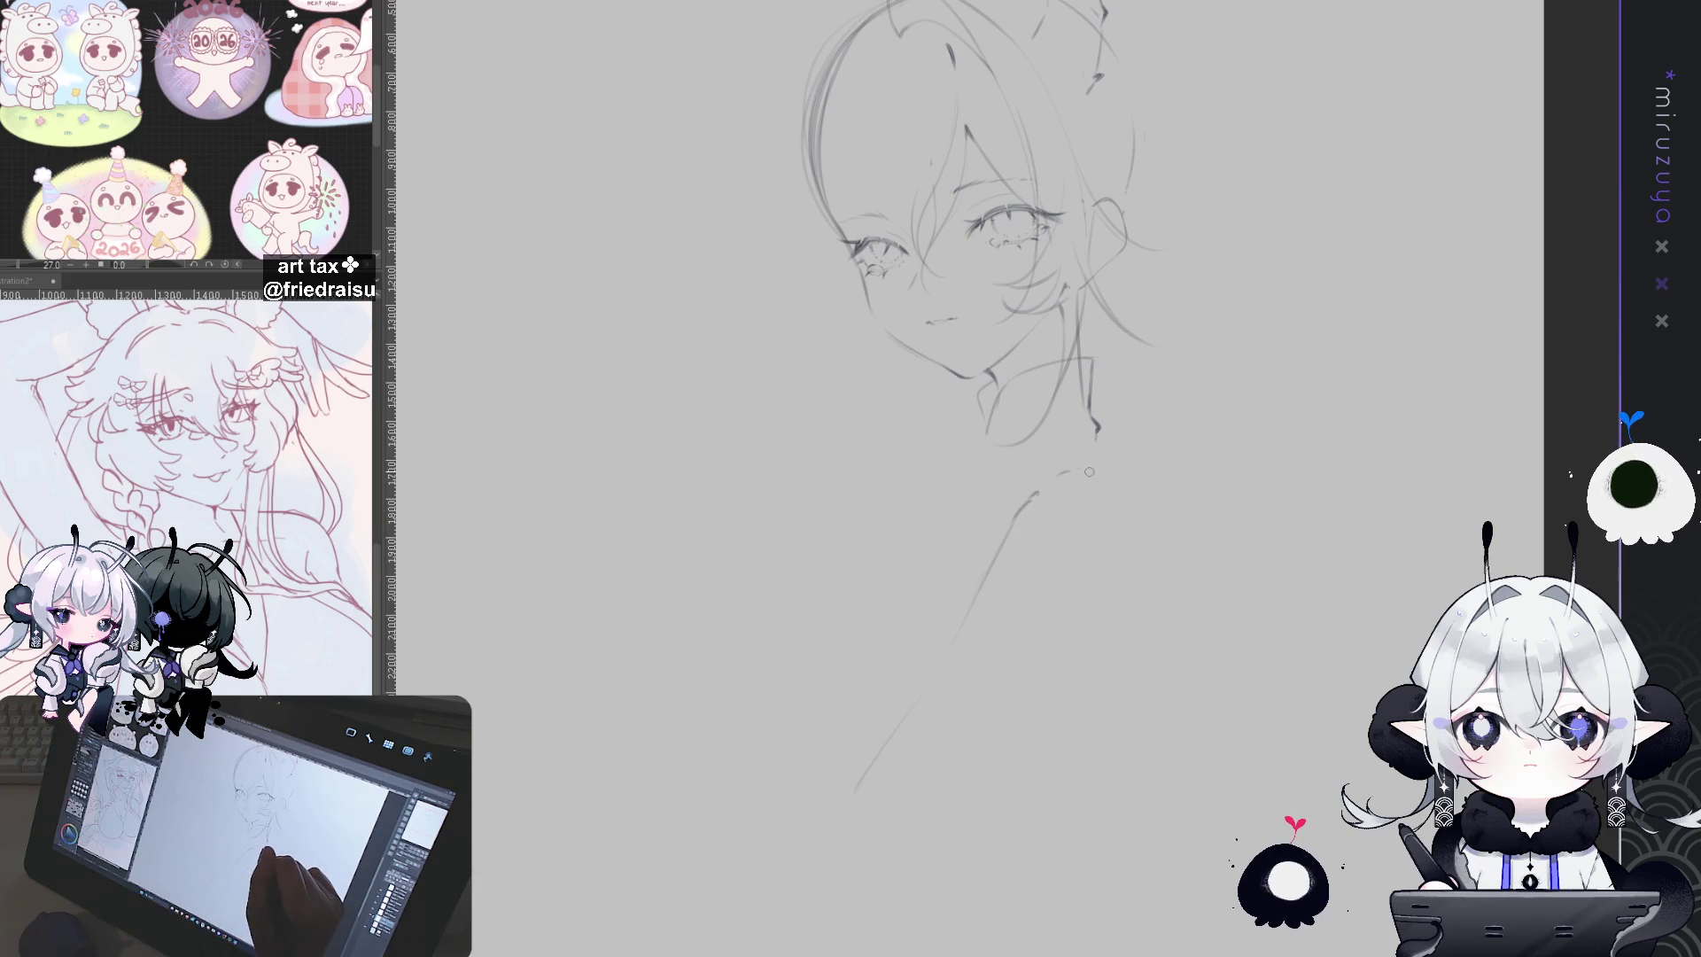
key(ctrl+z)
Step: Add the right collar edge, right torso side, the line below the chin and the sloping left shoulder
drag(1112, 483, 1154, 609)
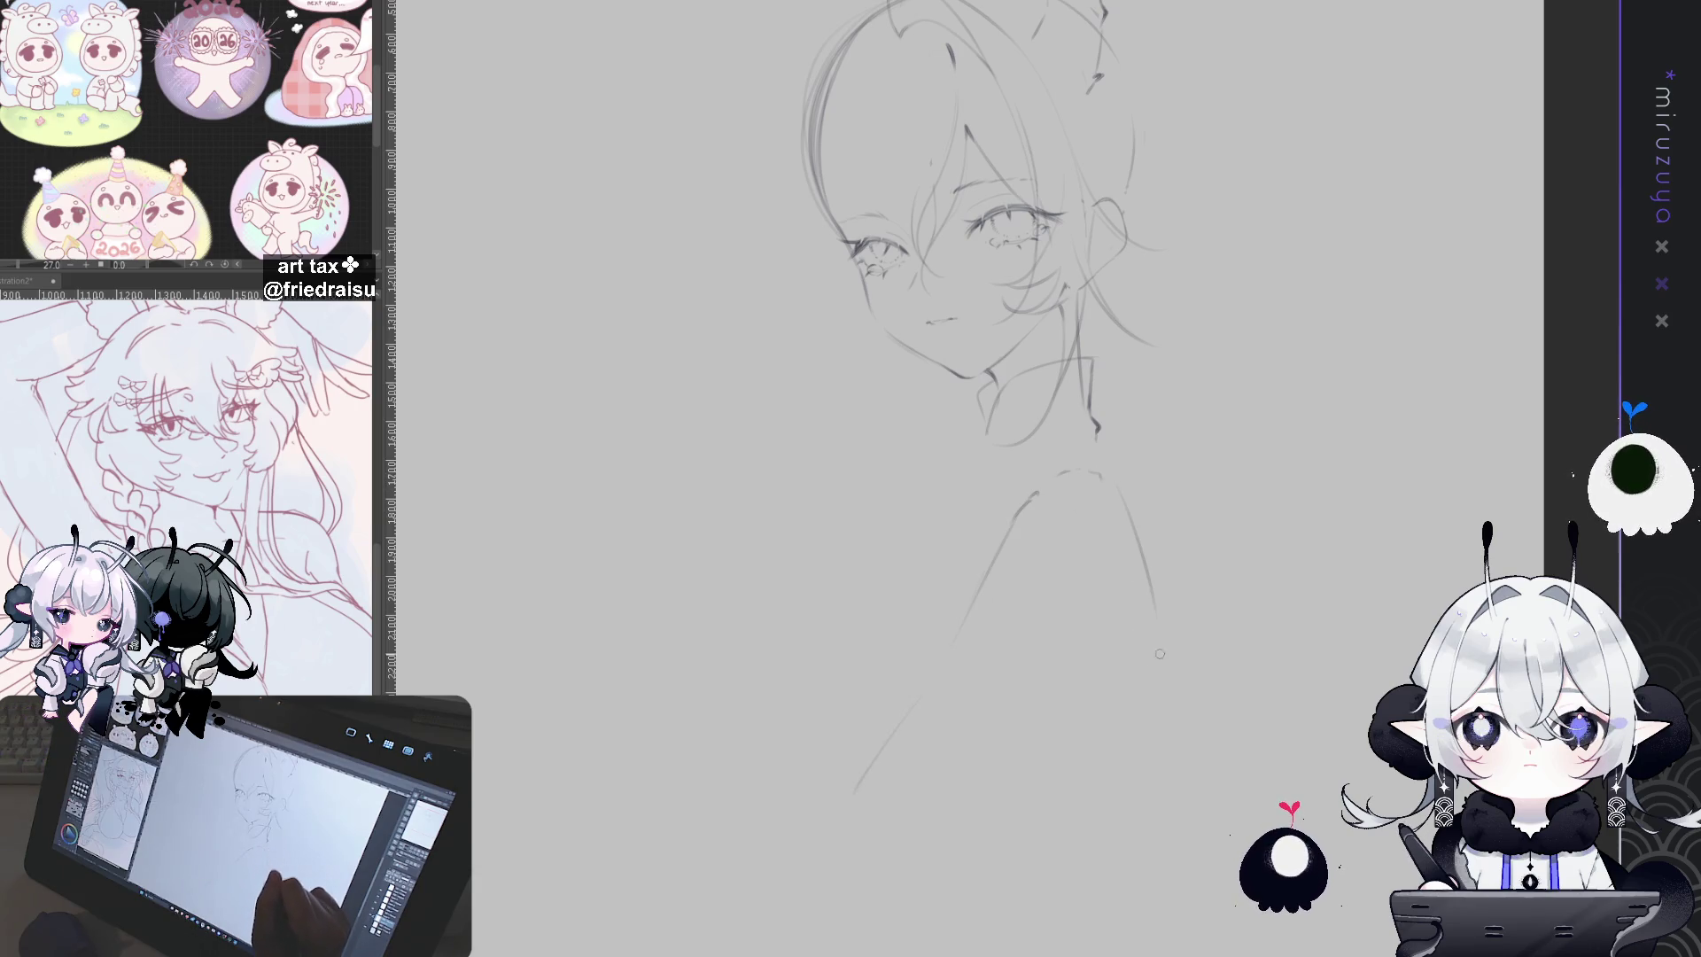
drag(1147, 552, 1193, 744)
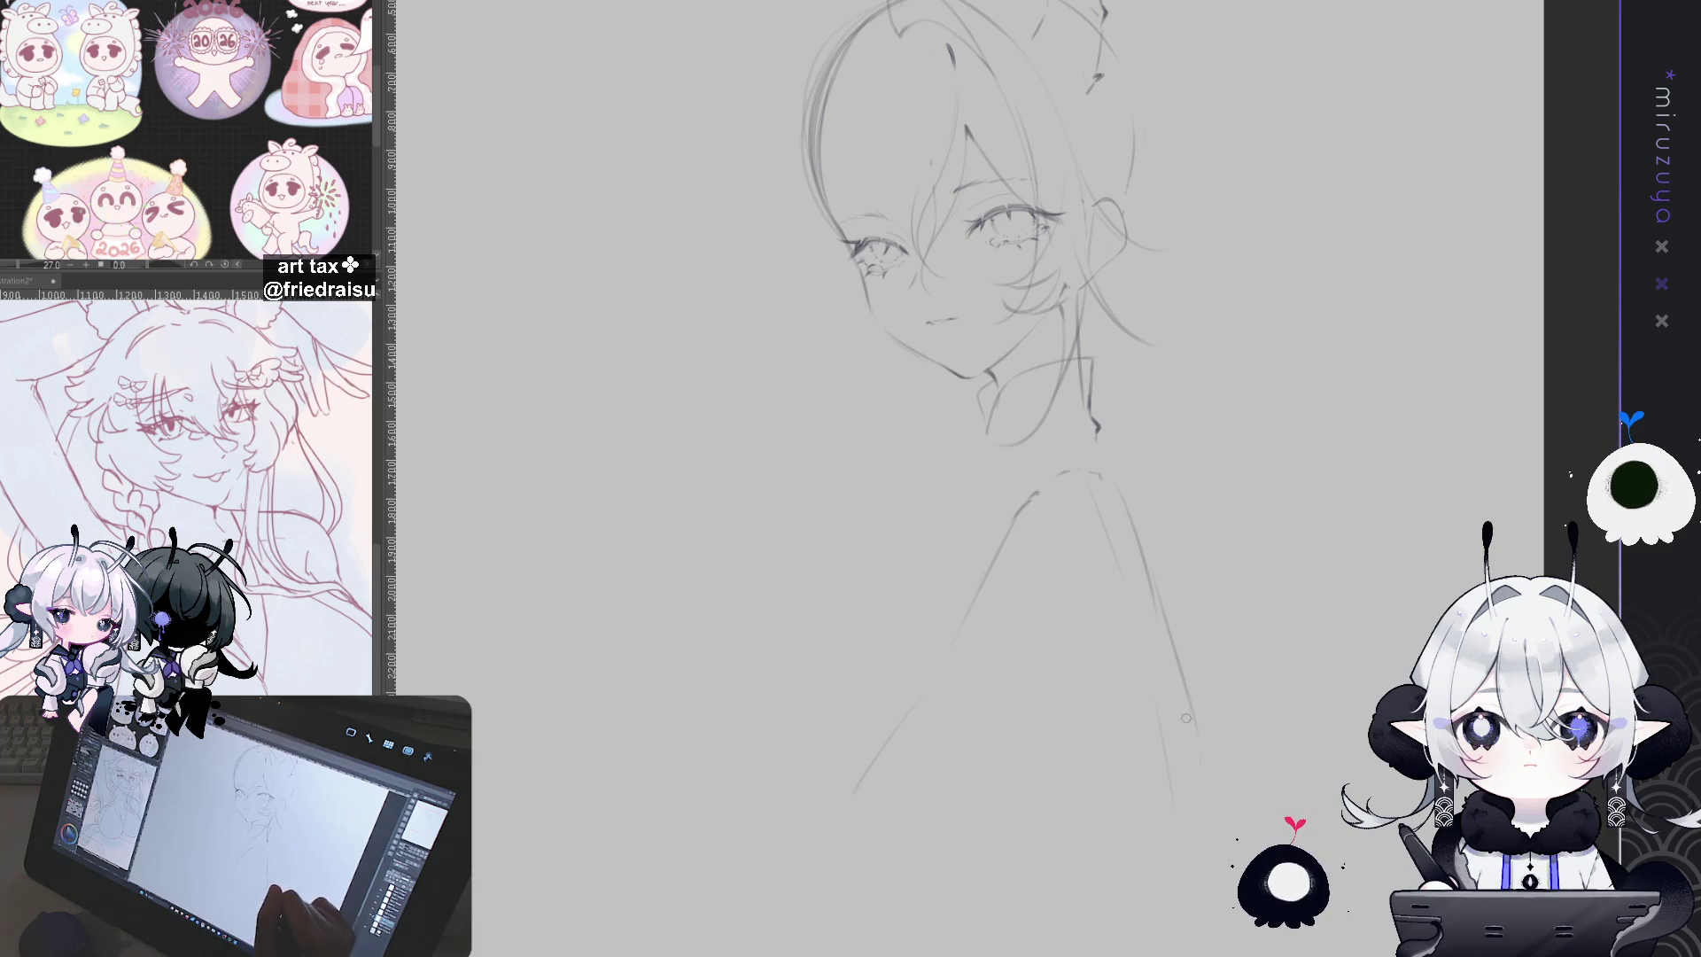
drag(1098, 439, 1135, 512)
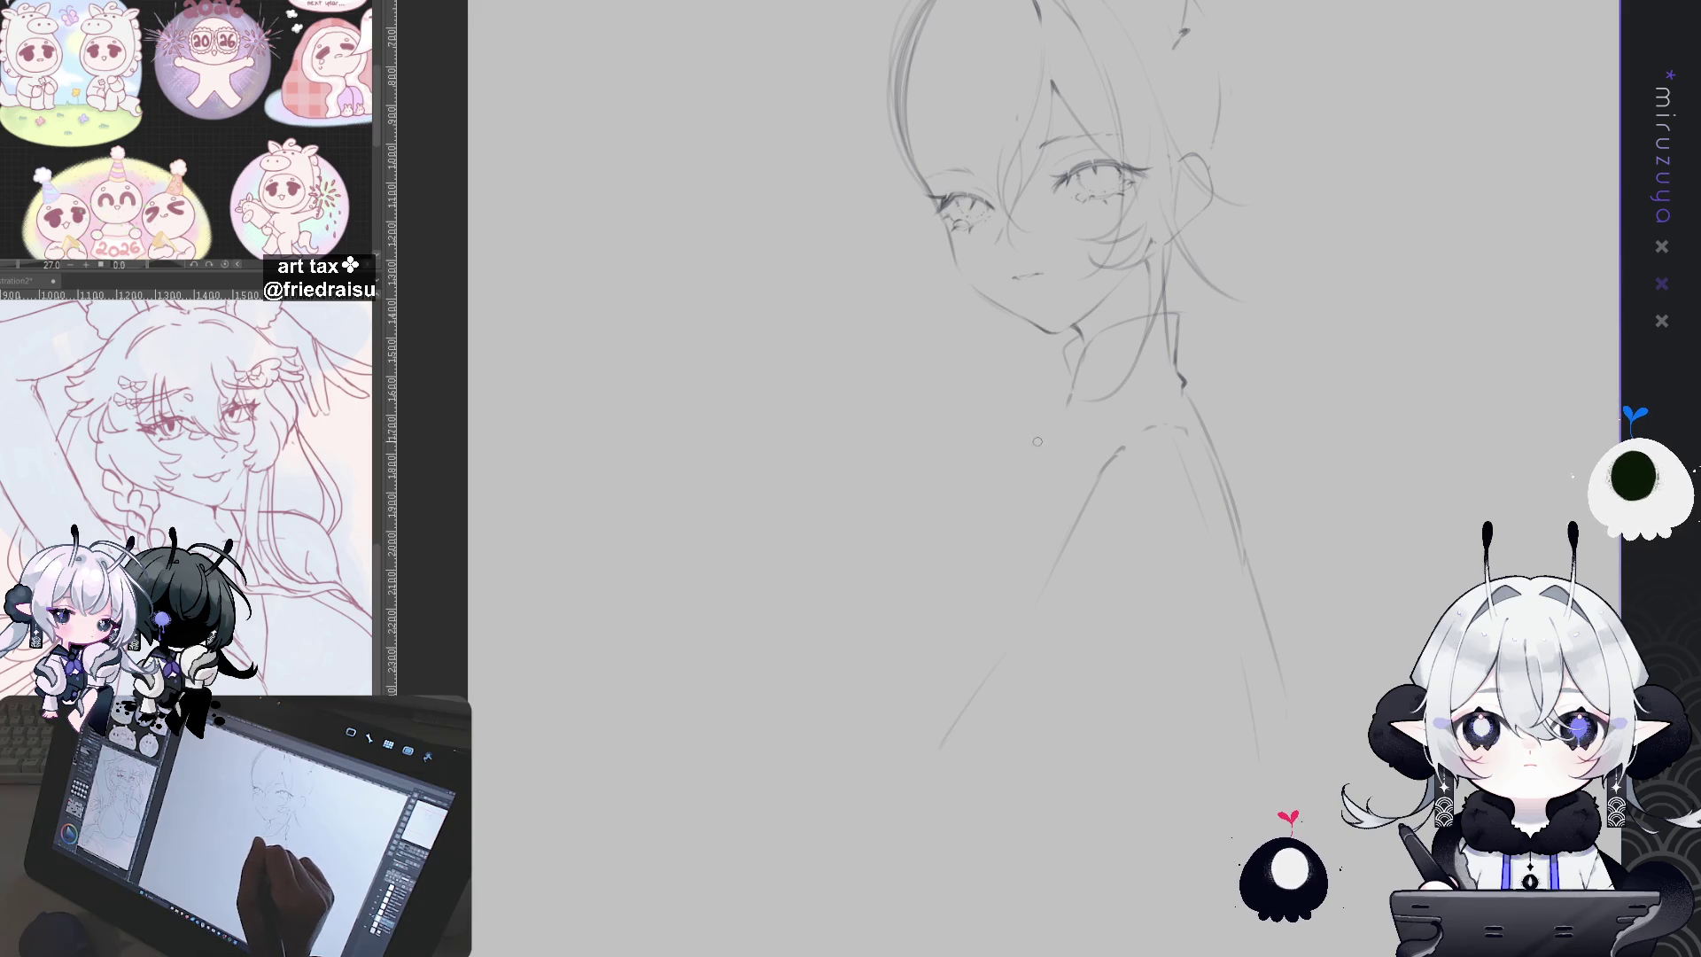
mouse_move(1053, 427)
mouse_down()
mouse_move(970, 509)
mouse_move(923, 656)
mouse_up()
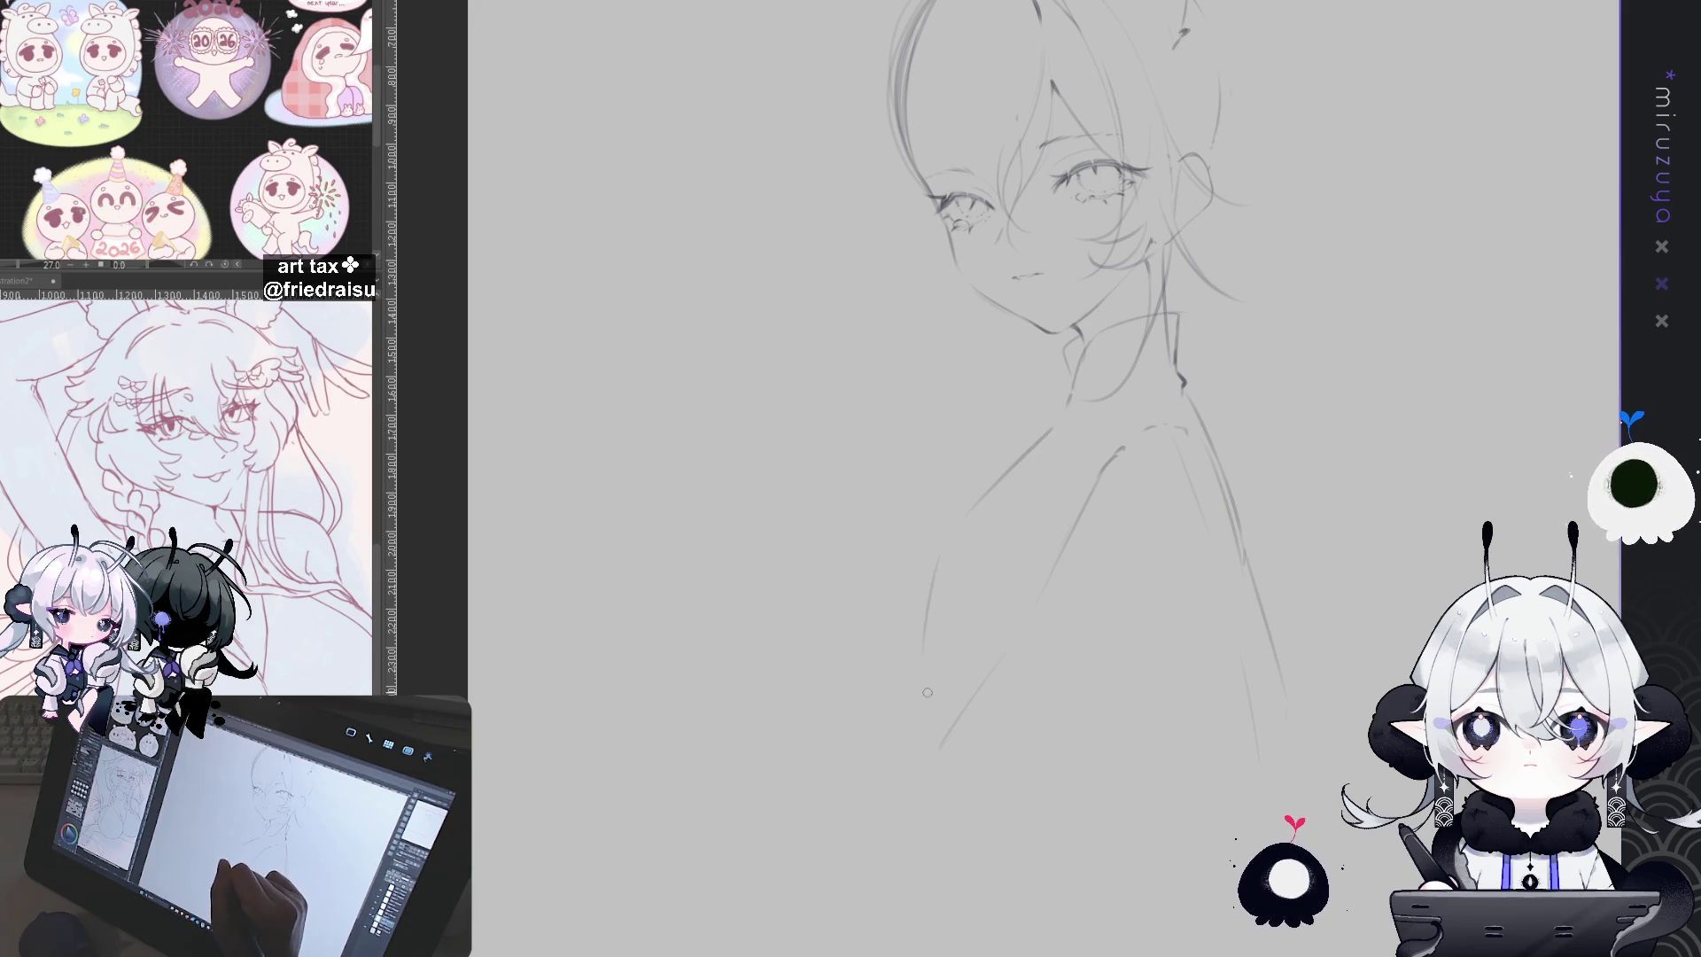
mouse_move(1289, 391)
mouse_down()
mouse_move(1090, 666)
mouse_move(1167, 665)
mouse_up()
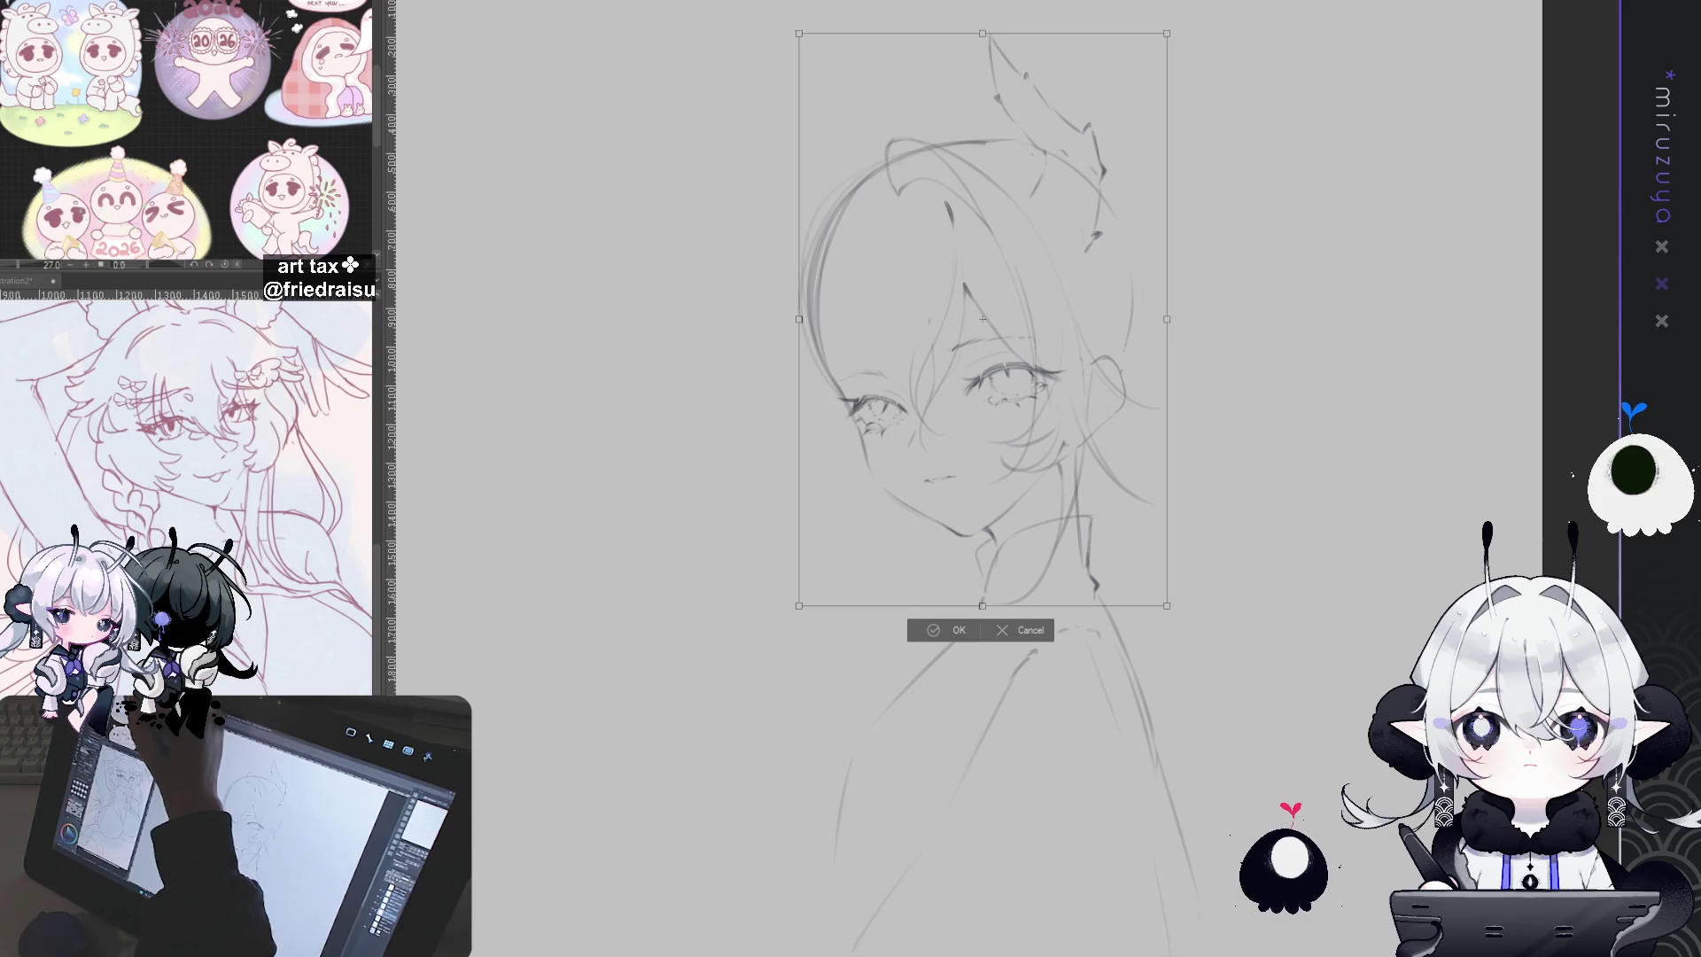
Step: Rotate the head slightly counter-clockwise and shift it left
key(ctrl+t)
drag(1215, 163, 1207, 133)
drag(1036, 316, 1025, 311)
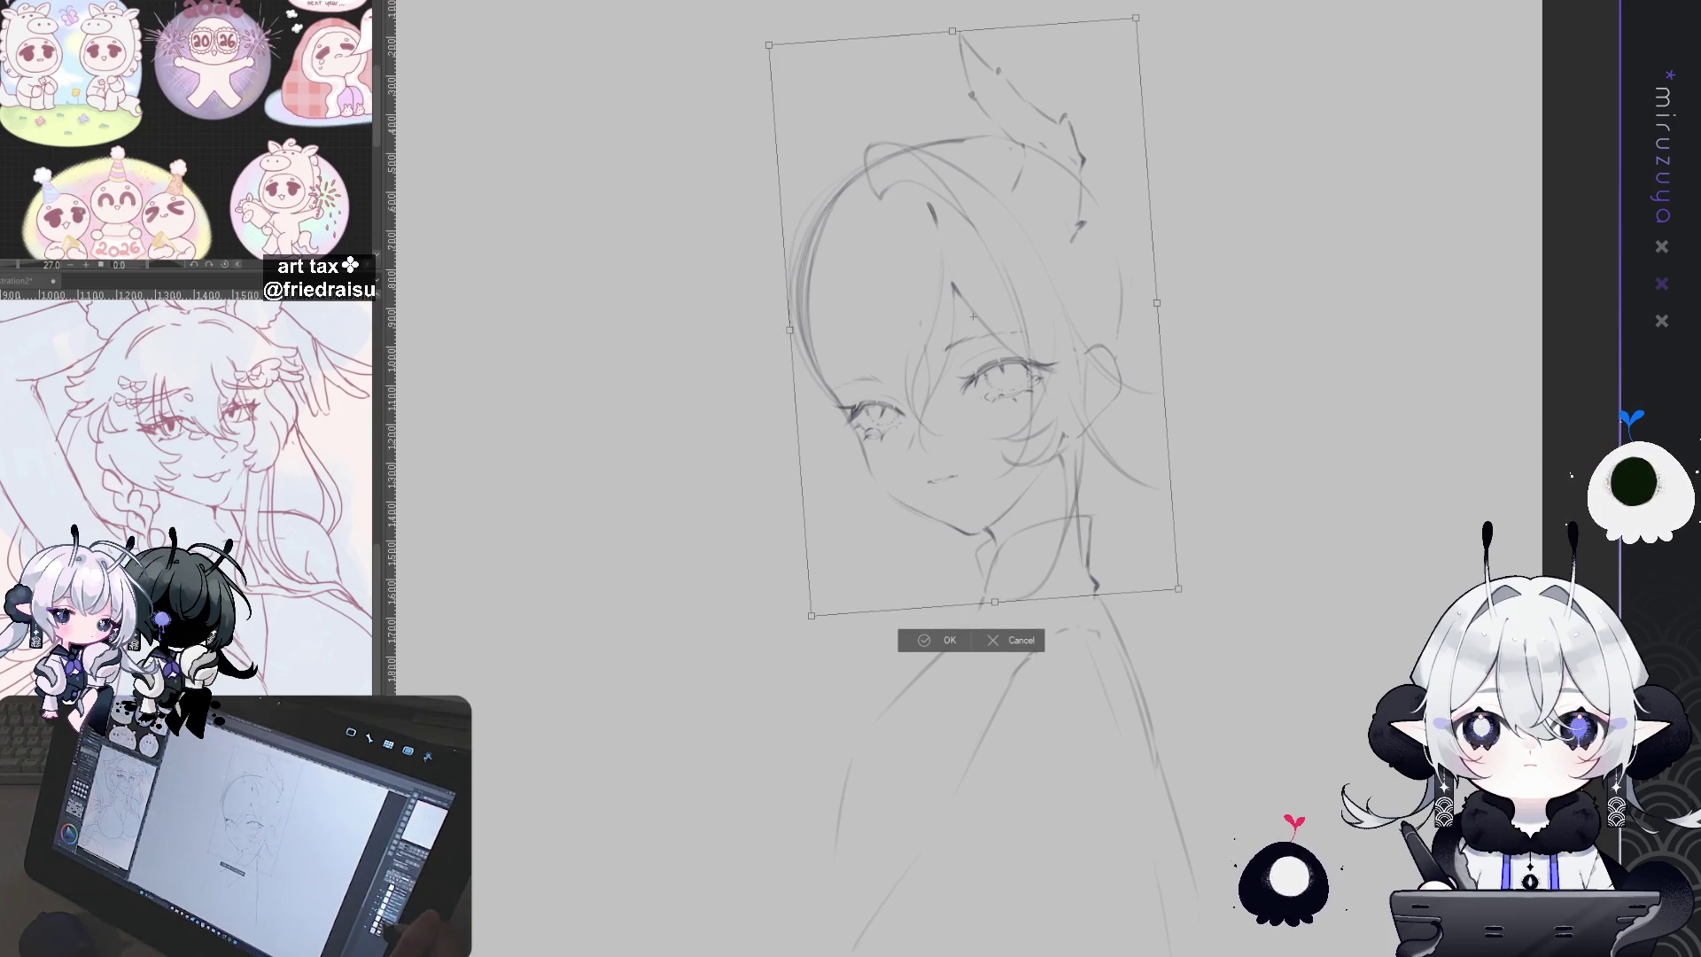
key(Return)
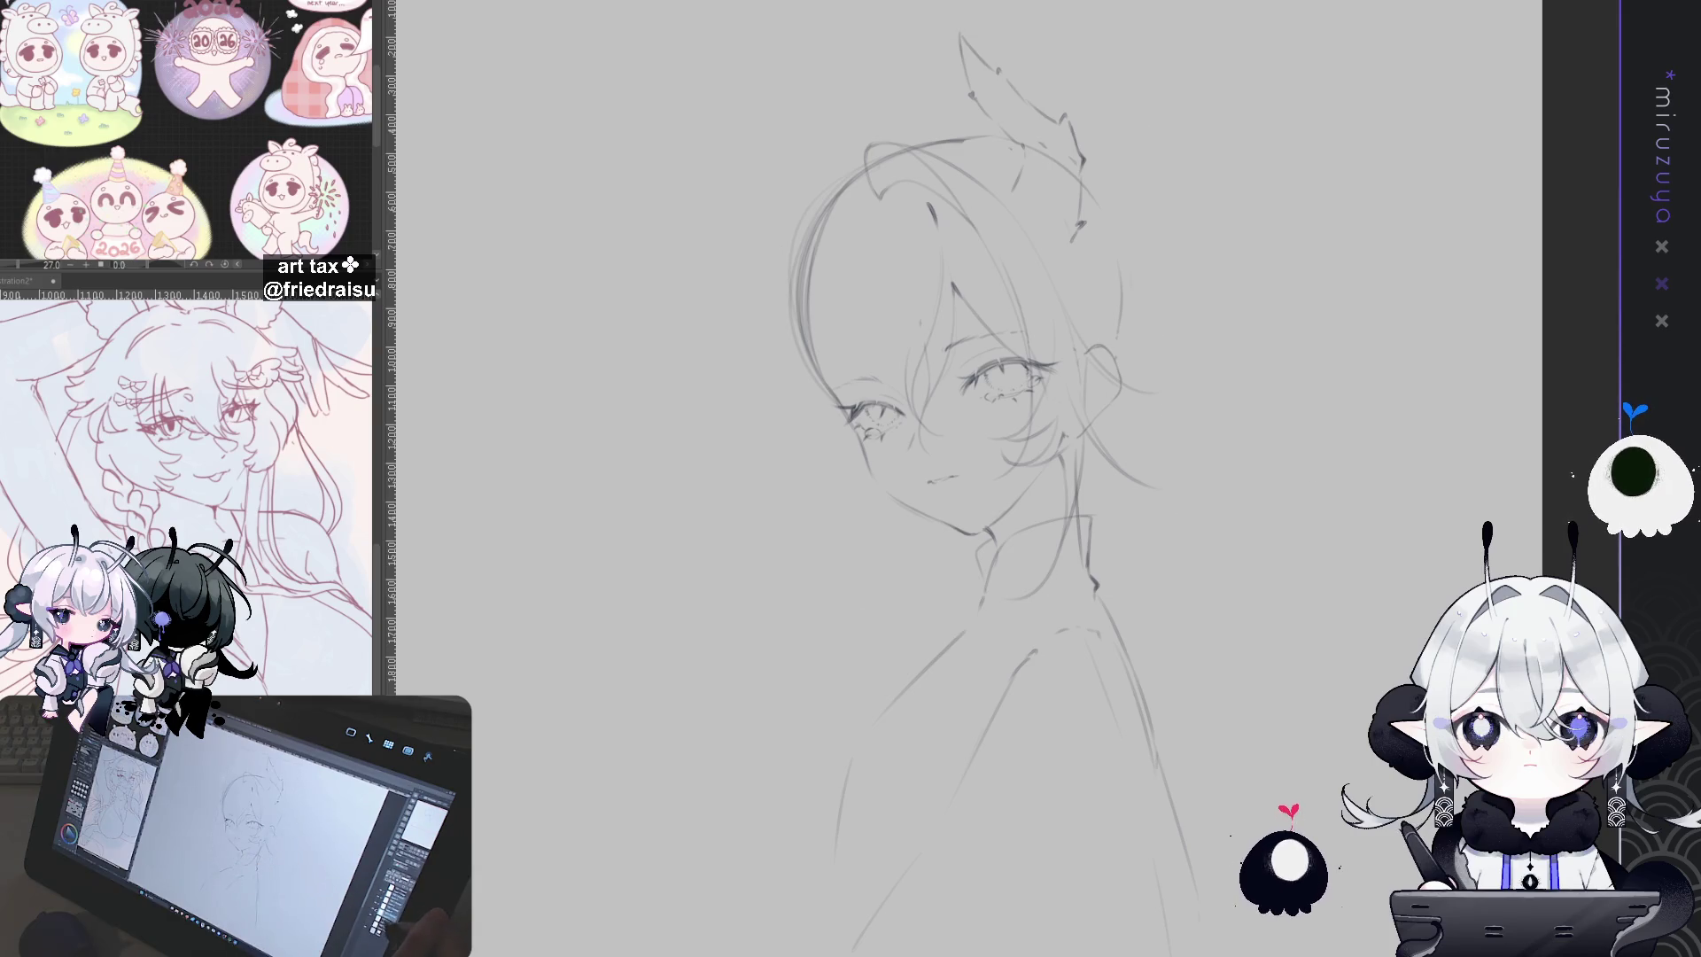
Step: Rotate the shoulders and body slightly clockwise and nudge them left and down
key(ctrl+t)
drag(1338, 256, 1339, 276)
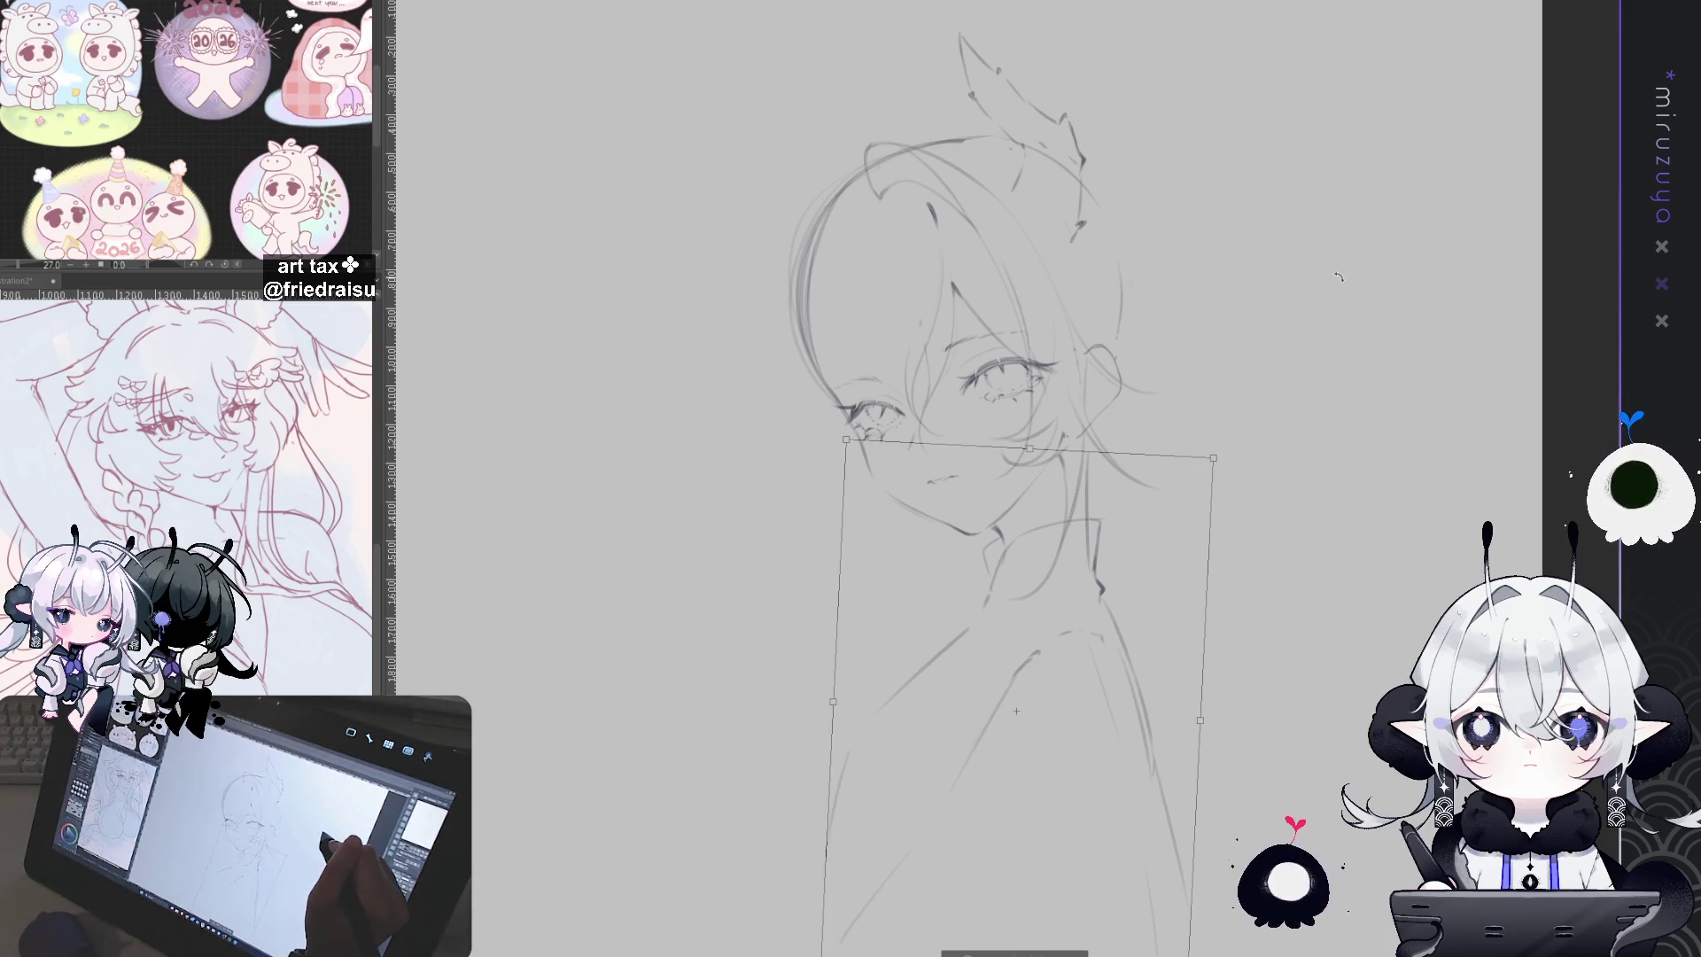
drag(1116, 514, 1104, 518)
scroll(1216, 466, down, 3)
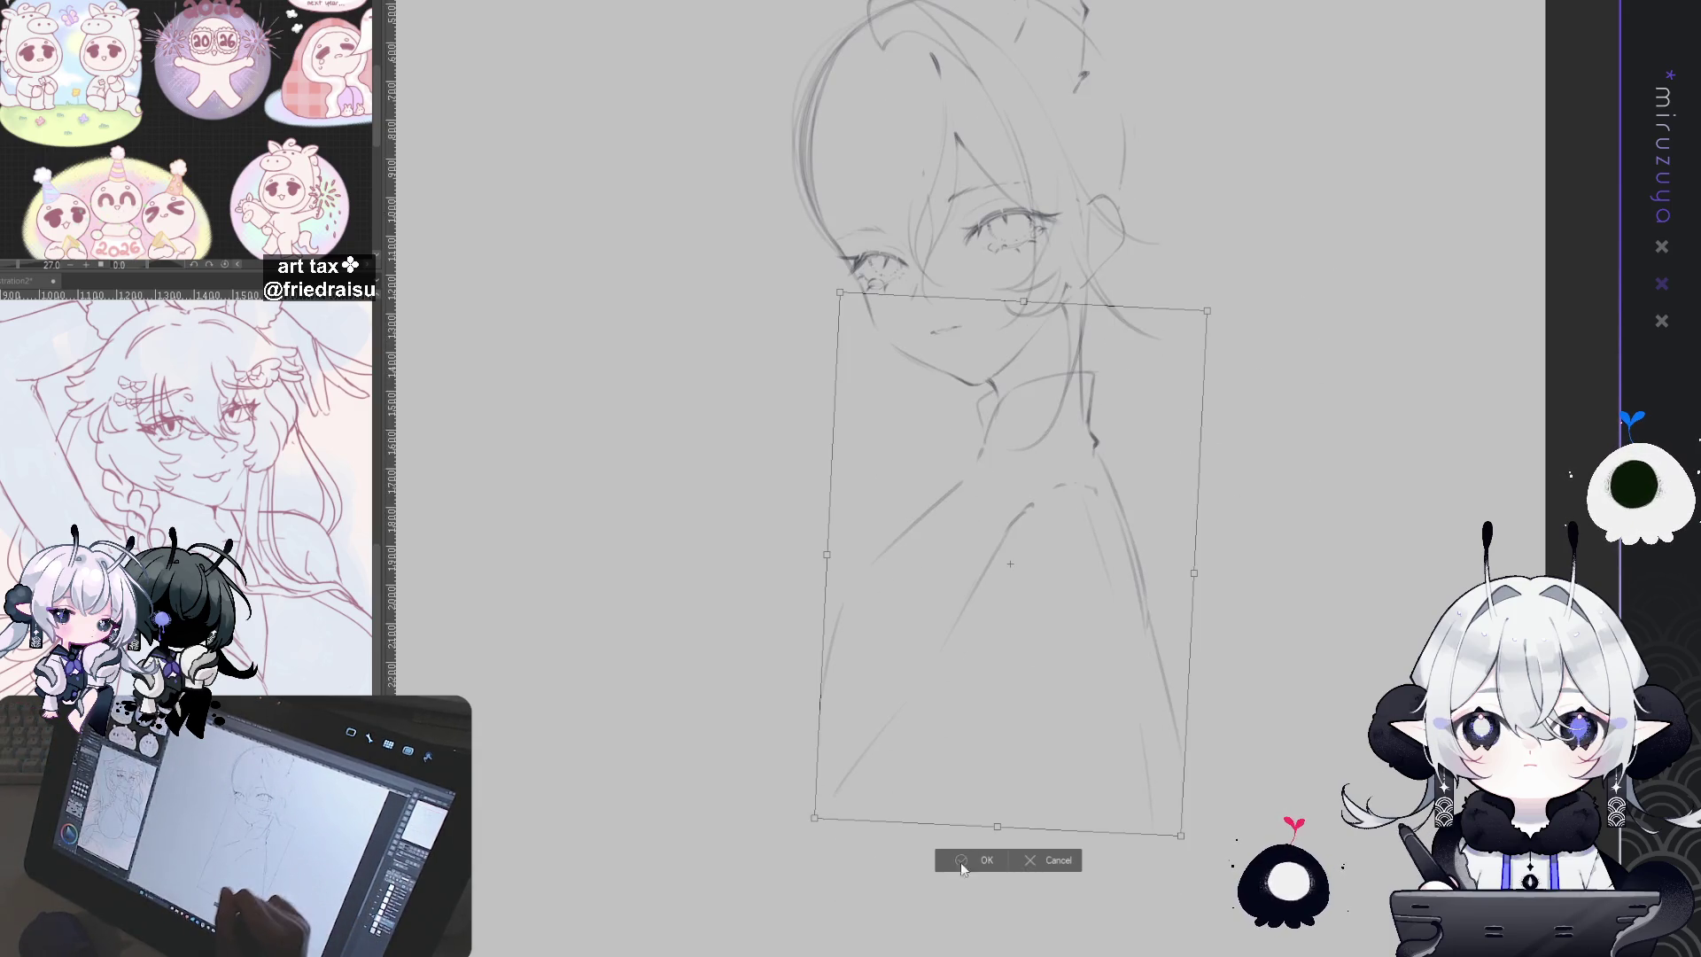
click(970, 860)
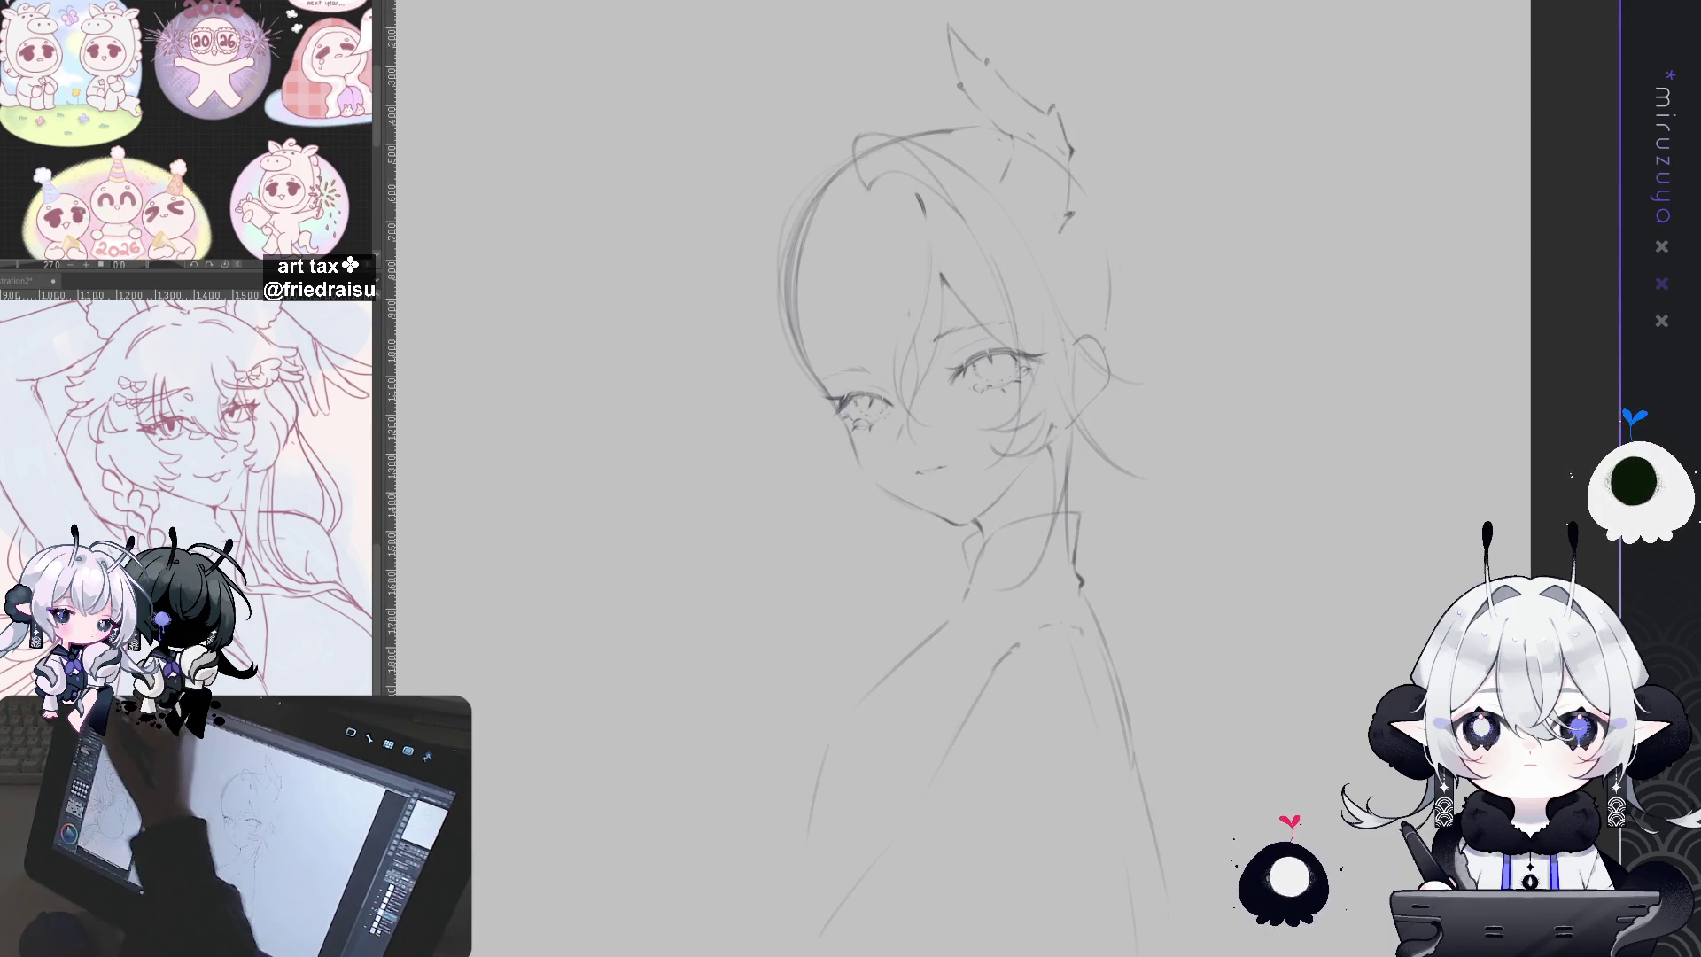
Step: Compare the hair strokes with undo and redo, and lighten the left hair outline
key(ctrl+z)
key(ctrl+y)
key(ctrl+z)
key(ctrl+y)
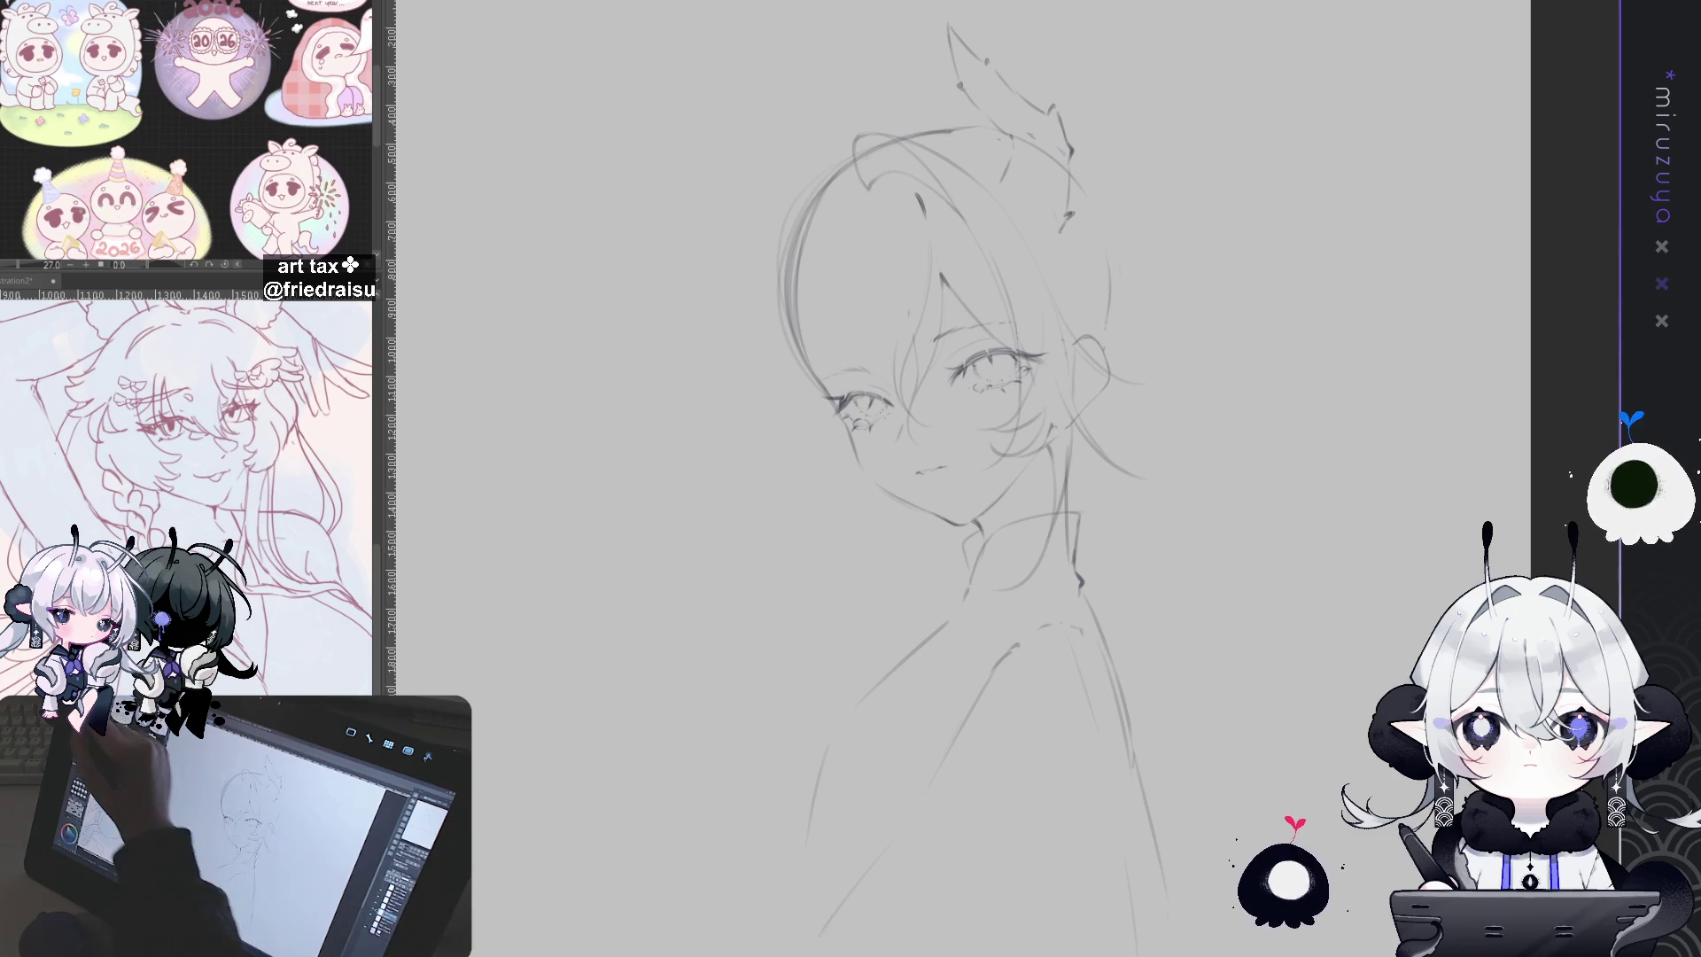
drag(800, 319, 805, 381)
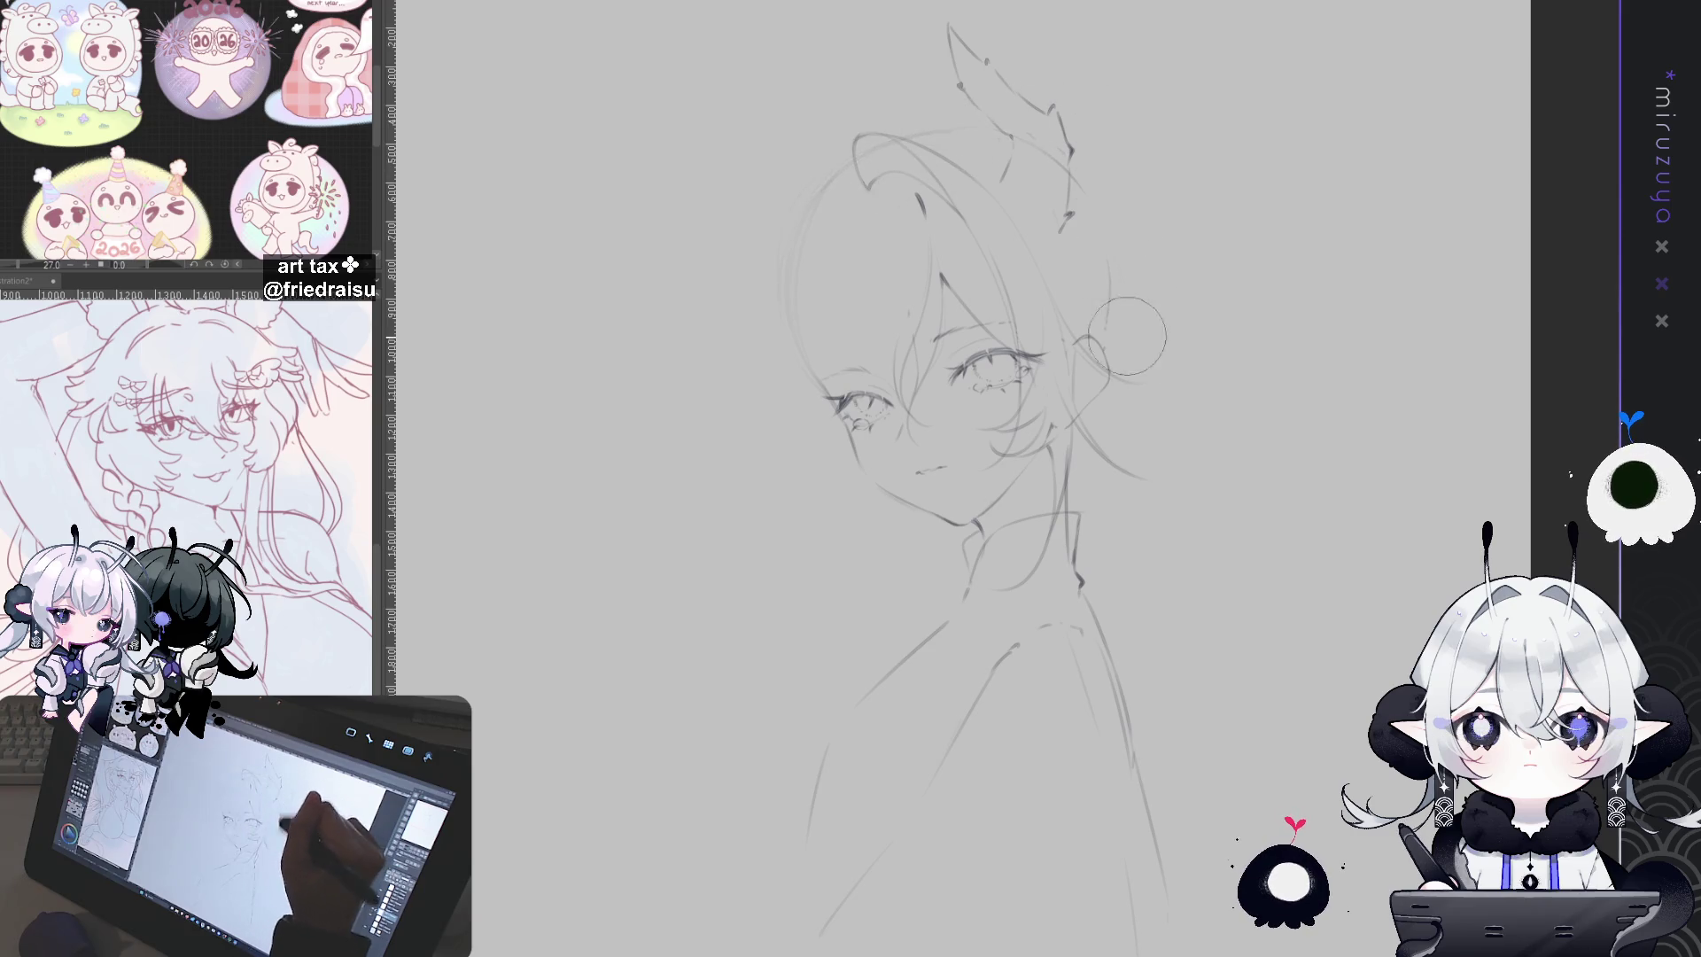
key(Delete)
key(ctrl+z)
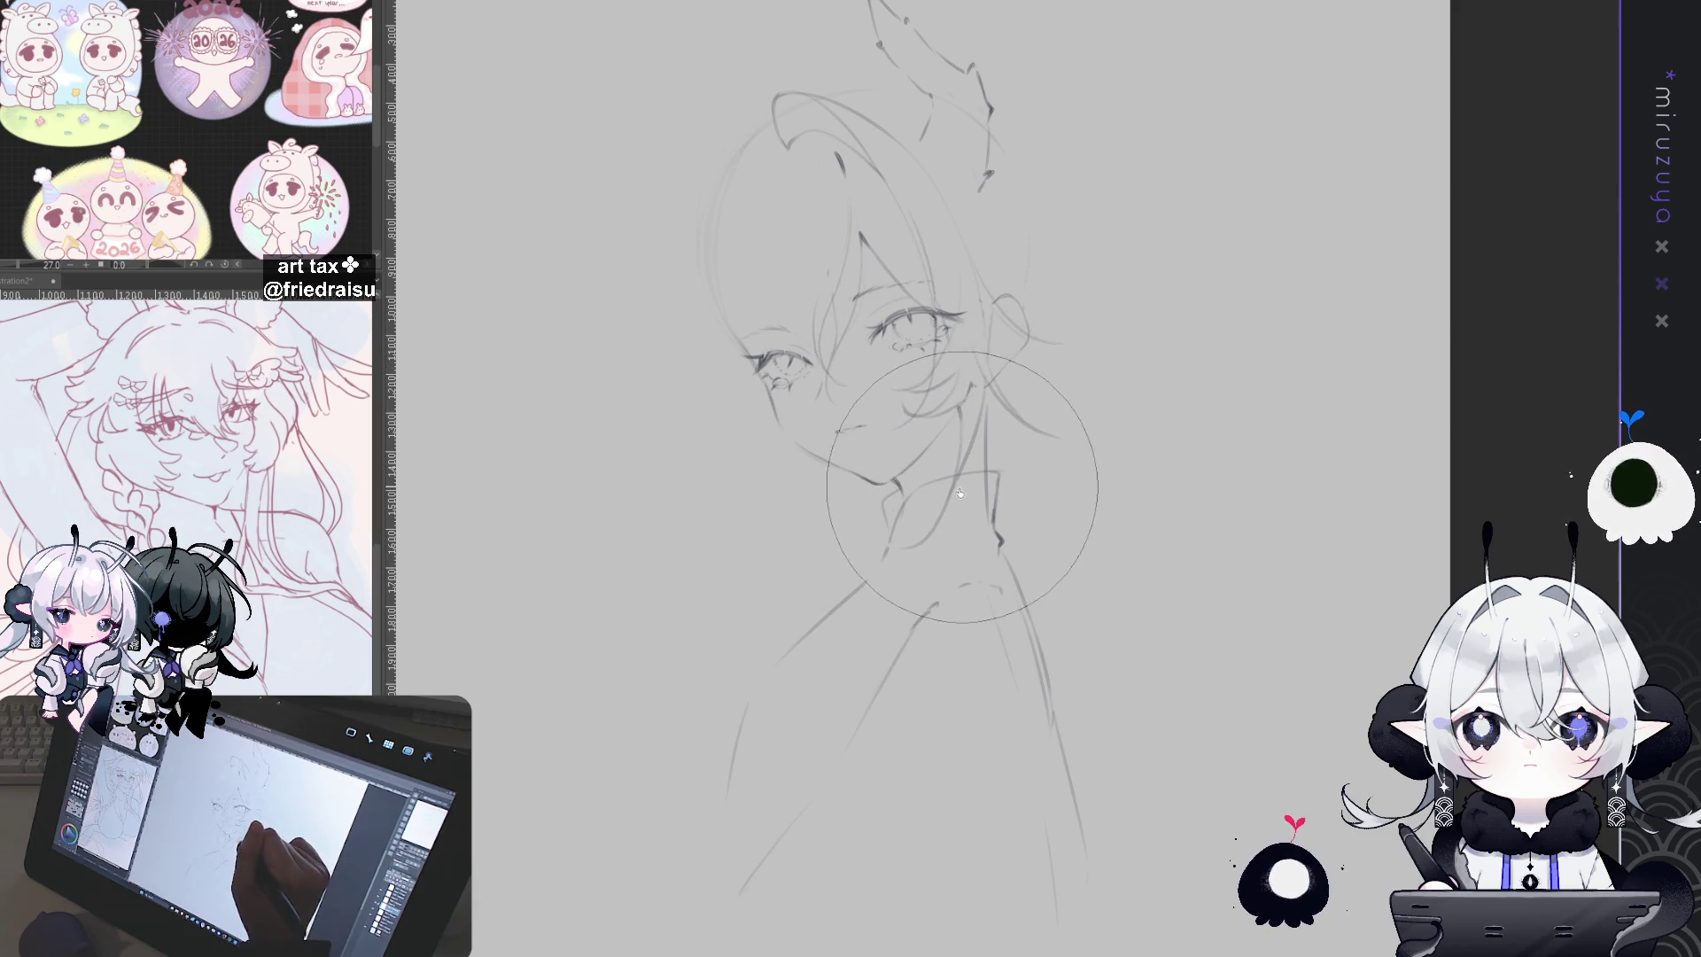
Step: Add a short collar stroke in a mirrored, tilted view, then return the view upright
key(p)
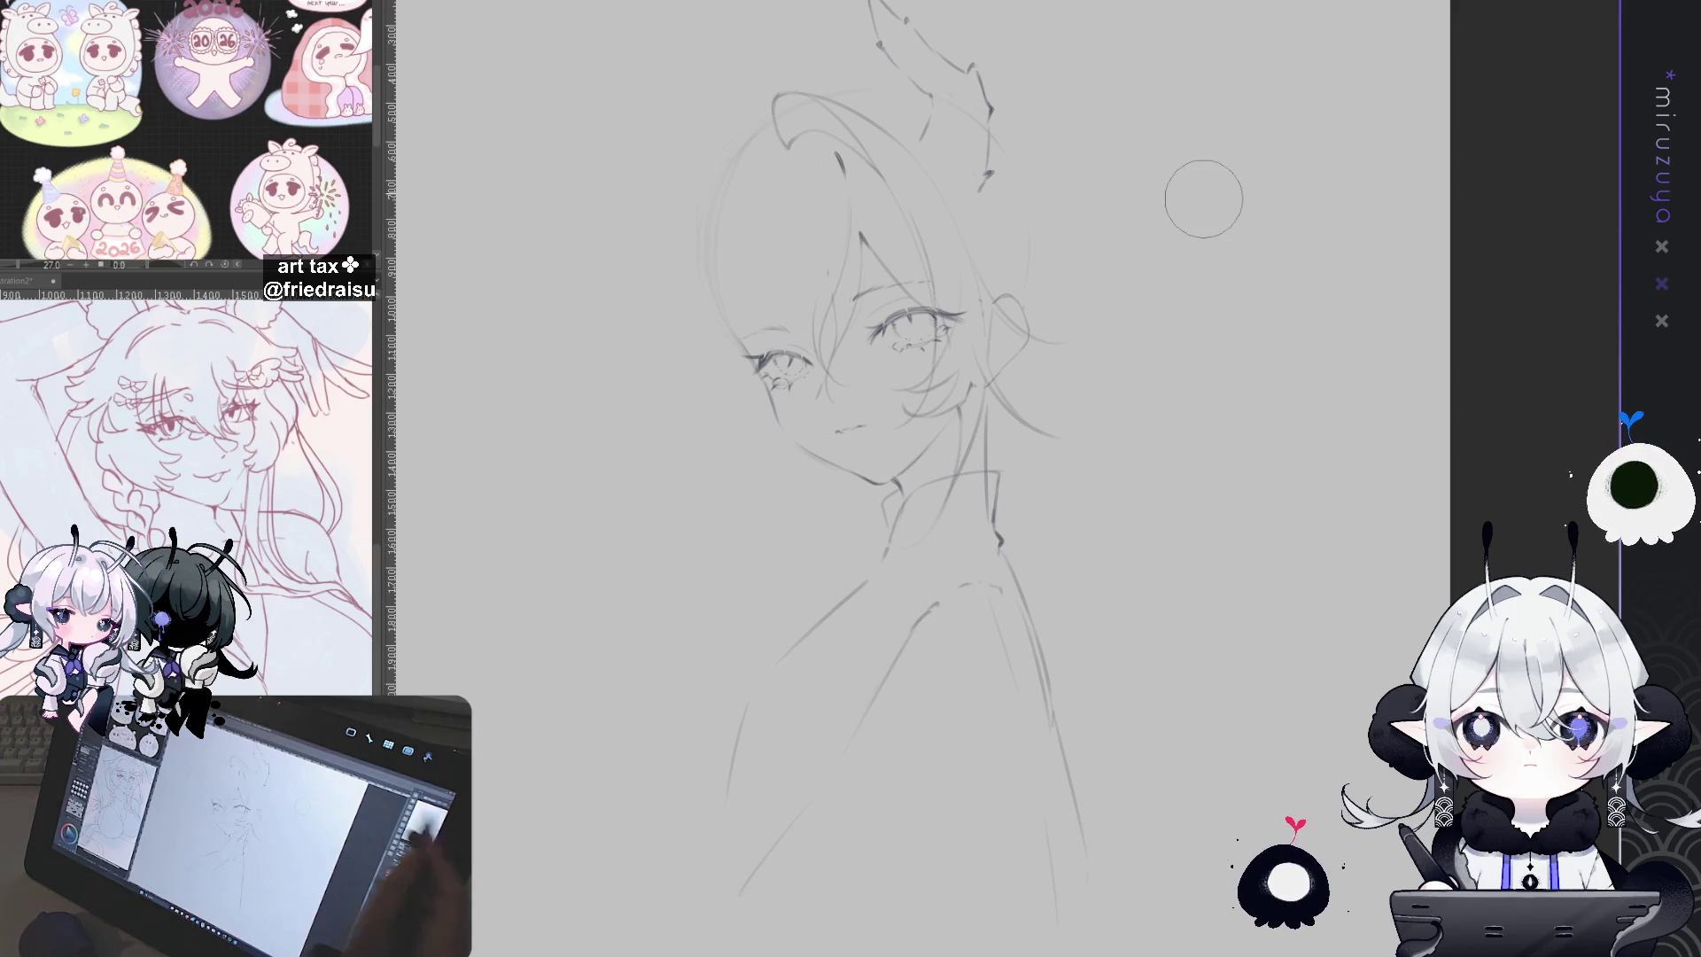
key(h)
key(asciicircum)
key(asciicircum)
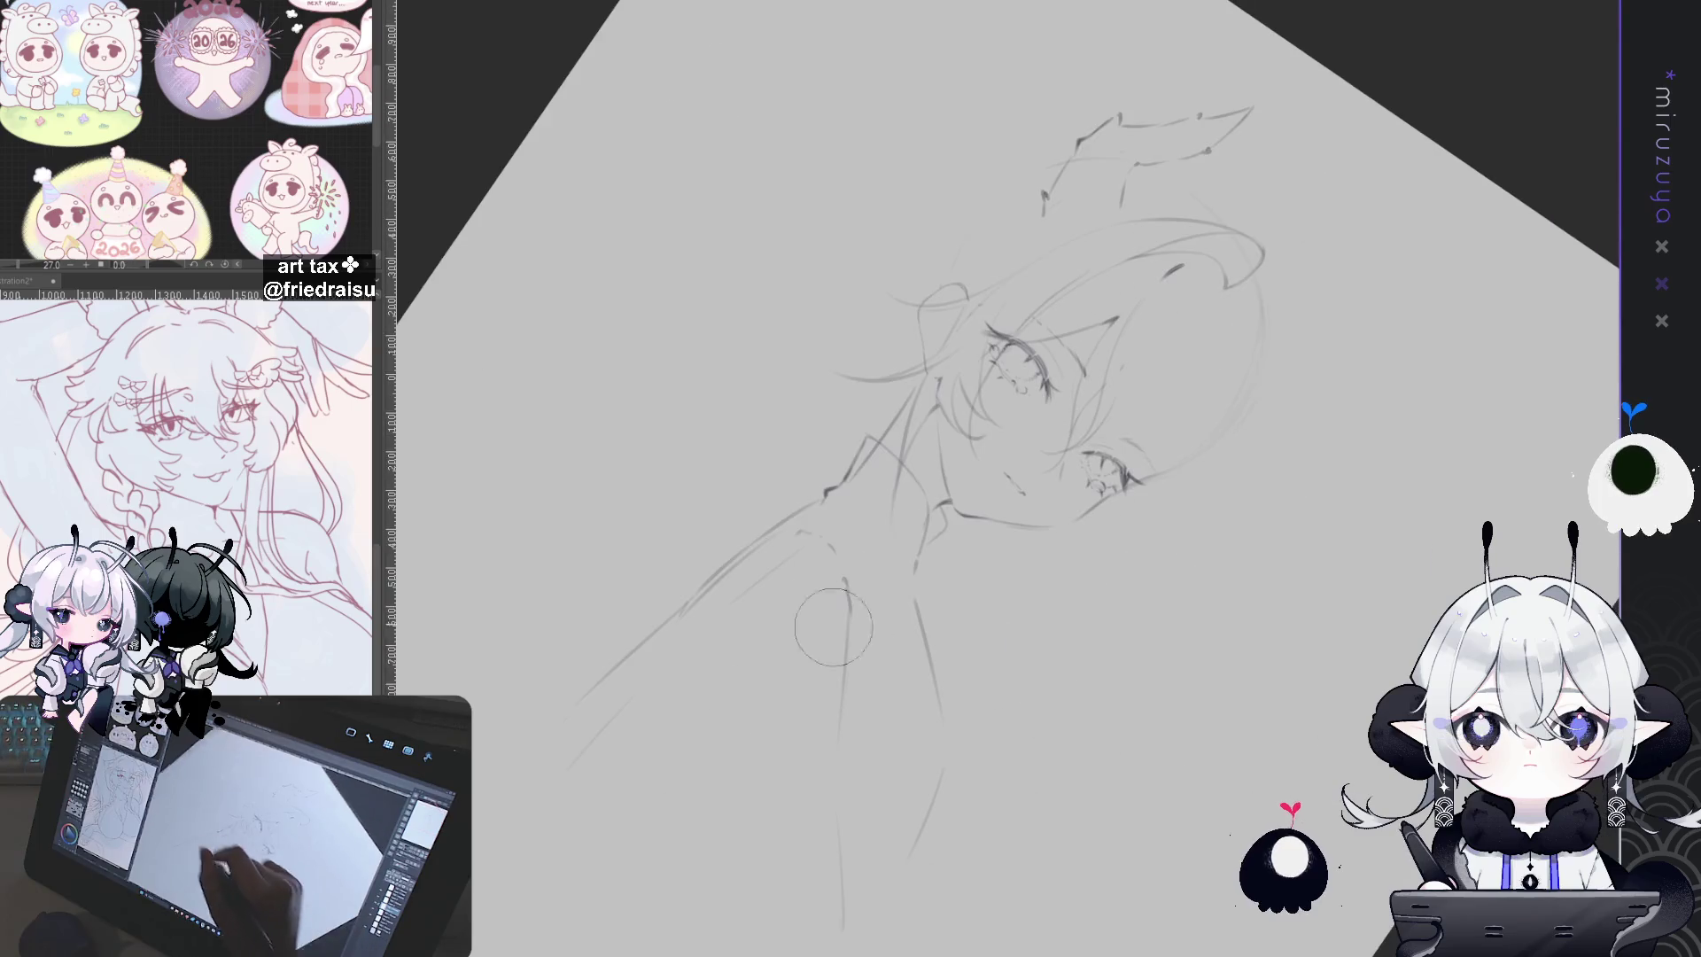
key(asciicircum)
drag(891, 527, 908, 459)
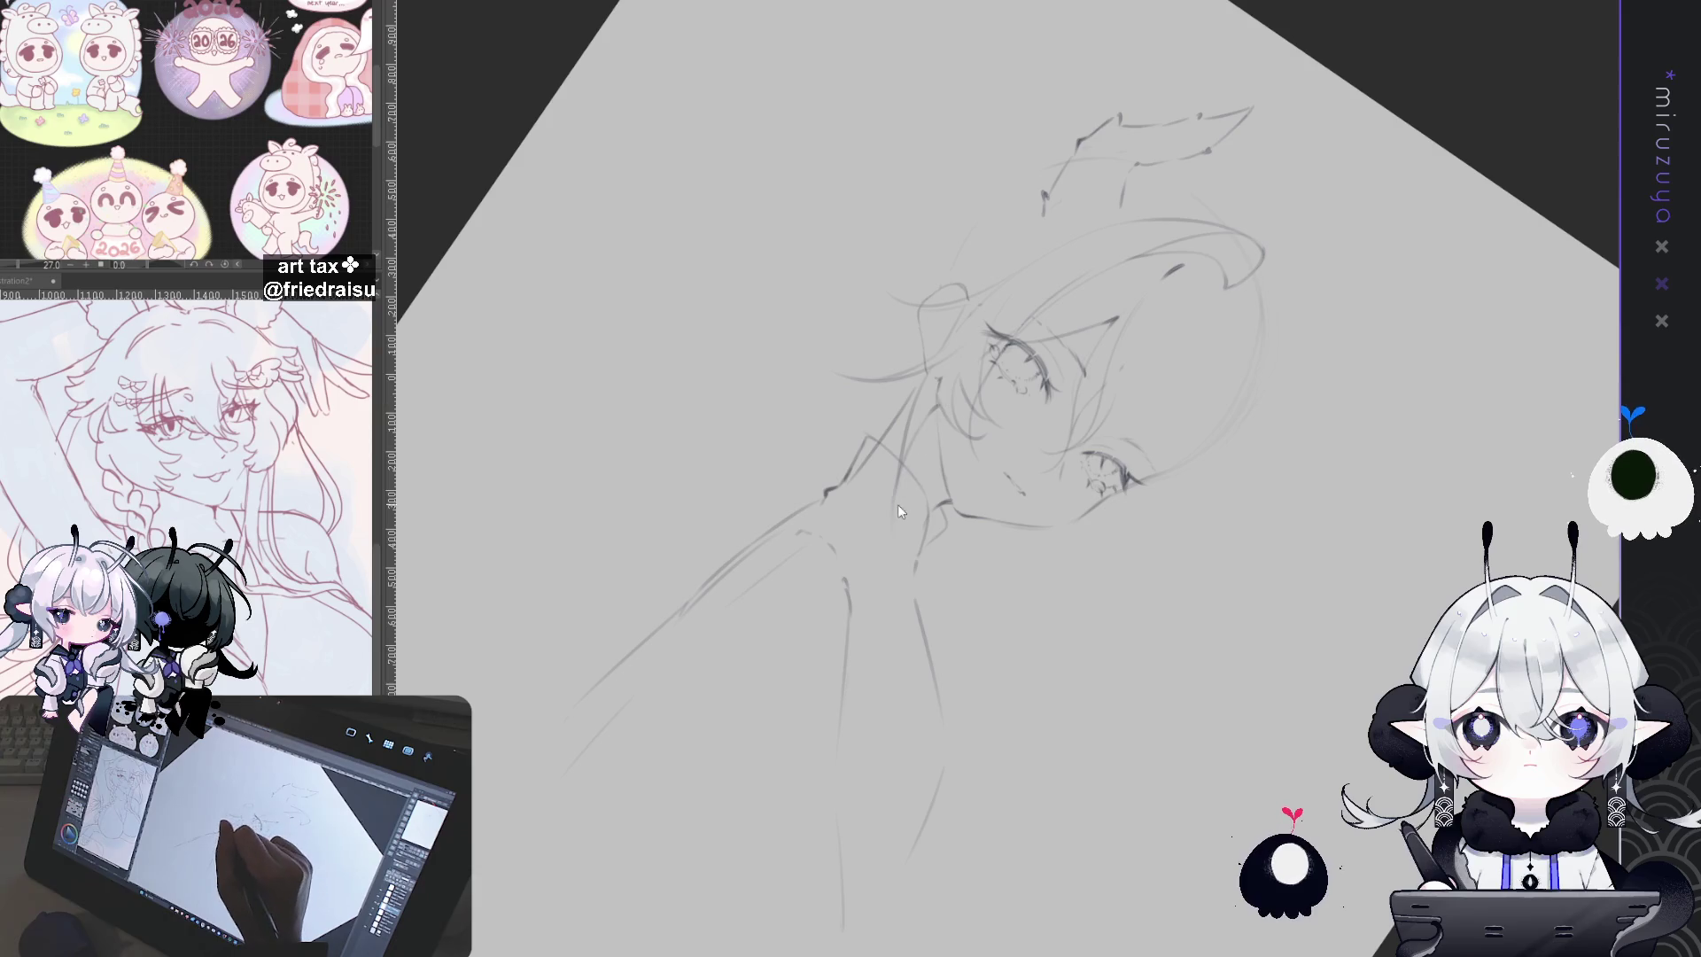
drag(891, 528, 901, 492)
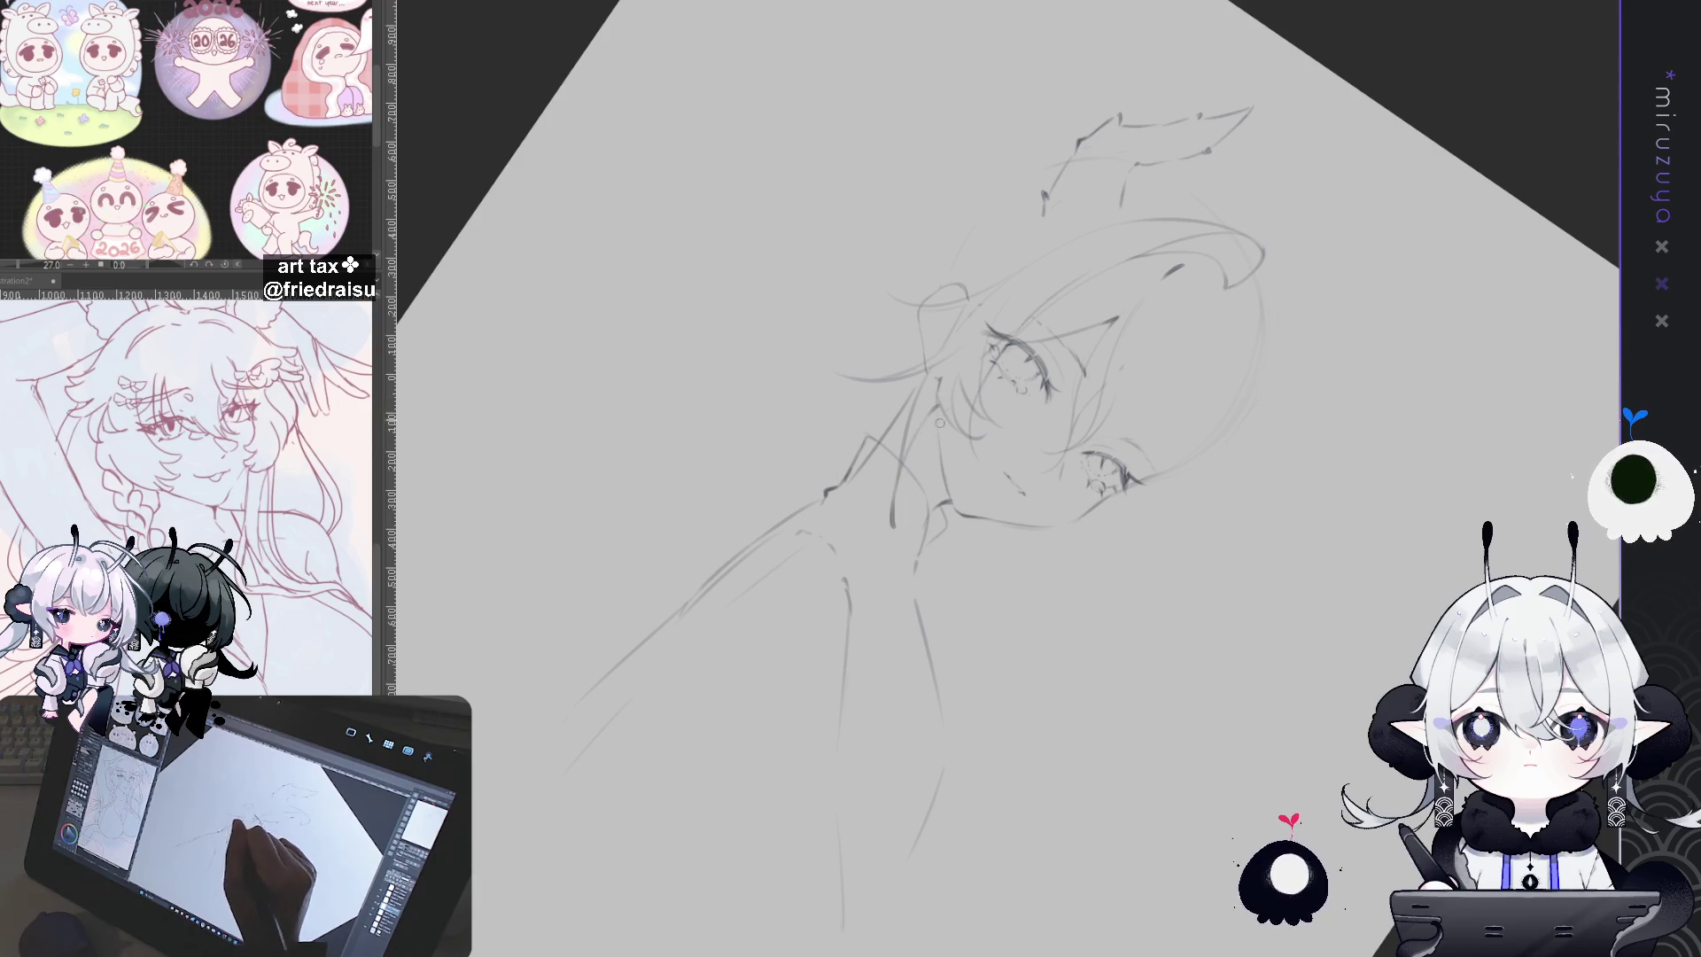
key(minus)
key(minus)
key(minus)
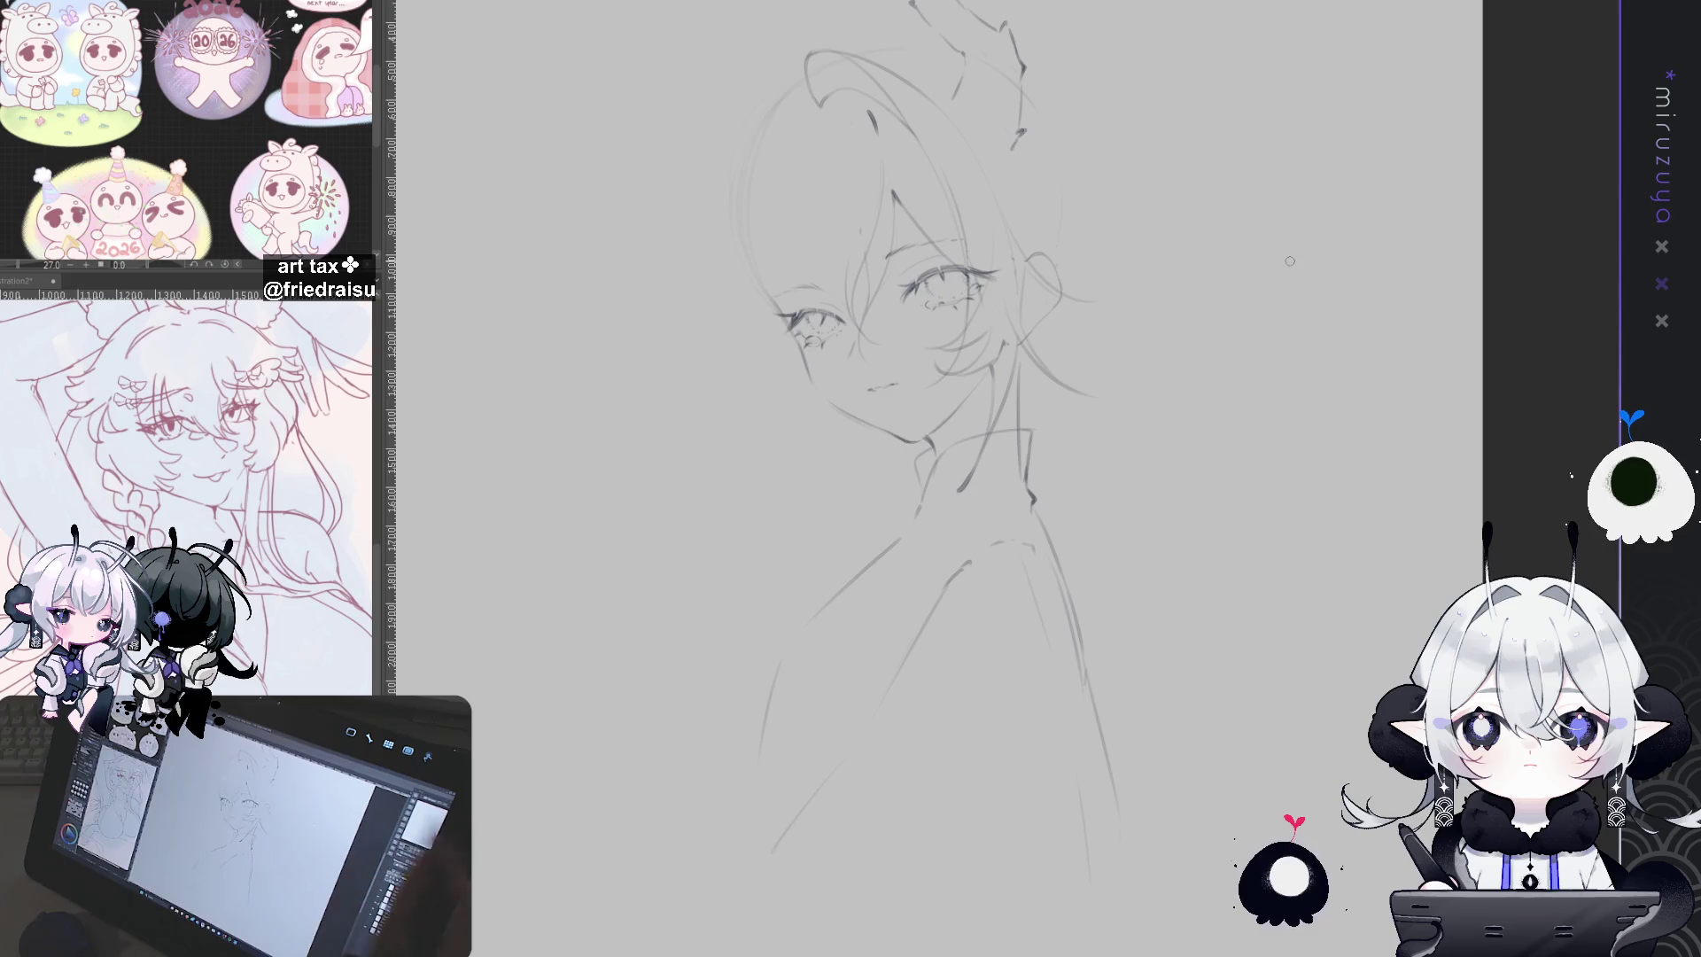
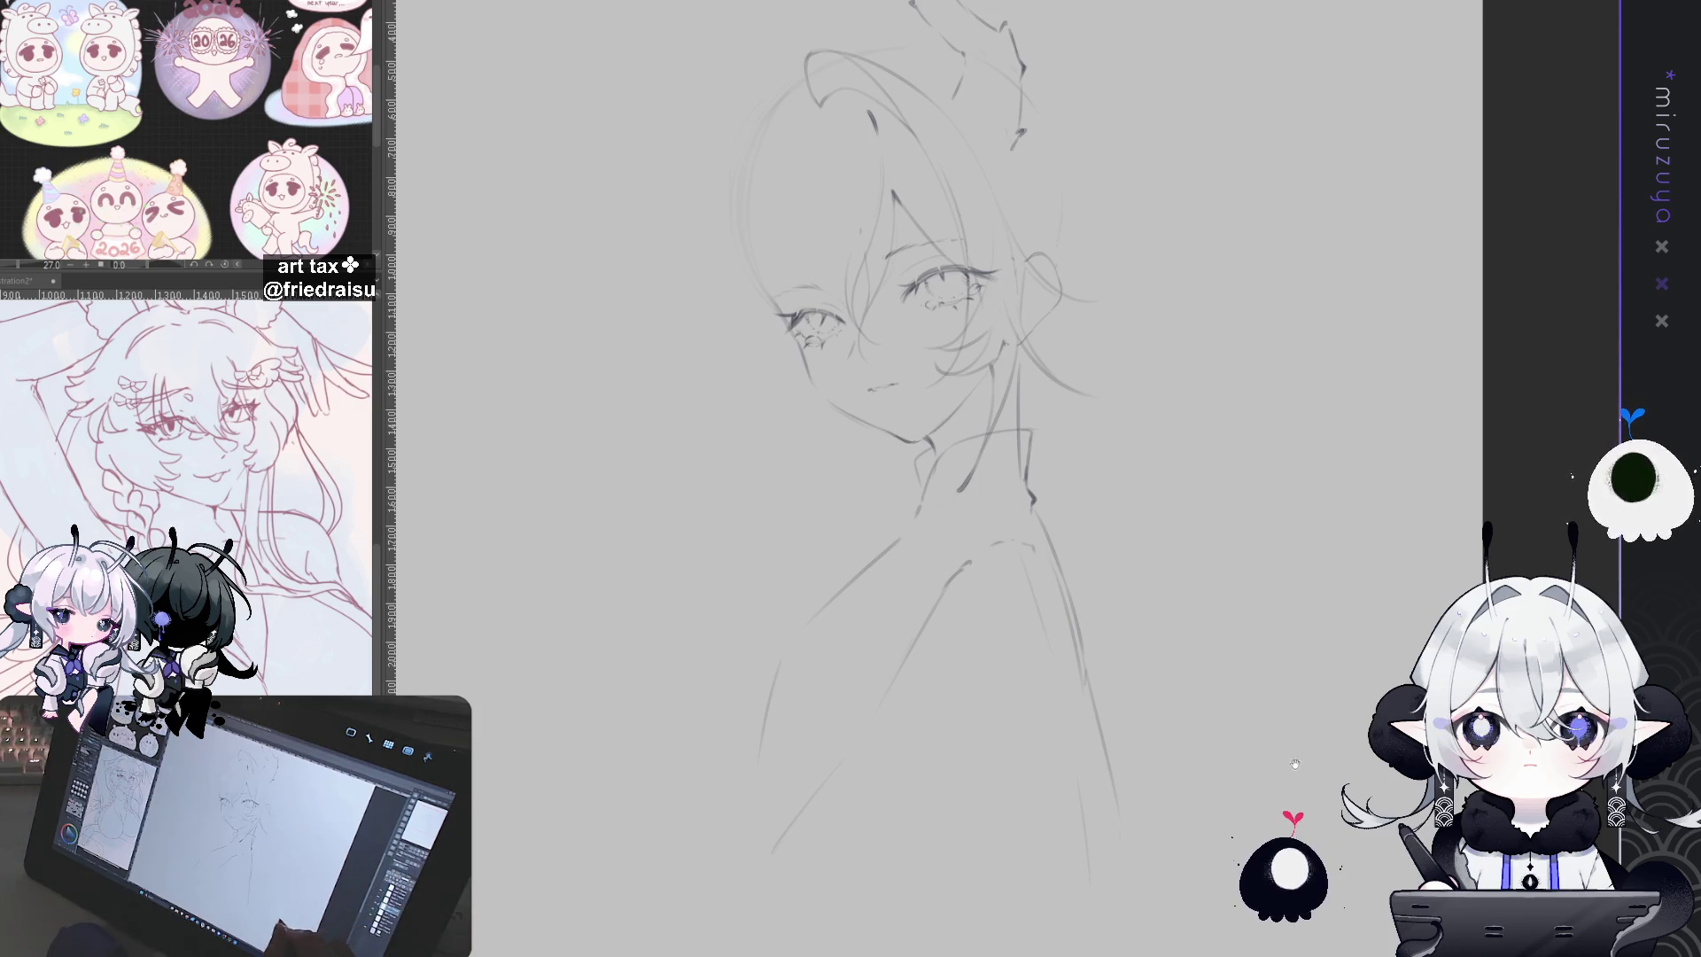
Step: Draw a faint line along the coat's left edge after checking the body sketch lines
drag(1295, 764, 1392, 737)
key(ctrl+z)
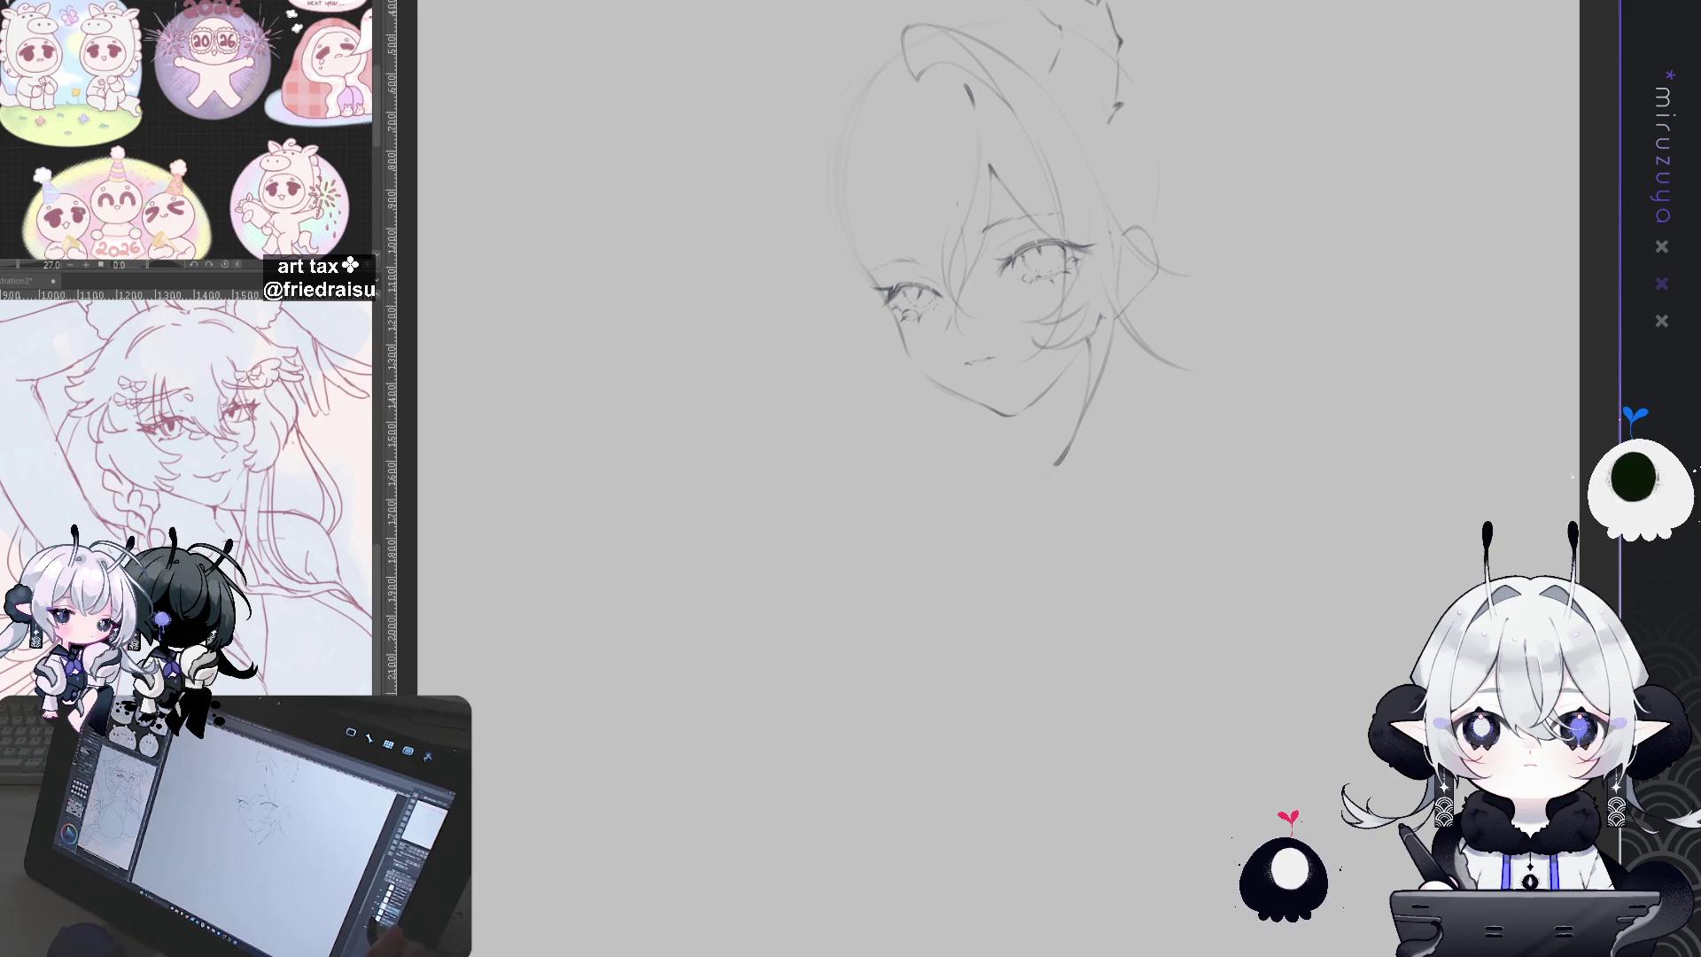
key(ctrl+y)
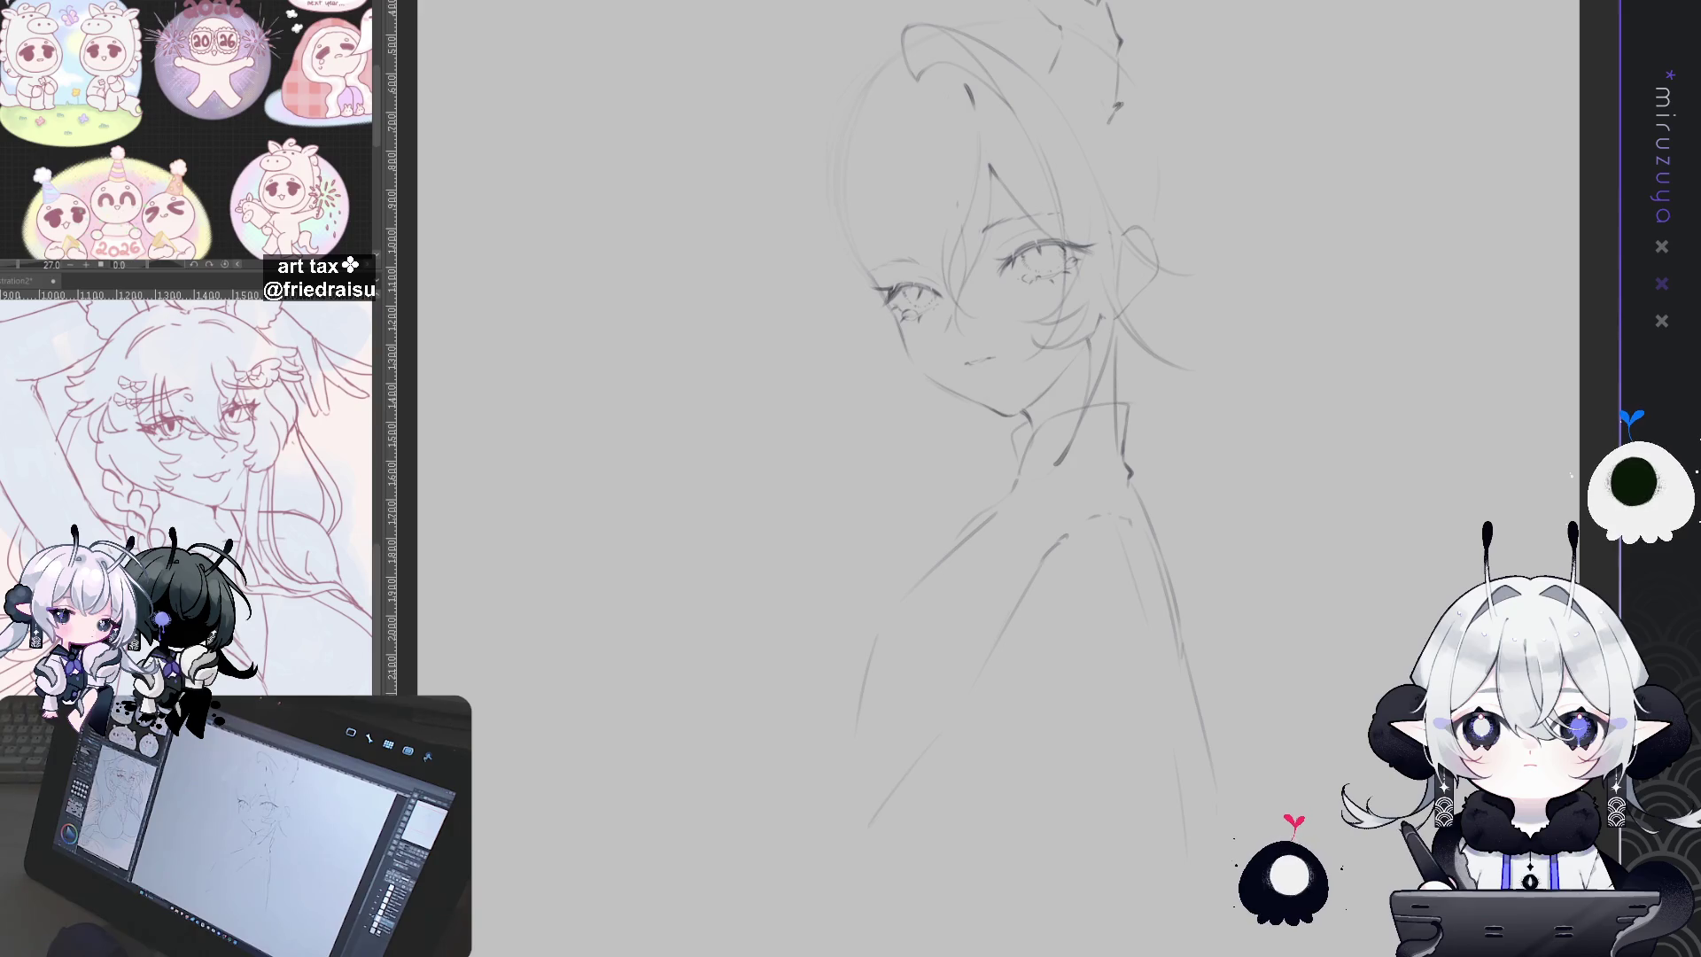
drag(1162, 649, 1132, 529)
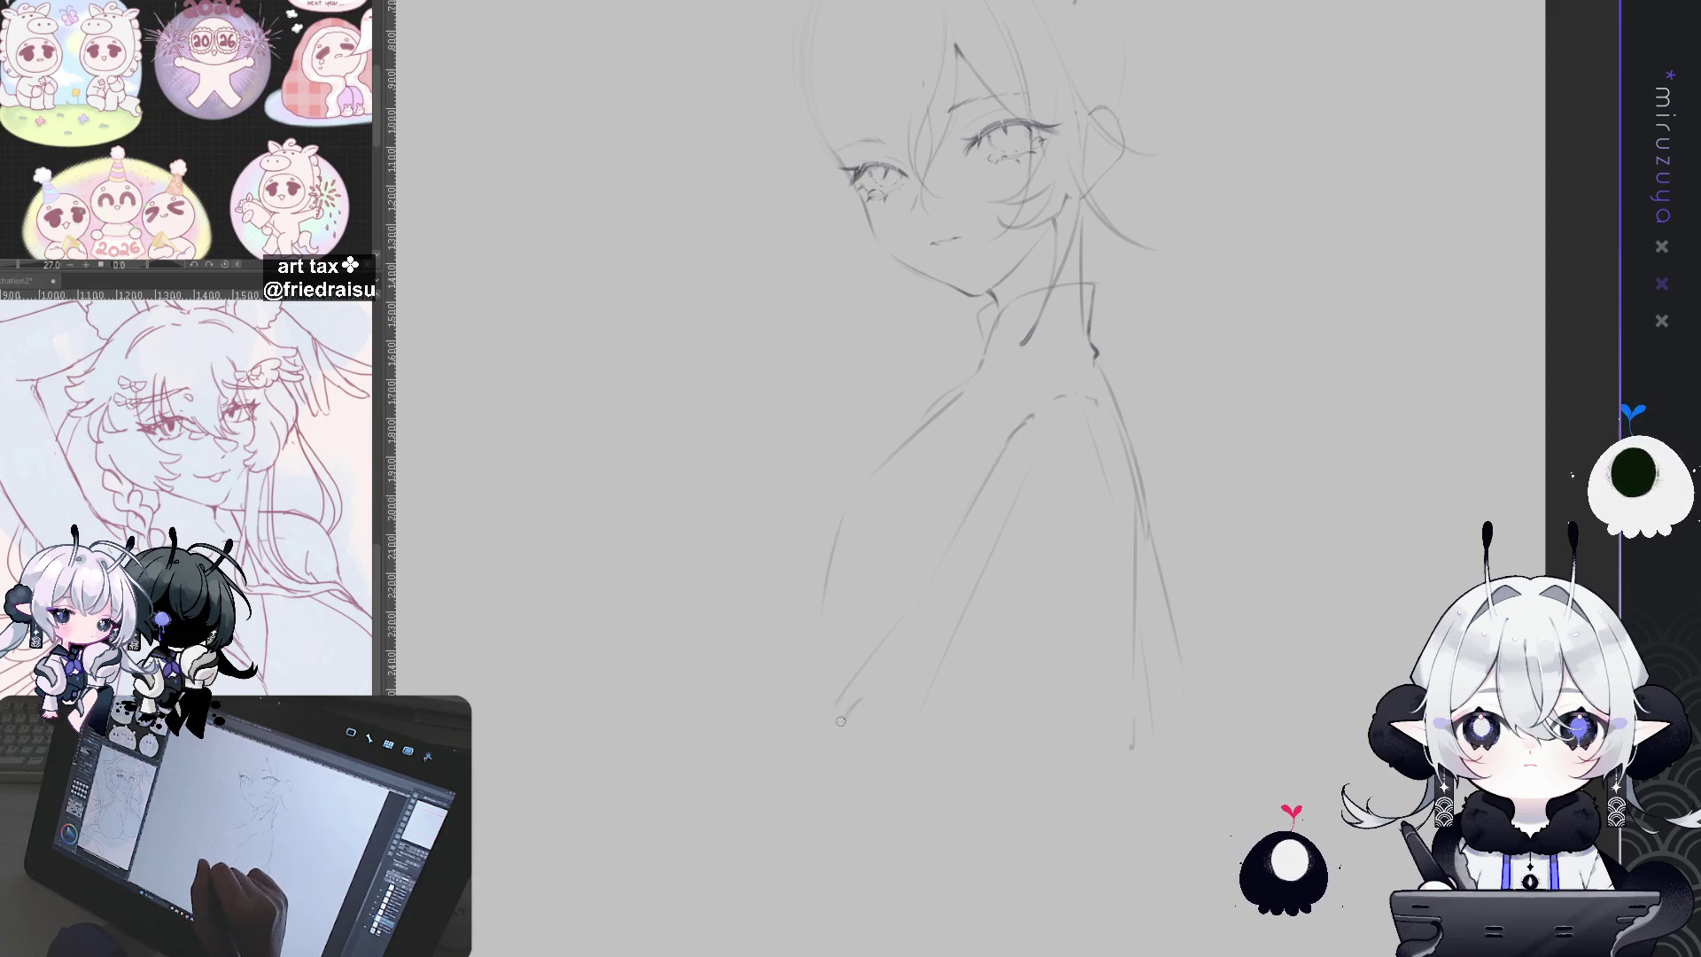
drag(832, 553, 821, 649)
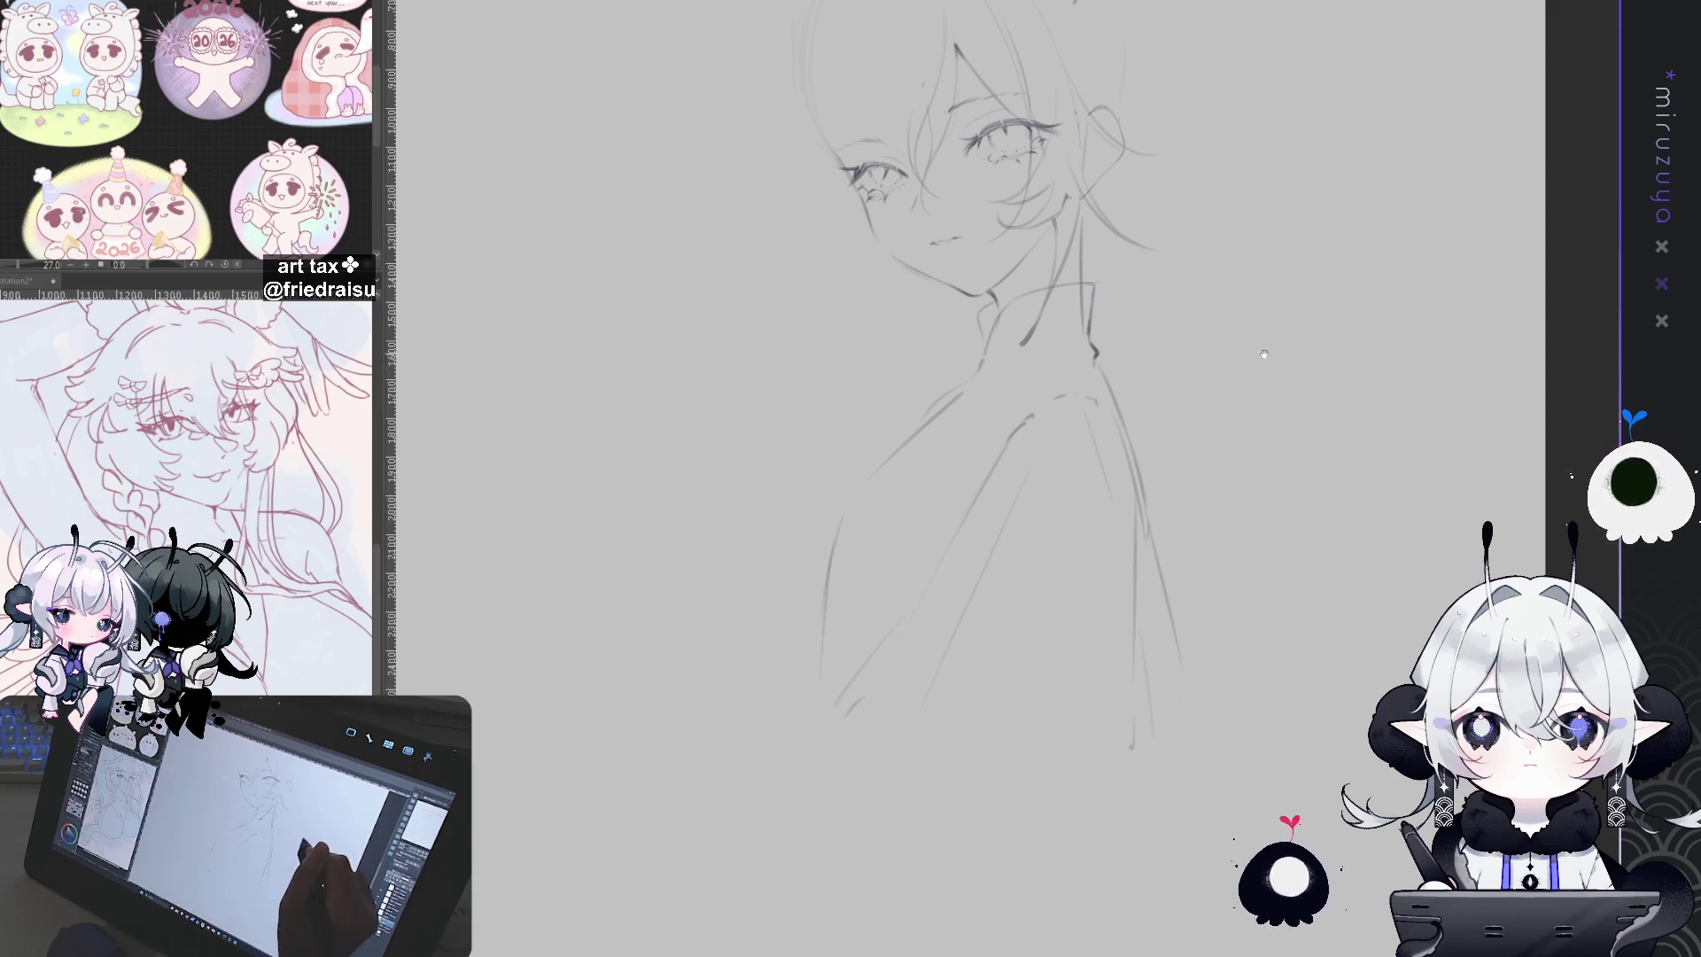
scroll(1266, 342, up, 3)
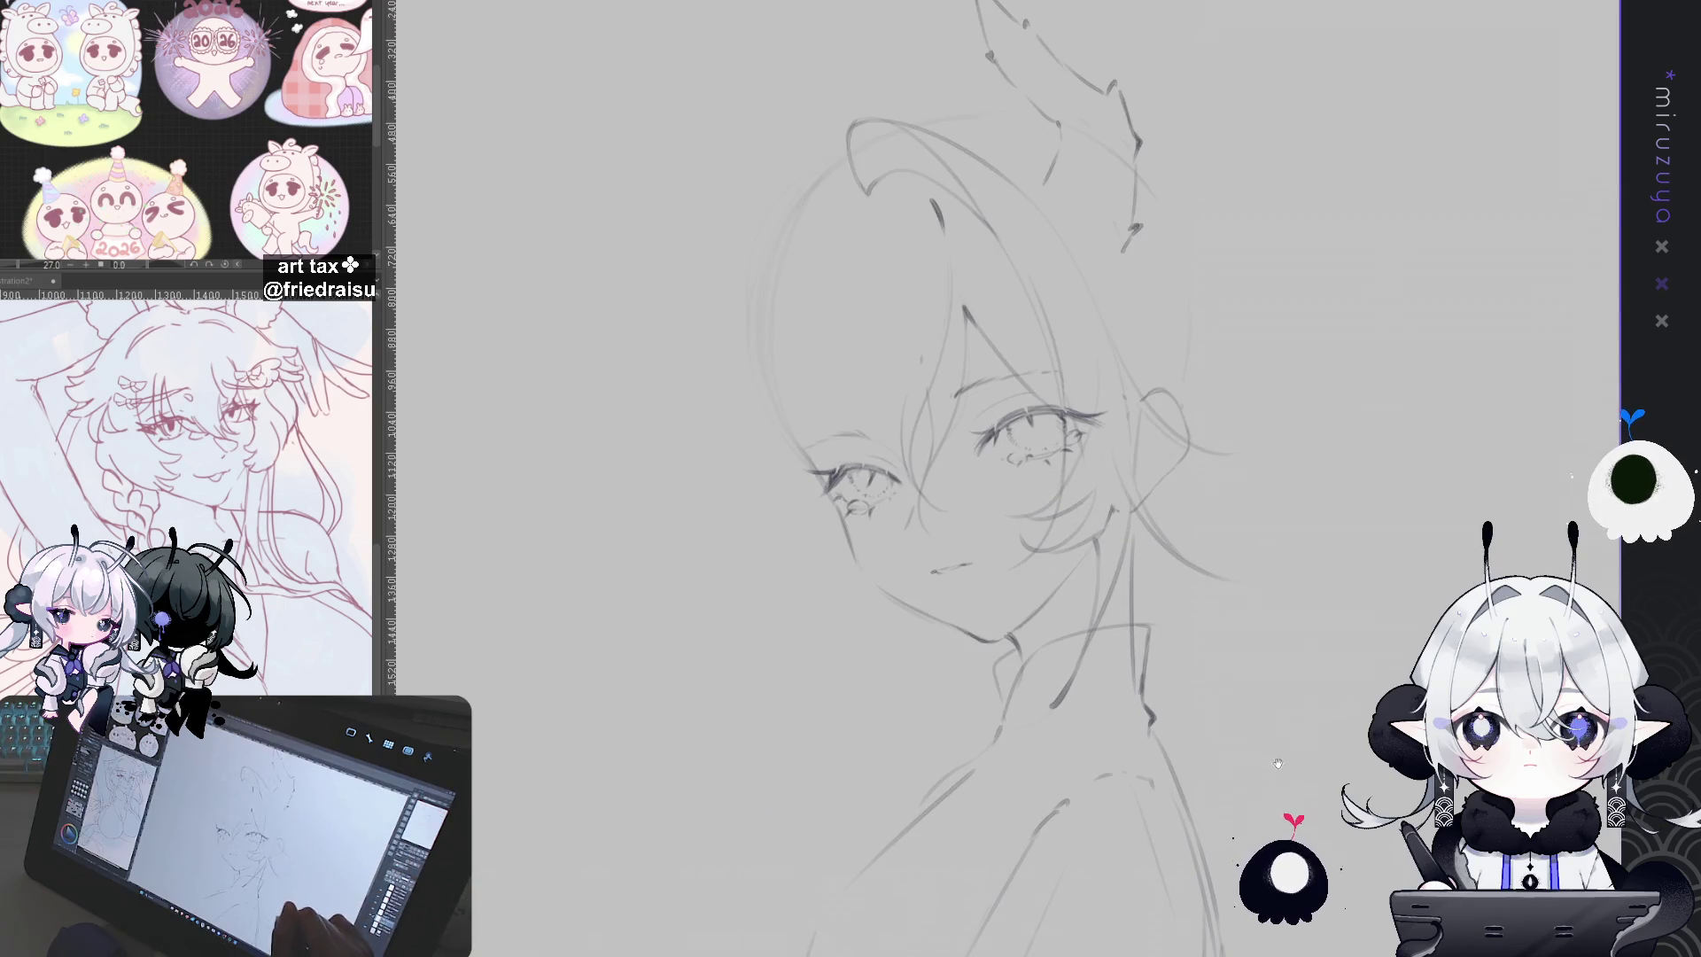
Step: Shift and slightly rotate the two eyes, checking them on a mirrored canvas
drag(1275, 763, 1275, 718)
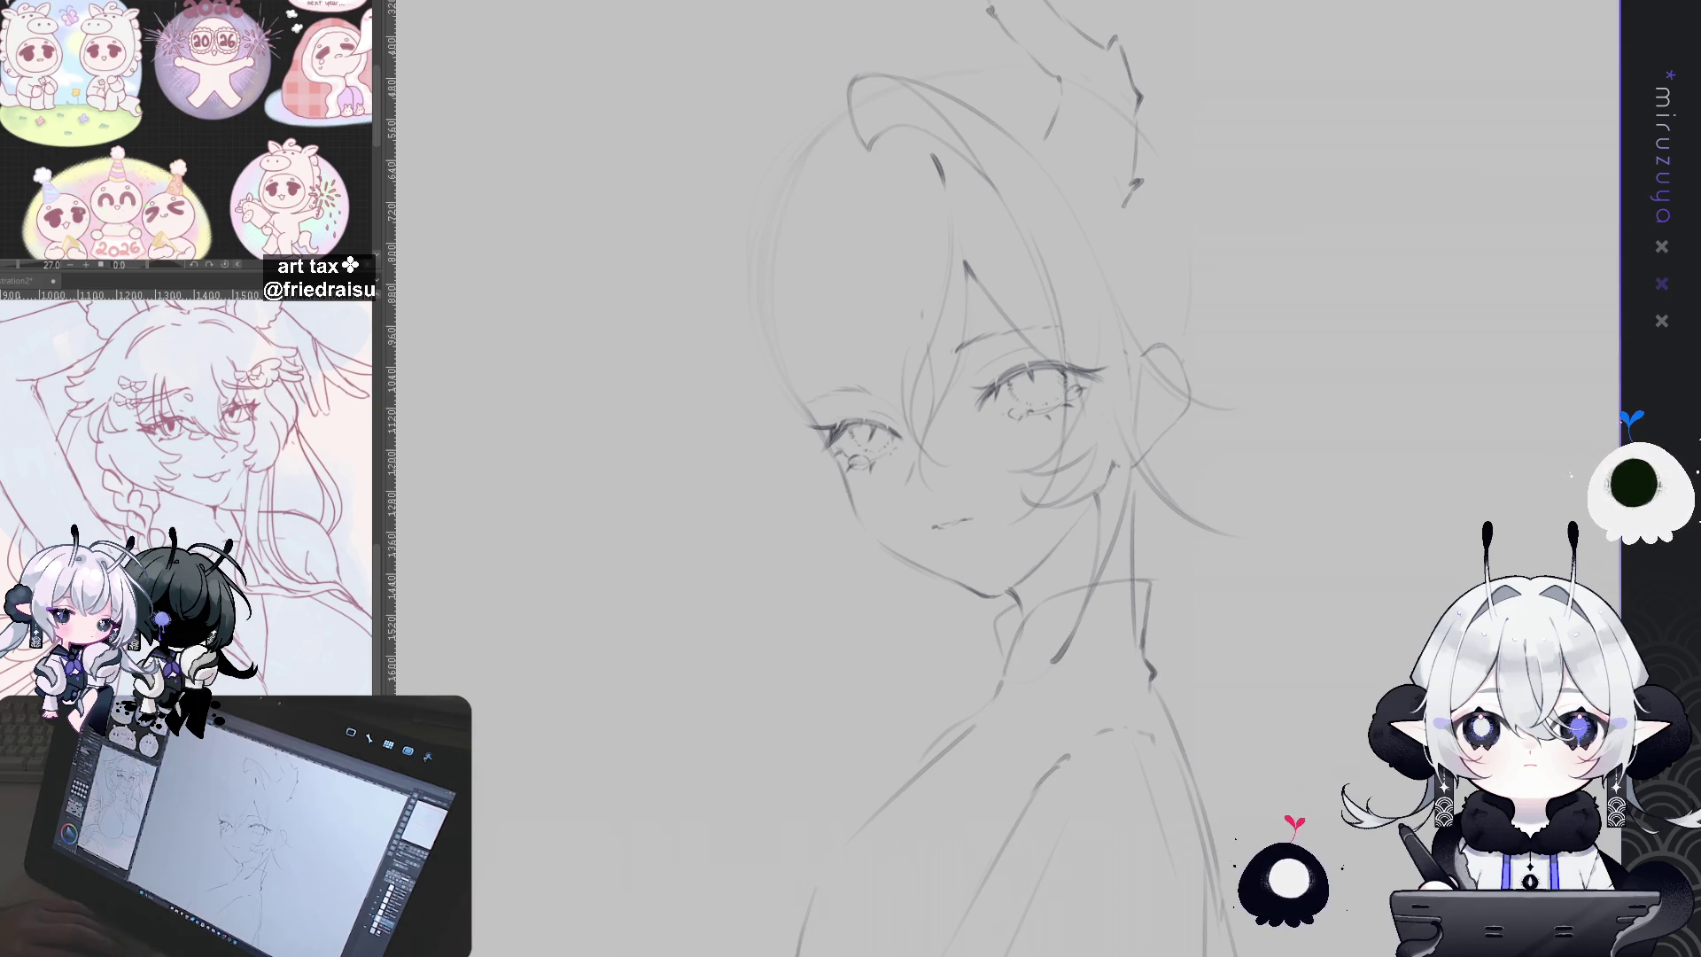
key(h)
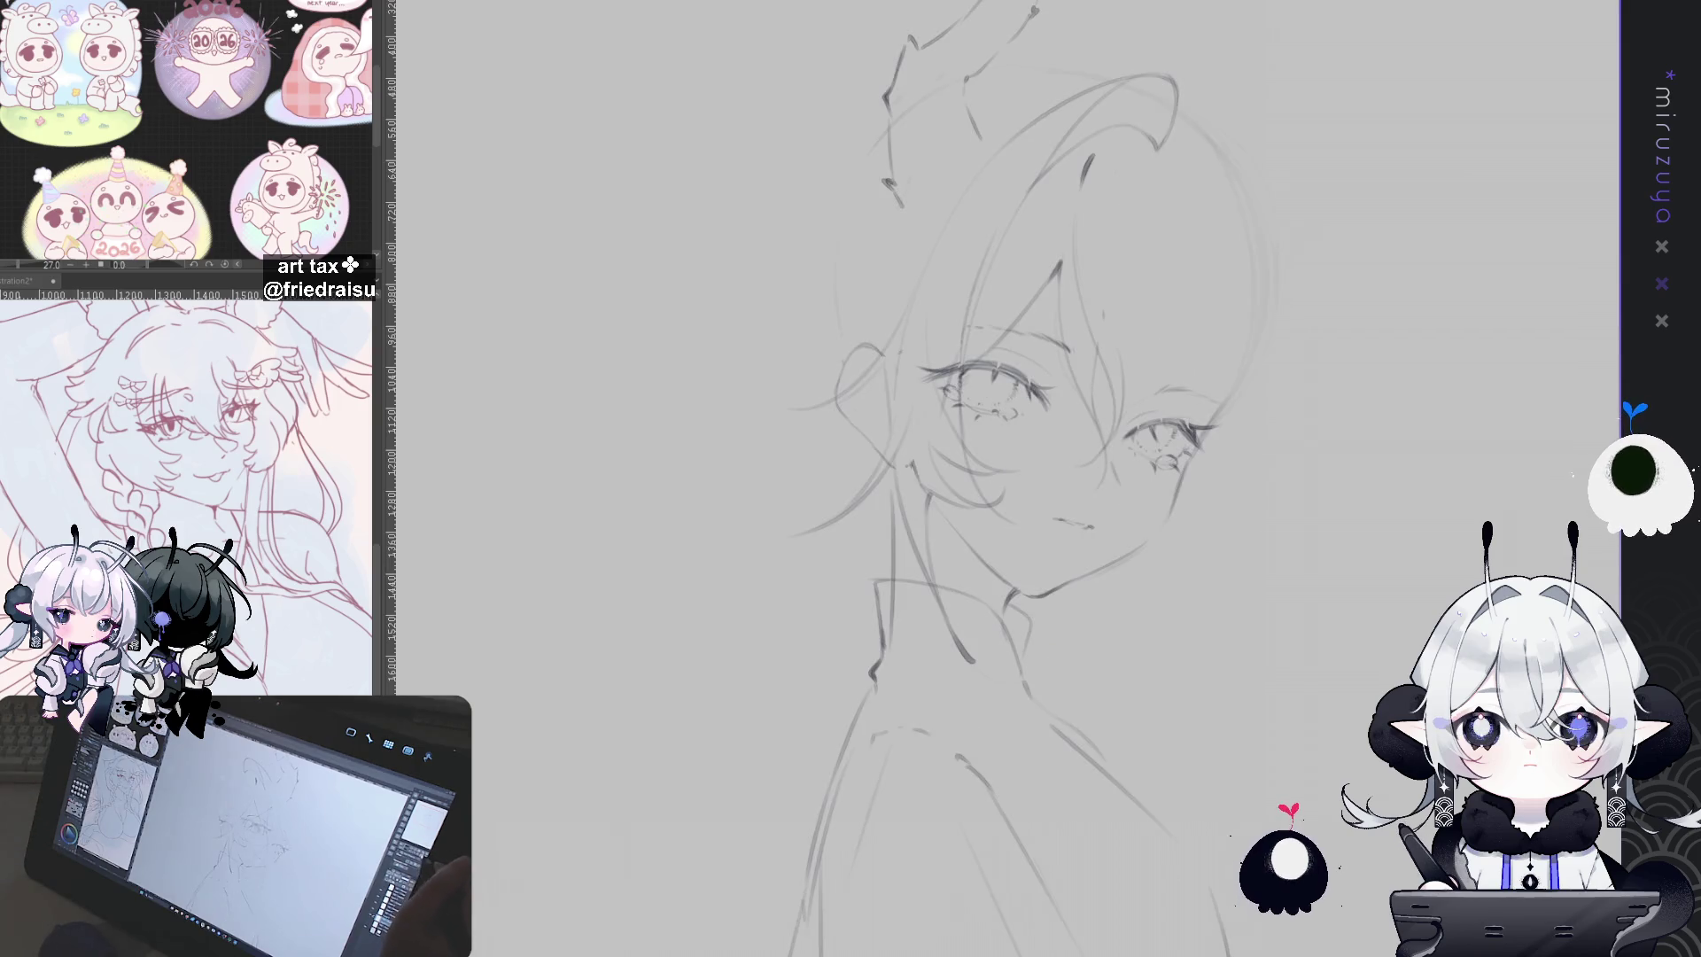
mouse_move(1443, 488)
mouse_down()
mouse_move(1459, 455)
mouse_move(1406, 480)
mouse_move(1476, 472)
mouse_up()
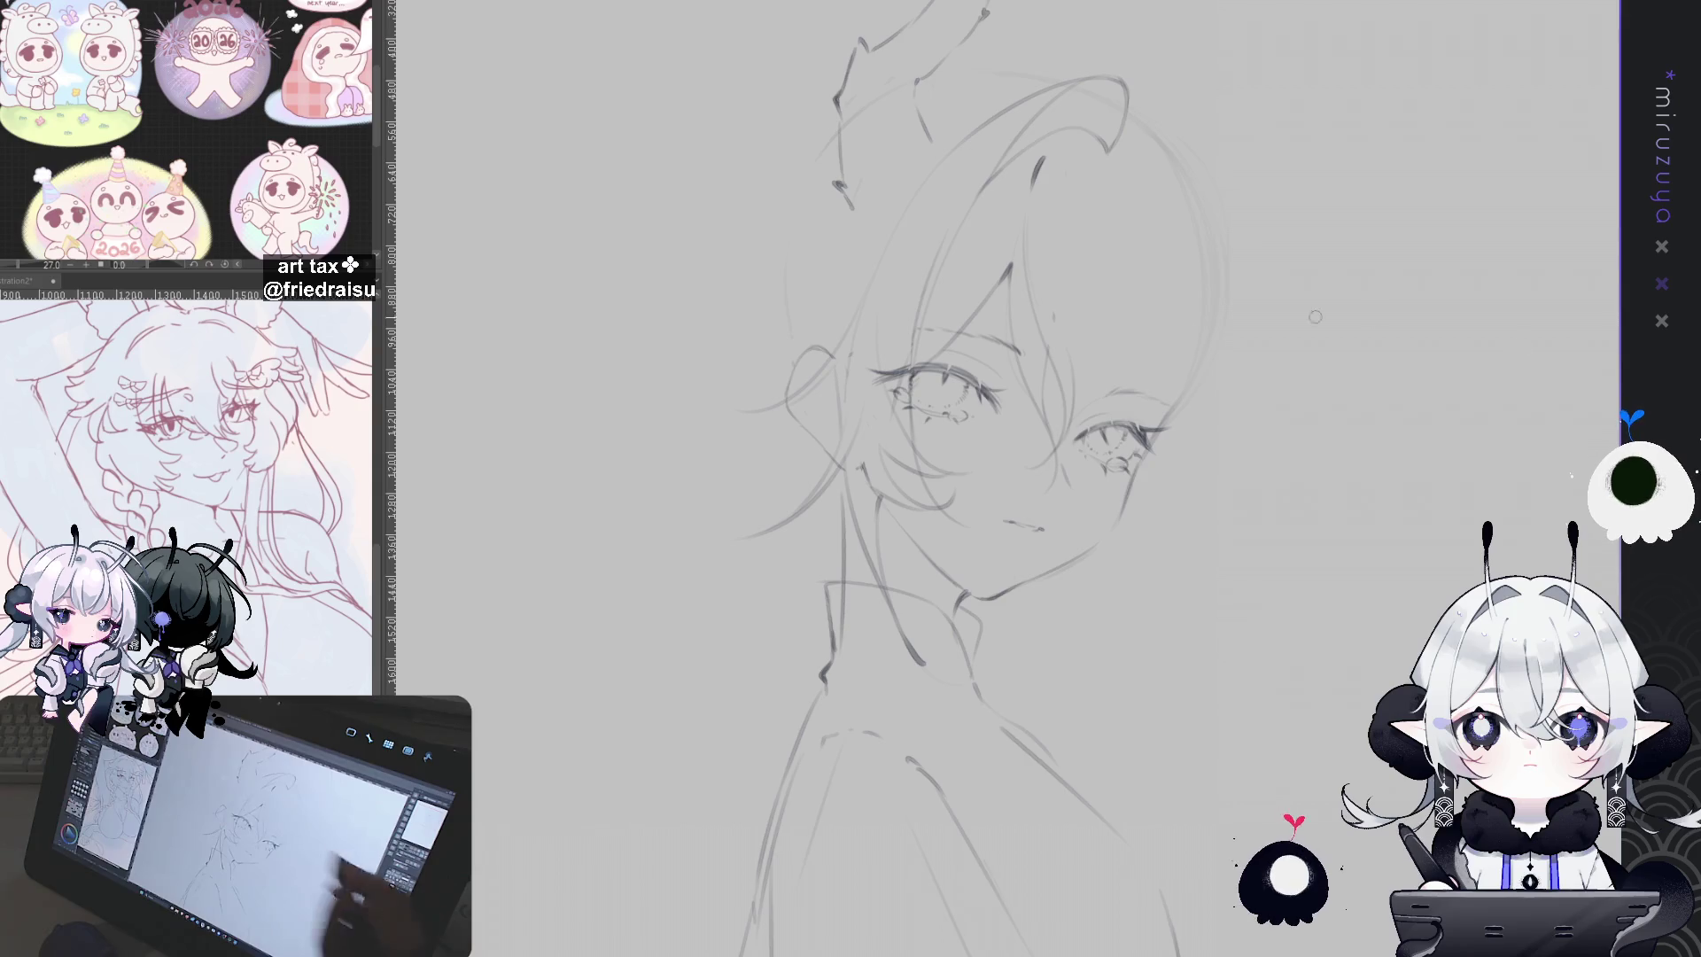
mouse_move(1212, 476)
mouse_down()
mouse_move(1215, 369)
mouse_move(1215, 475)
mouse_up()
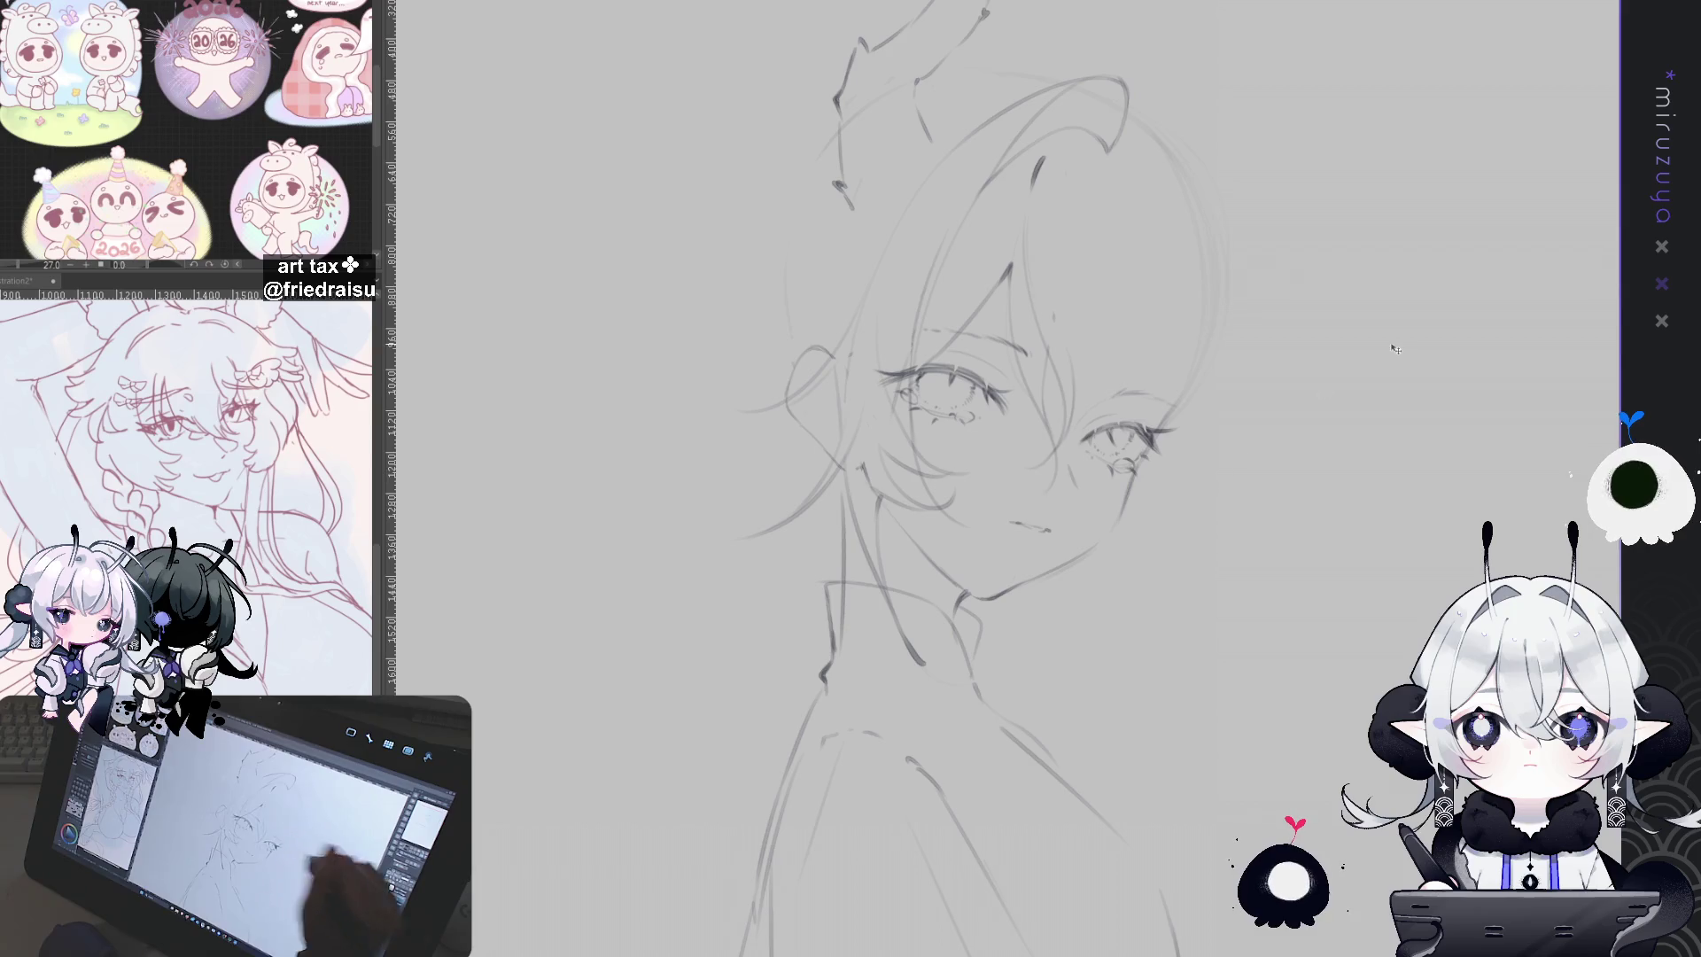
key(h)
key(ctrl+plus)
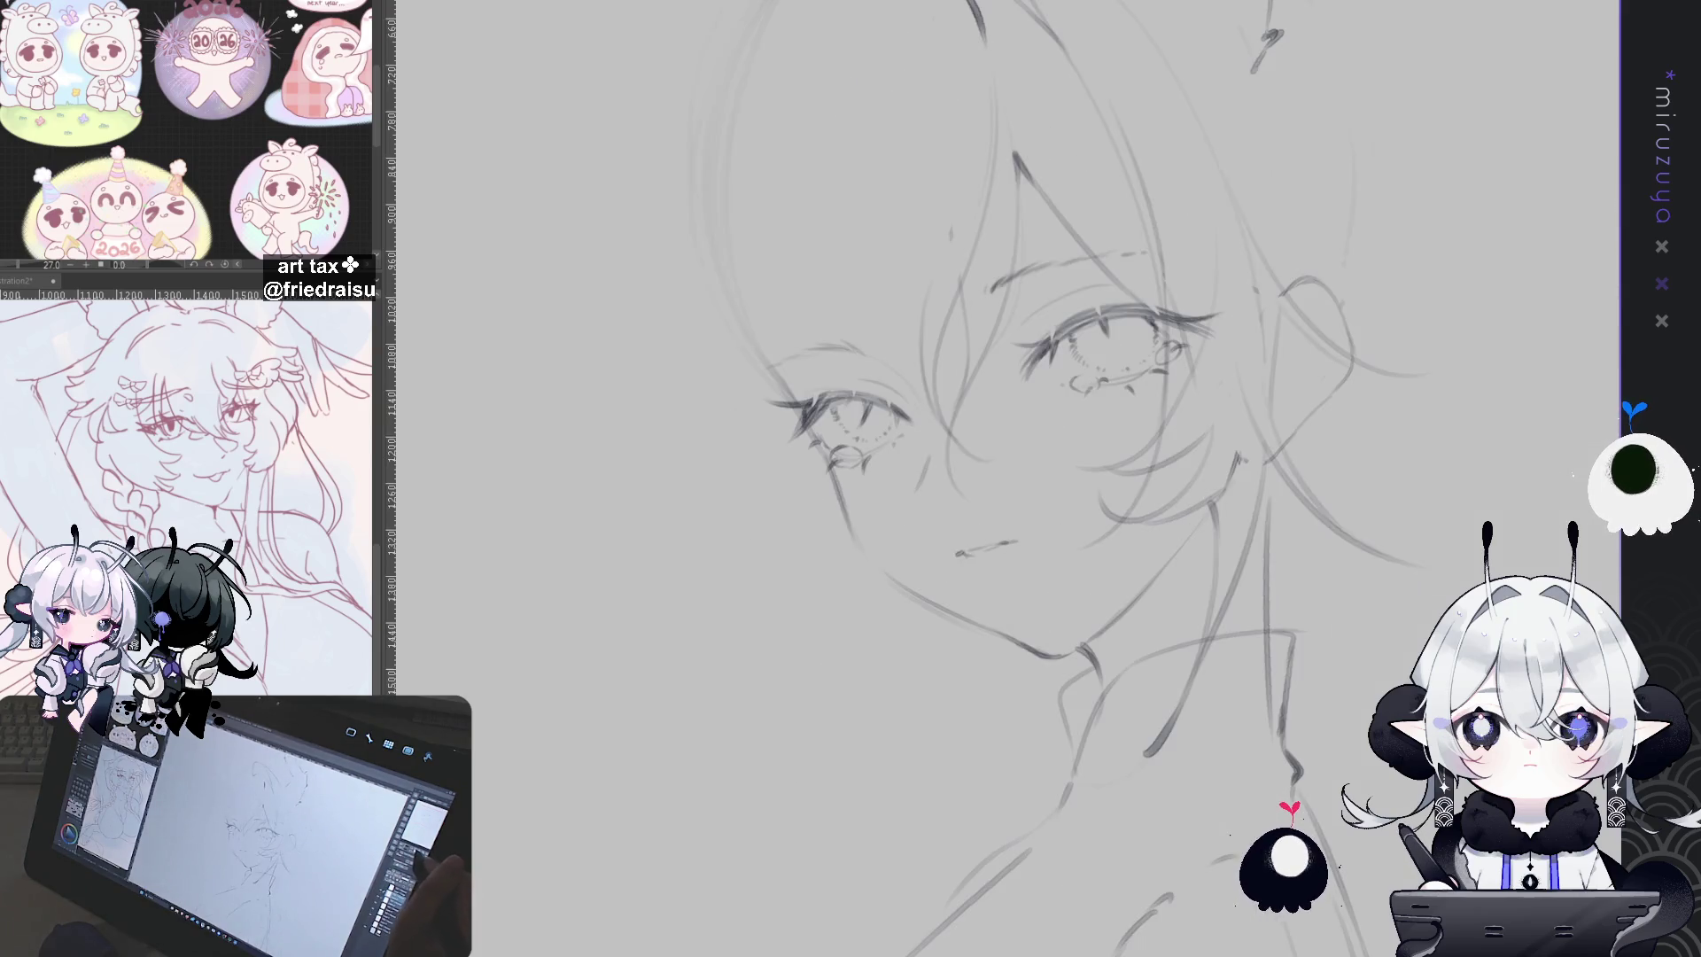
Step: Lasso the mouth and move it with Free Transform, then deselect
key(Delete)
key(ctrl+z)
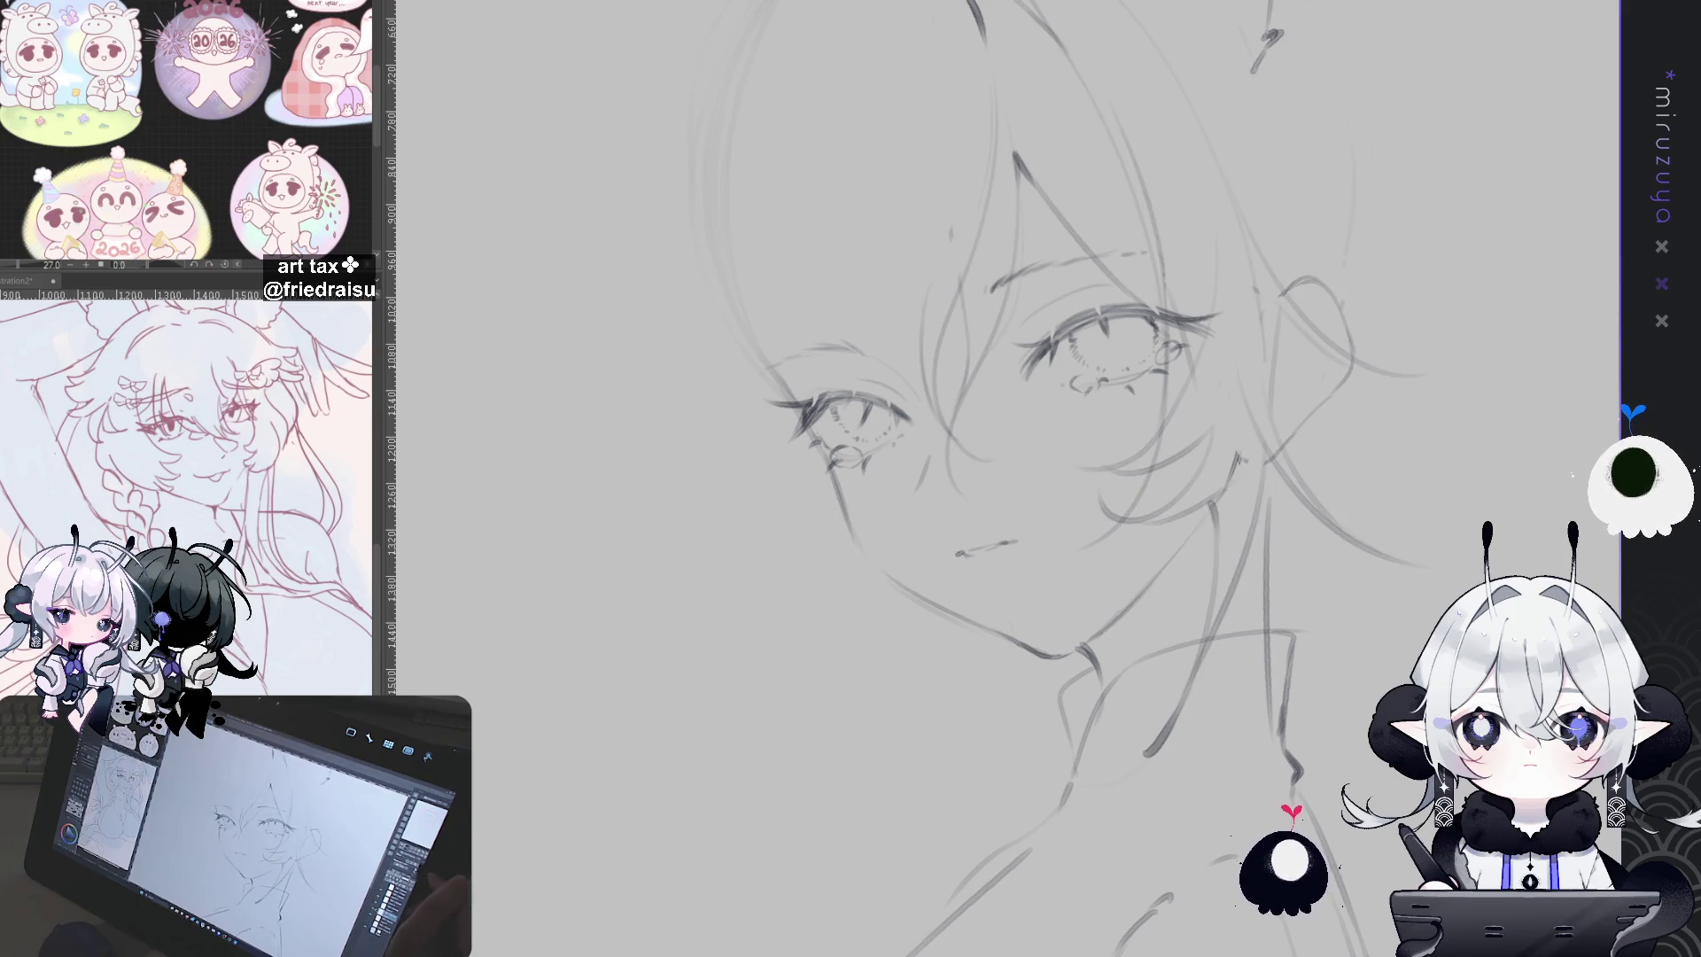
key(h)
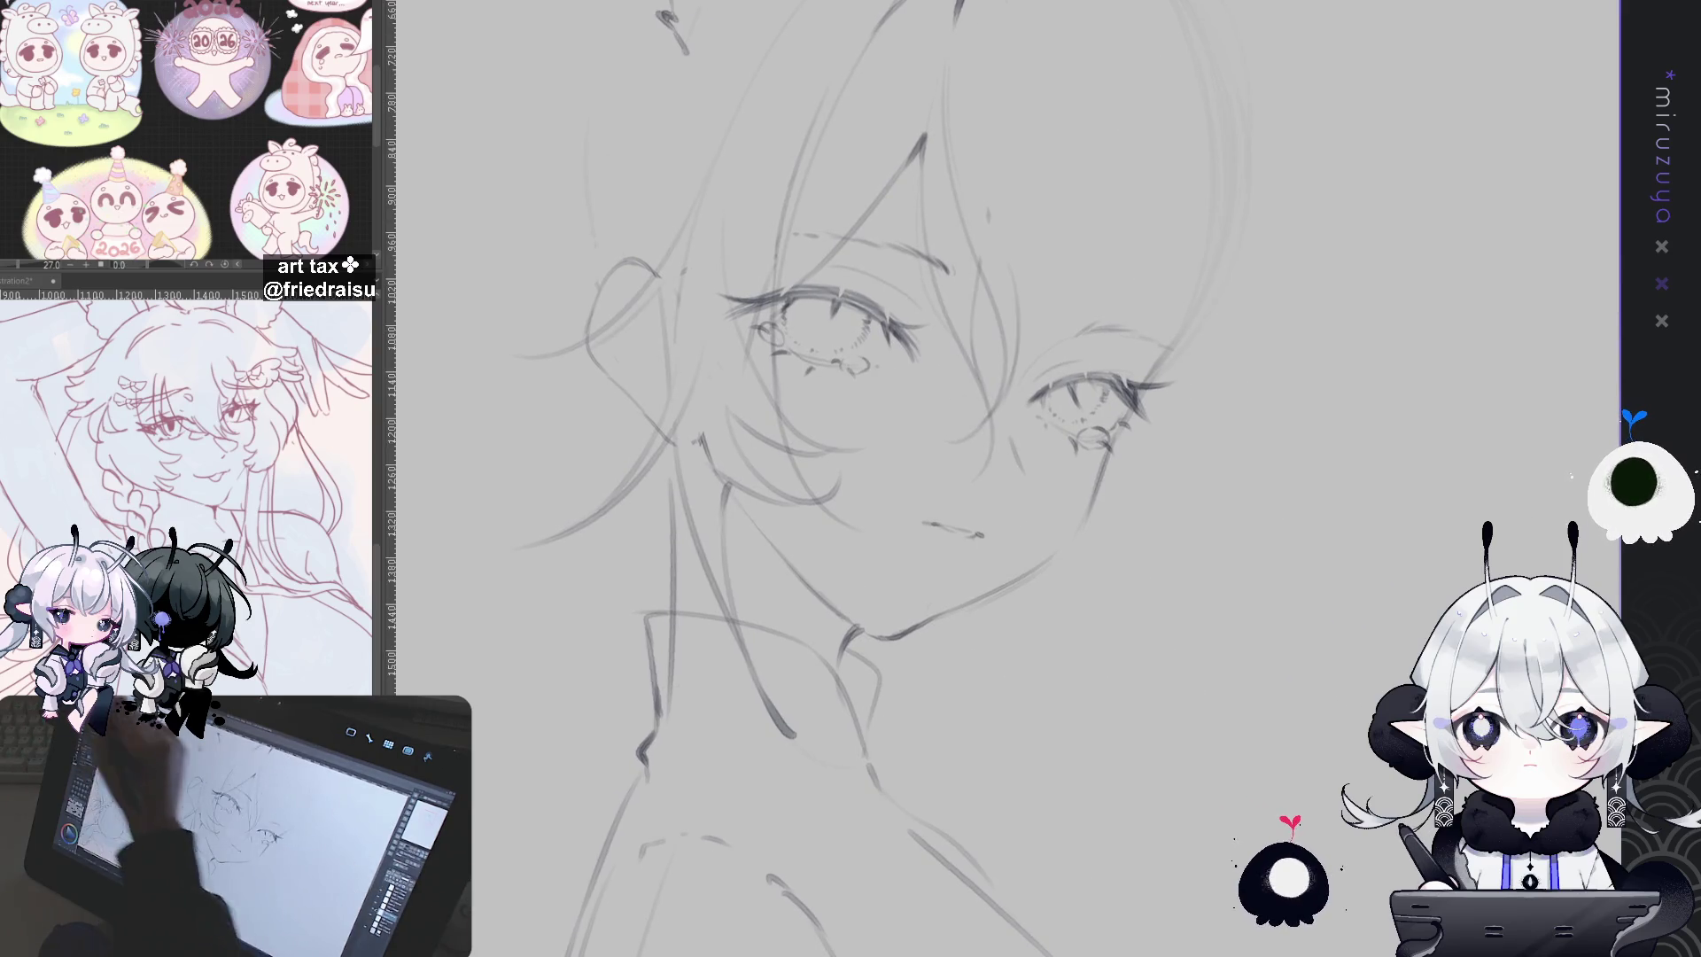
key(h)
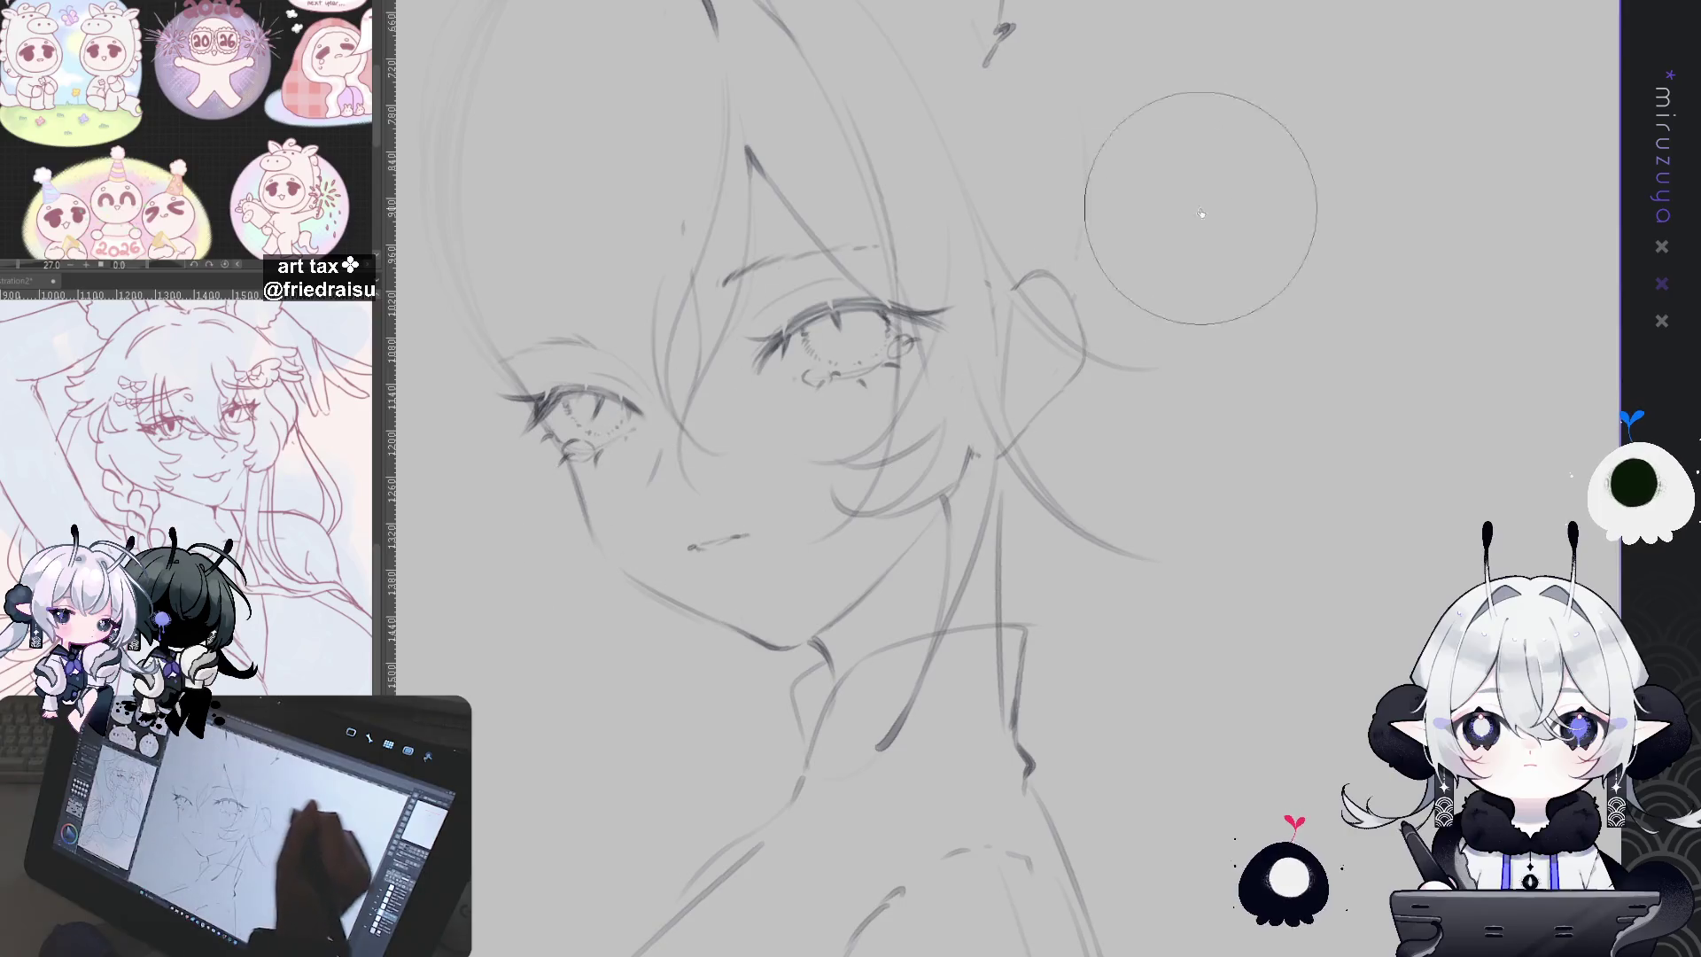
drag(669, 591, 798, 625)
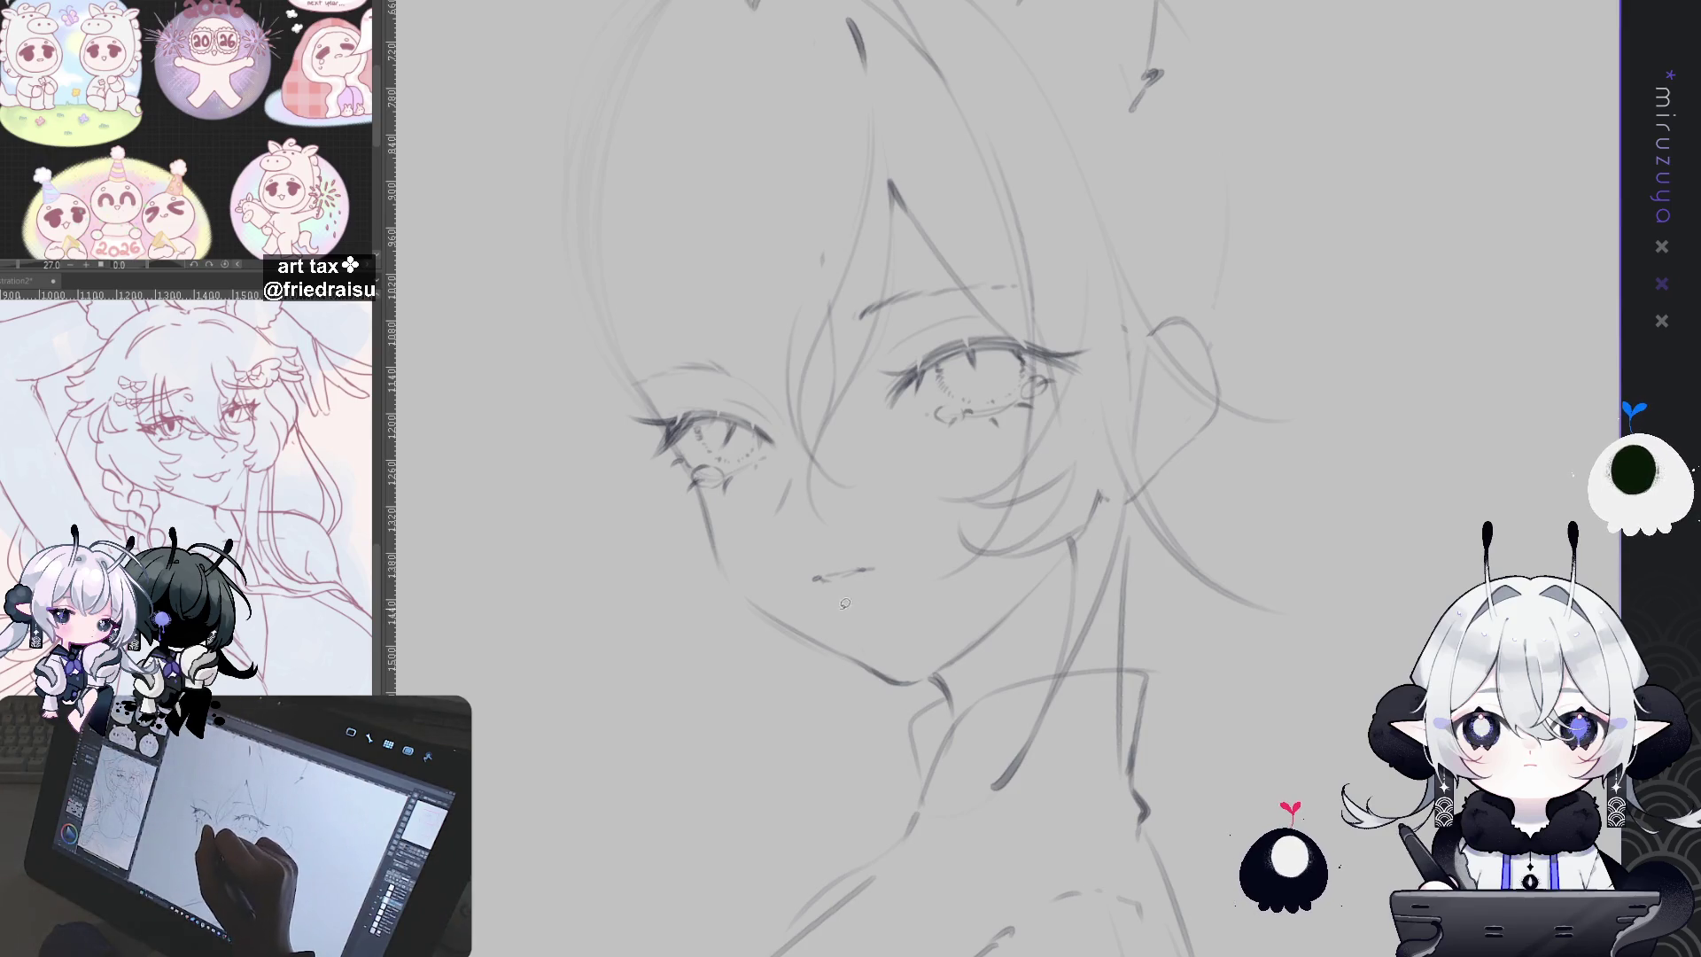
drag(829, 610, 836, 589)
key(ctrl+t)
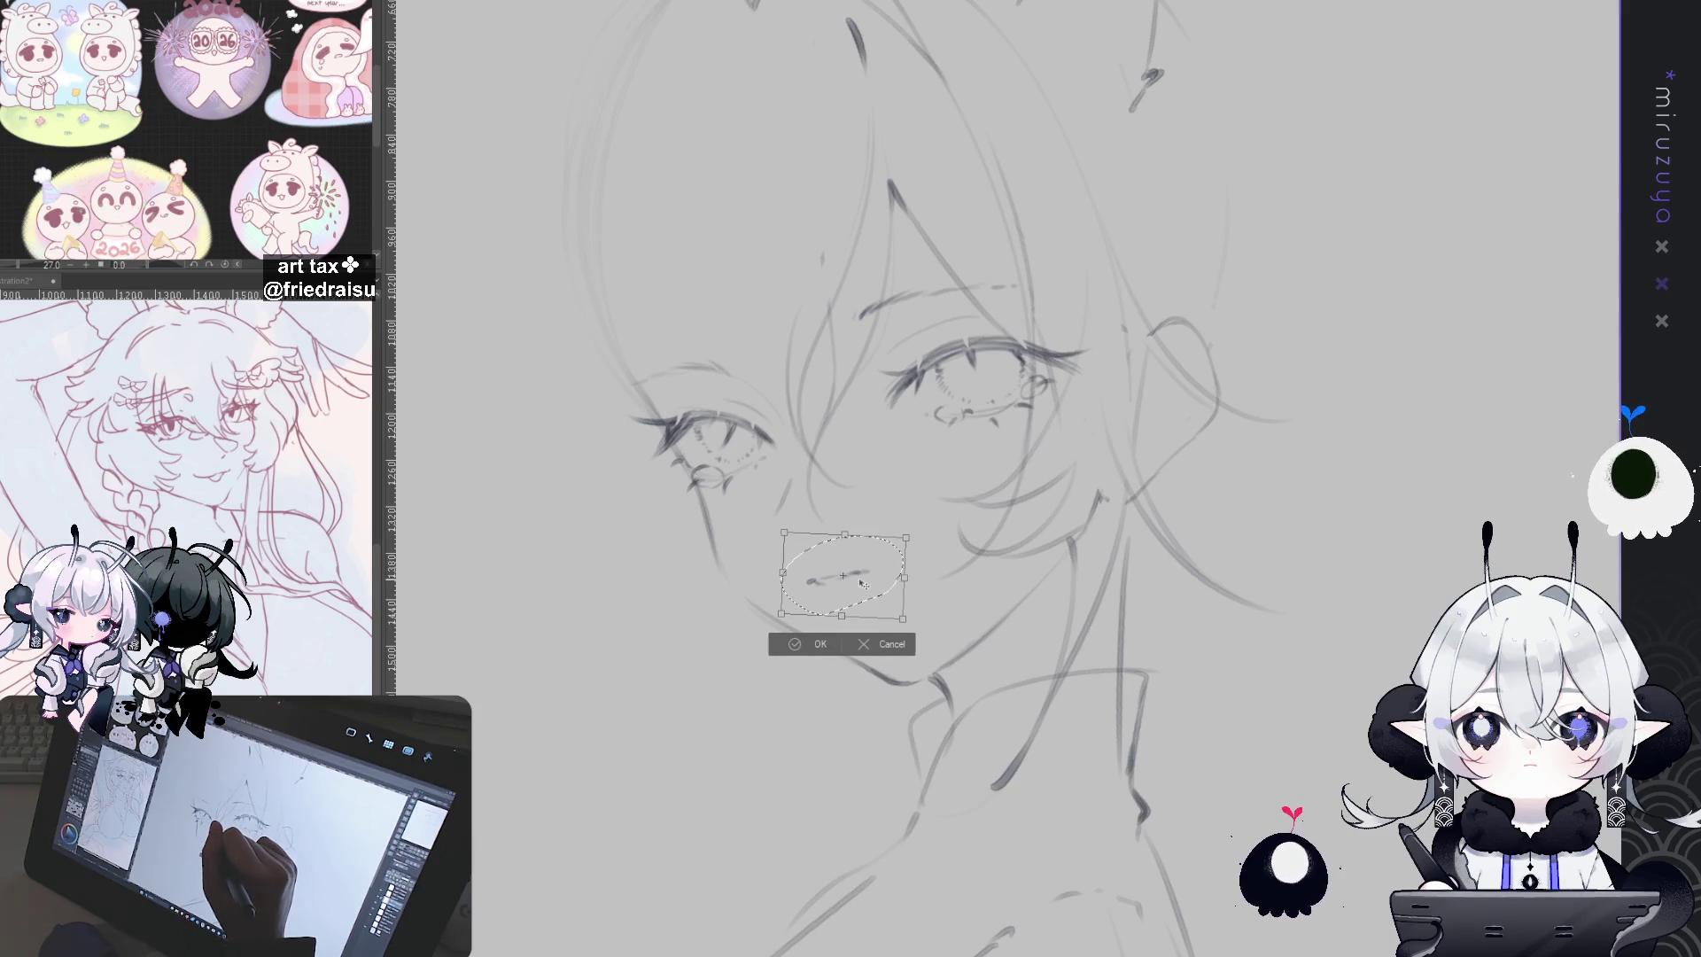
key(Return)
key(ctrl+d)
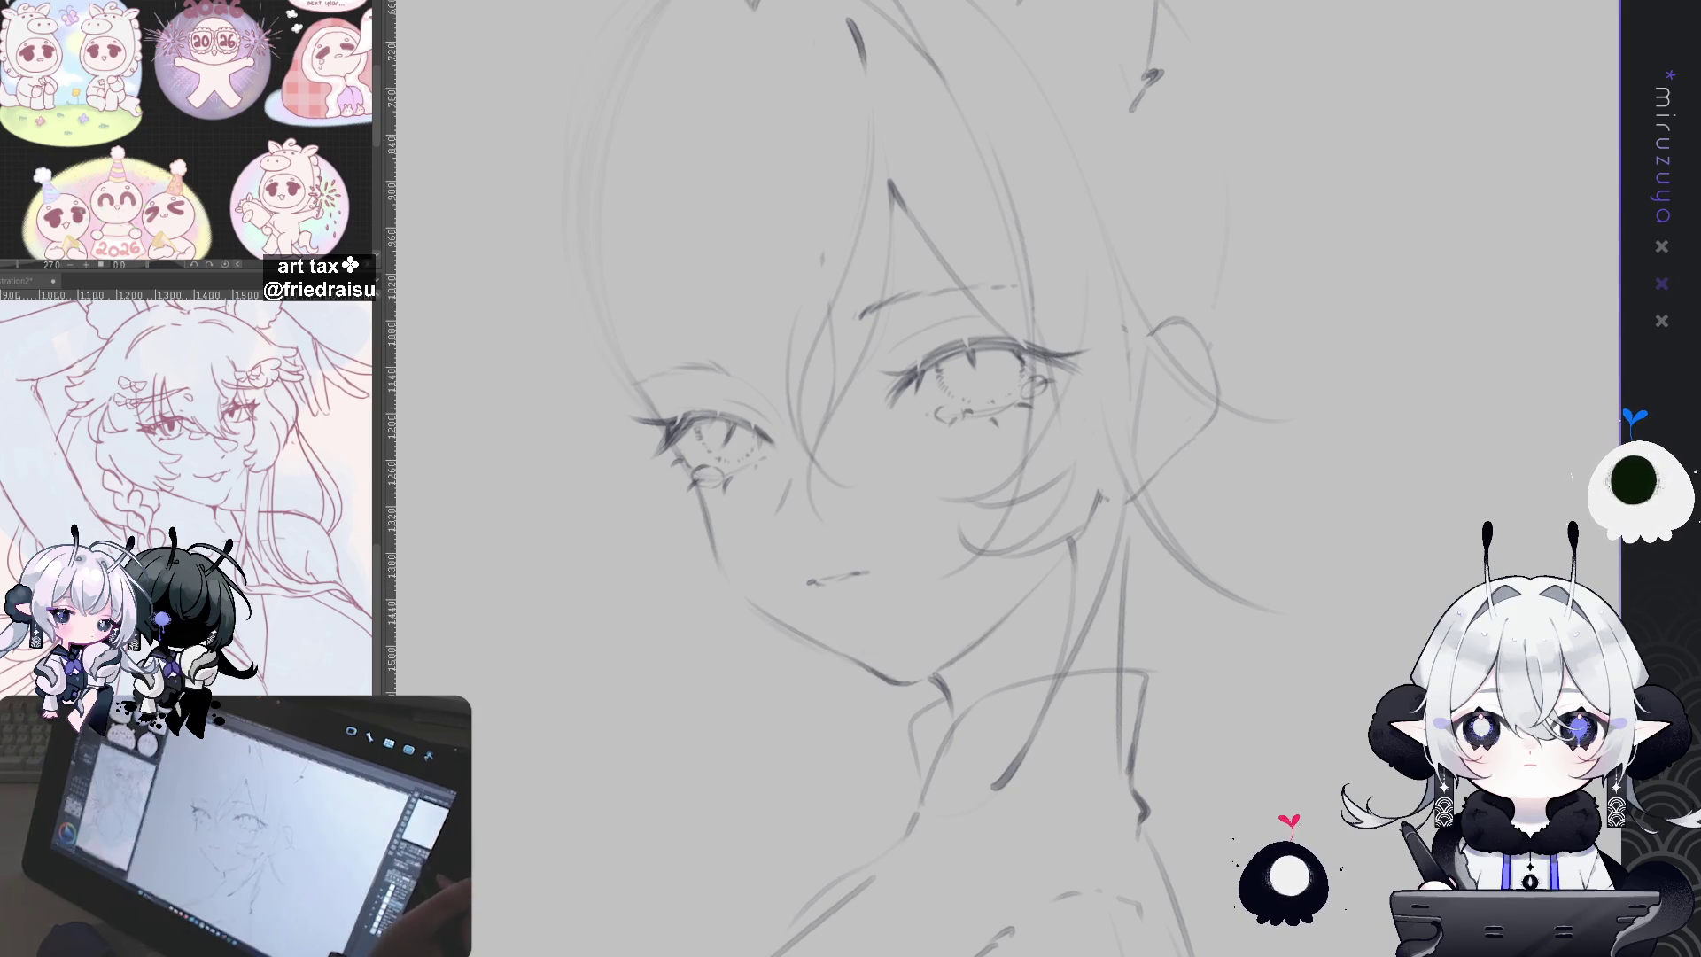
Step: Flip and zoom the canvas to check the mouth placement, and shrink the brush
key(h)
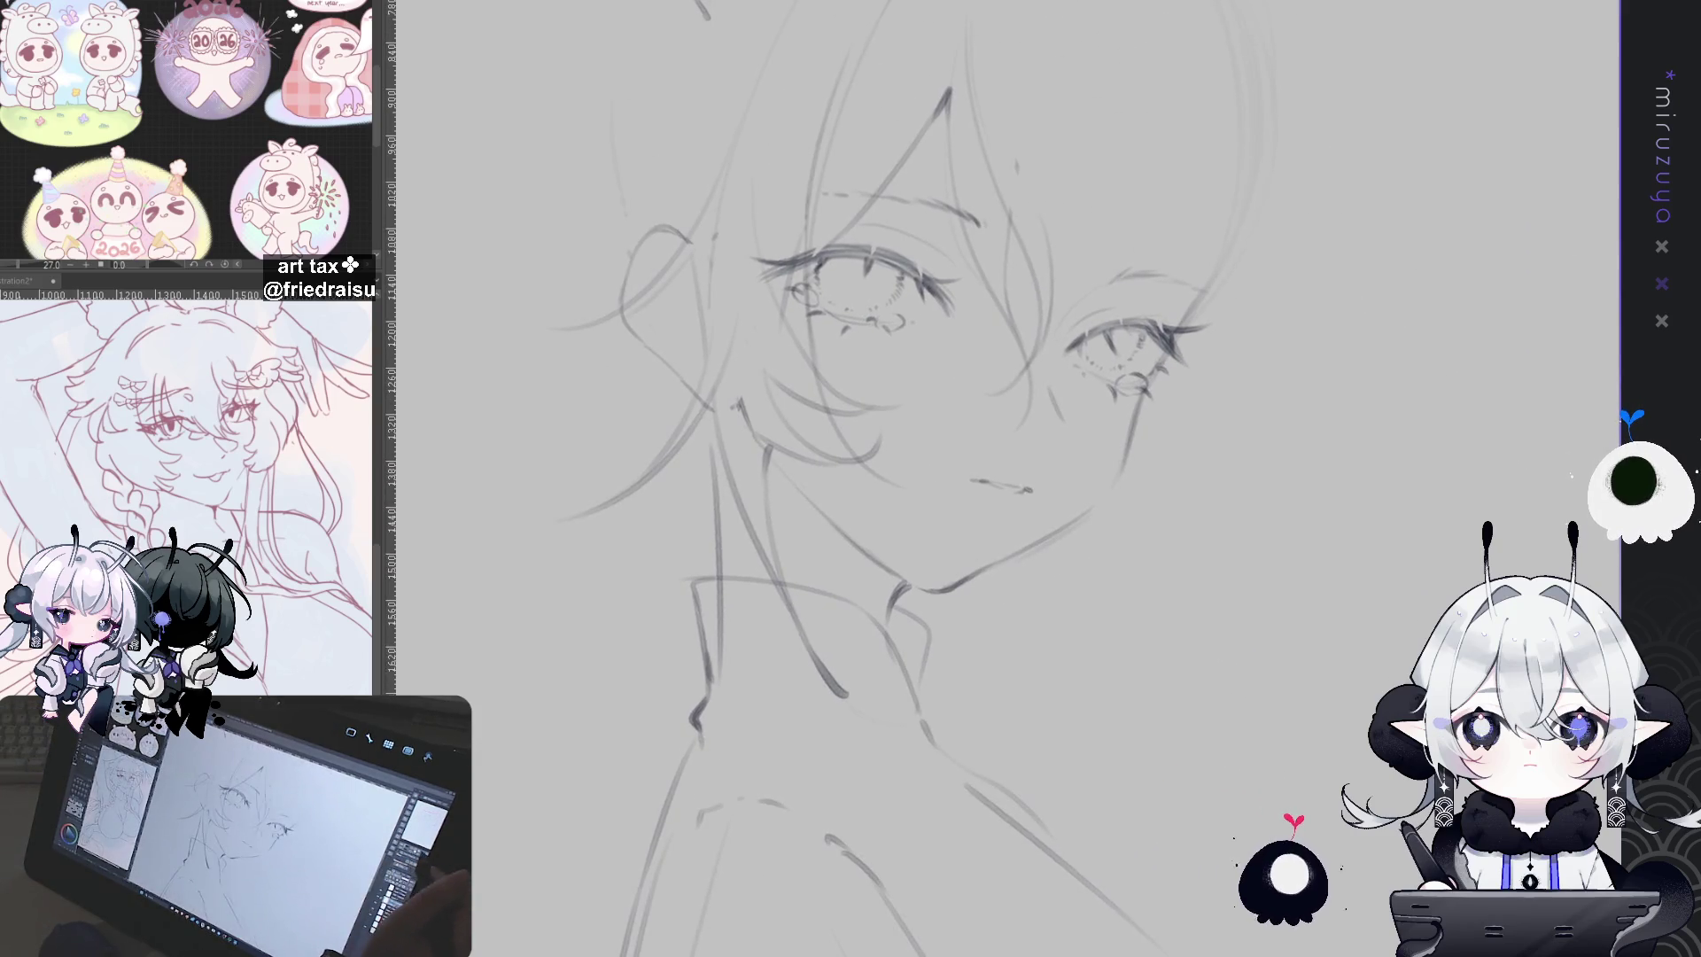
key(h)
key(ctrl+minus)
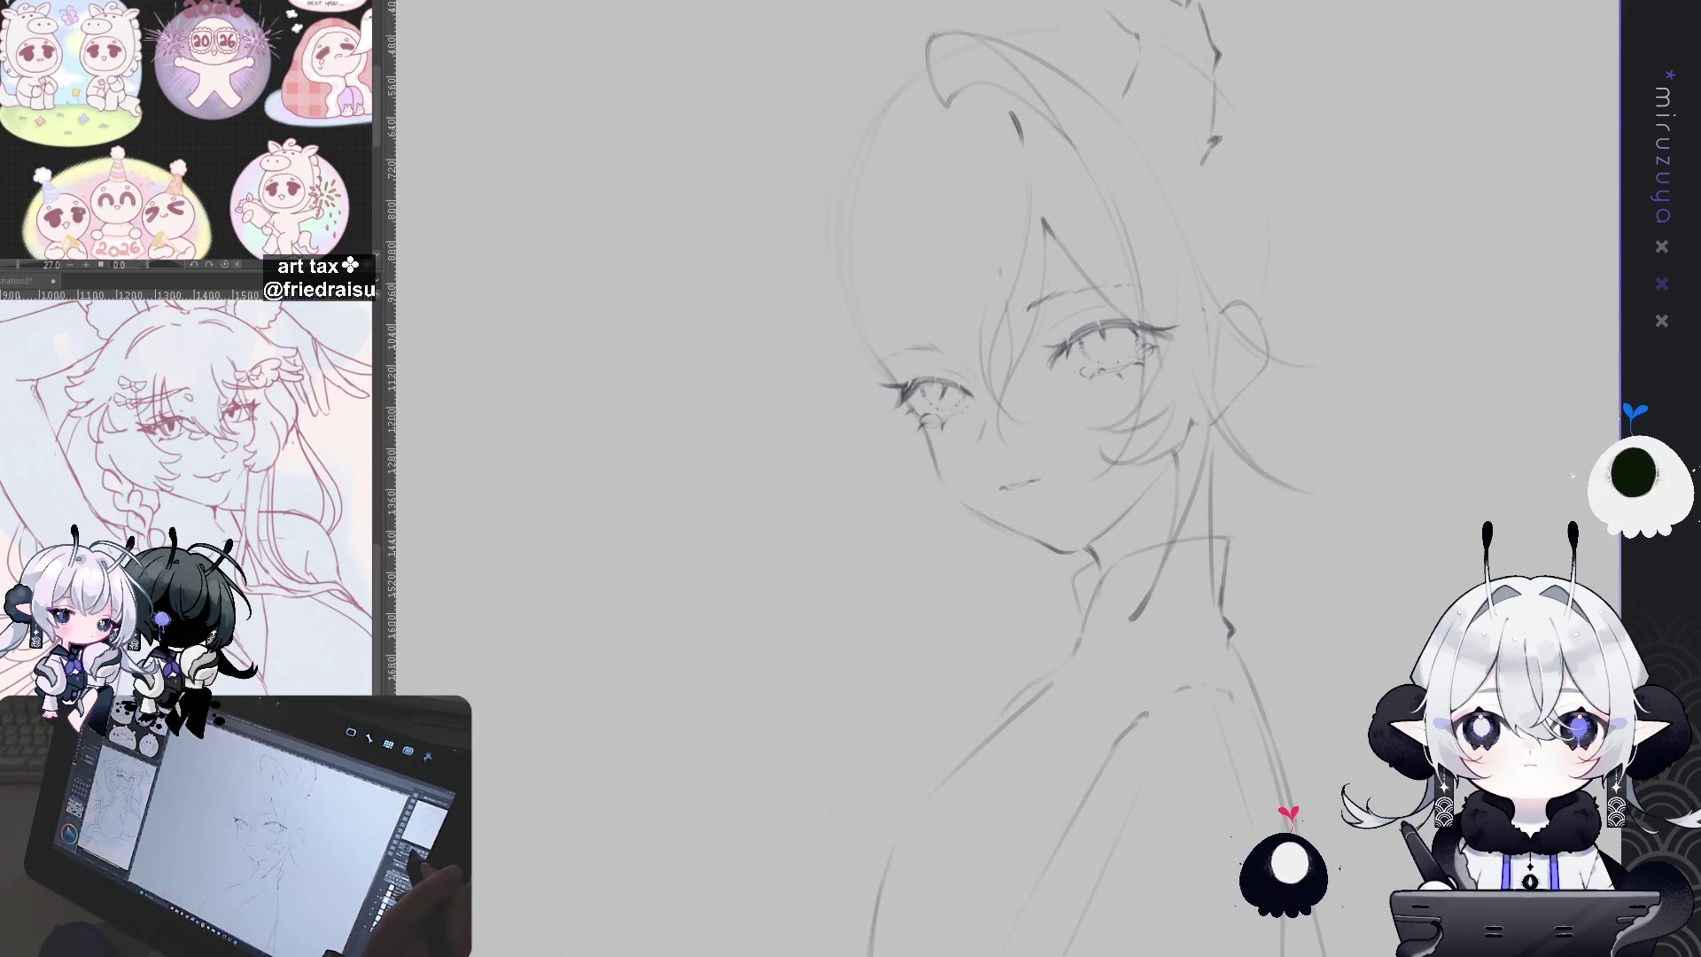
key(h)
key(ctrl+plus)
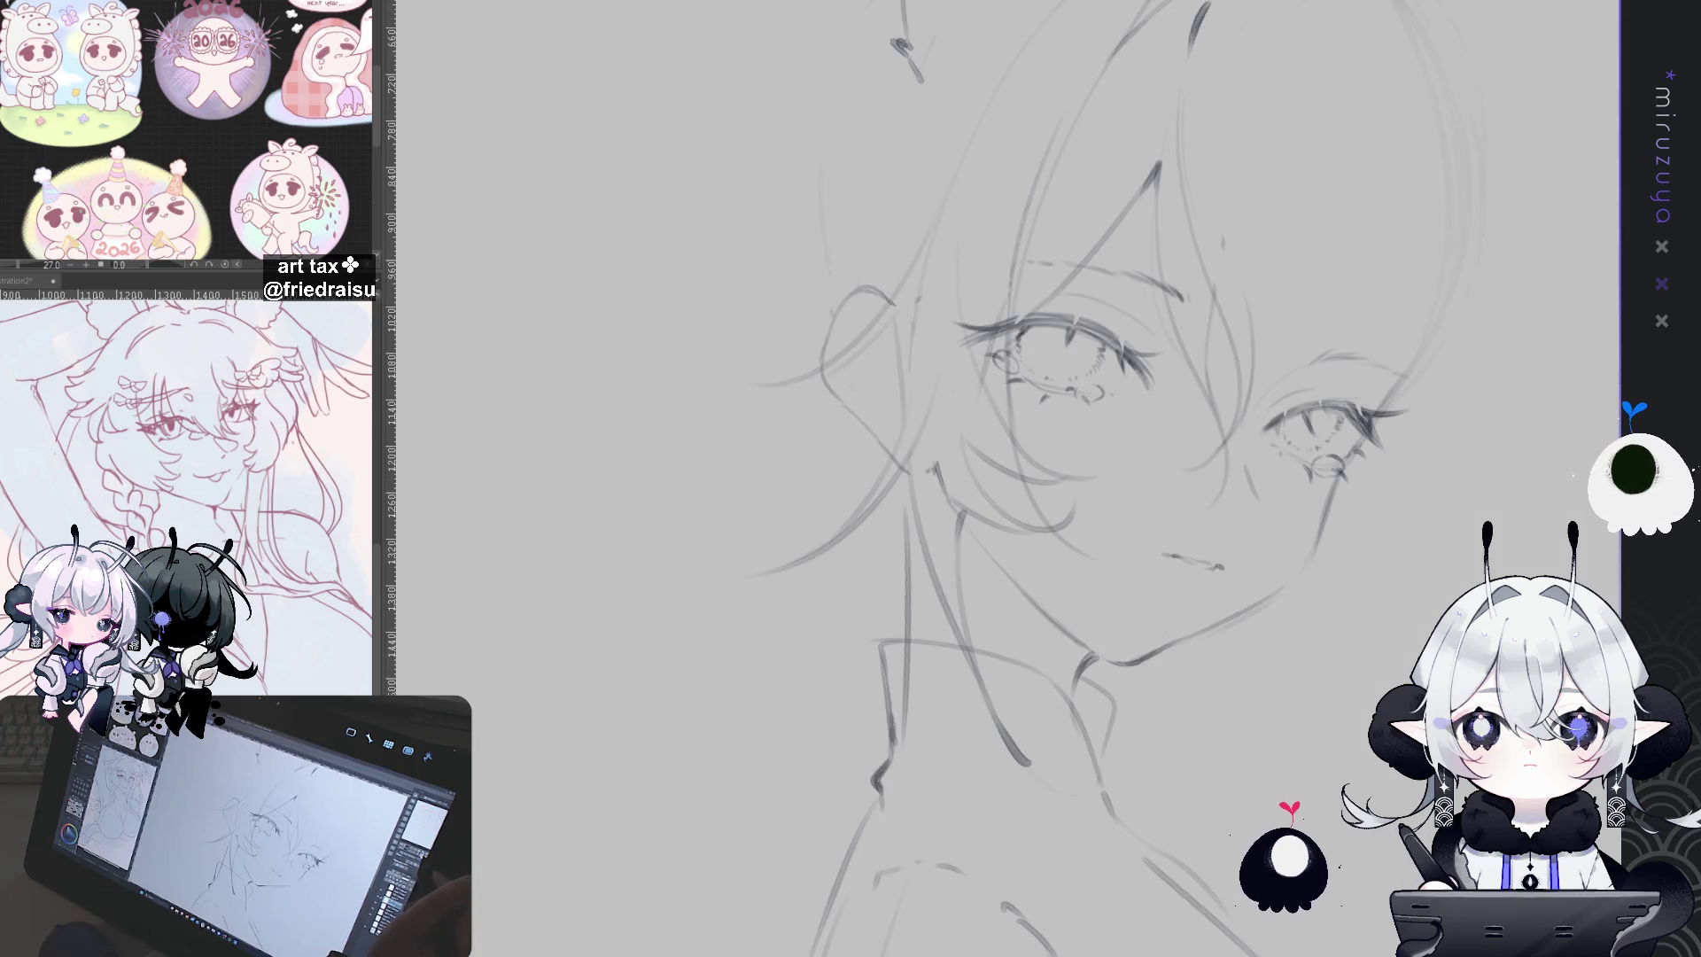
key(h)
key(ctrl+plus)
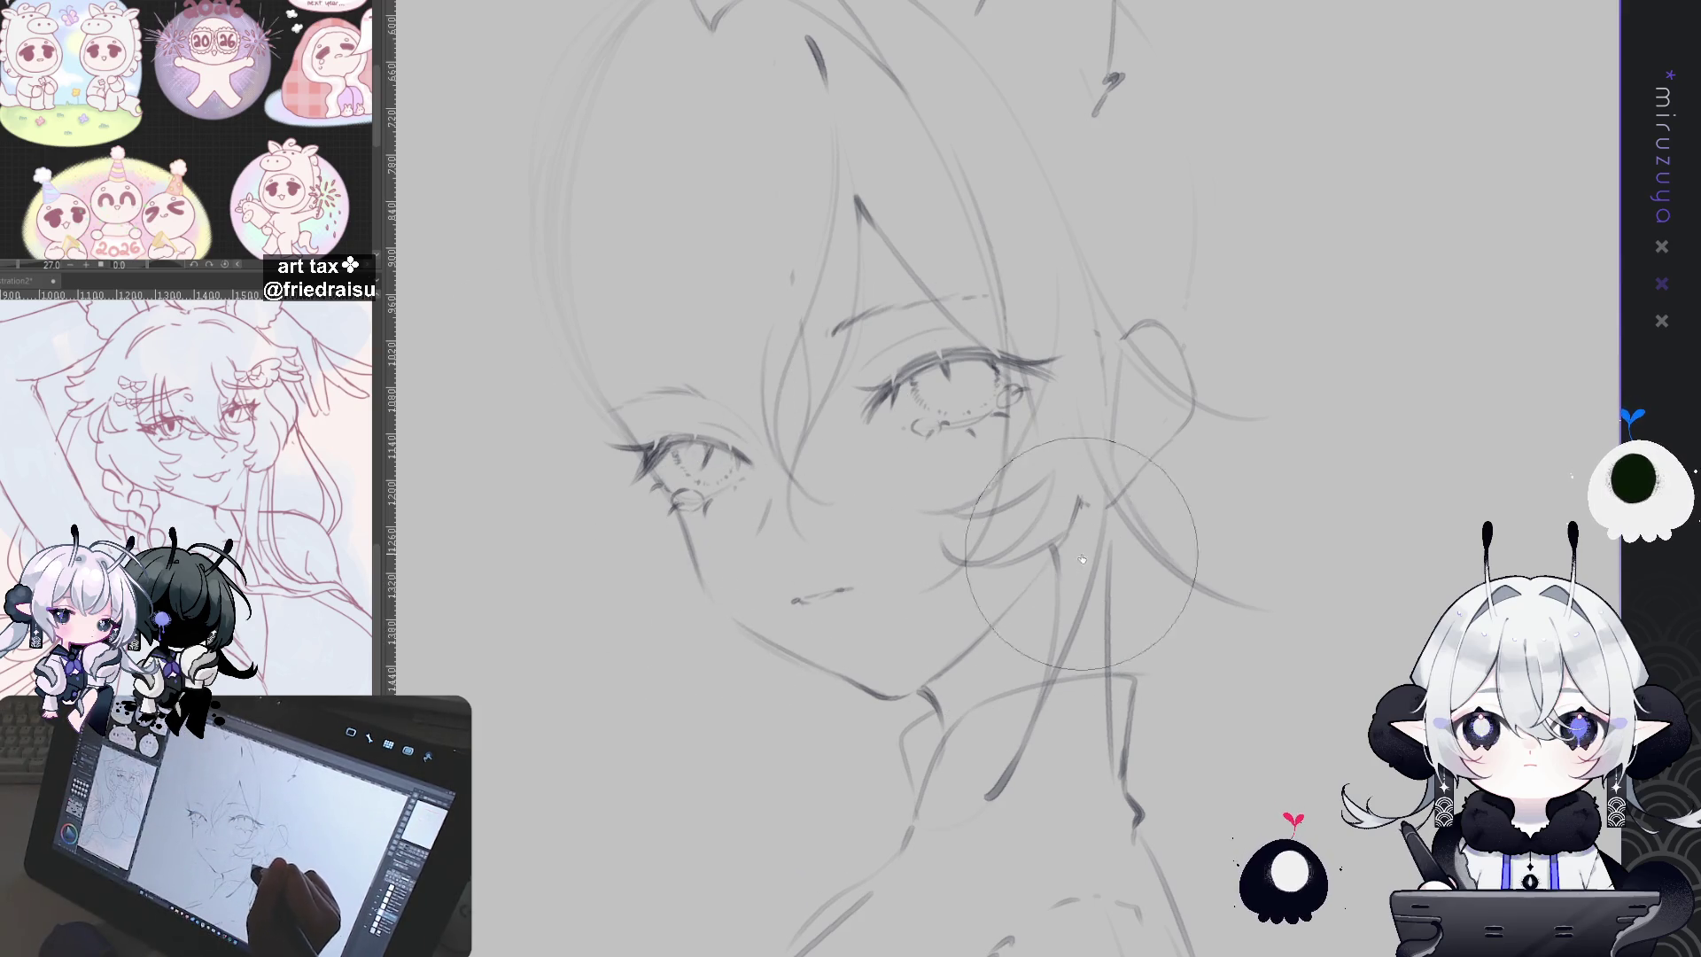
key(bracketleft)
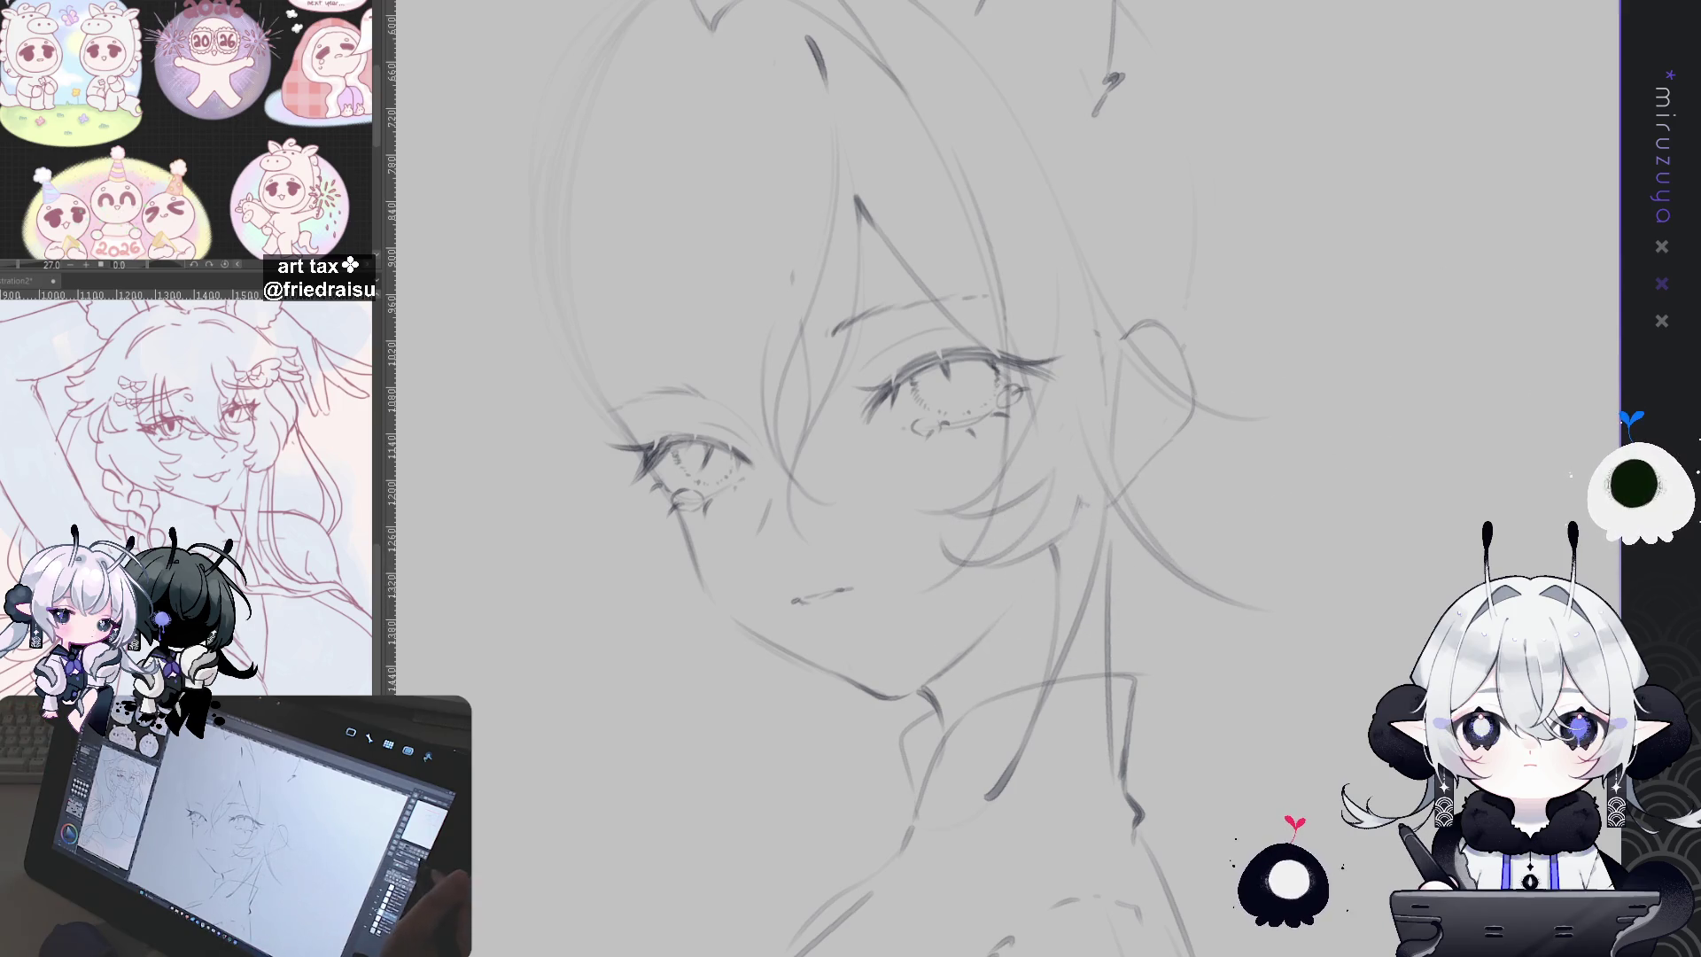
key(ctrl+minus)
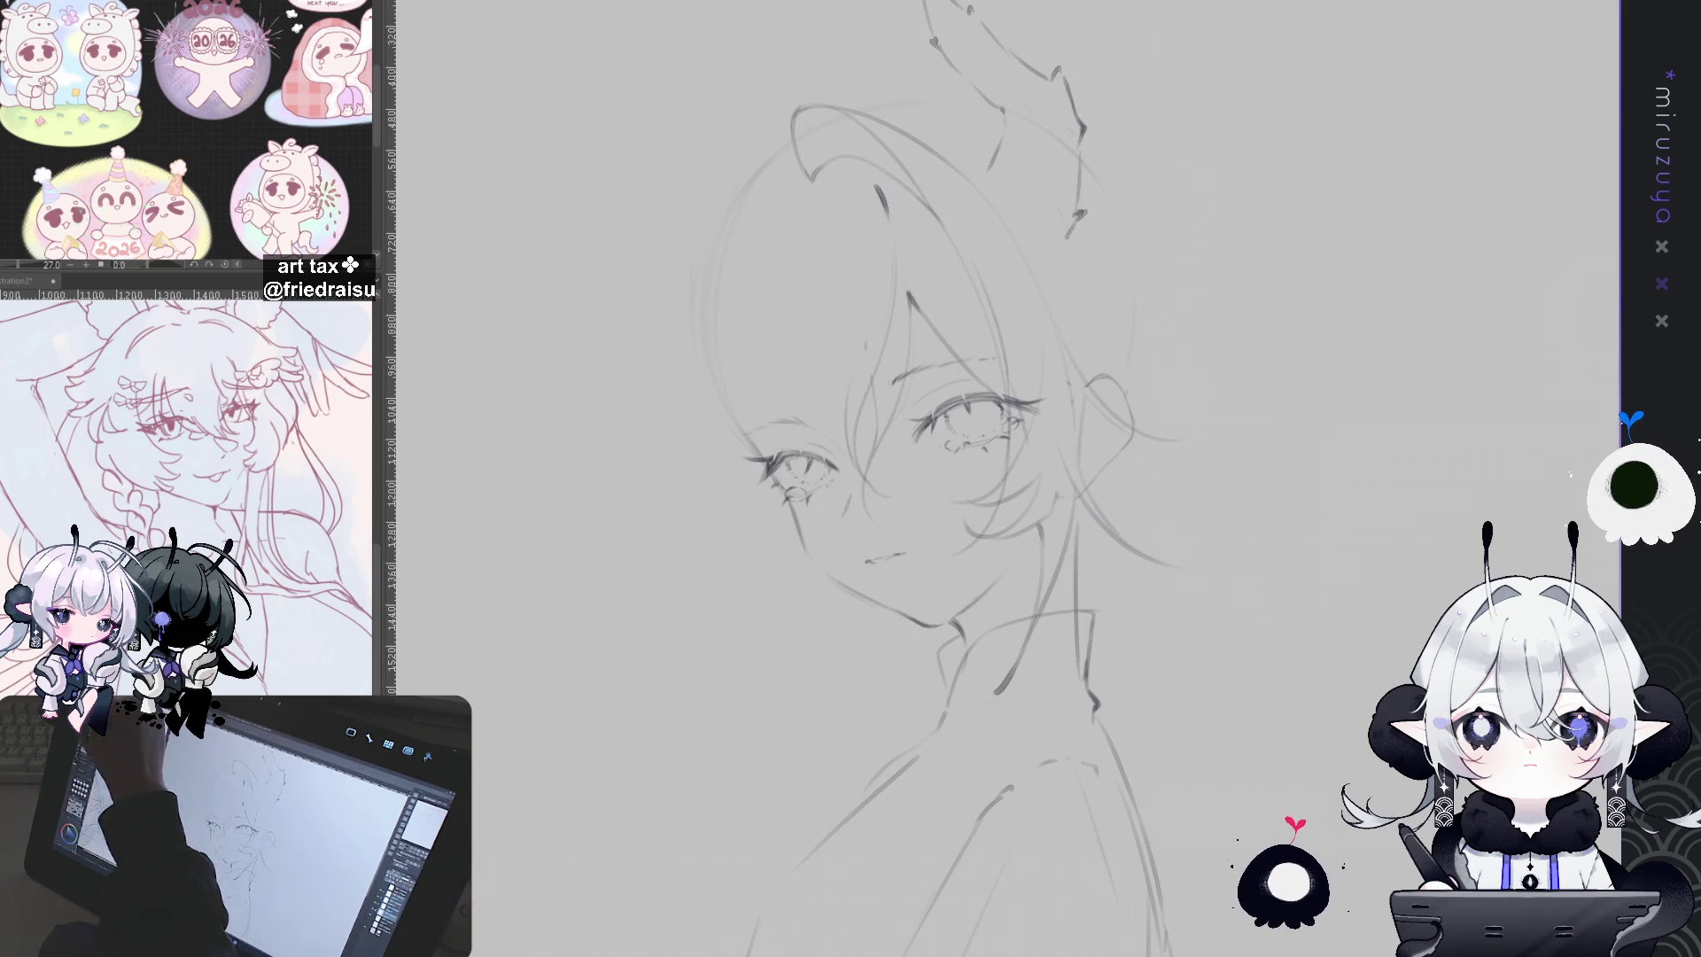
Step: Draw a short extra strand line in the hair with a smaller brush
drag(1176, 463, 1150, 574)
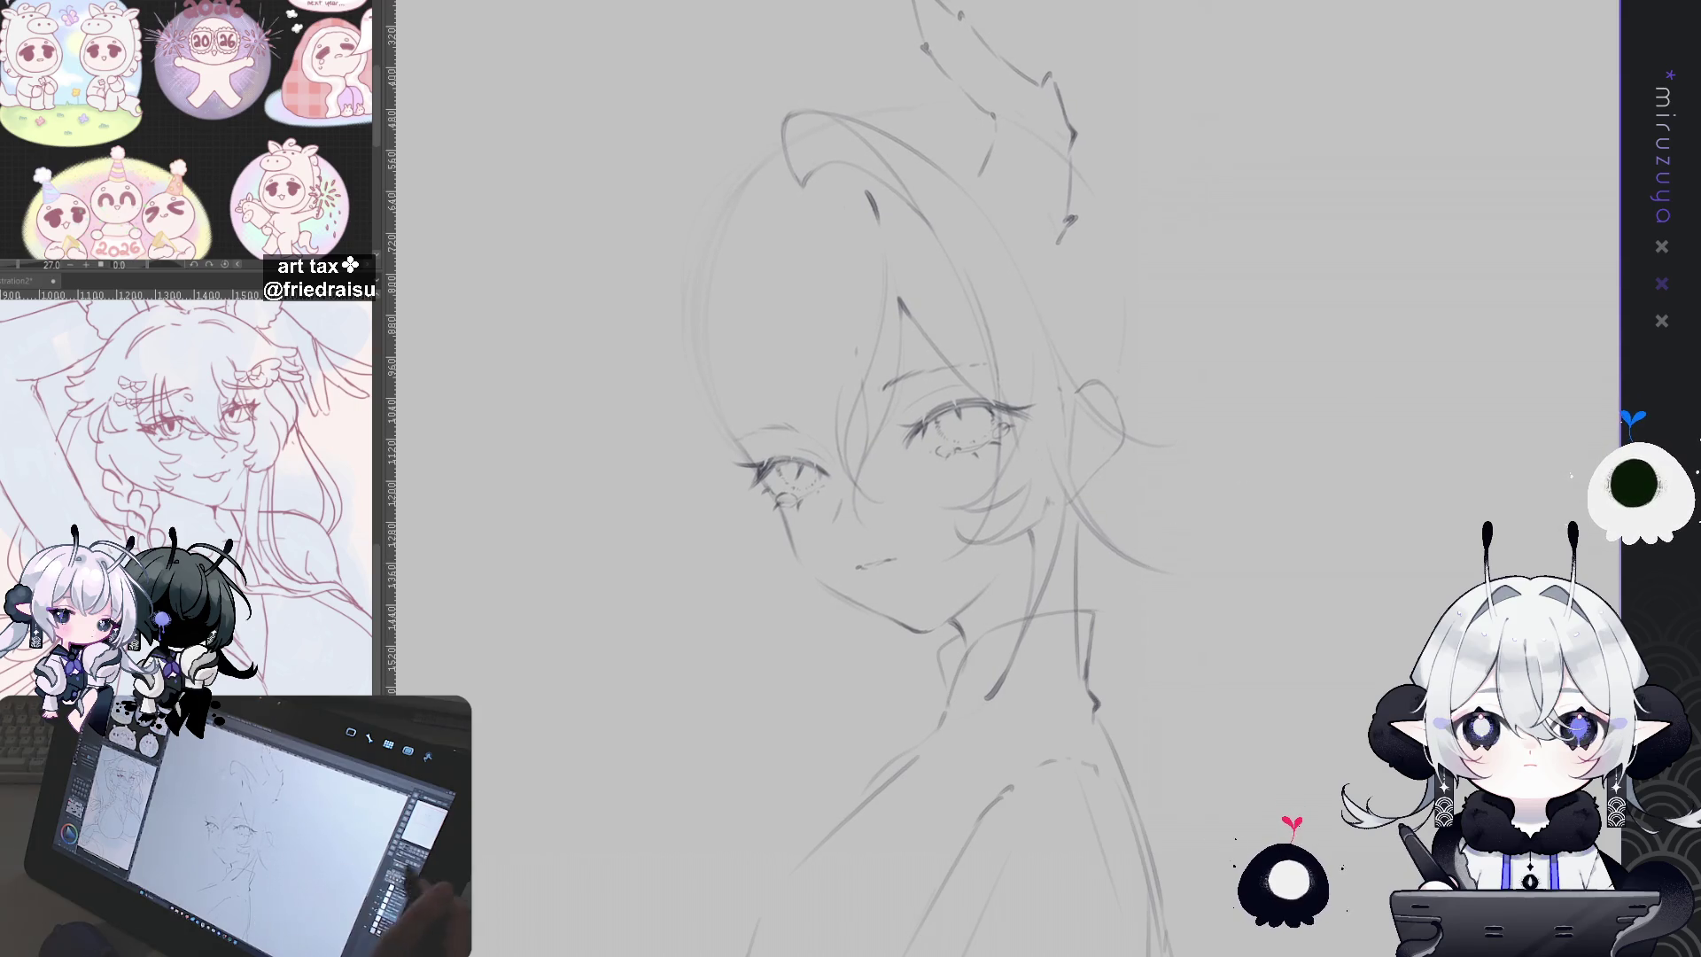
key(h)
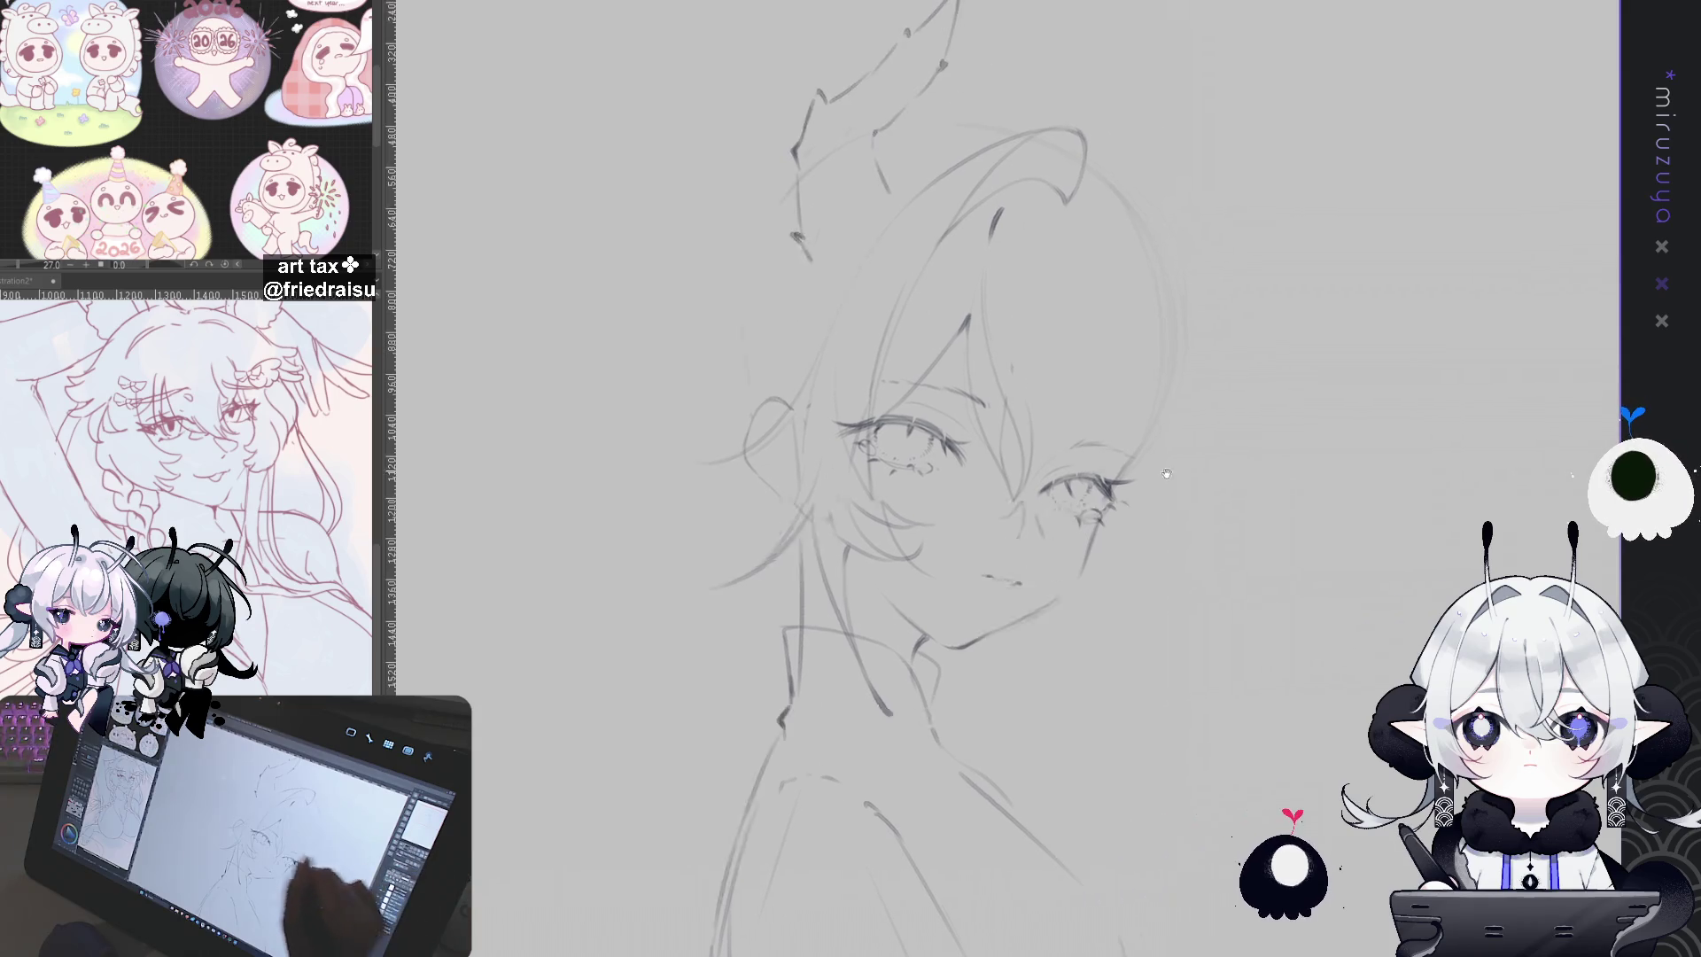
key(ctrl+a)
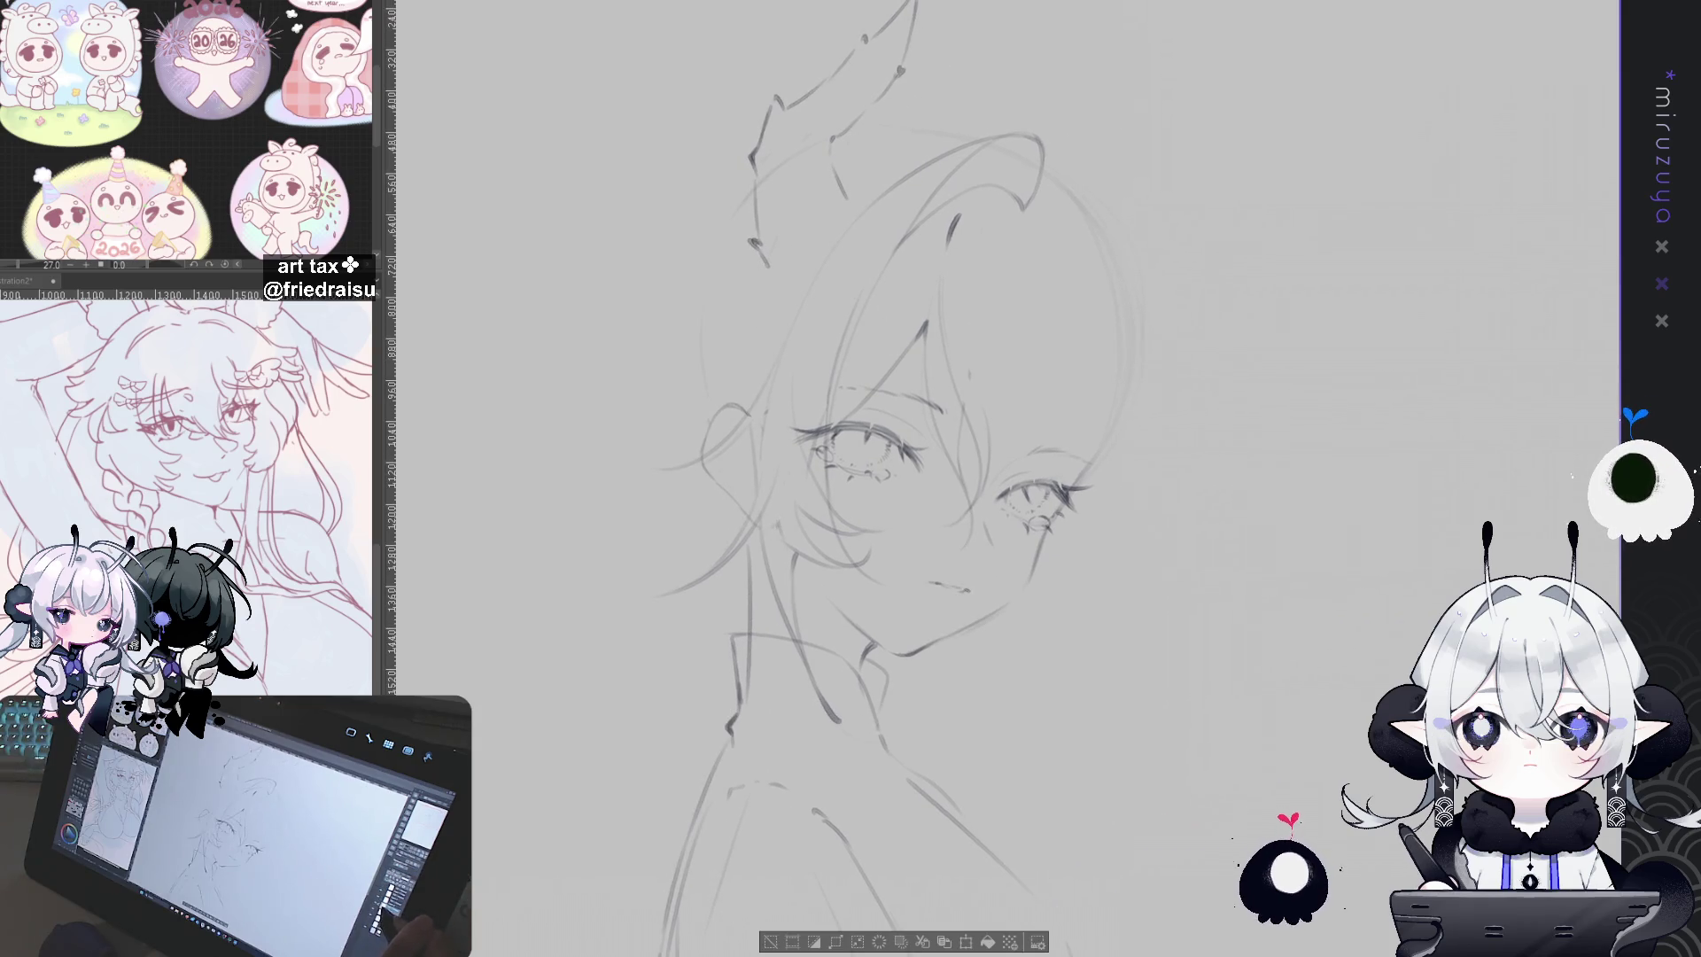
click(770, 942)
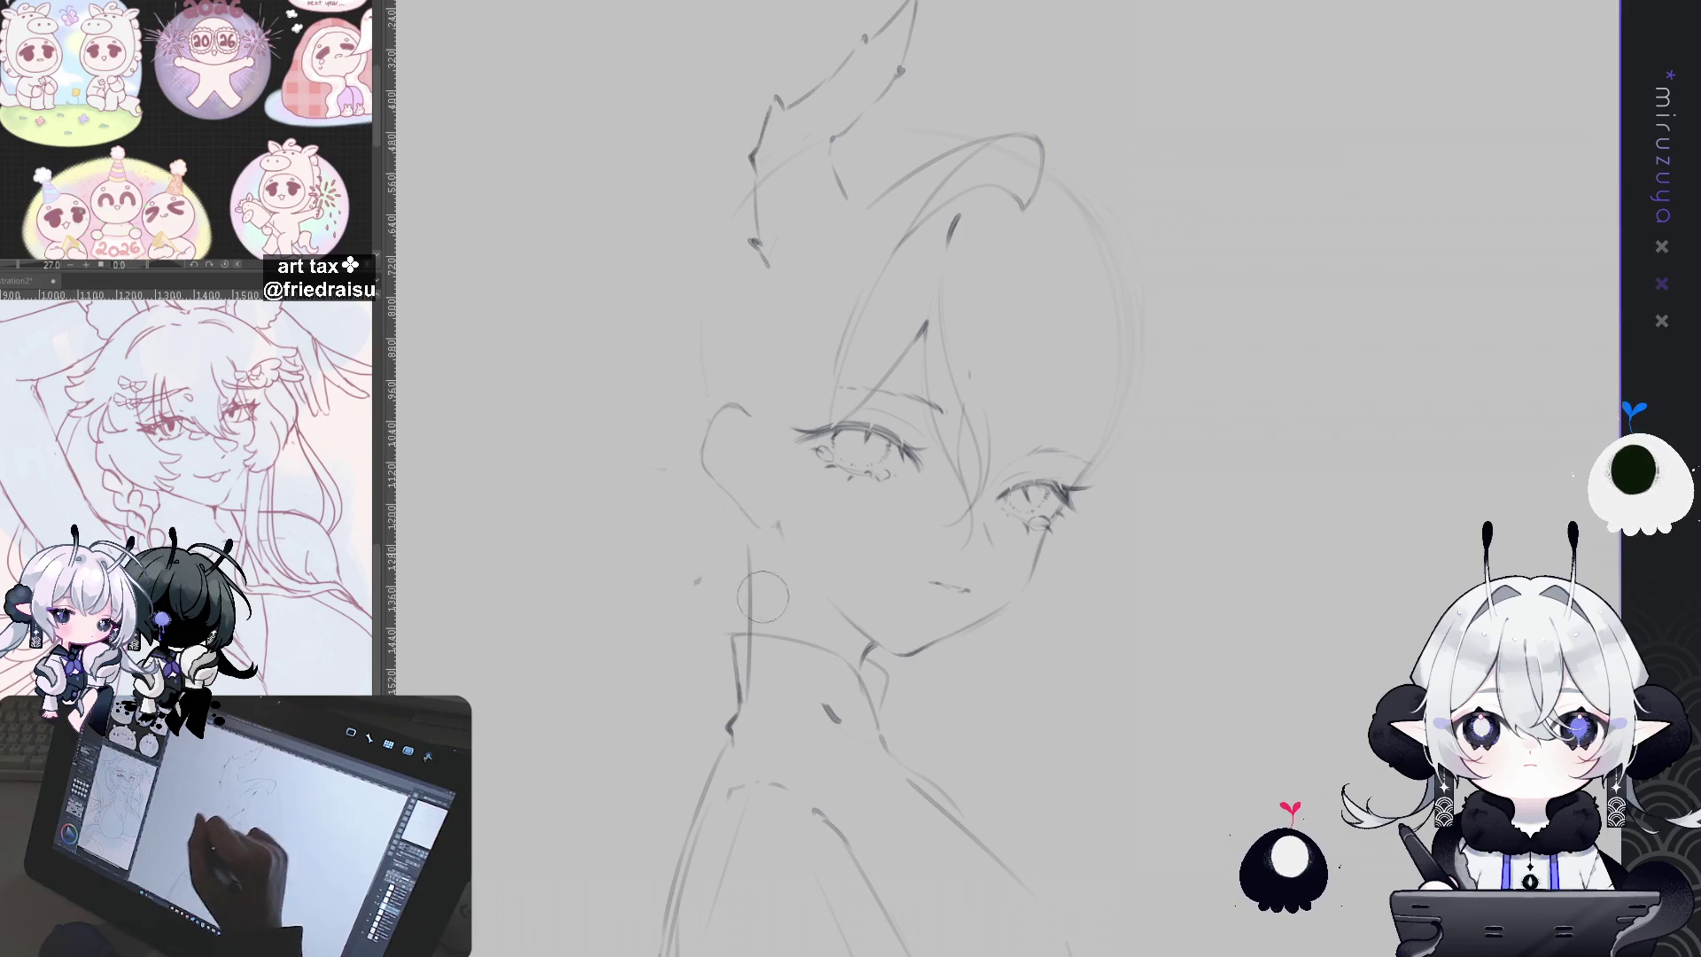
key(bracketleft)
key(bracketleft)
key(bracketleft)
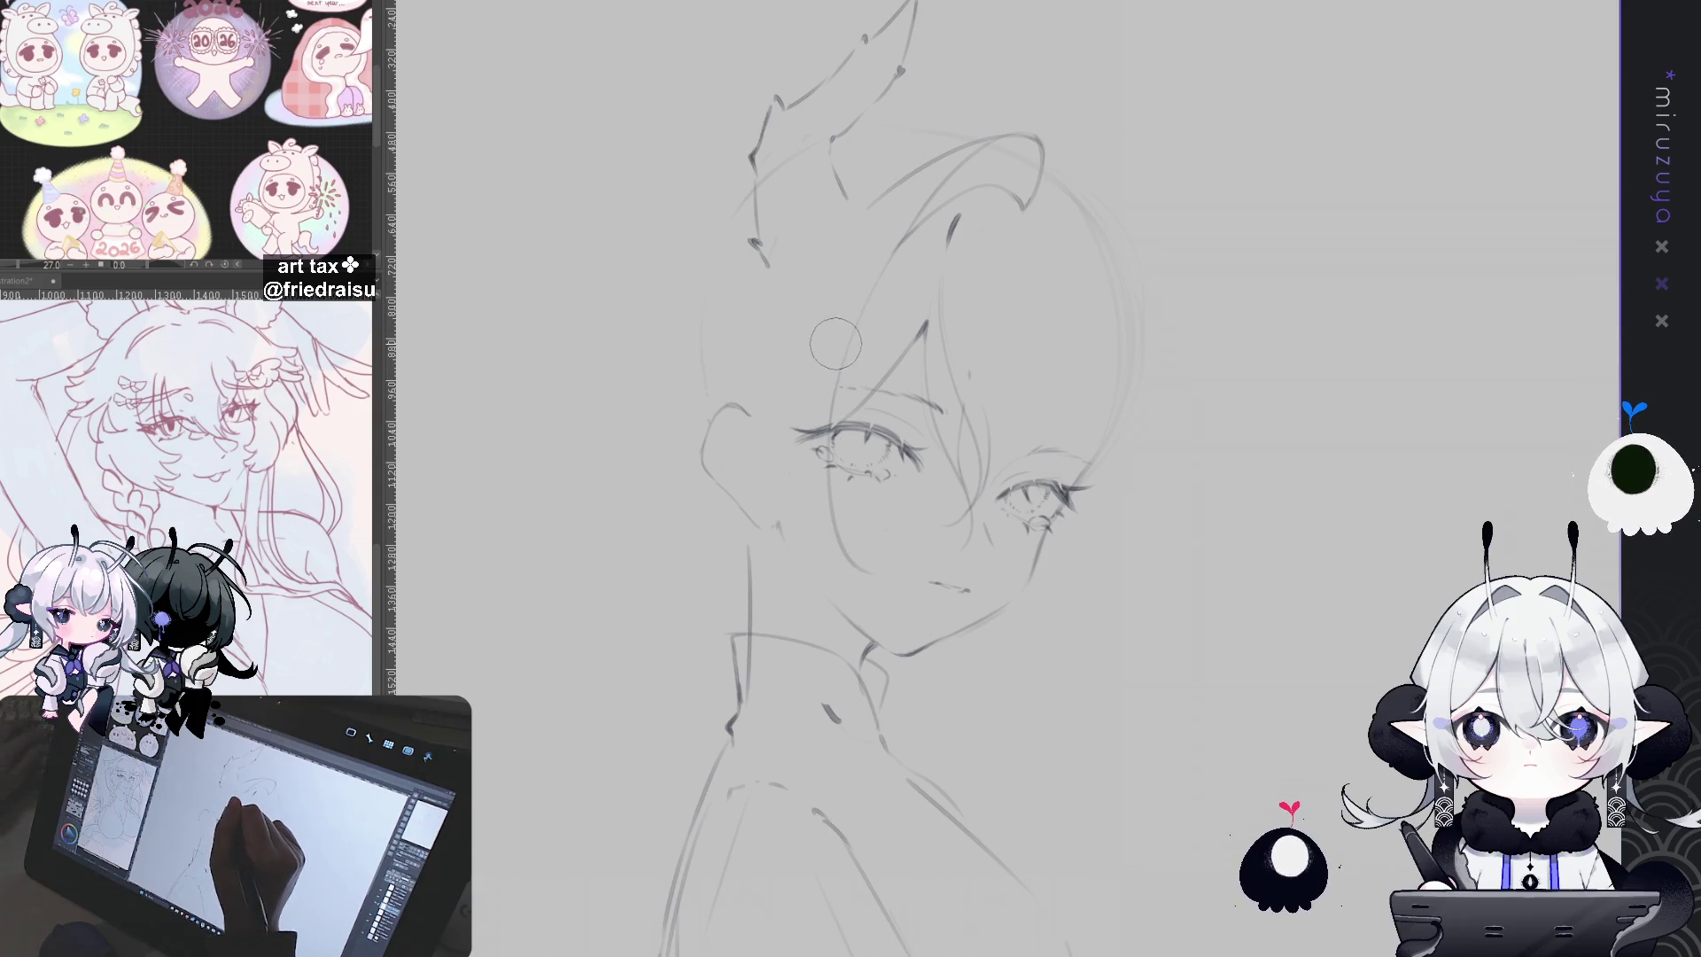
drag(822, 361, 824, 426)
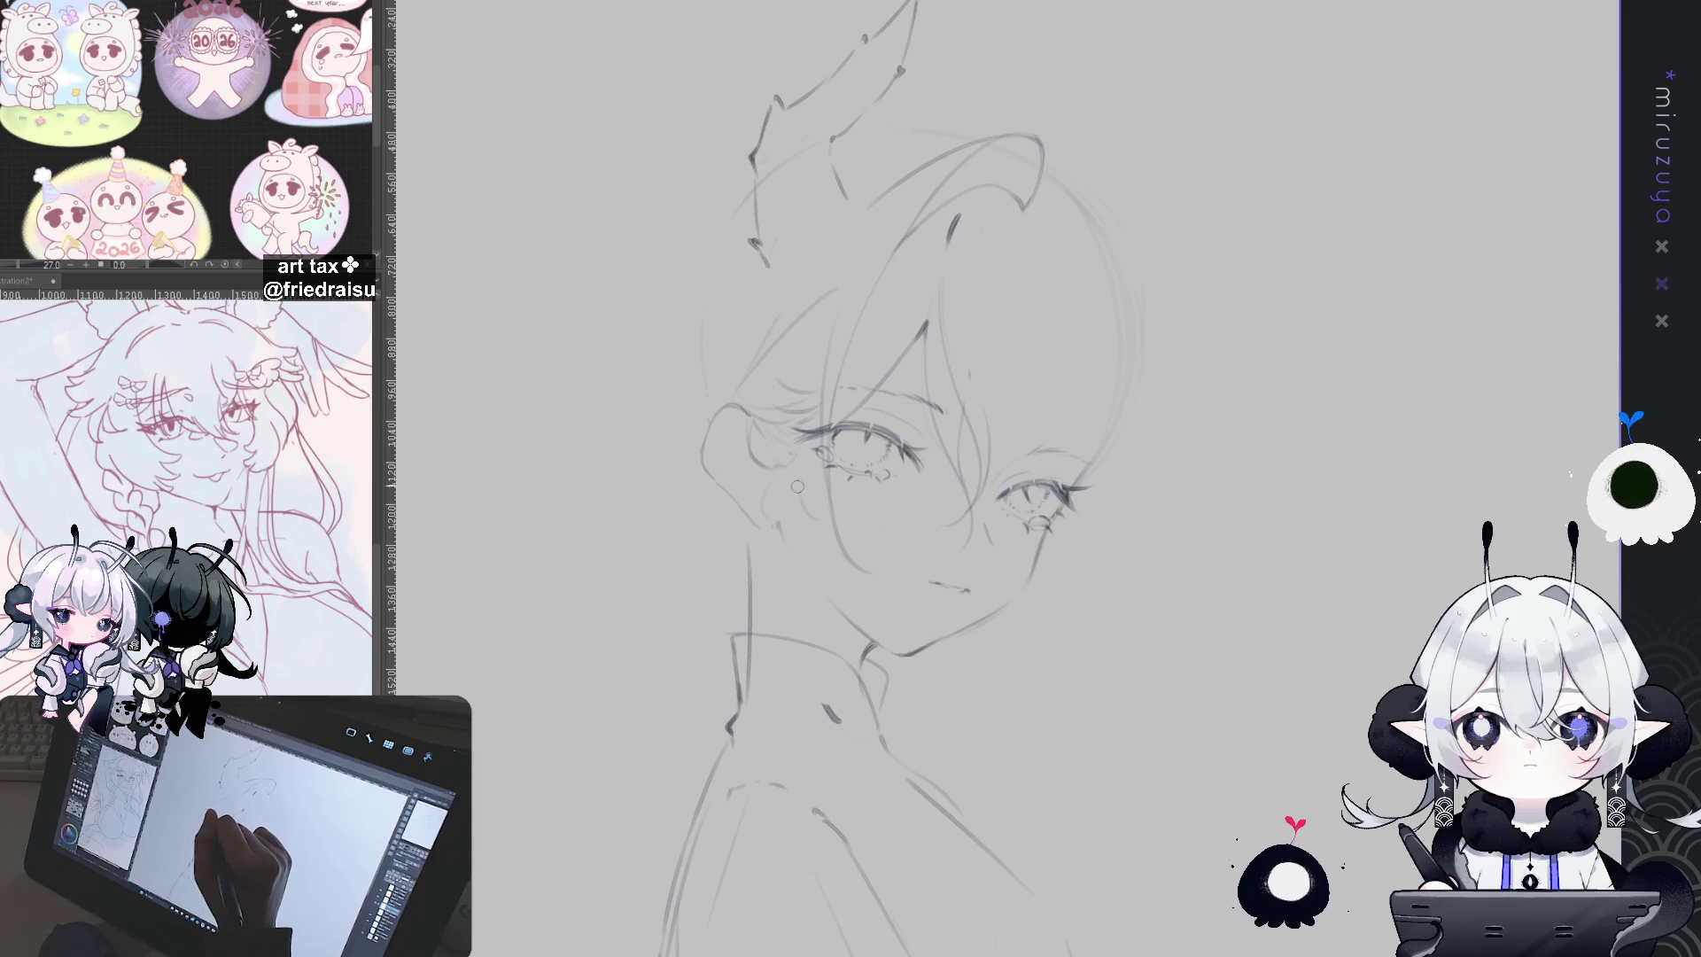
Step: Pan, mirror and tilt the view to frame the area below the ear
mouse_move(1121, 382)
mouse_down()
mouse_move(1104, 292)
mouse_move(1185, 278)
mouse_move(1161, 265)
mouse_move(880, 441)
mouse_up()
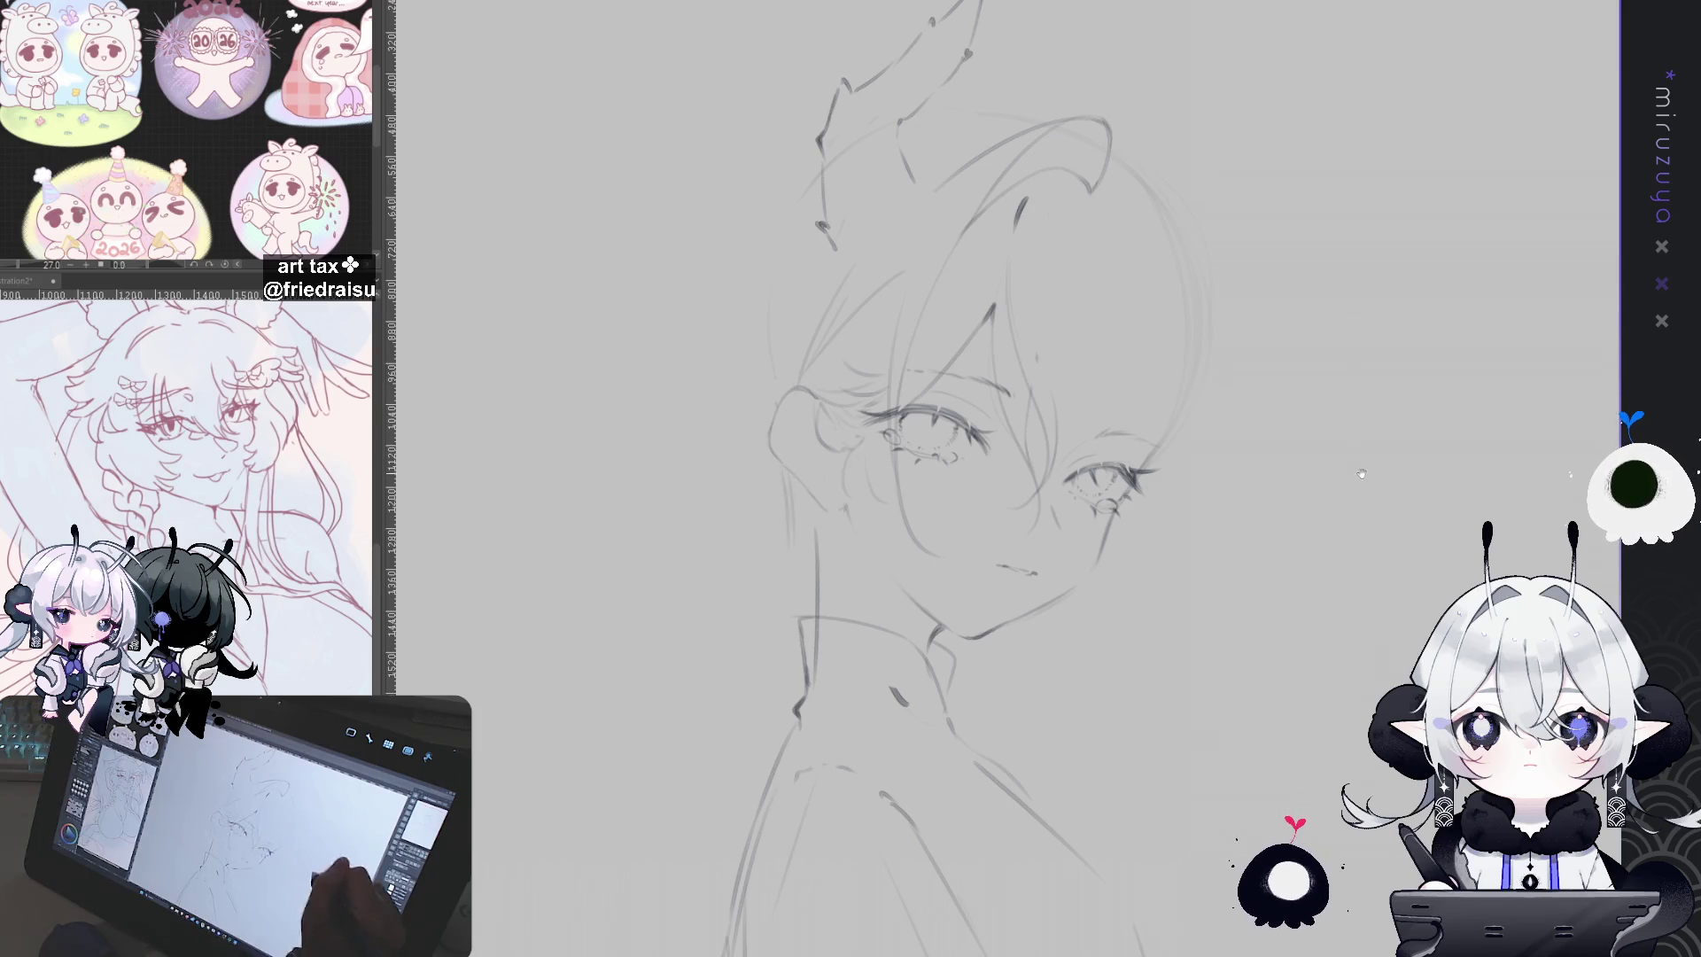
drag(788, 567, 735, 549)
drag(1297, 516, 1190, 472)
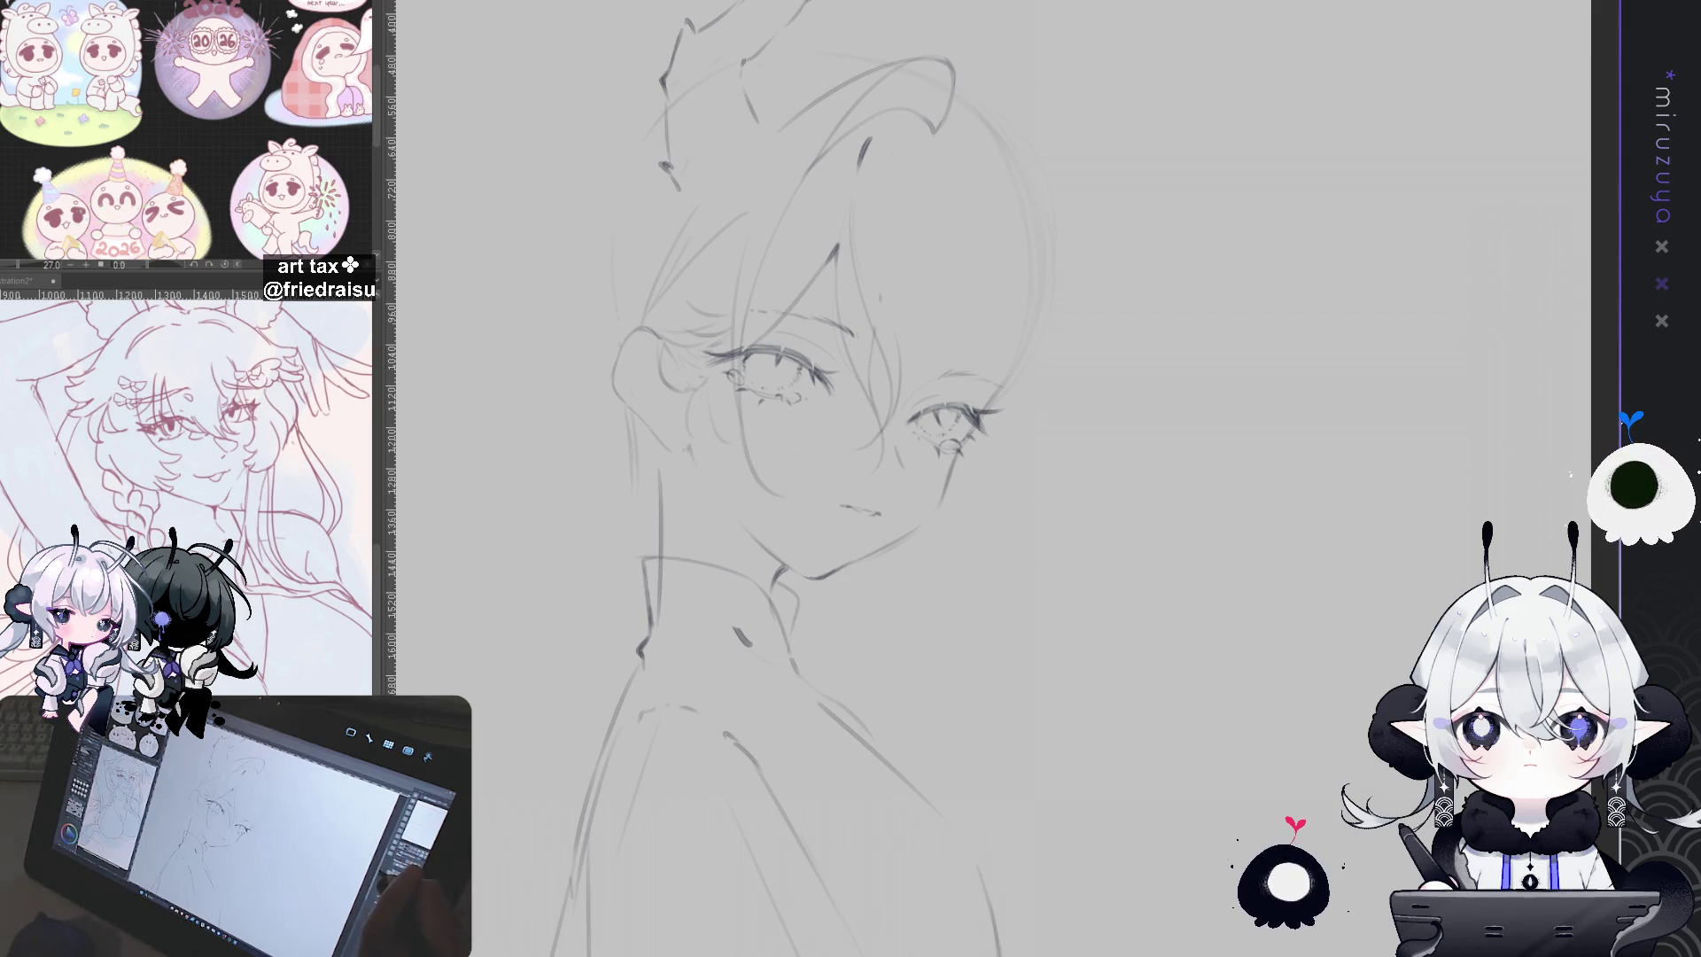
drag(797, 443, 931, 550)
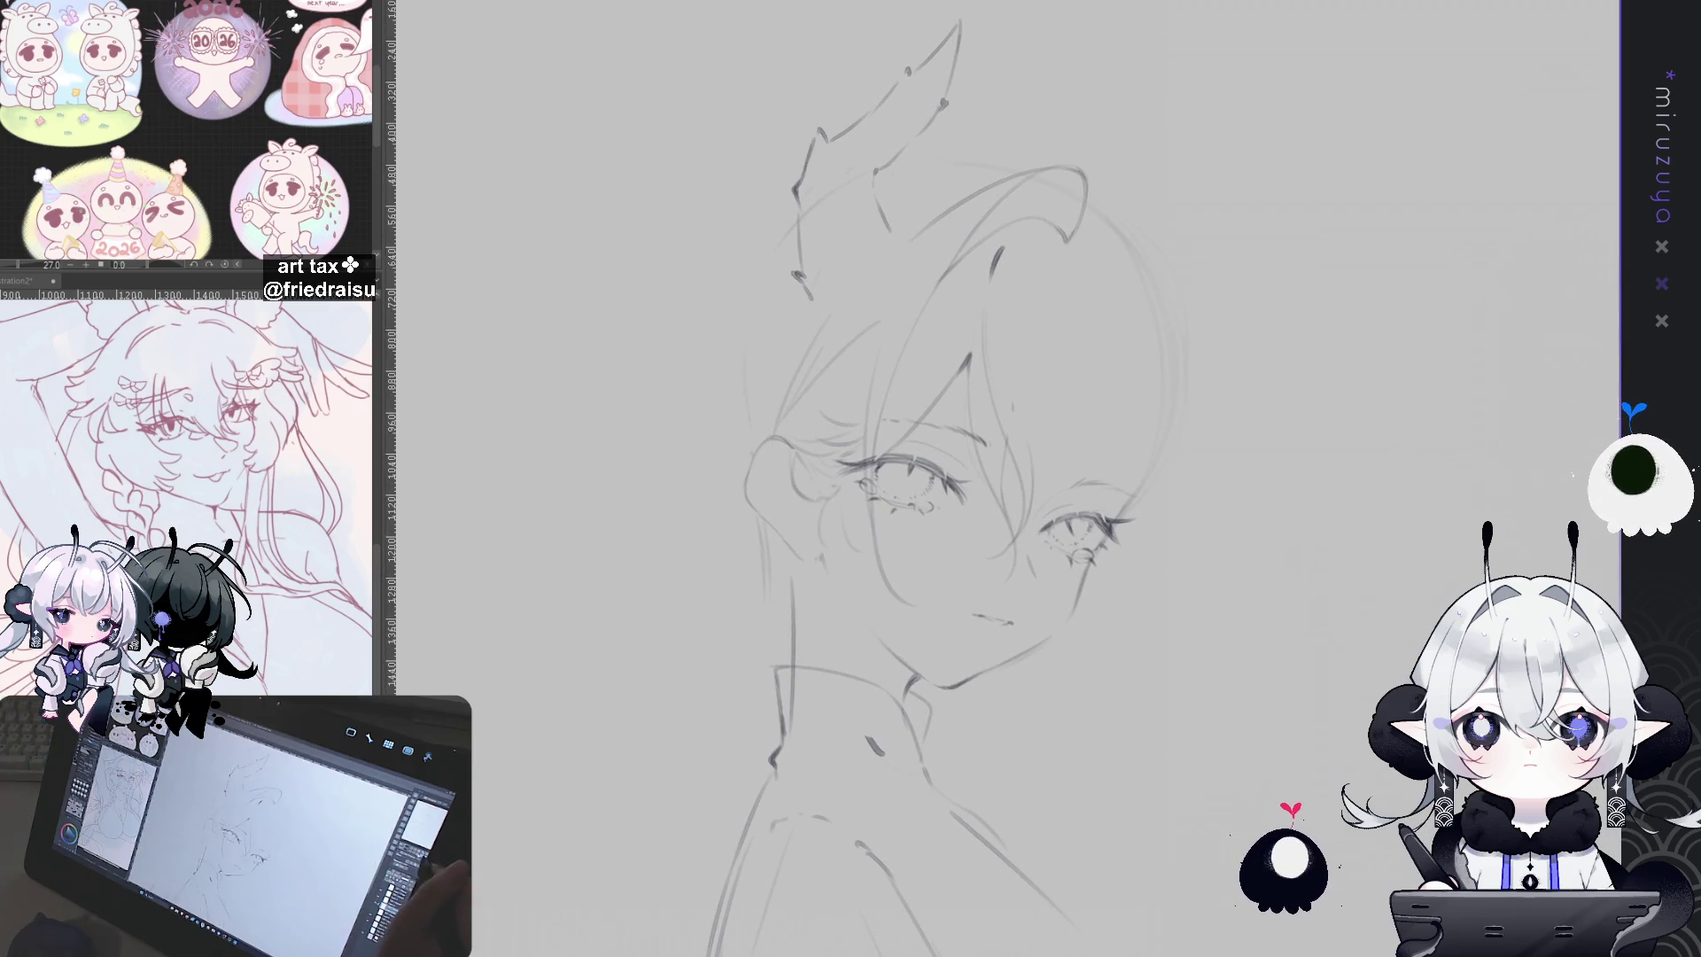
key(h)
mouse_move(1108, 372)
mouse_down()
mouse_move(1046, 328)
mouse_move(935, 306)
mouse_up()
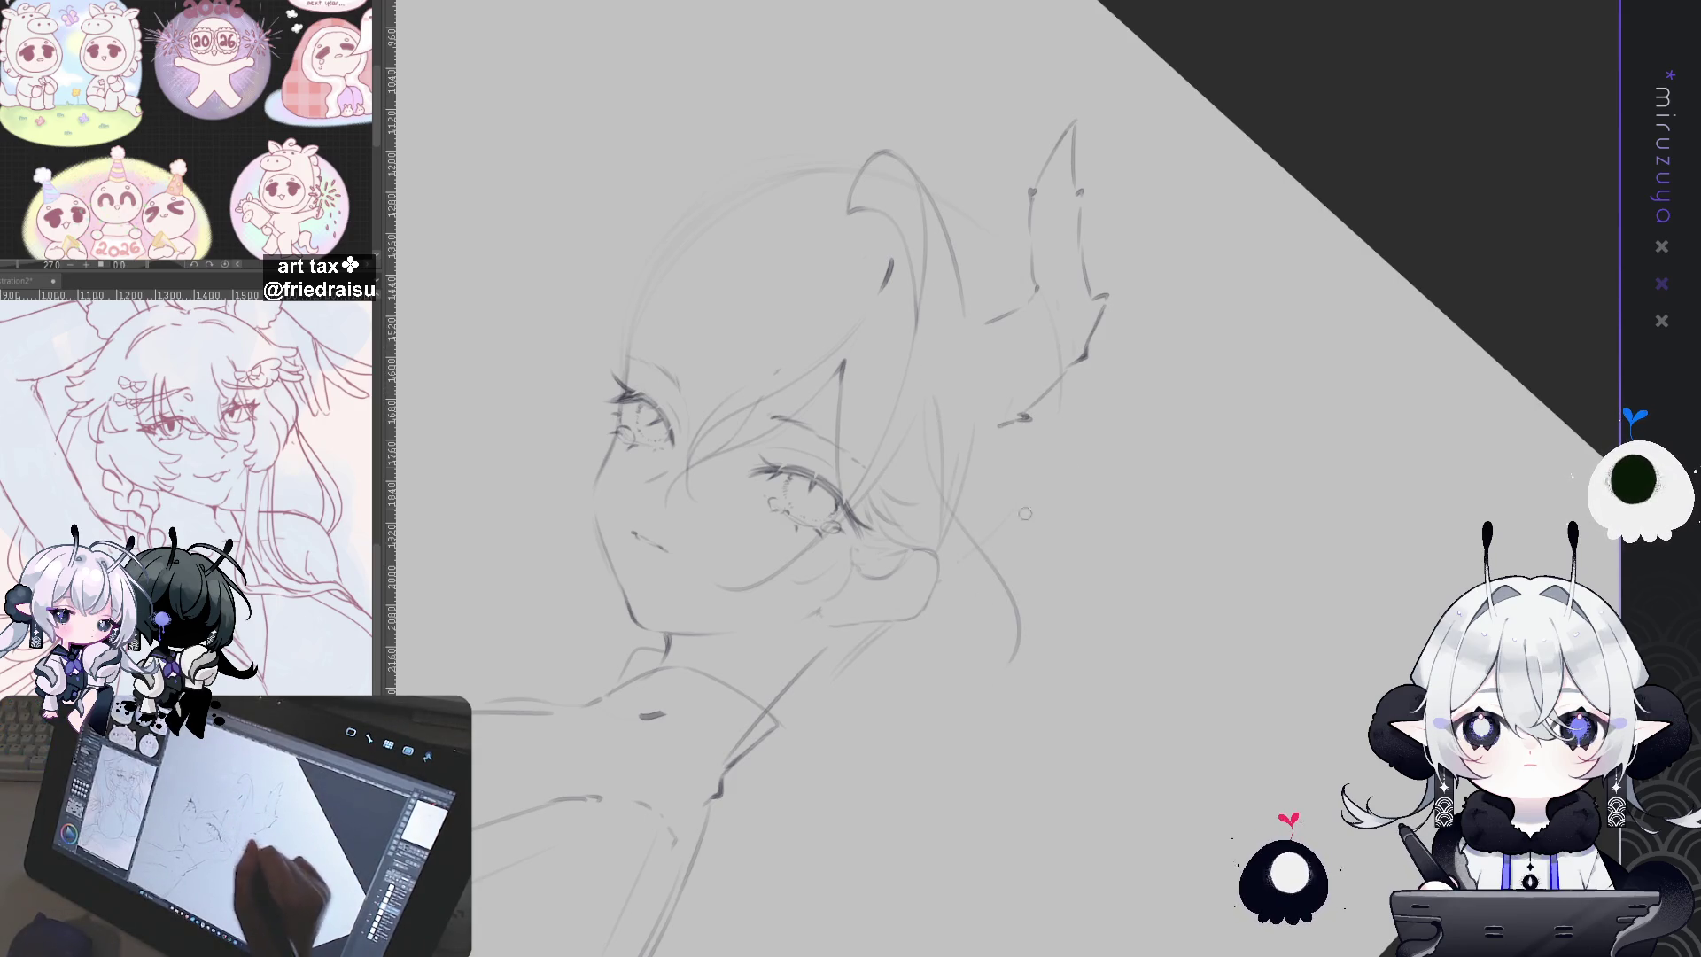
Step: Draw a curved hair strand near the face on a counterclockwise-rotated view
key(ctrl+@)
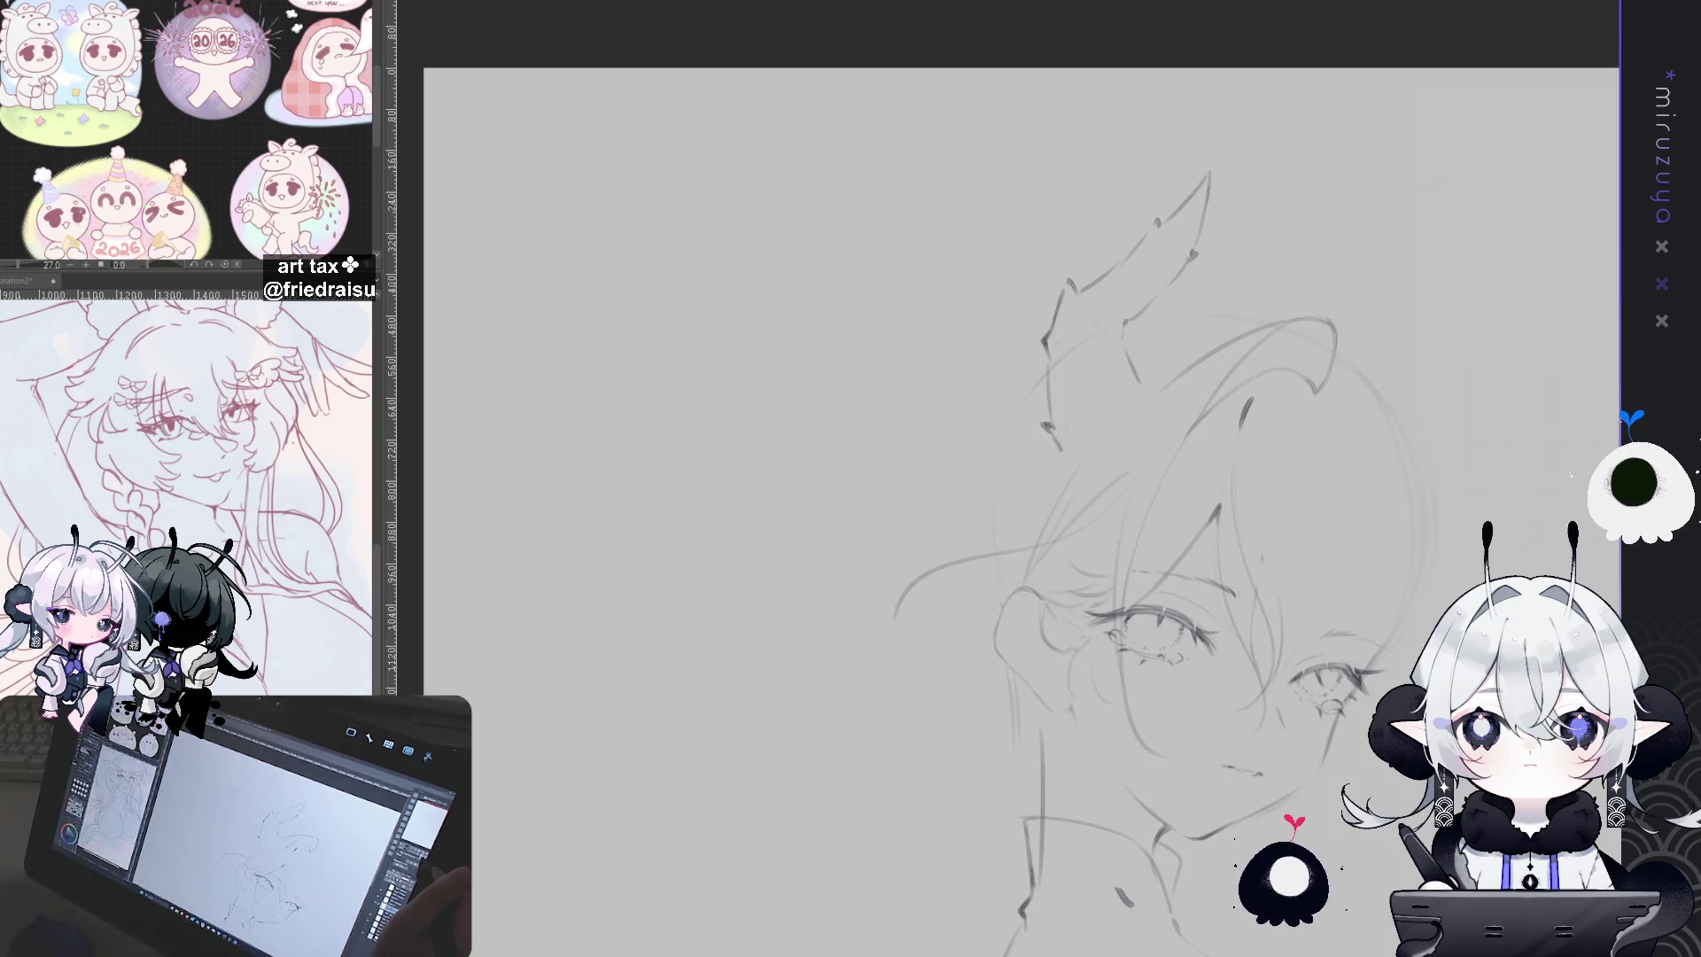
key(h)
mouse_move(1415, 588)
mouse_down()
mouse_move(932, 410)
mouse_move(936, 429)
mouse_up()
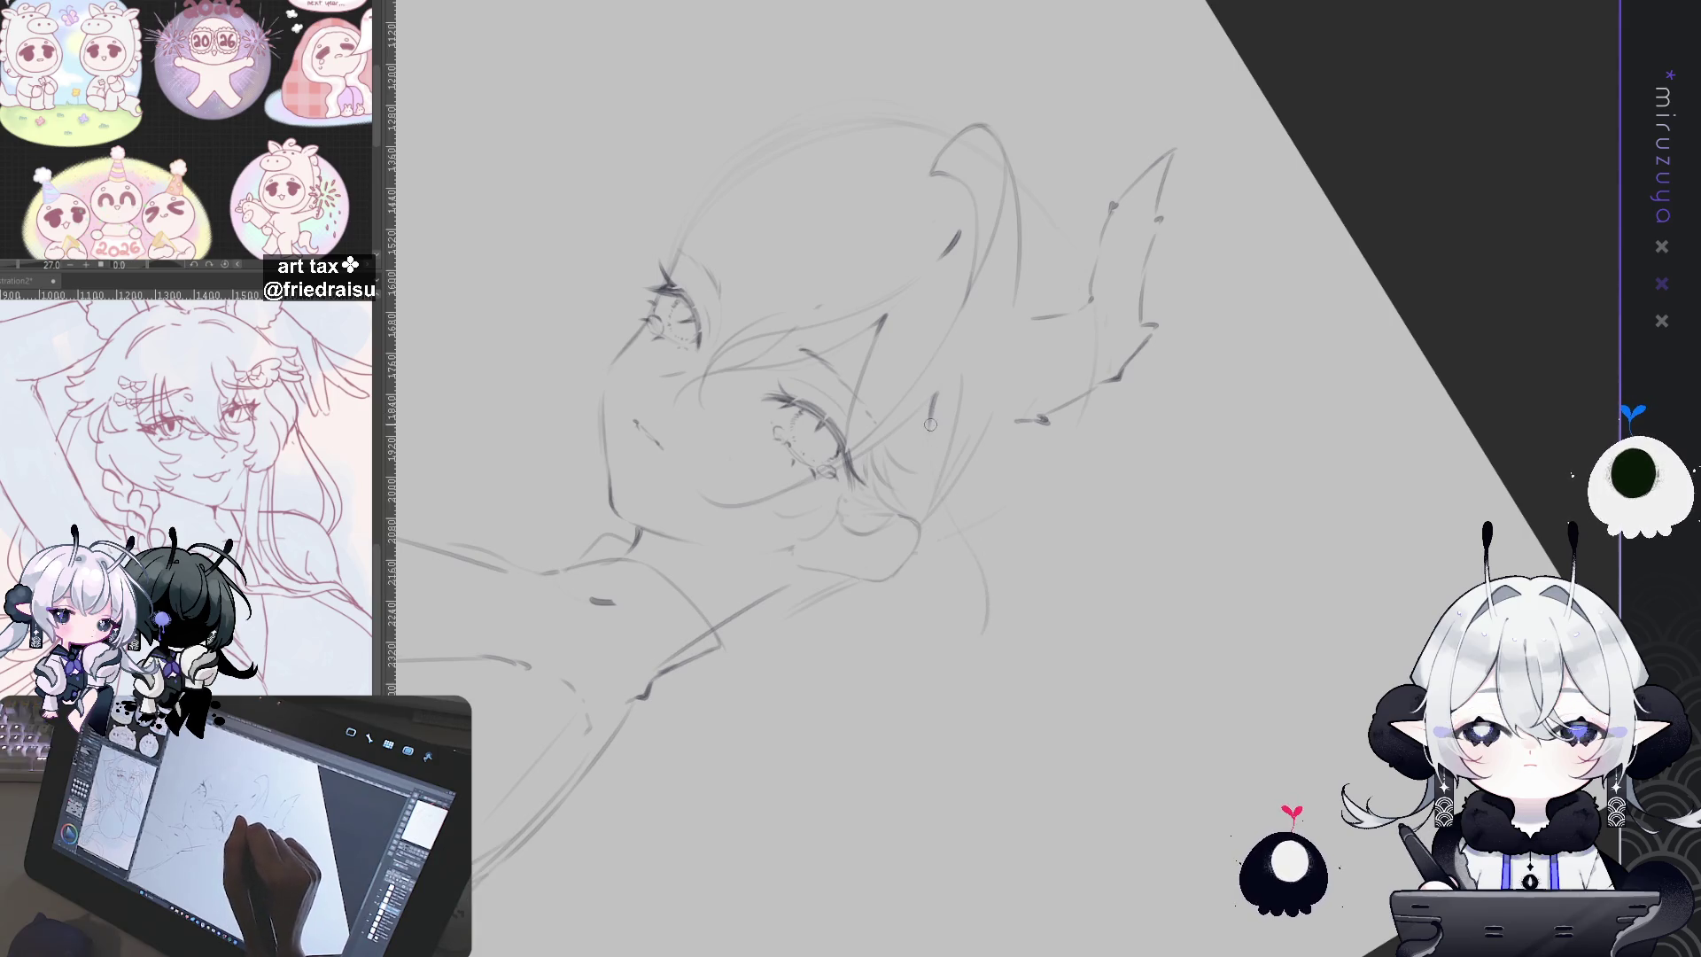
drag(957, 659, 984, 700)
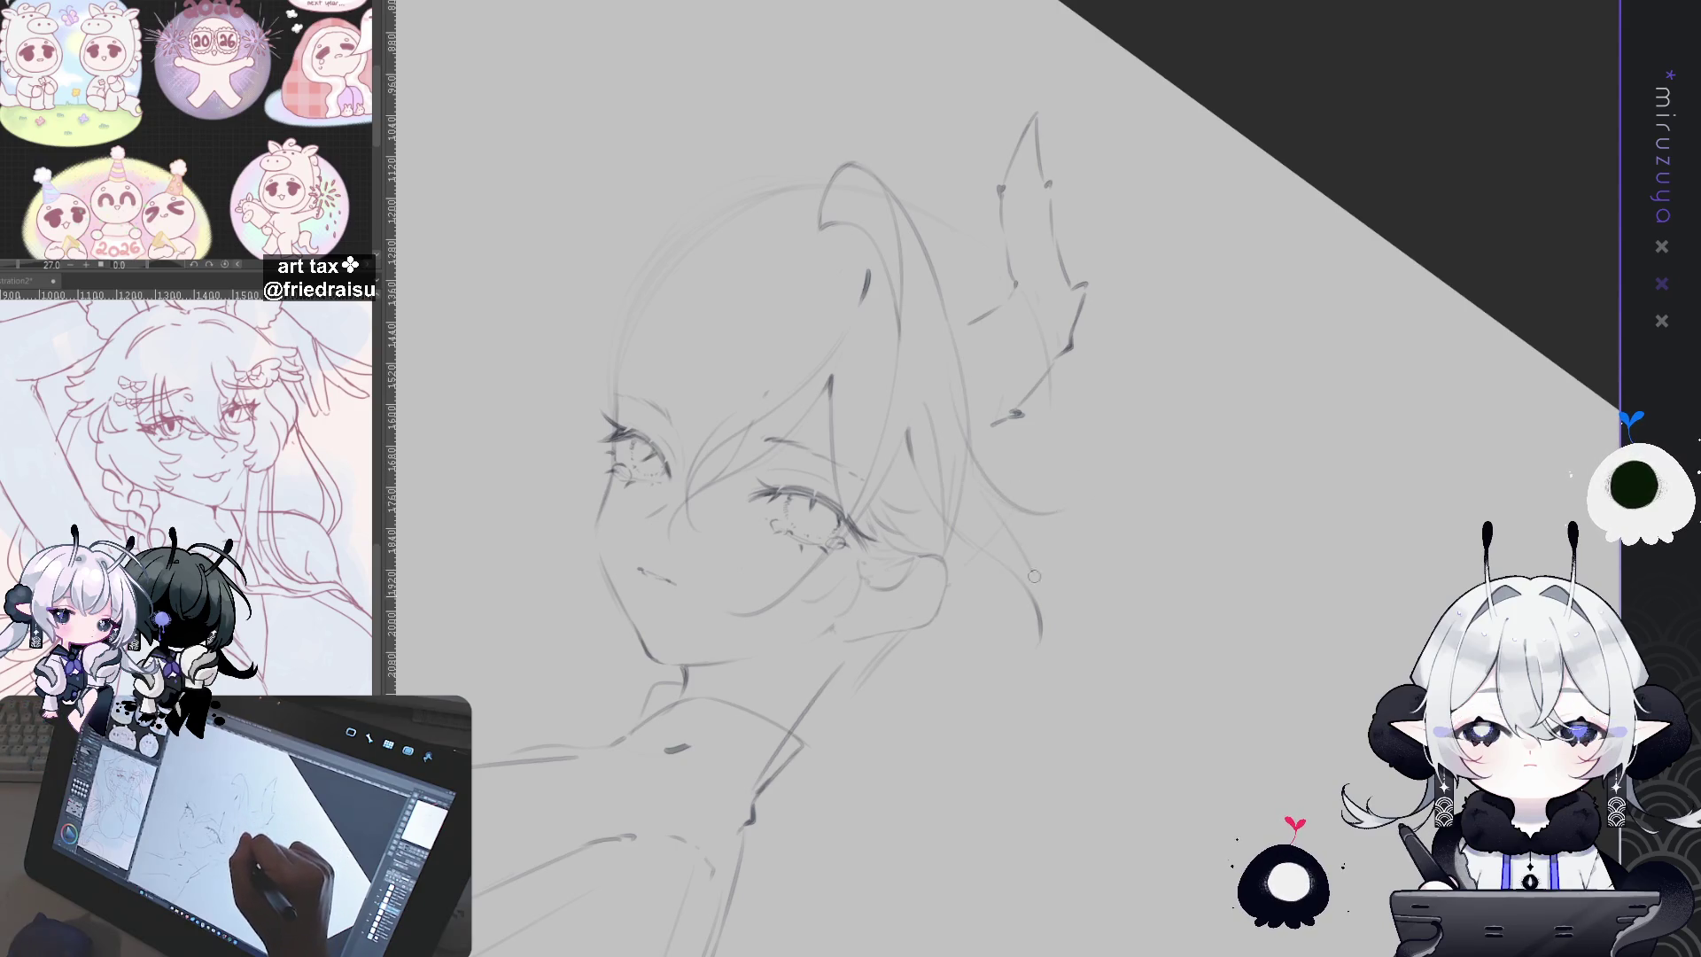
mouse_move(1010, 492)
mouse_down()
mouse_move(1337, 503)
mouse_move(1245, 692)
mouse_up()
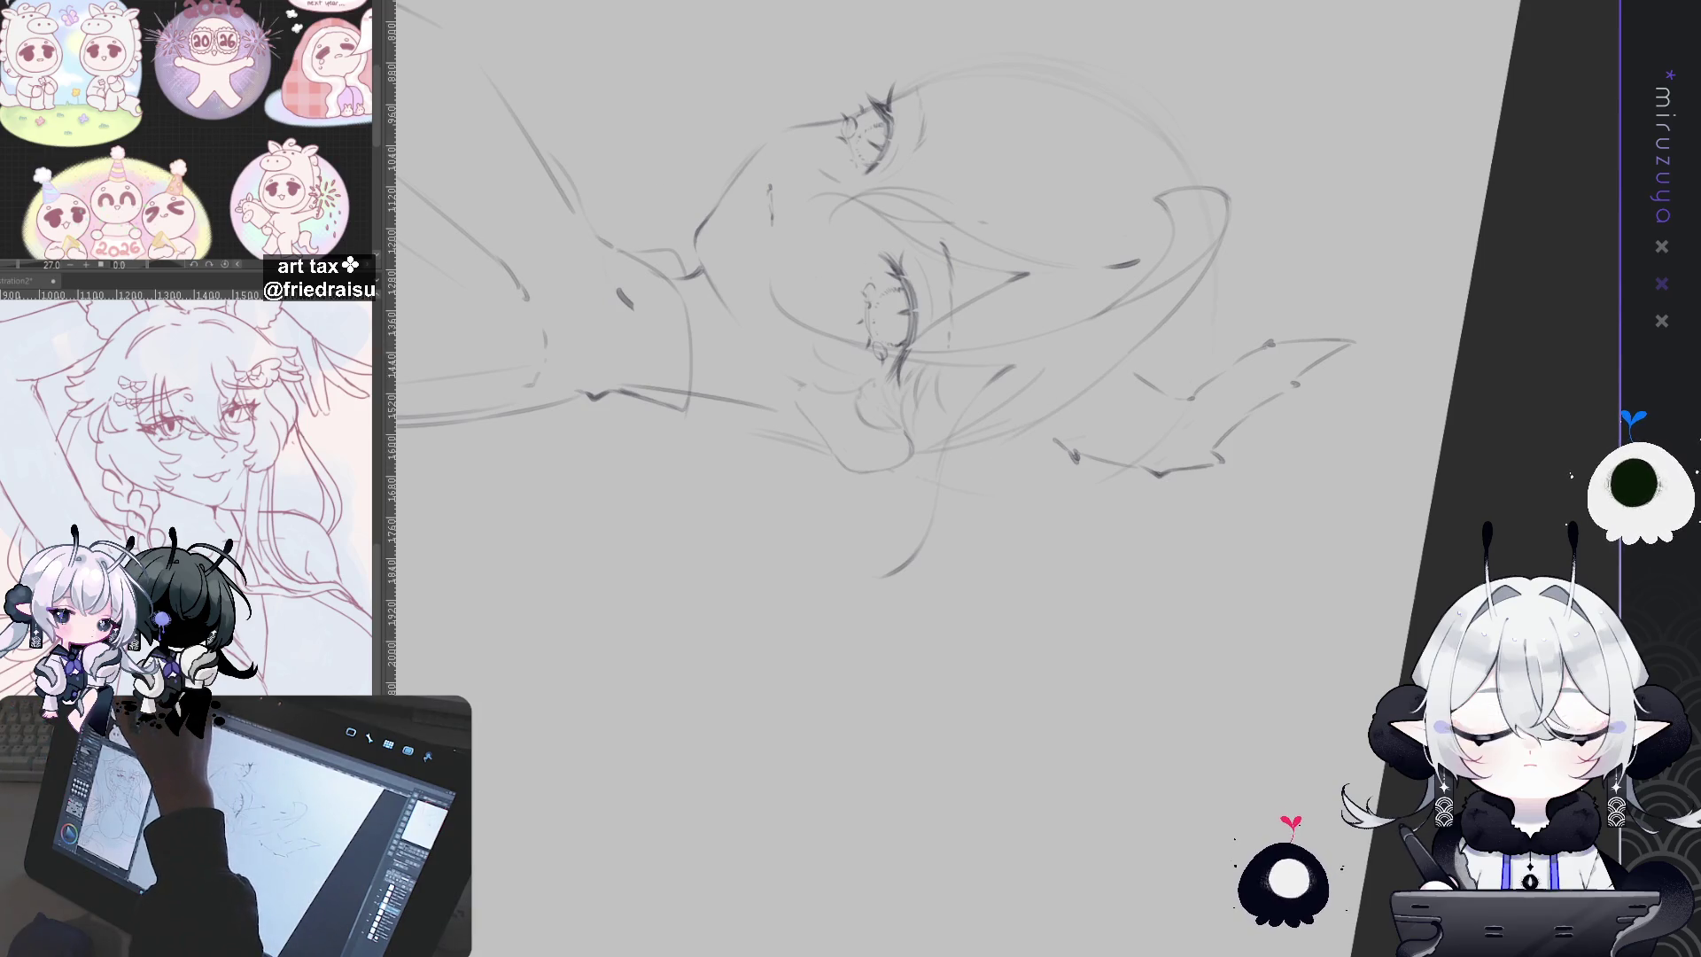
drag(1015, 412, 1005, 536)
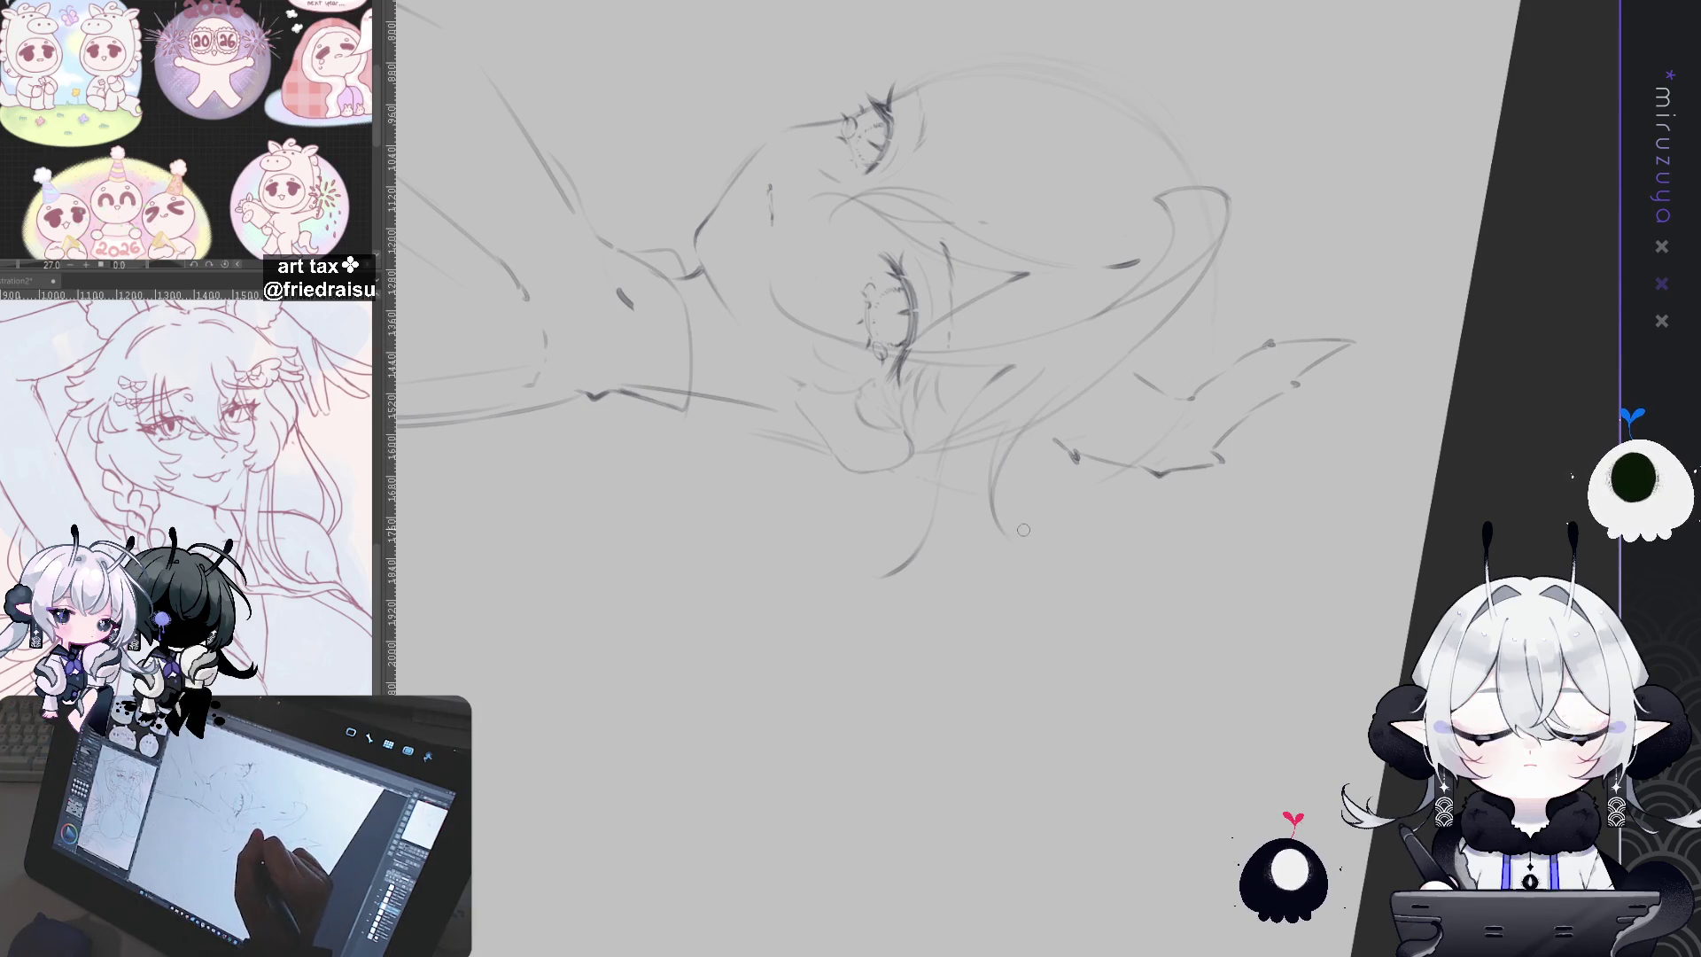
Step: Sketch a loose flyaway strand beside the face extending downward, then restore the view orientation
key(ctrl+@)
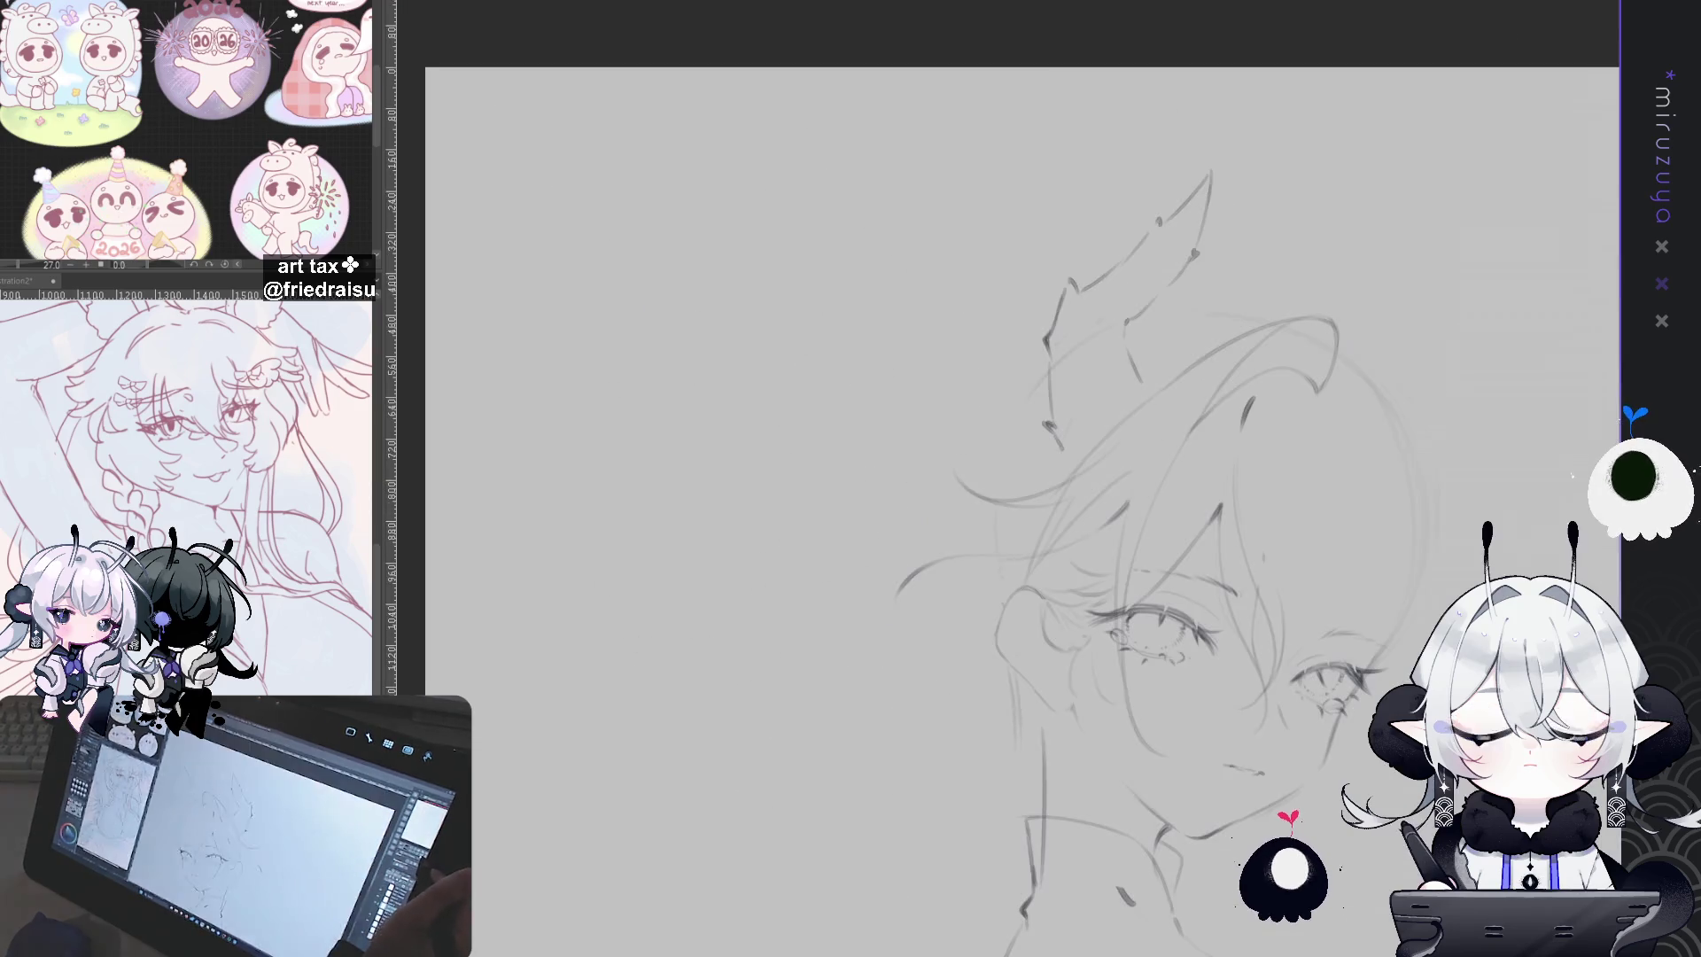
mouse_move(1174, 251)
mouse_down()
mouse_move(1063, 204)
mouse_move(904, 292)
mouse_move(819, 497)
mouse_up()
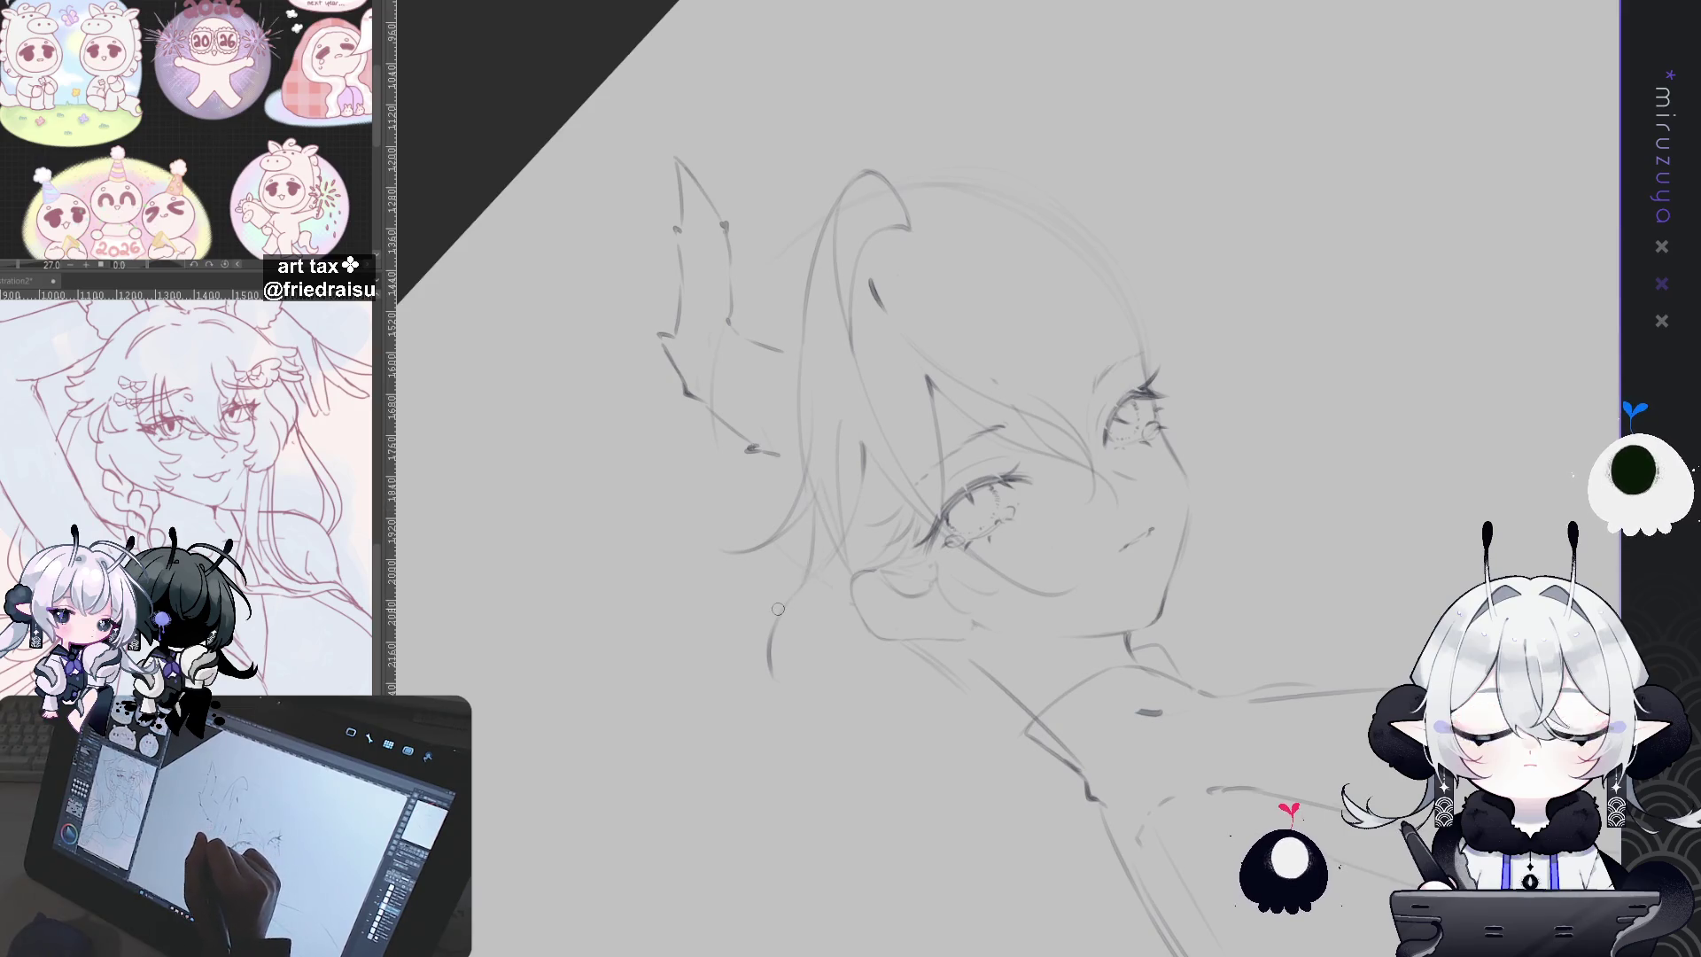
drag(779, 615, 1248, 634)
mouse_move(755, 395)
mouse_down()
mouse_move(793, 471)
mouse_move(738, 398)
mouse_up()
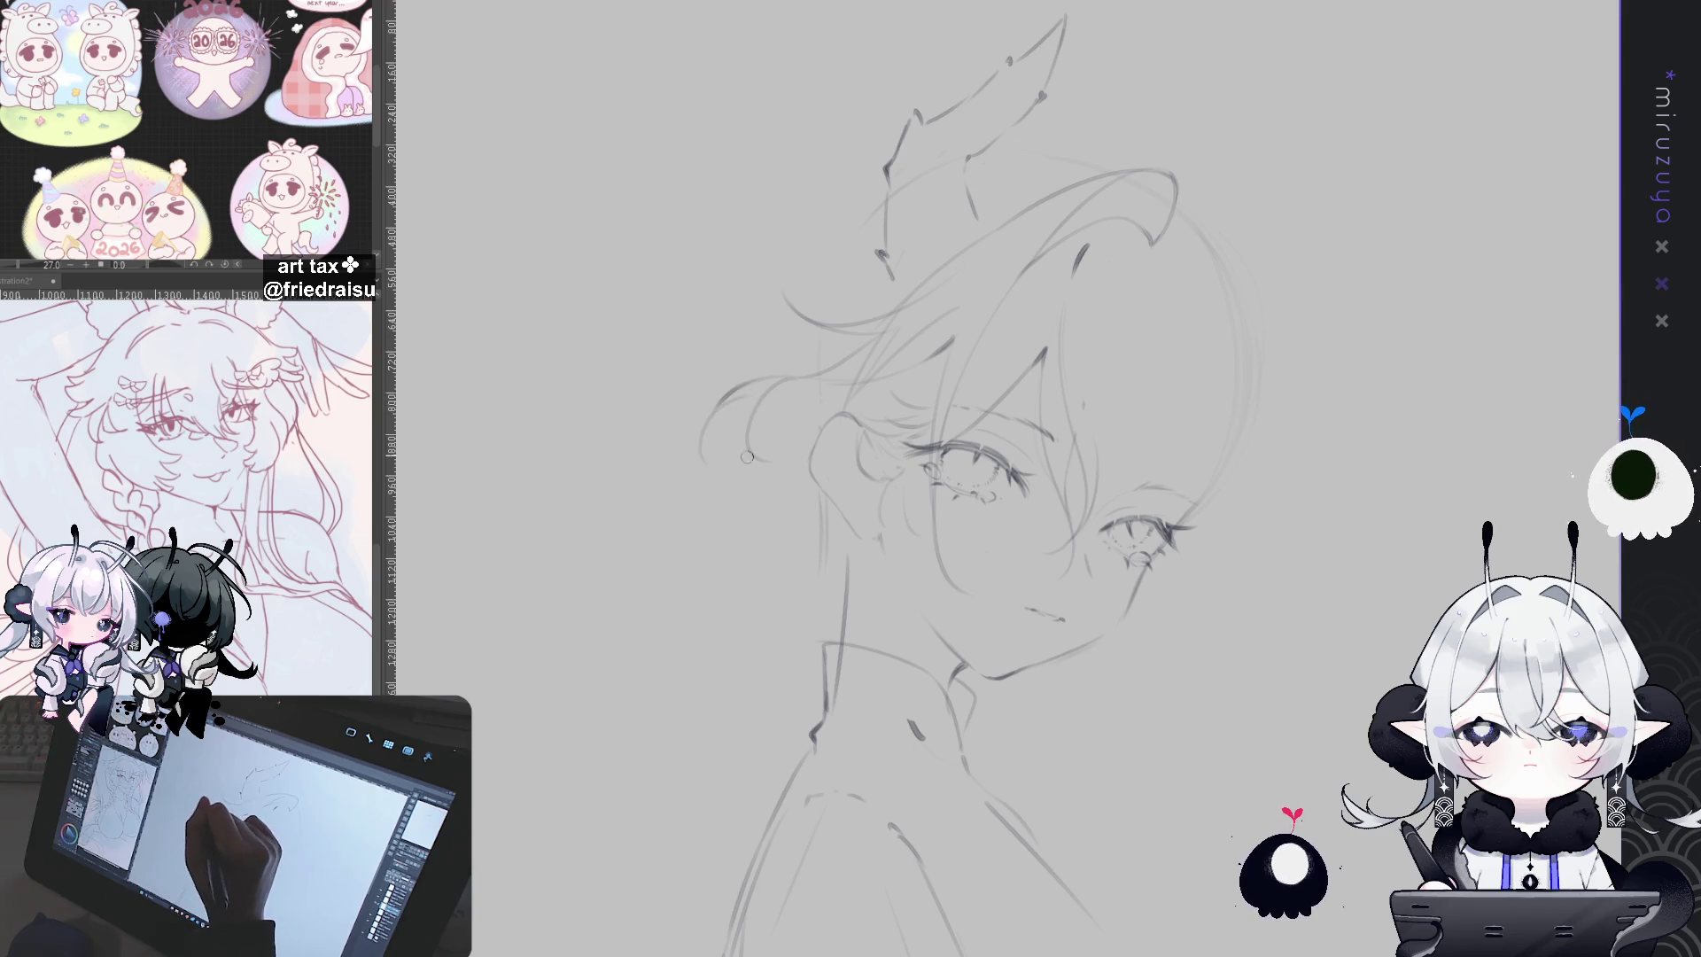
mouse_move(701, 459)
mouse_down()
mouse_move(749, 383)
mouse_move(523, 431)
mouse_up()
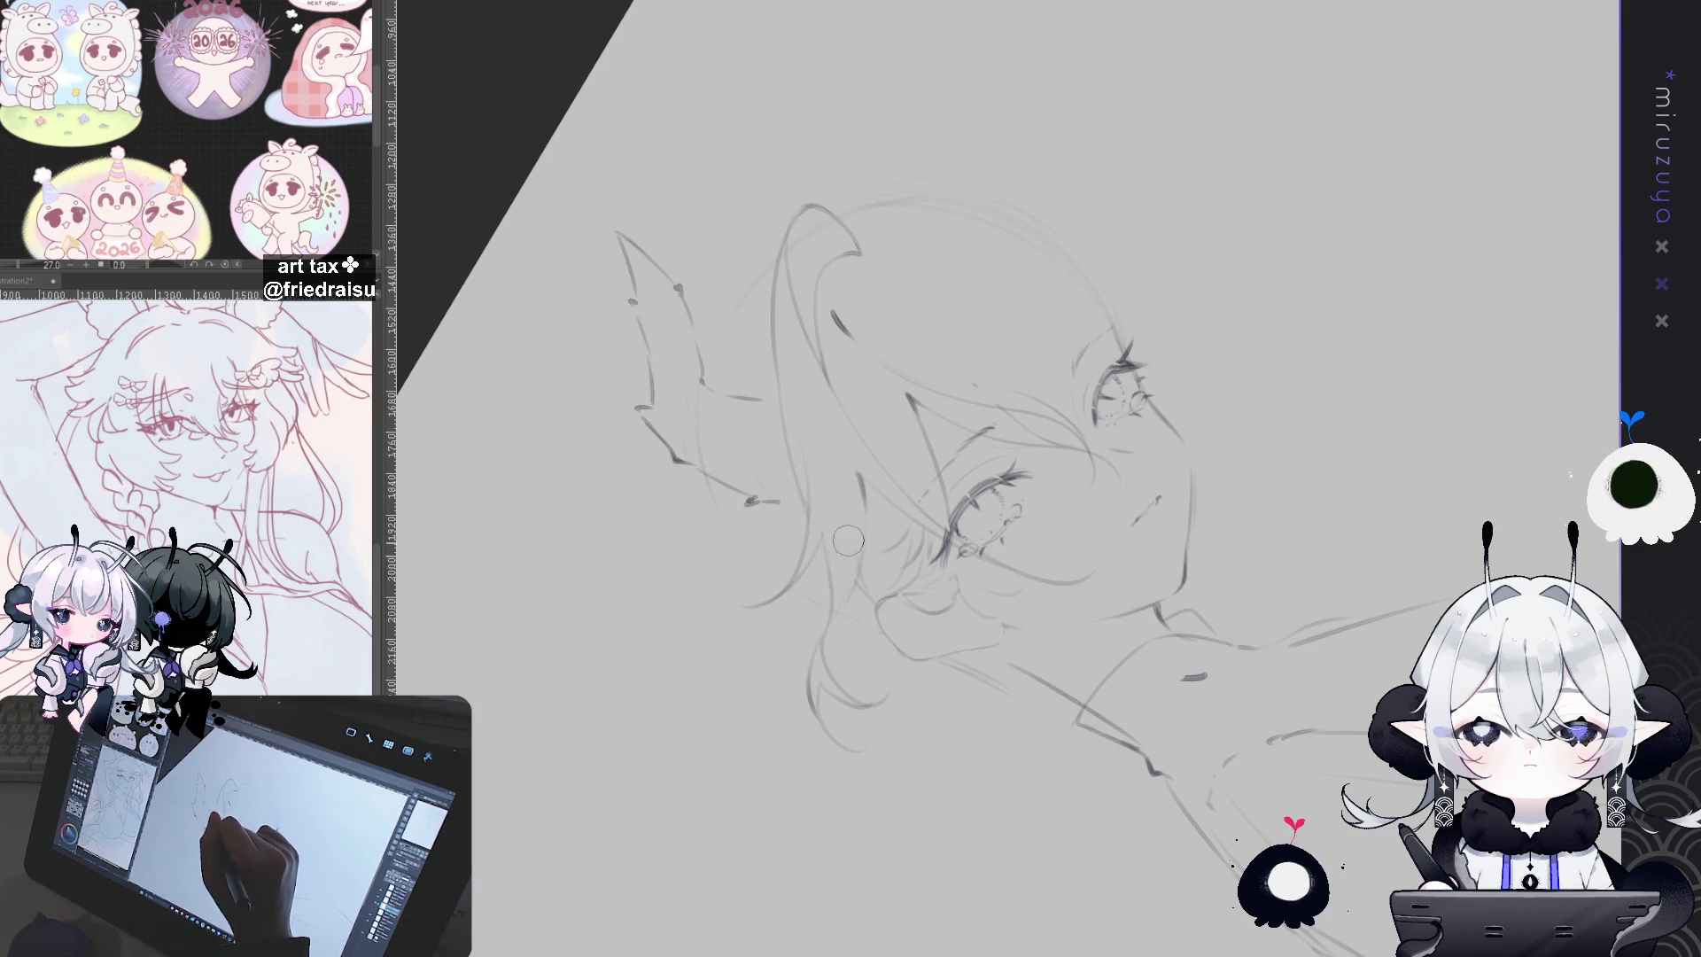
drag(1204, 255, 1280, 724)
key(h)
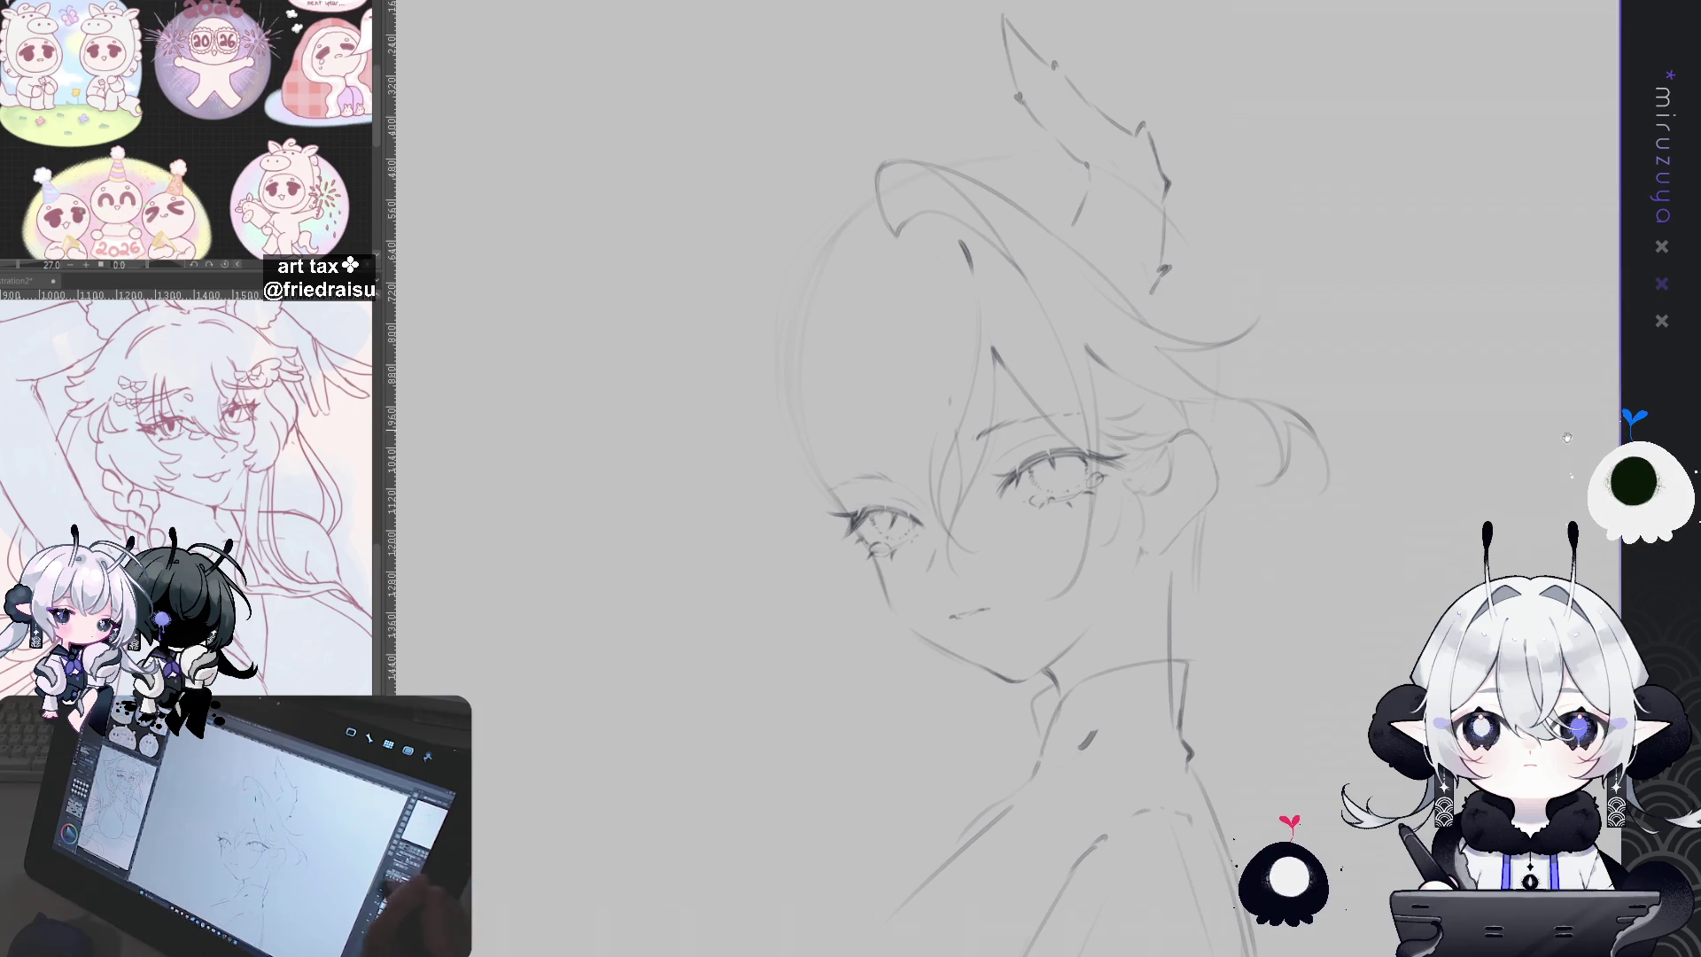
drag(1506, 310, 1307, 247)
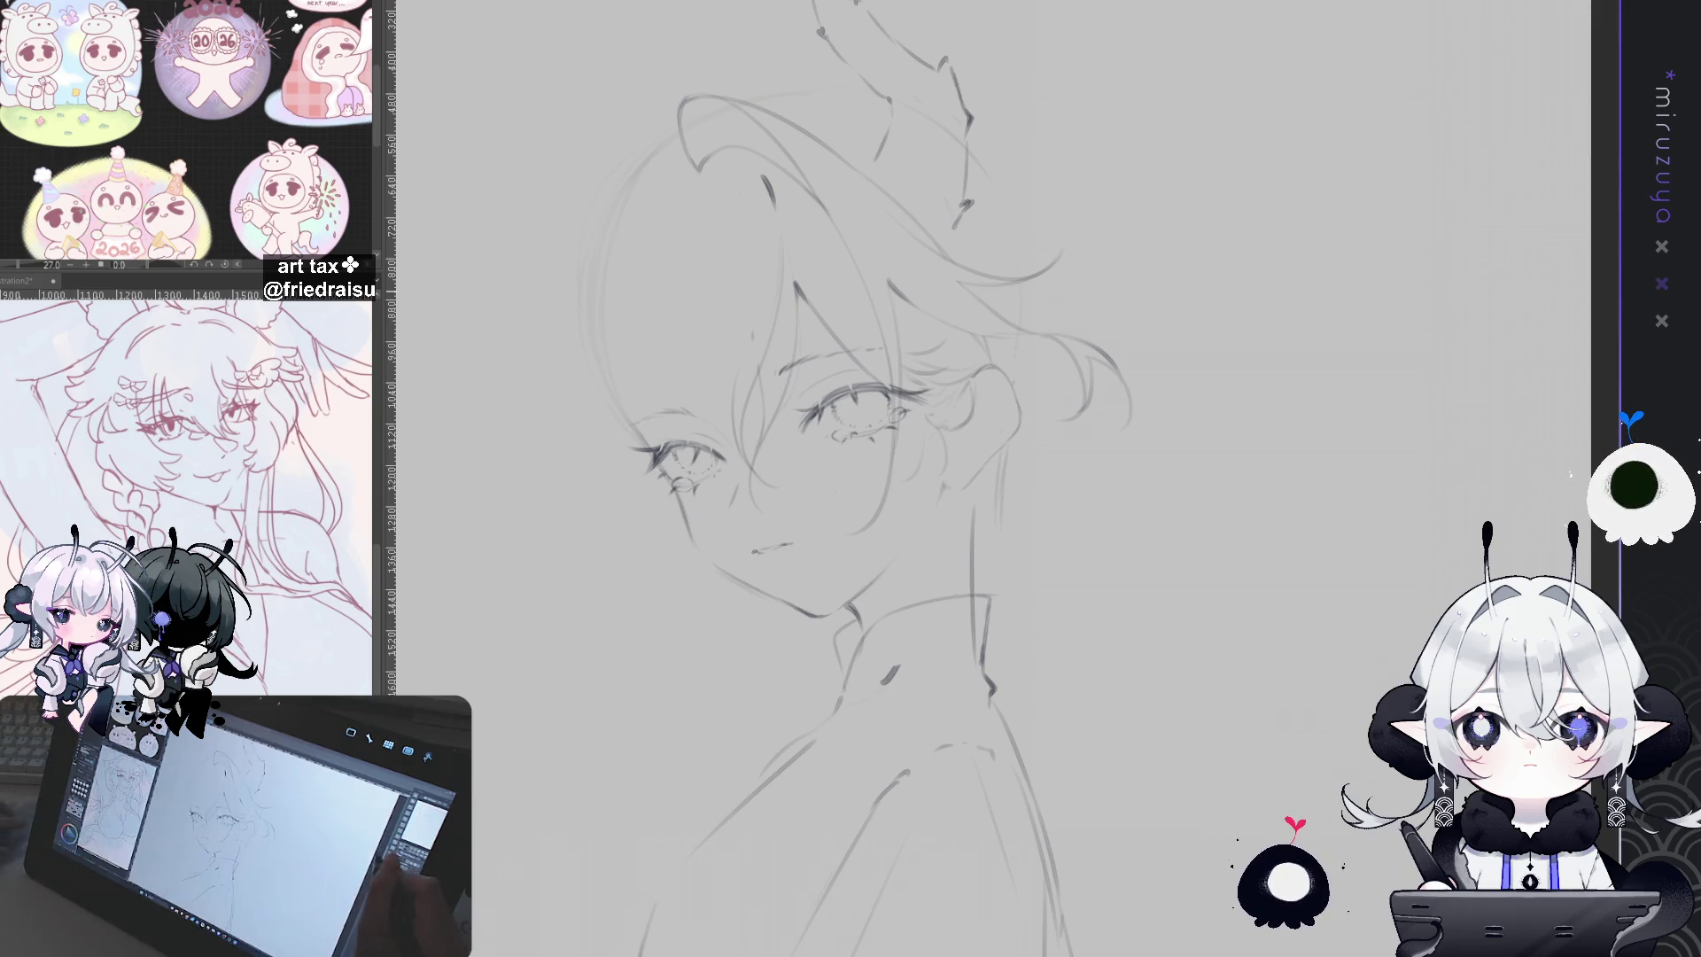
scroll(974, 443, up, 3)
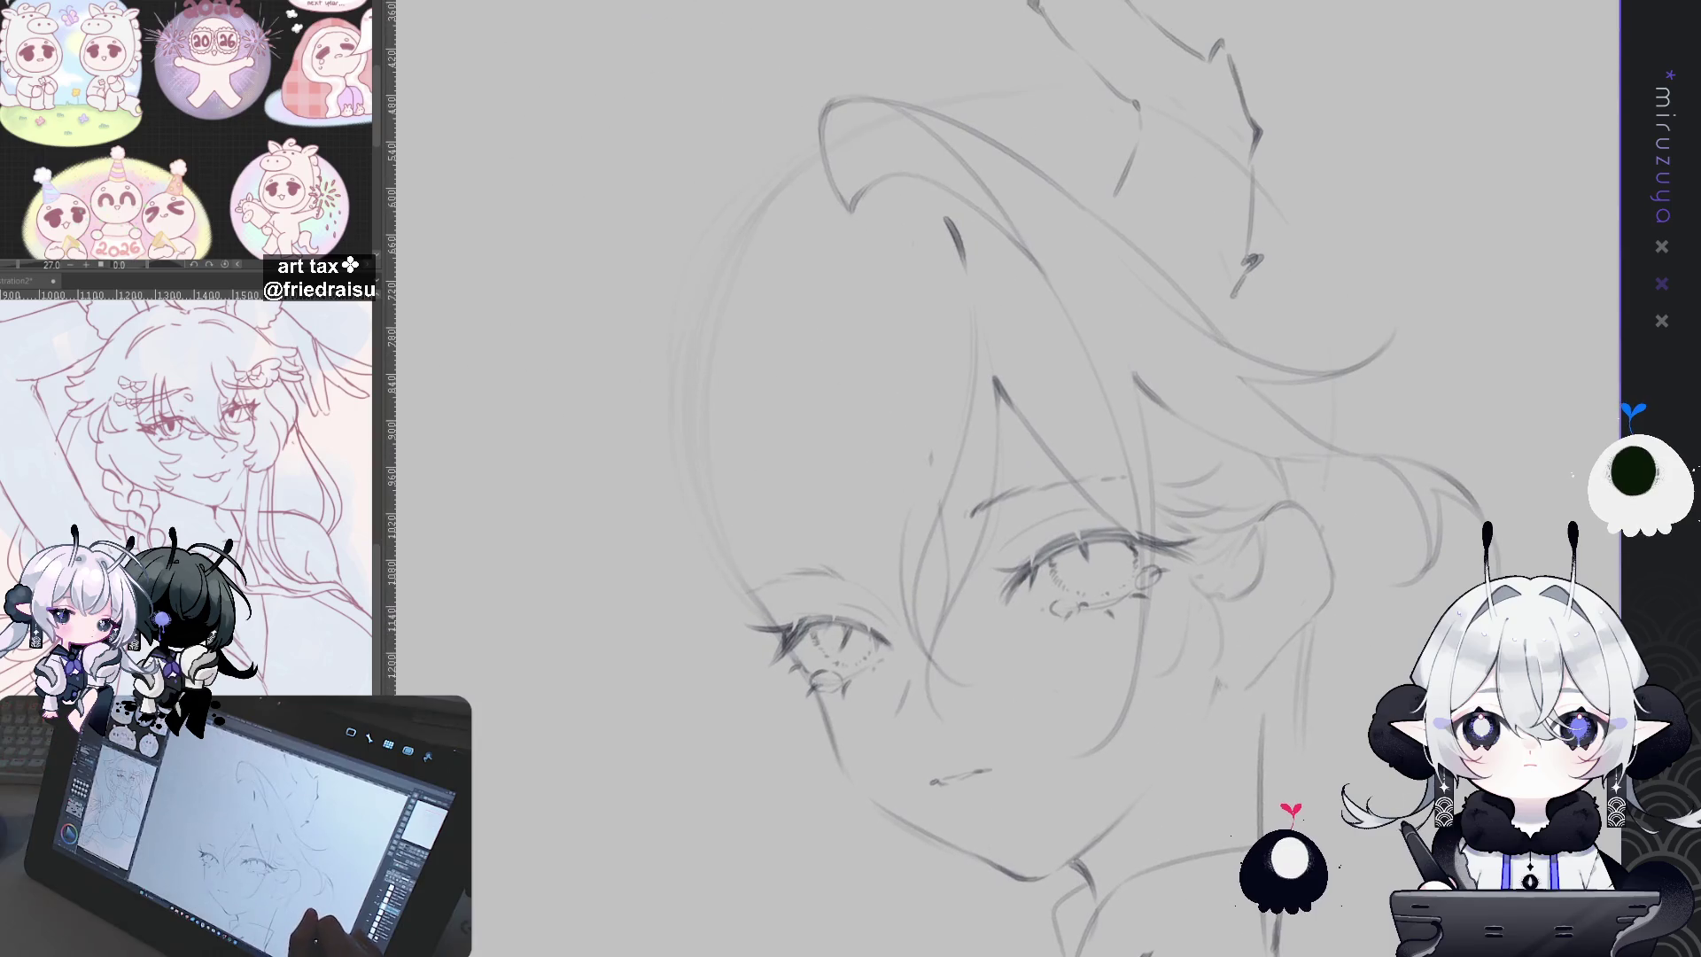
scroll(975, 443, down, 3)
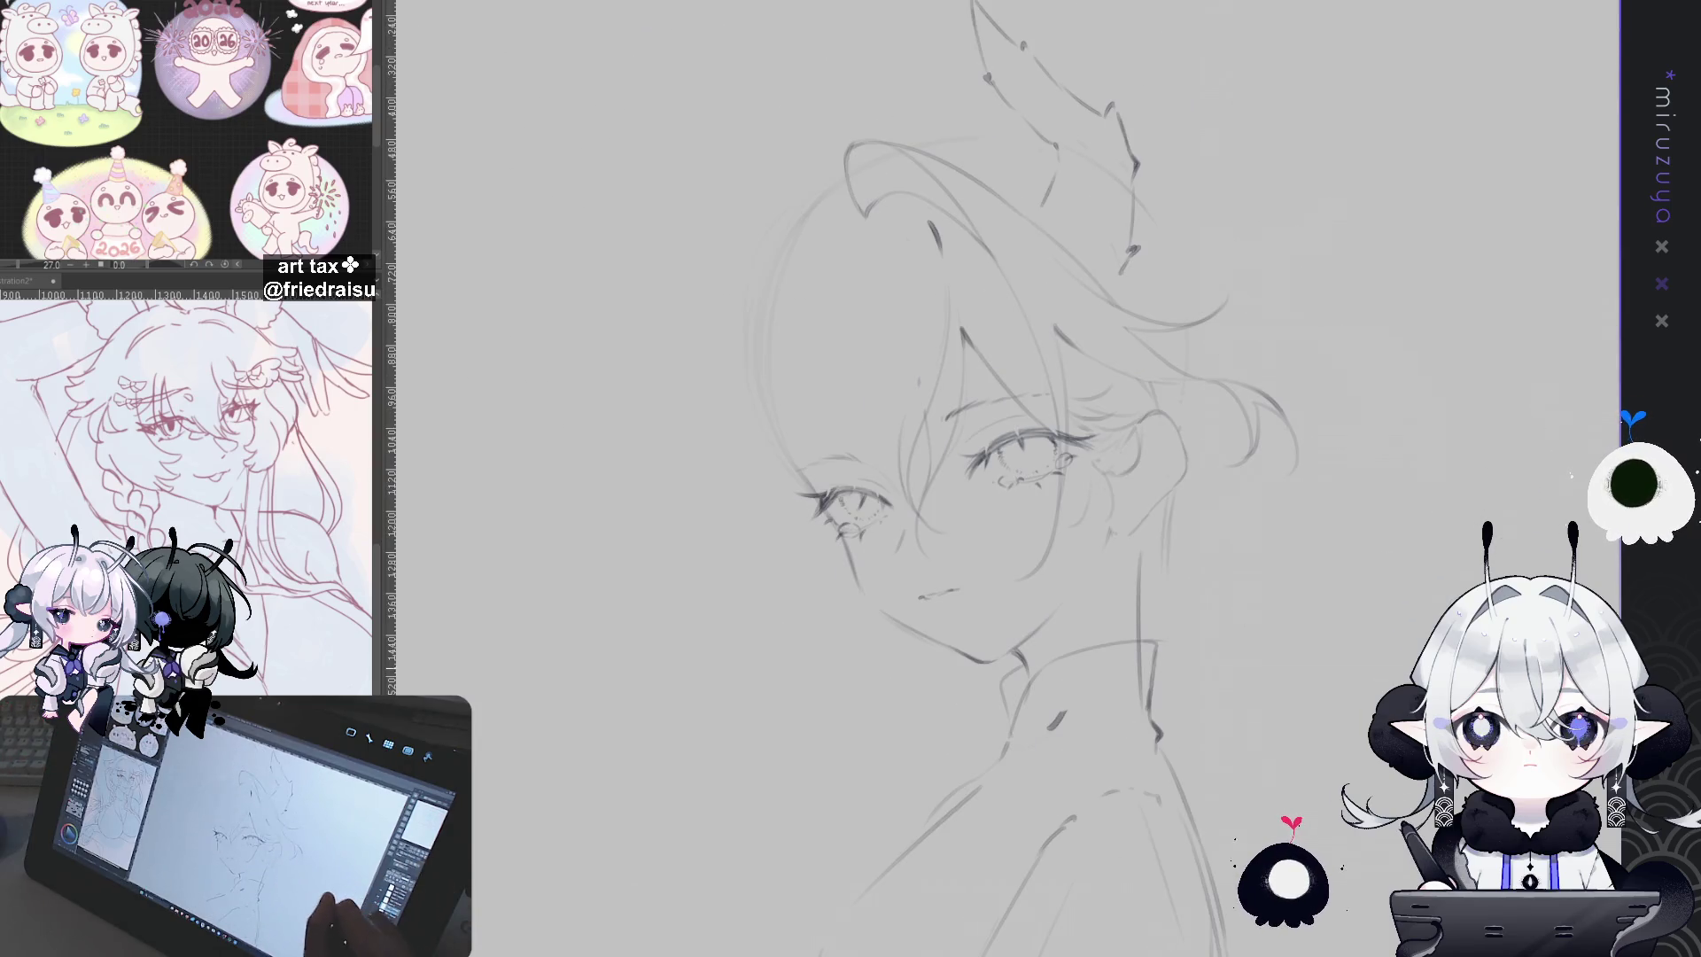
Step: Lasso the pointed ear and try moving it, then cancel and deselect
drag(1224, 791, 1317, 833)
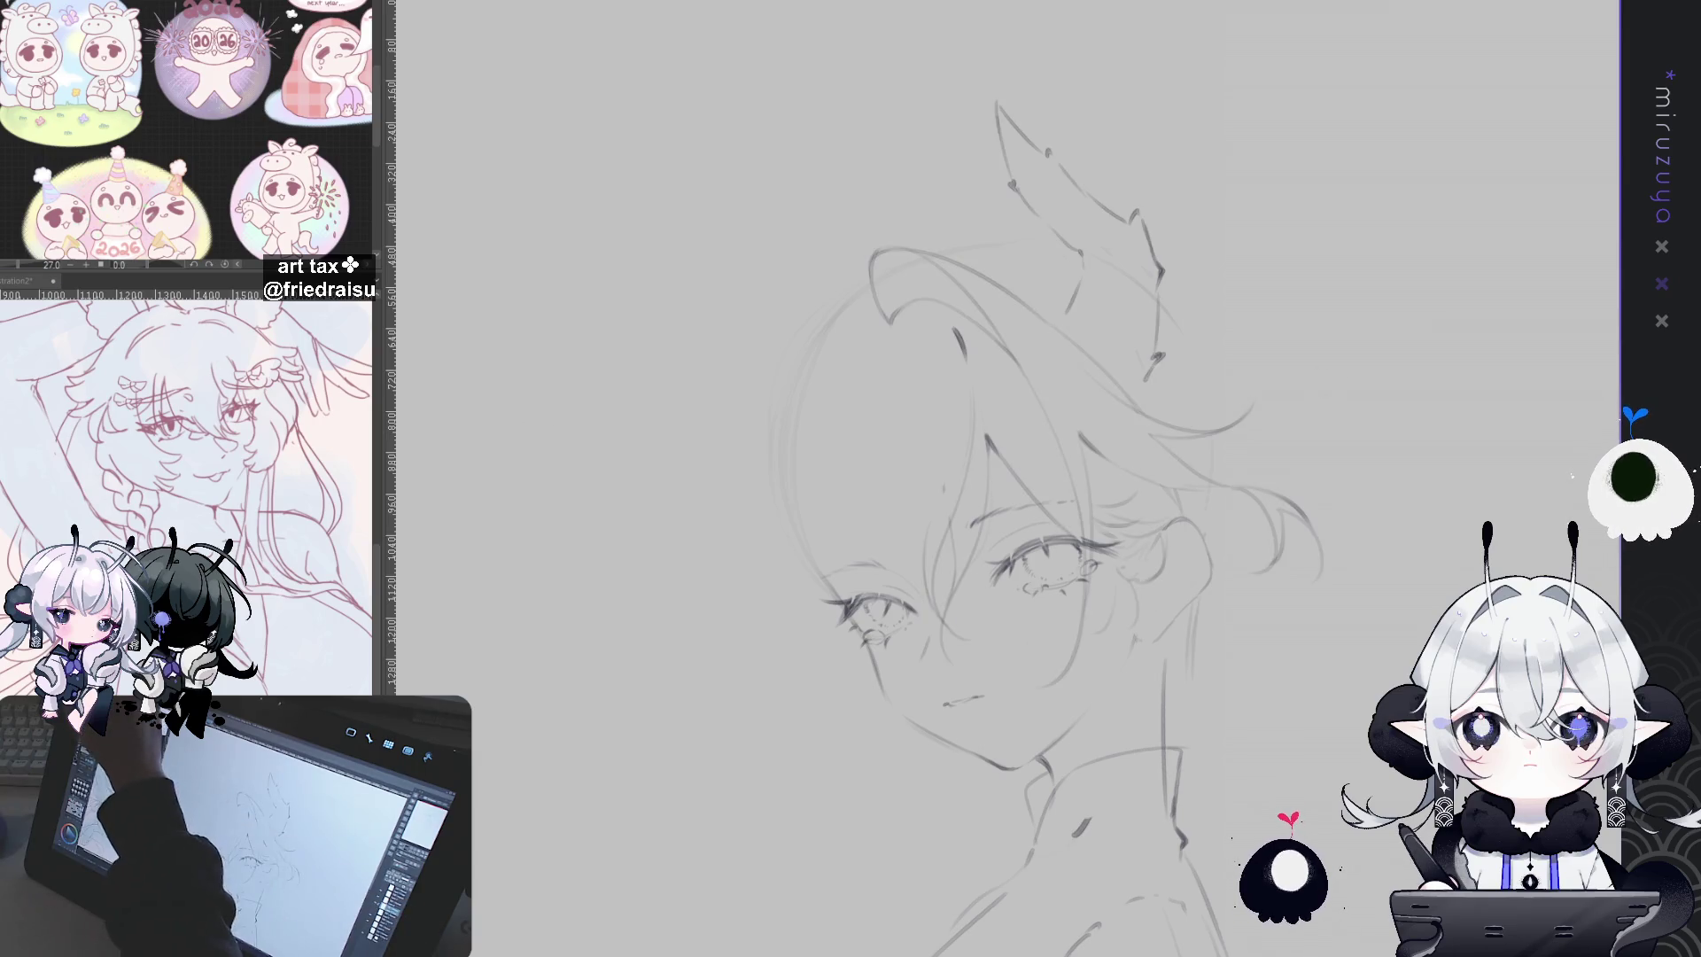
mouse_move(1152, 398)
mouse_down()
mouse_move(1099, 66)
mouse_move(1165, 390)
mouse_up()
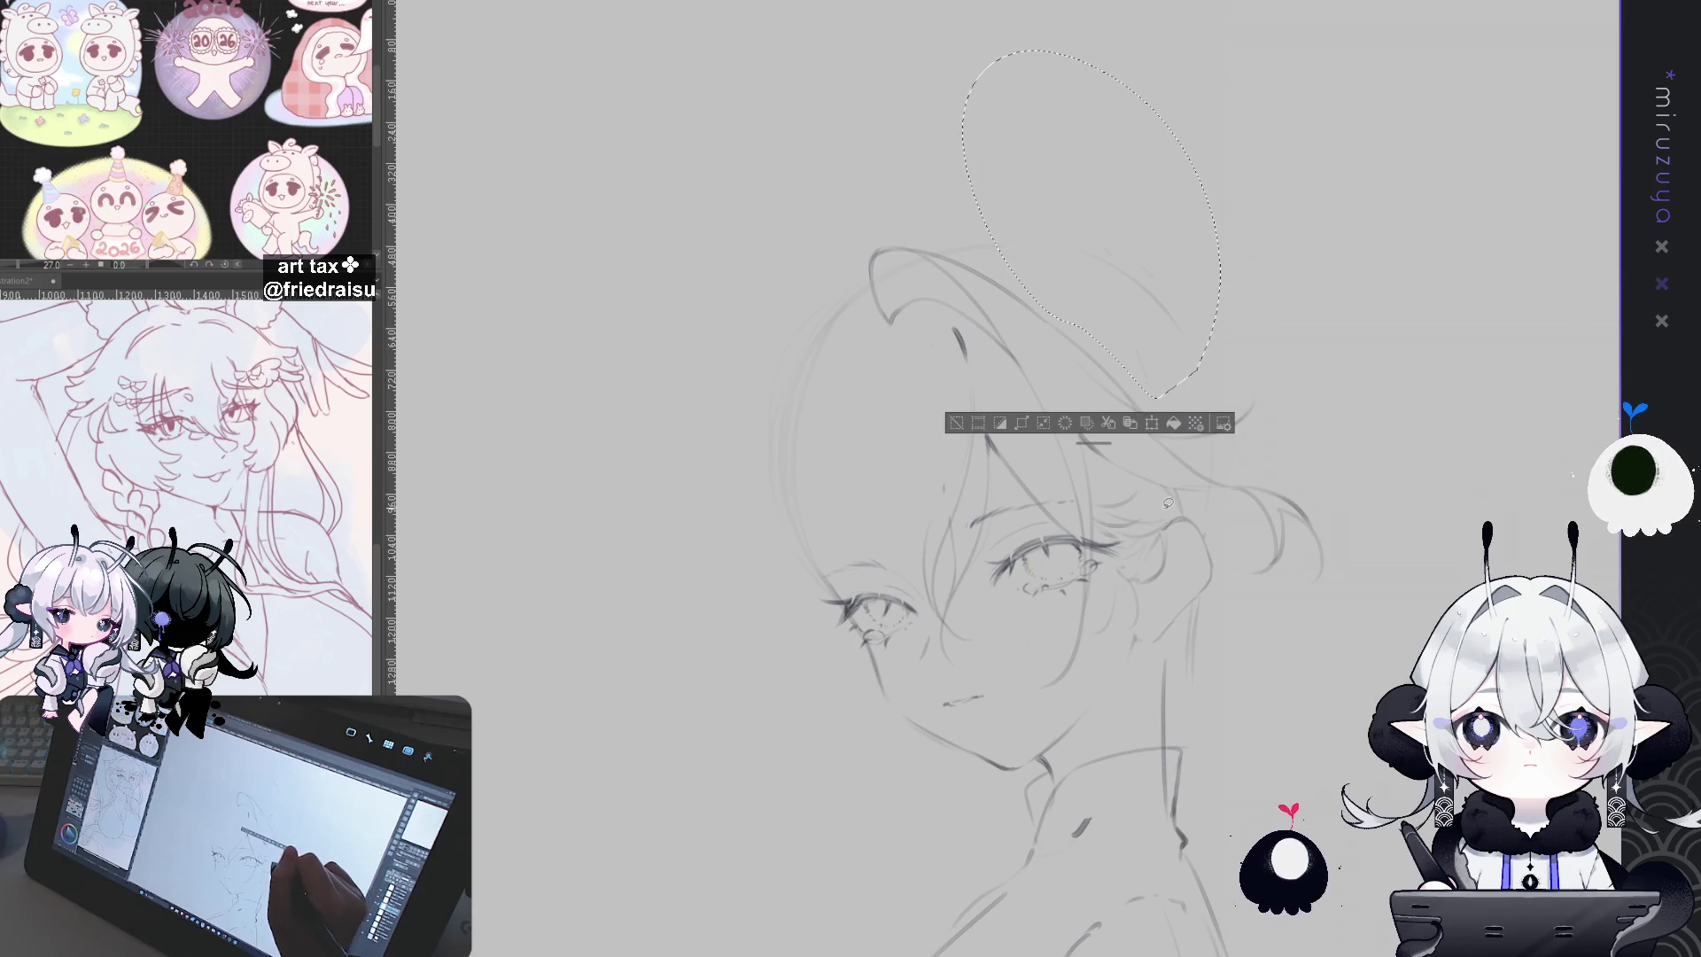
key(ctrl+d)
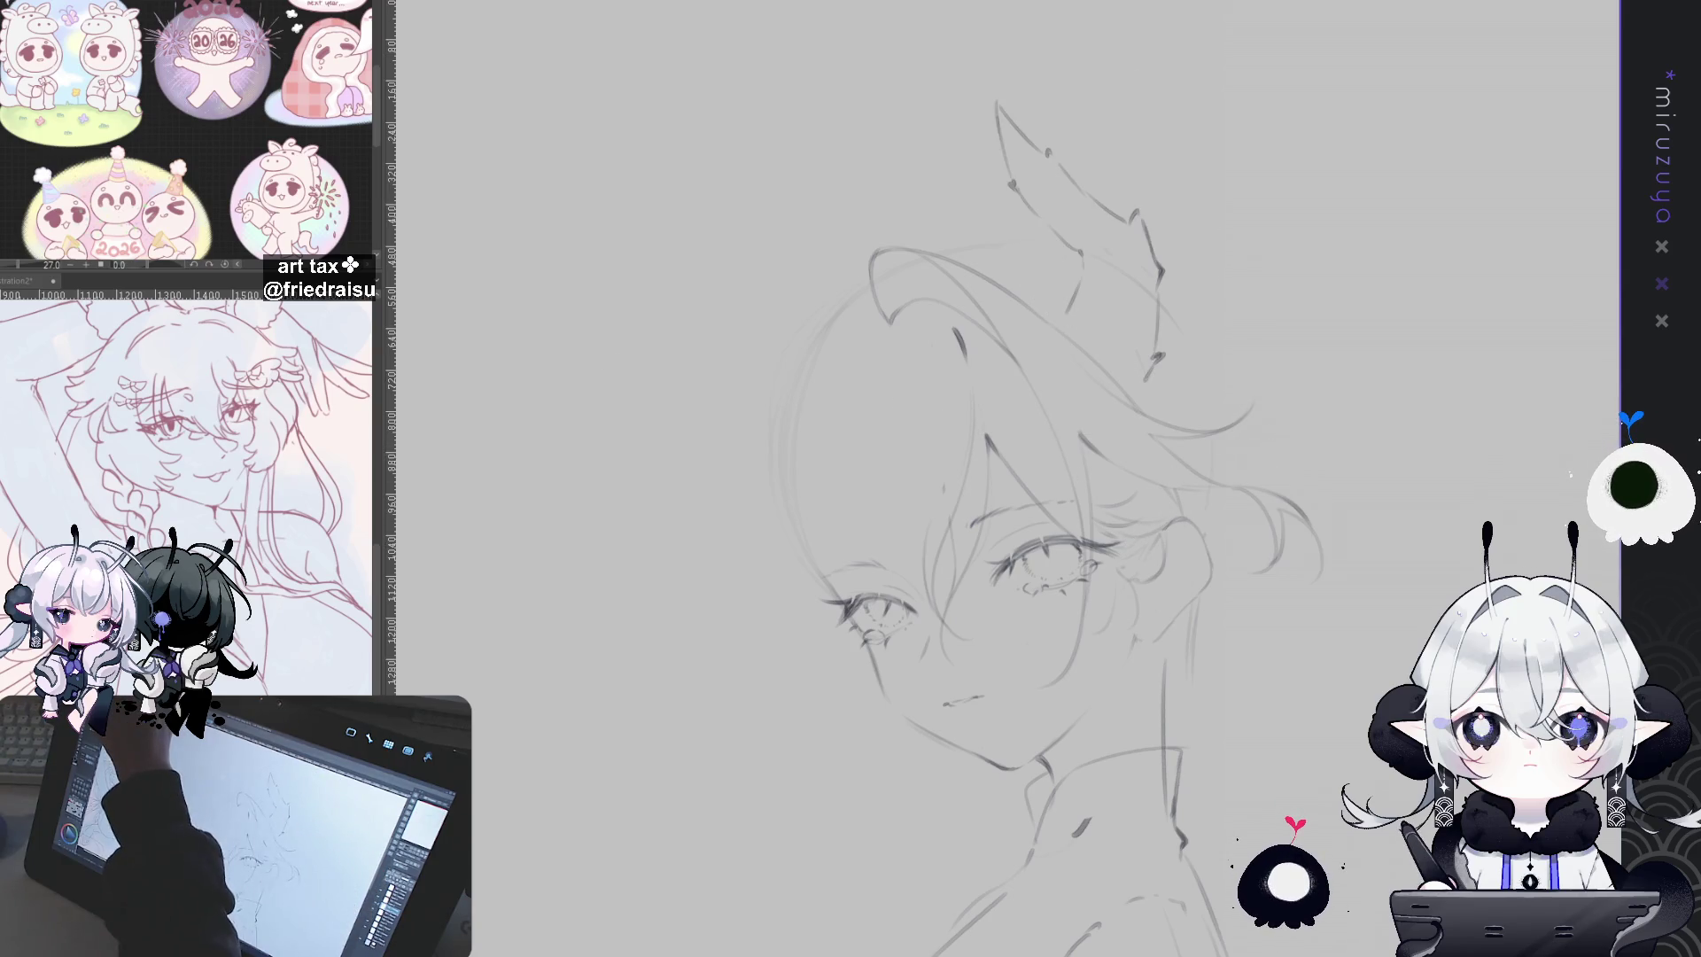
key(ctrl+t)
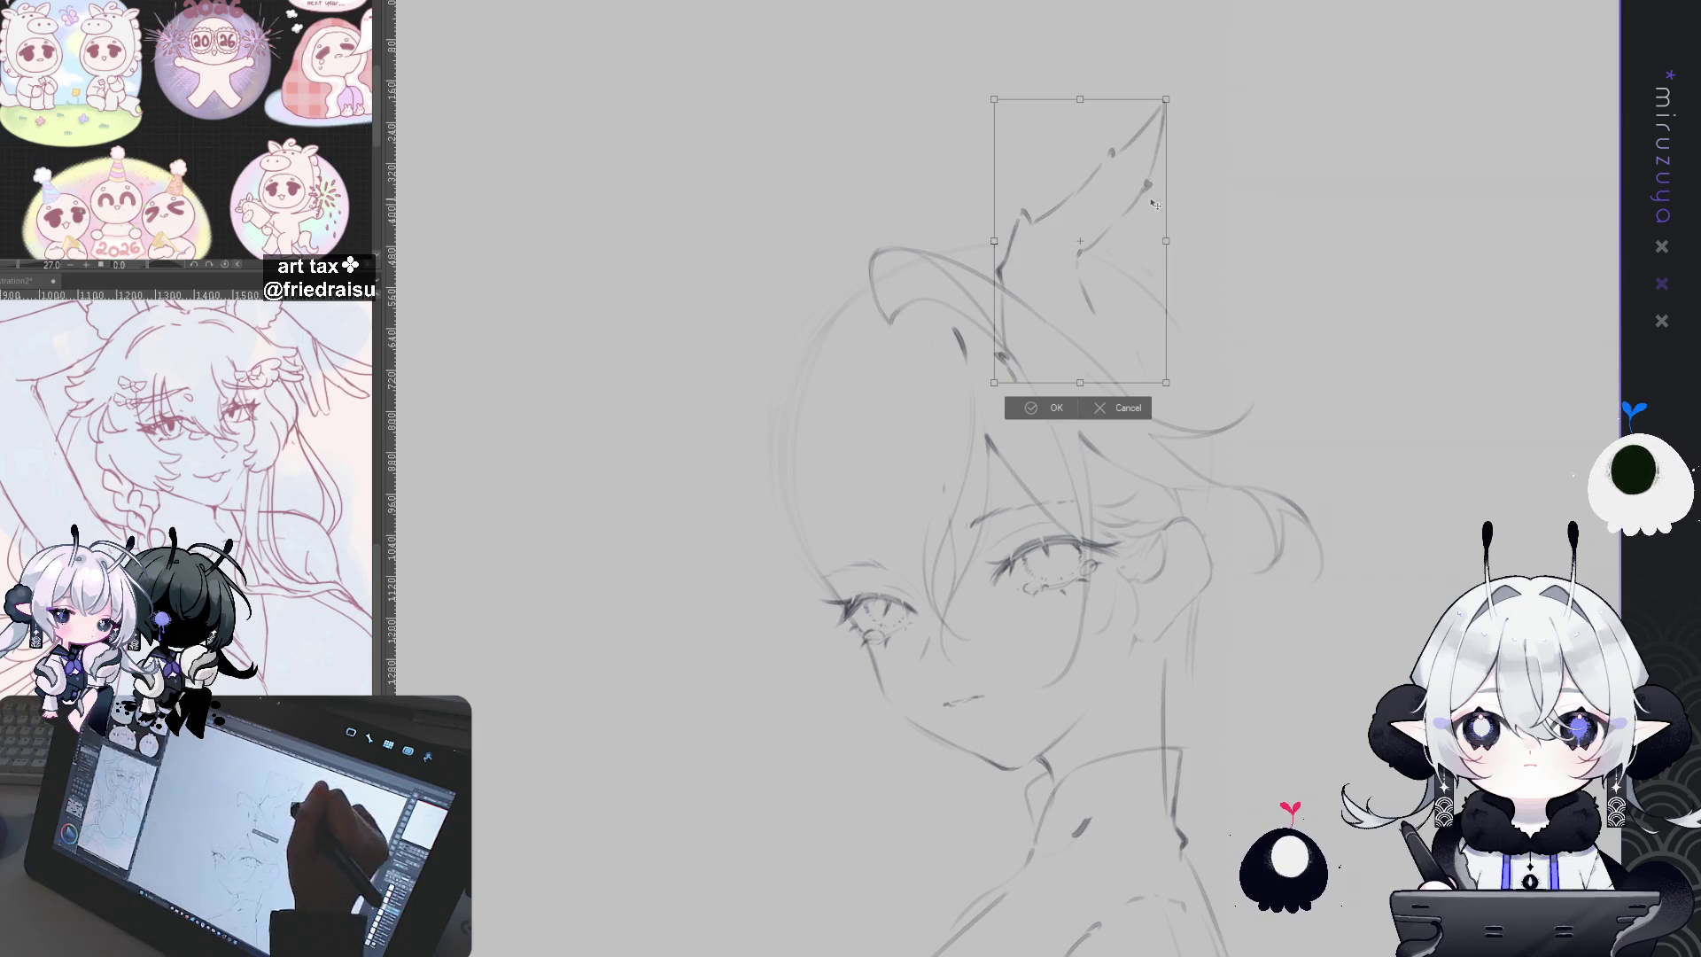
drag(1081, 239, 722, 380)
key(Escape)
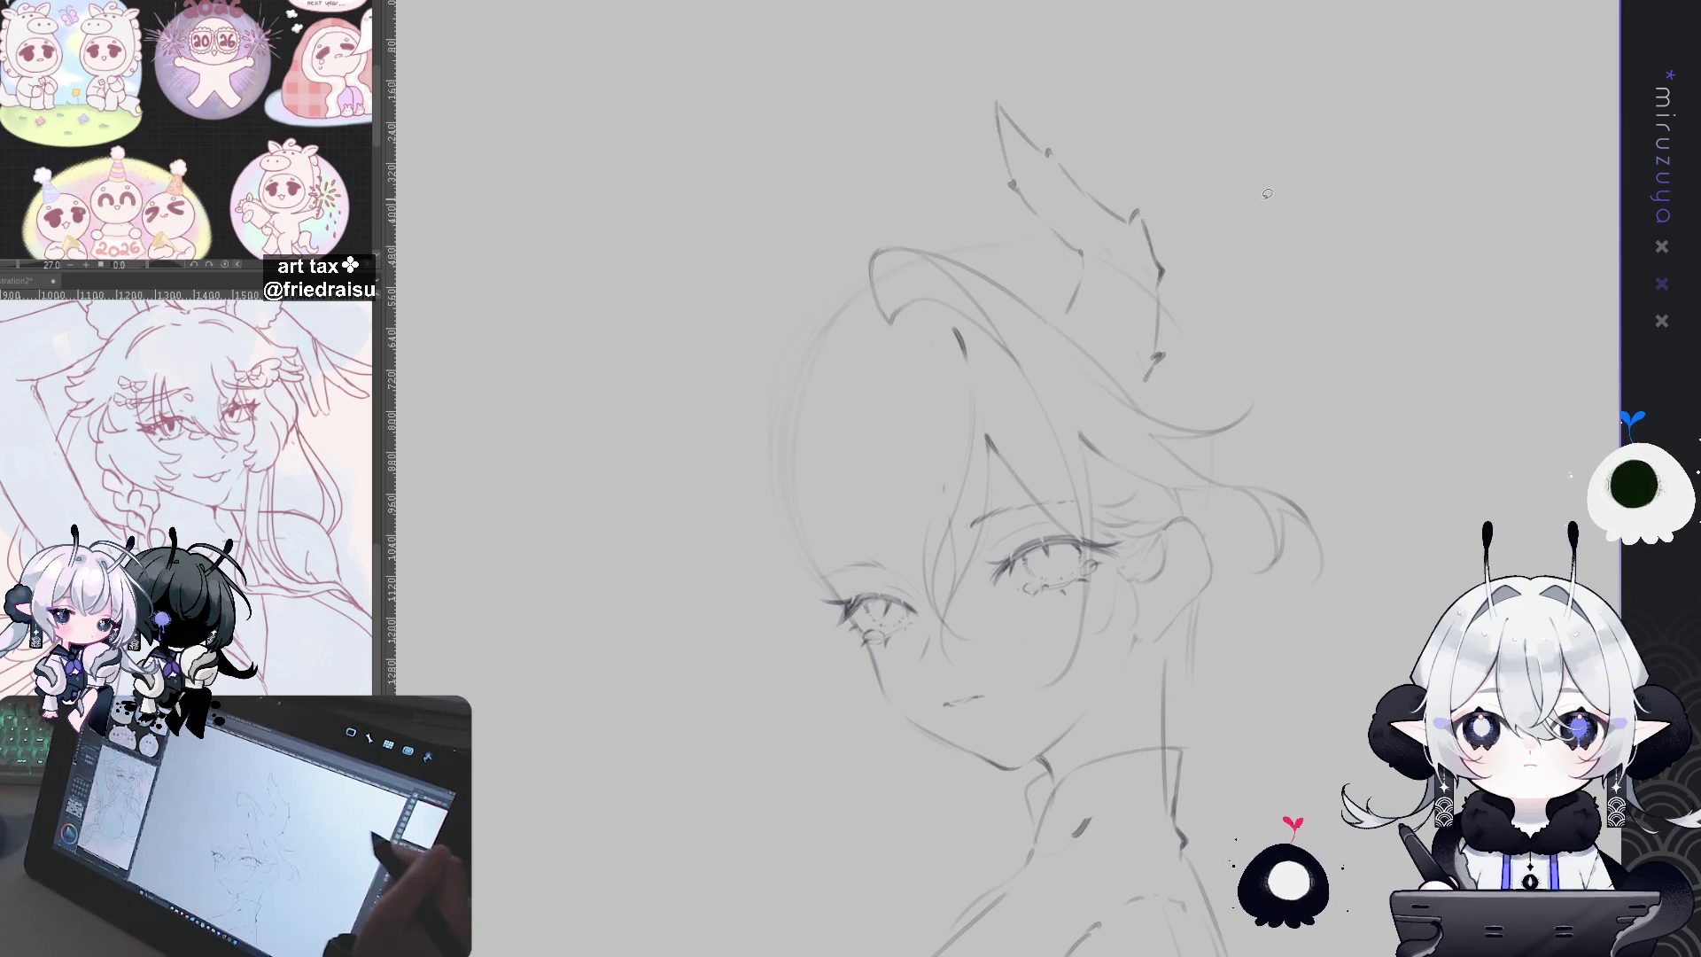
click(873, 943)
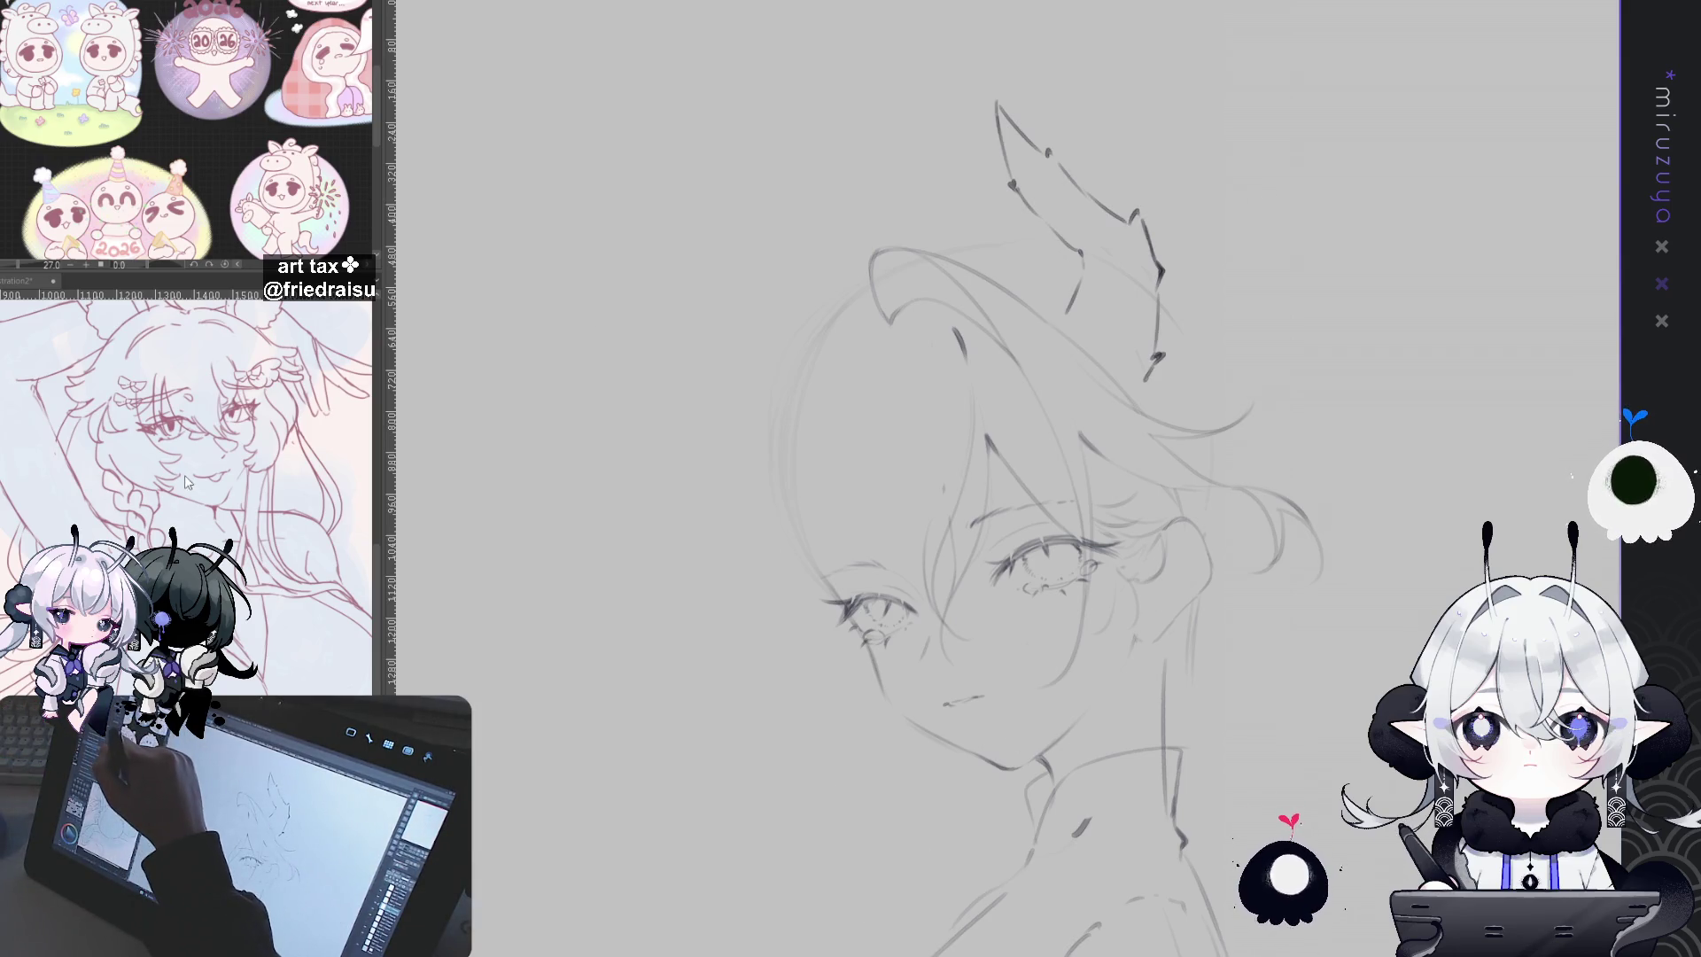
Step: Place a mirrored copy of the ear on the left of the head, rotated about 35° counterclockwise
key(ctrl+t)
mouse_move(1124, 198)
mouse_down()
mouse_move(972, 249)
mouse_move(819, 266)
mouse_up()
mouse_move(948, 257)
mouse_down()
mouse_move(930, 186)
mouse_move(889, 135)
mouse_move(957, 104)
mouse_move(972, 115)
mouse_up()
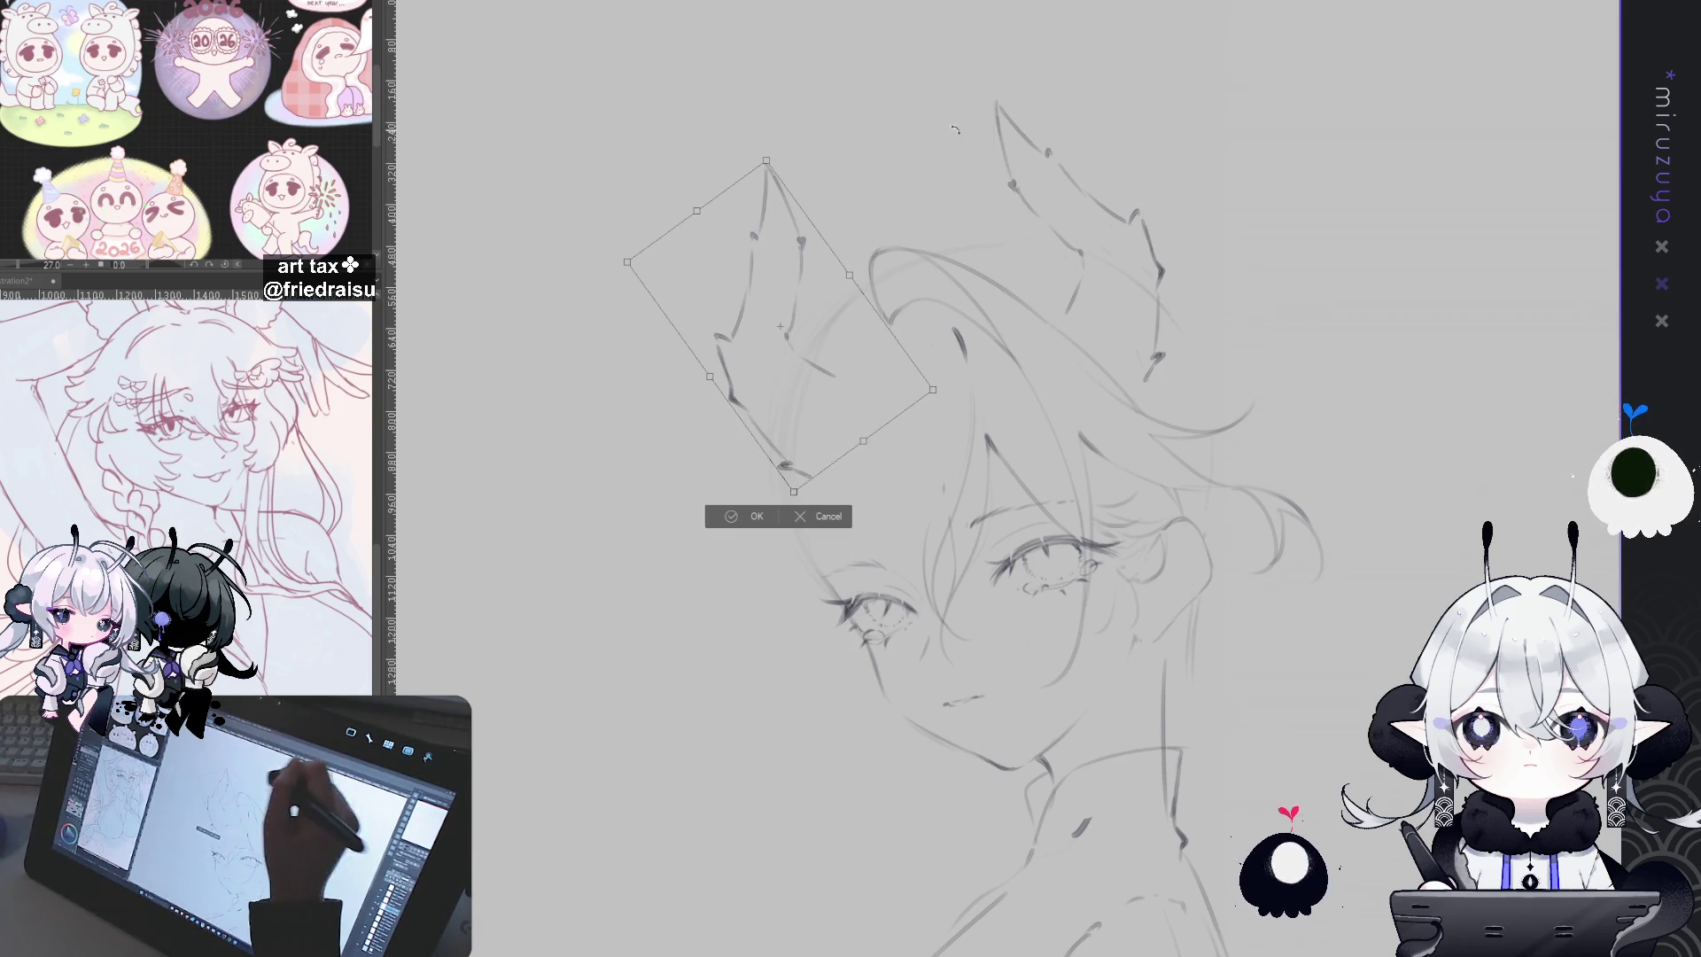
drag(871, 176, 881, 183)
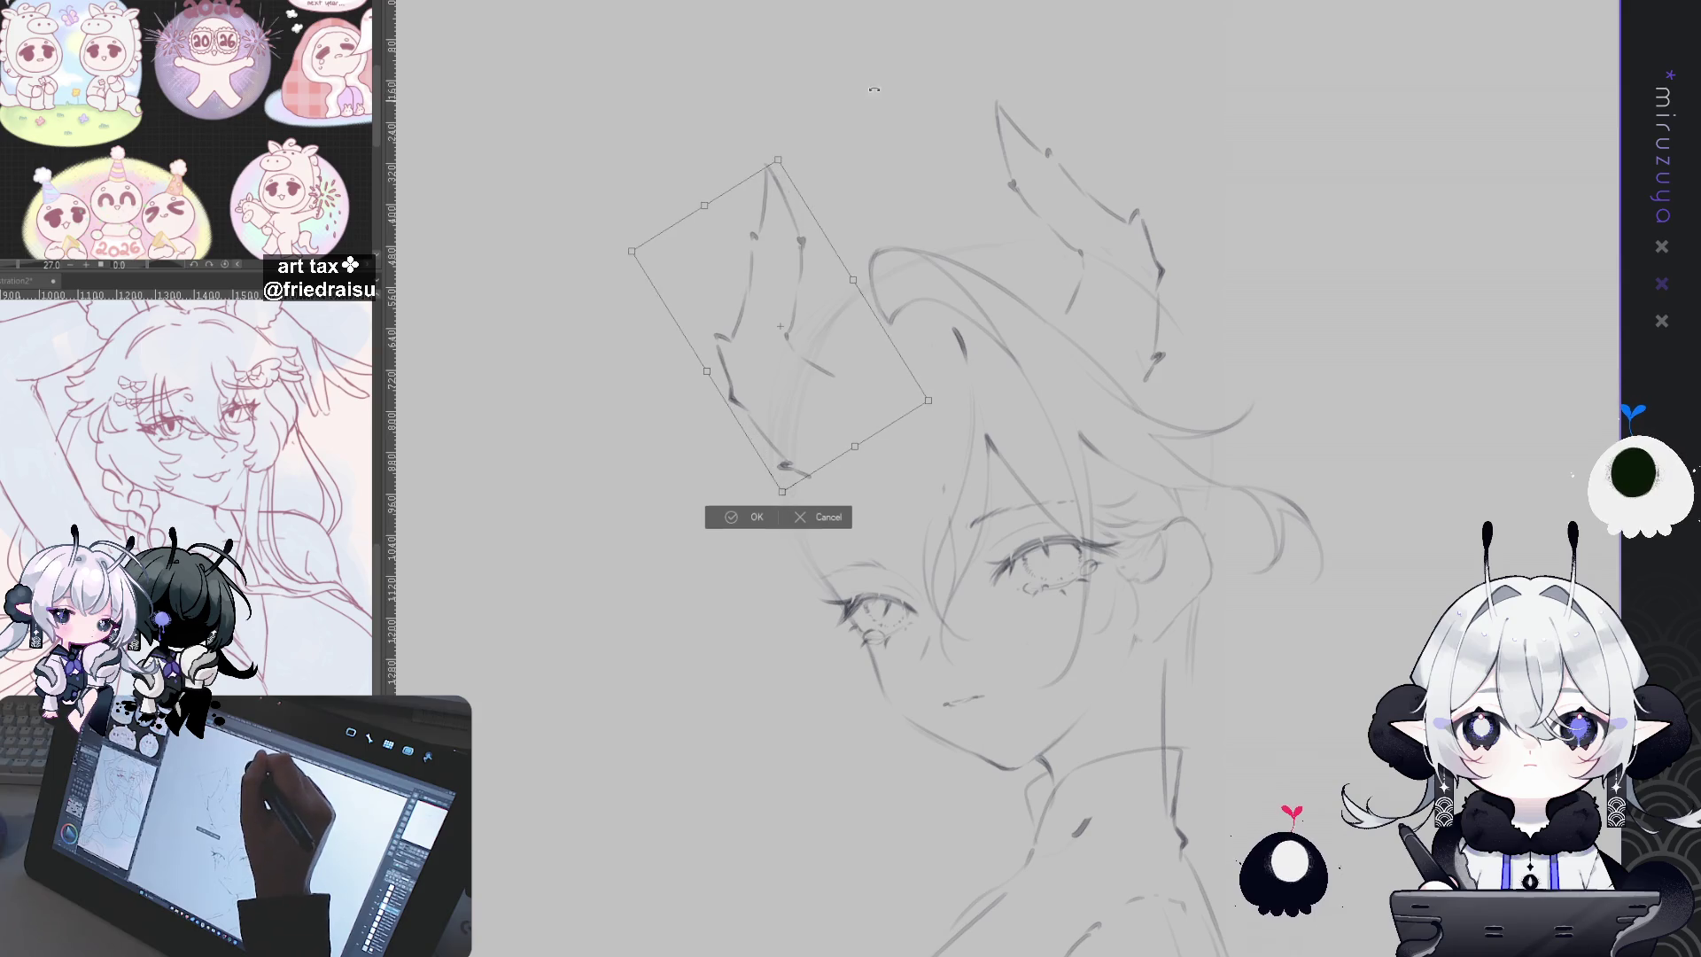
click(756, 518)
Step: Squash the top of the left ear and move it slightly higher
key(ctrl+t)
mouse_move(808, 161)
mouse_down()
mouse_move(807, 191)
mouse_move(868, 103)
mouse_up()
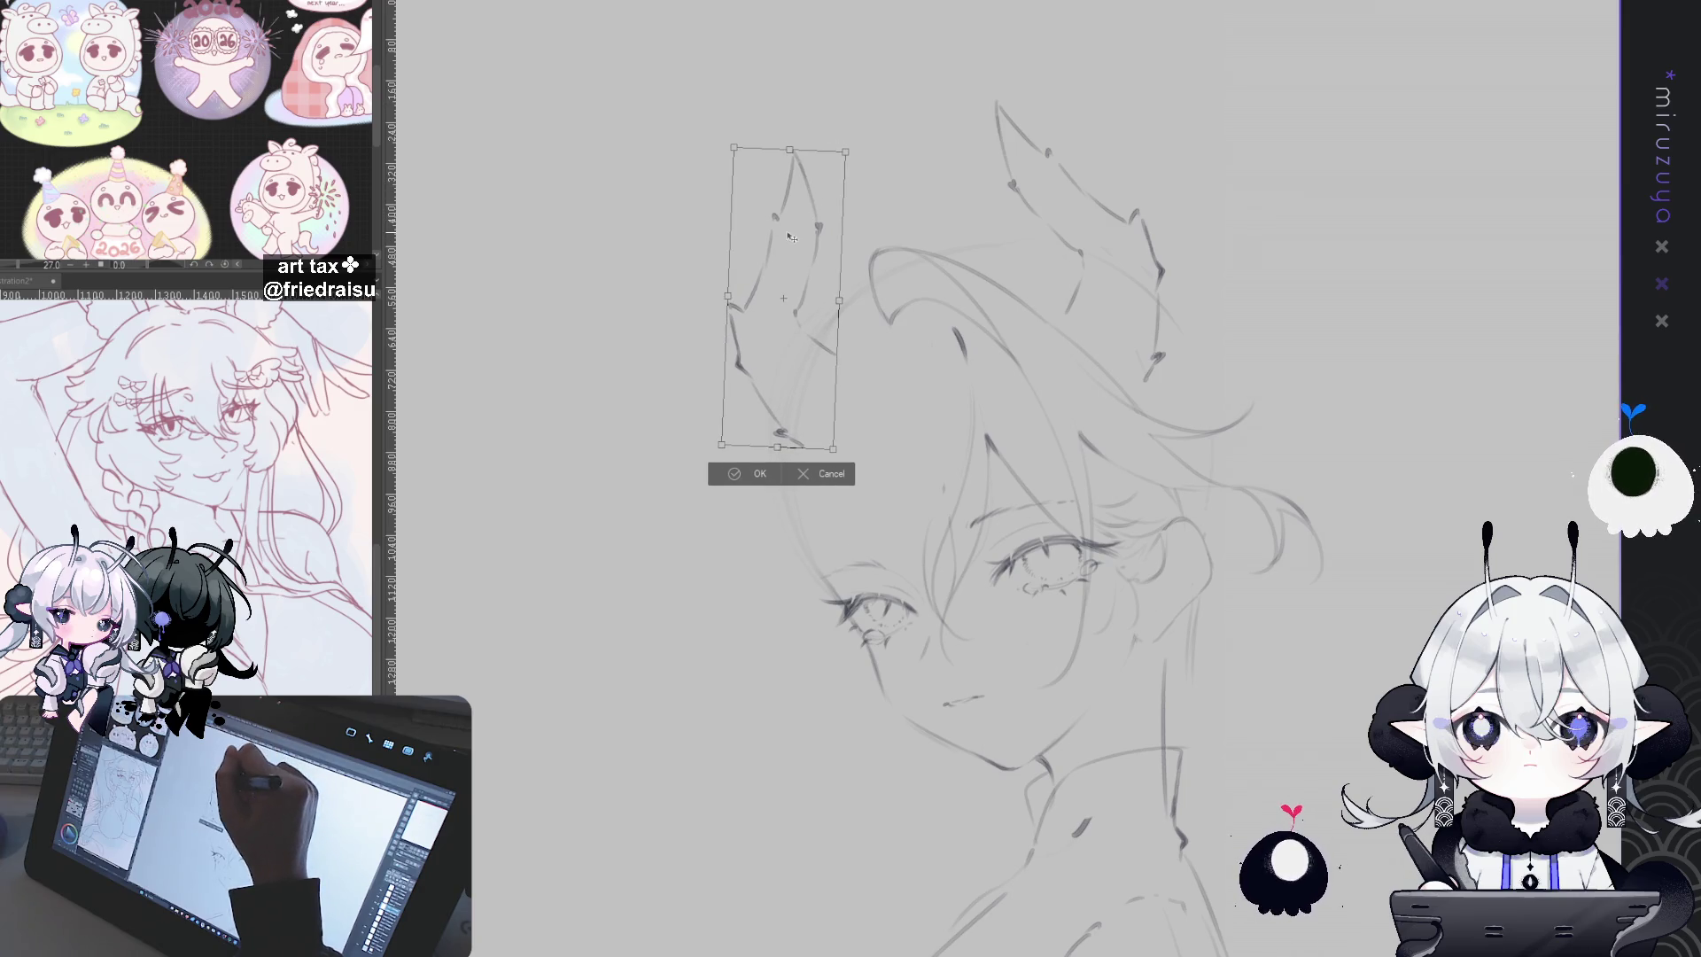
drag(789, 238, 793, 229)
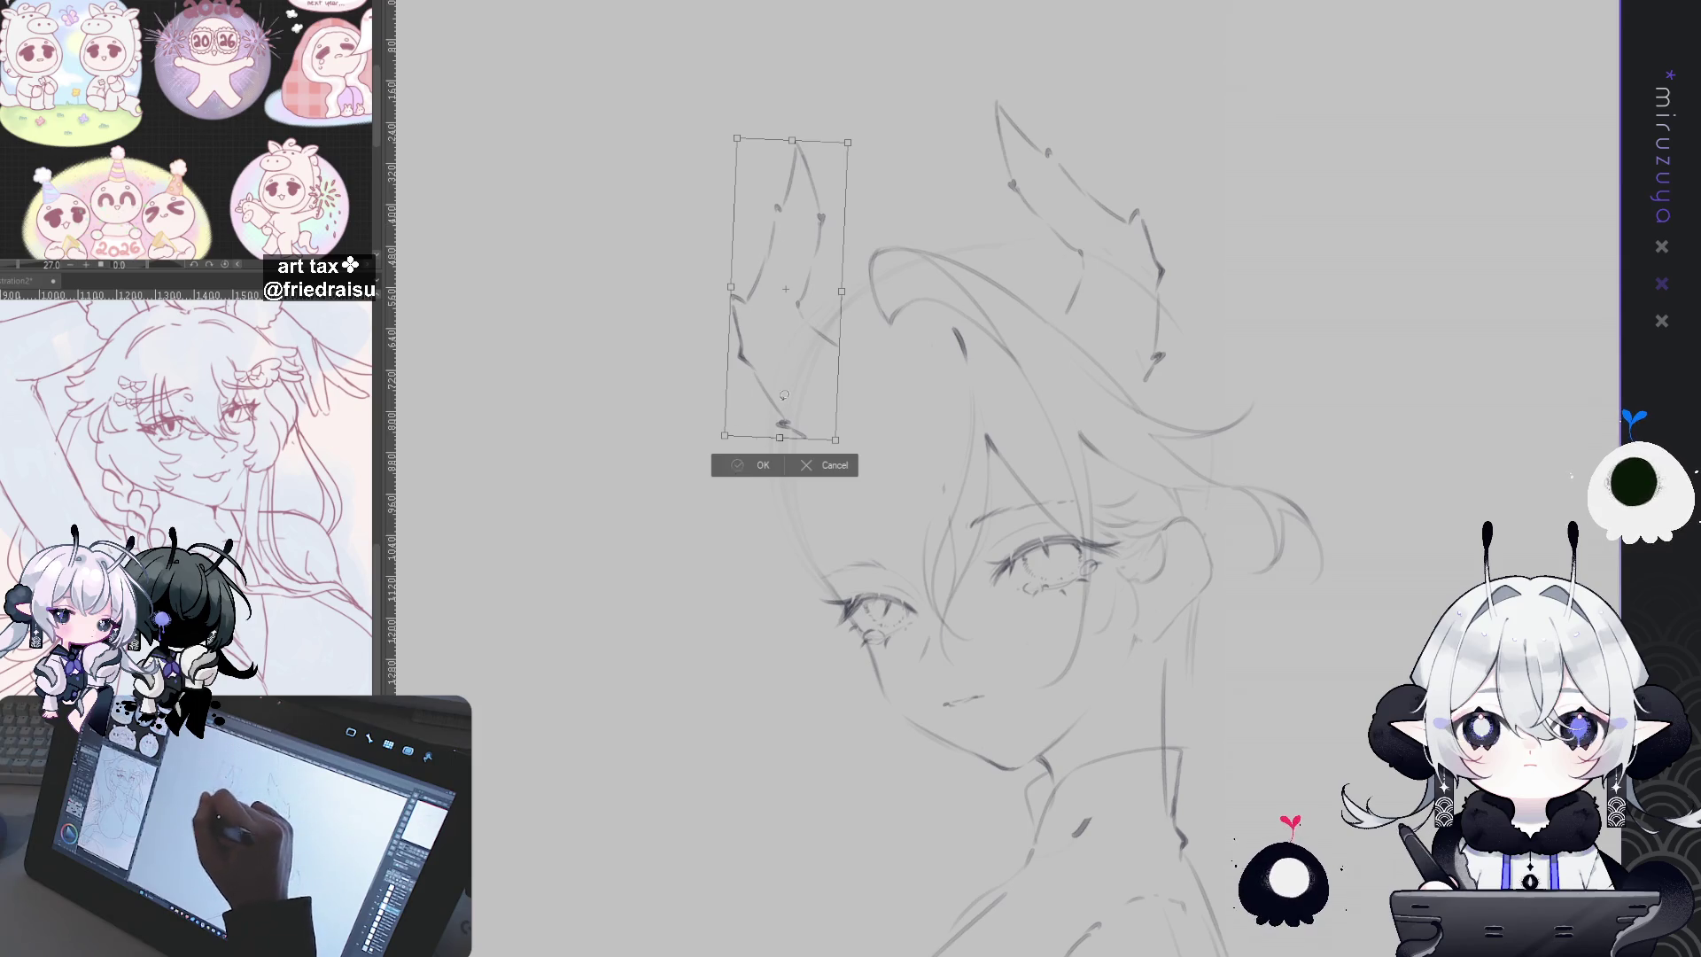
key(Return)
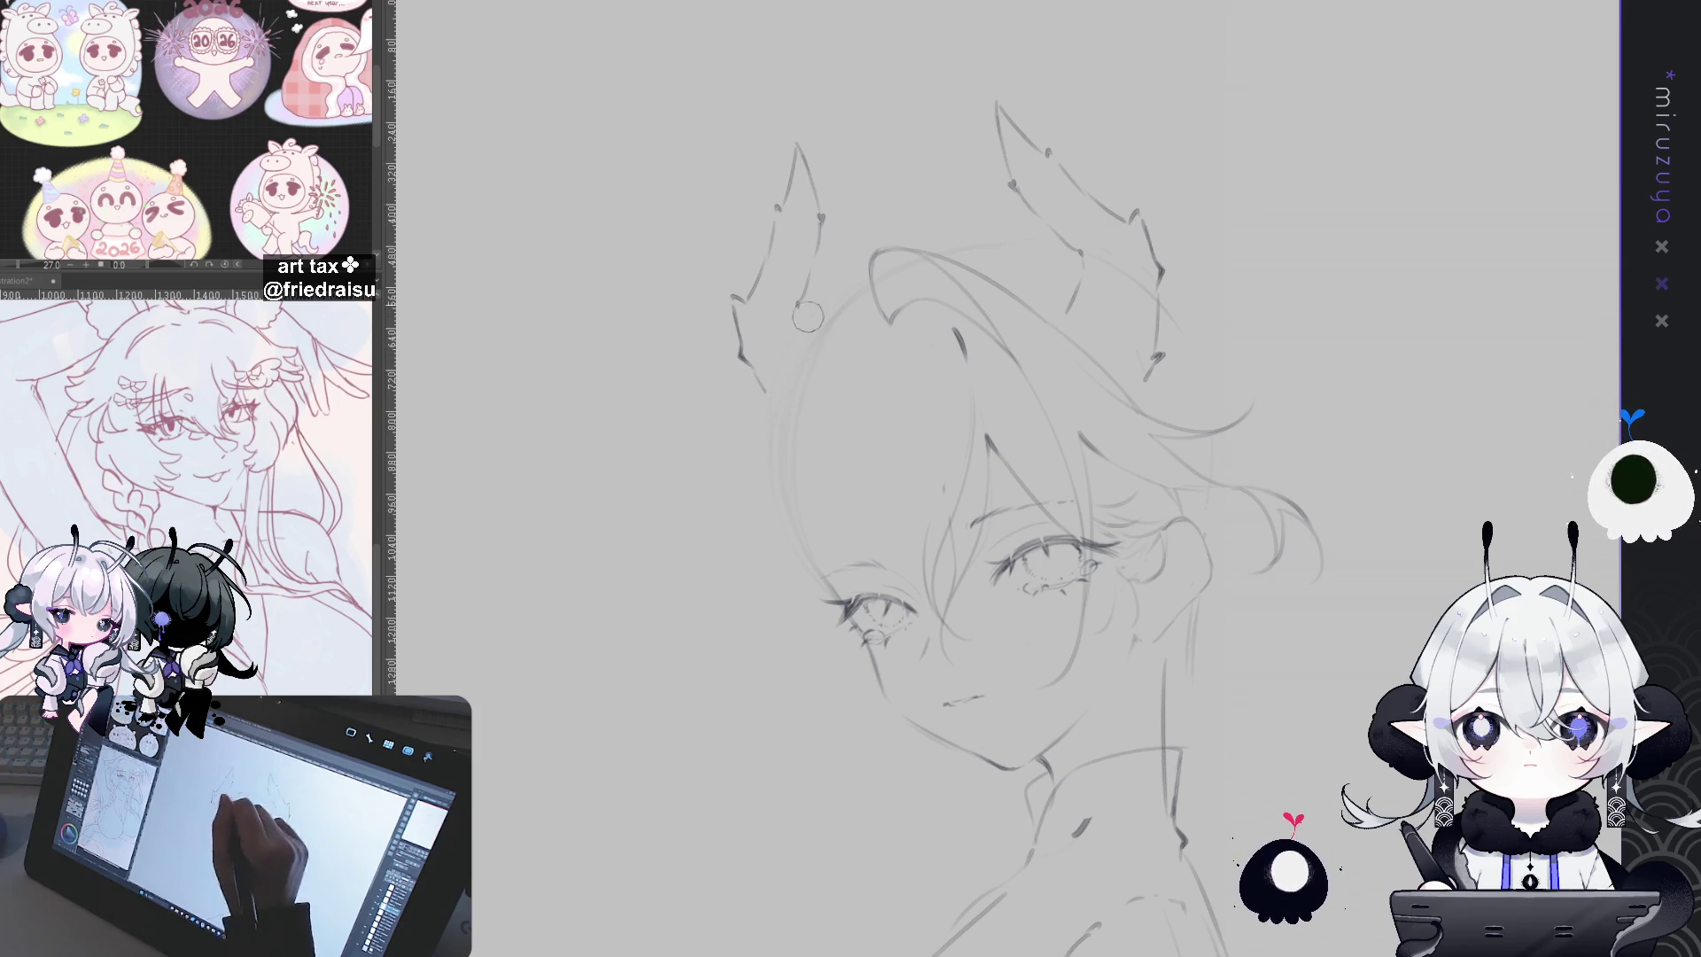
drag(1269, 639, 1161, 541)
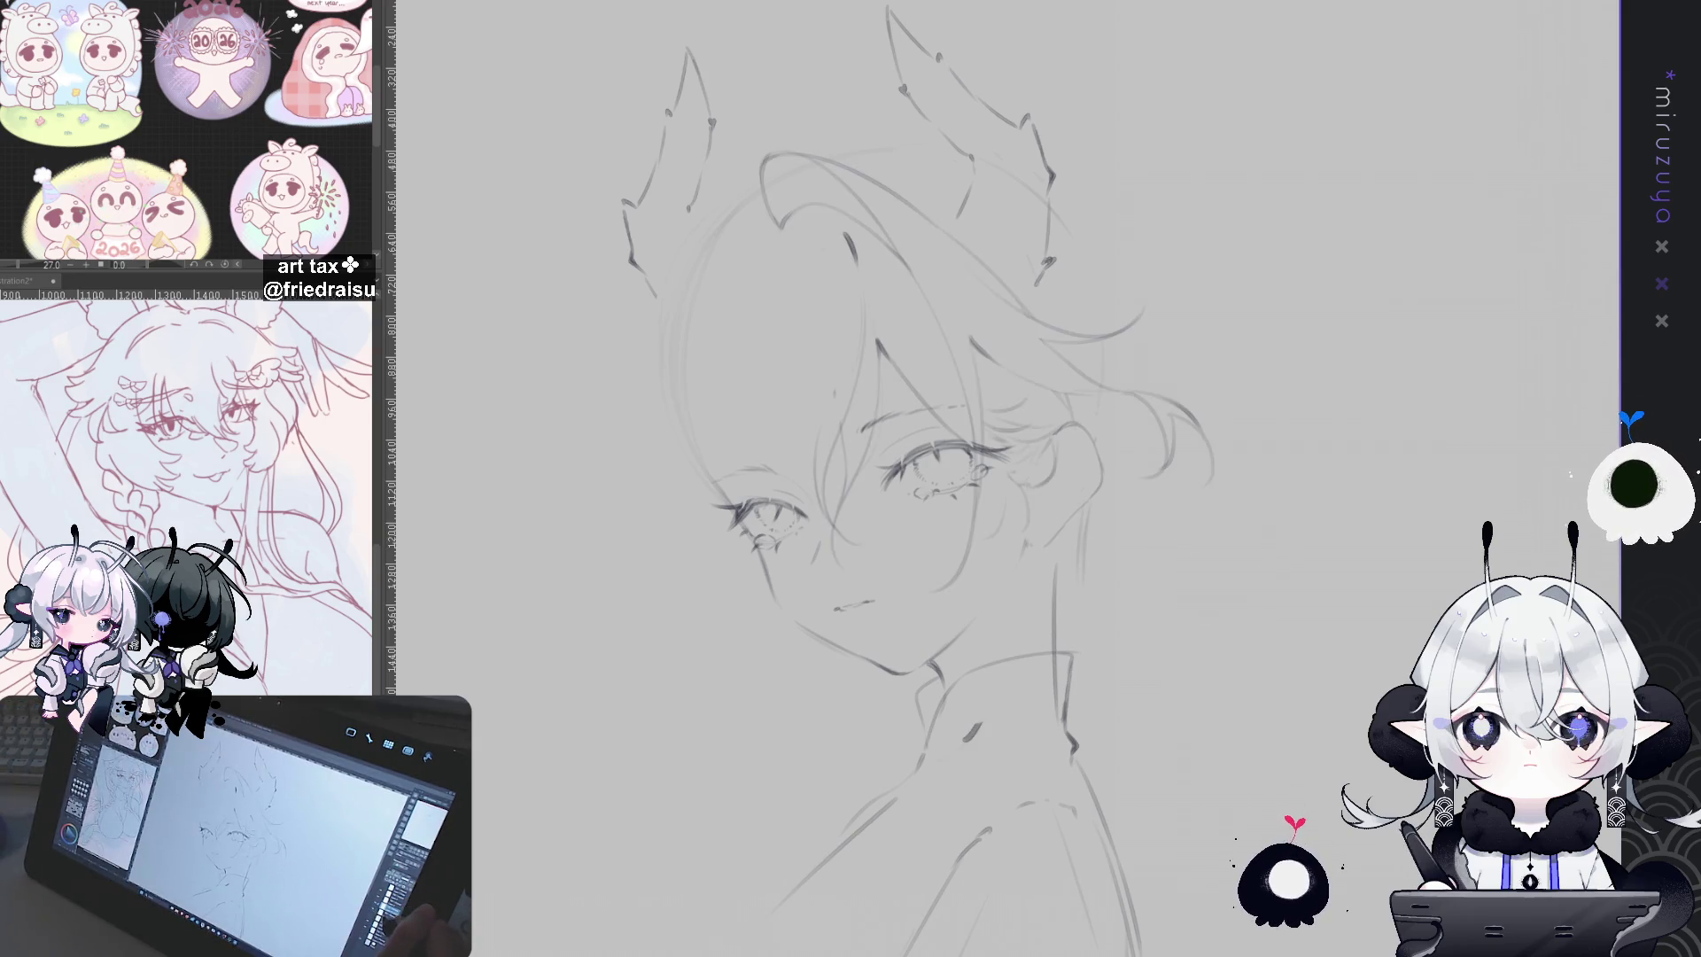
drag(1234, 736, 1267, 682)
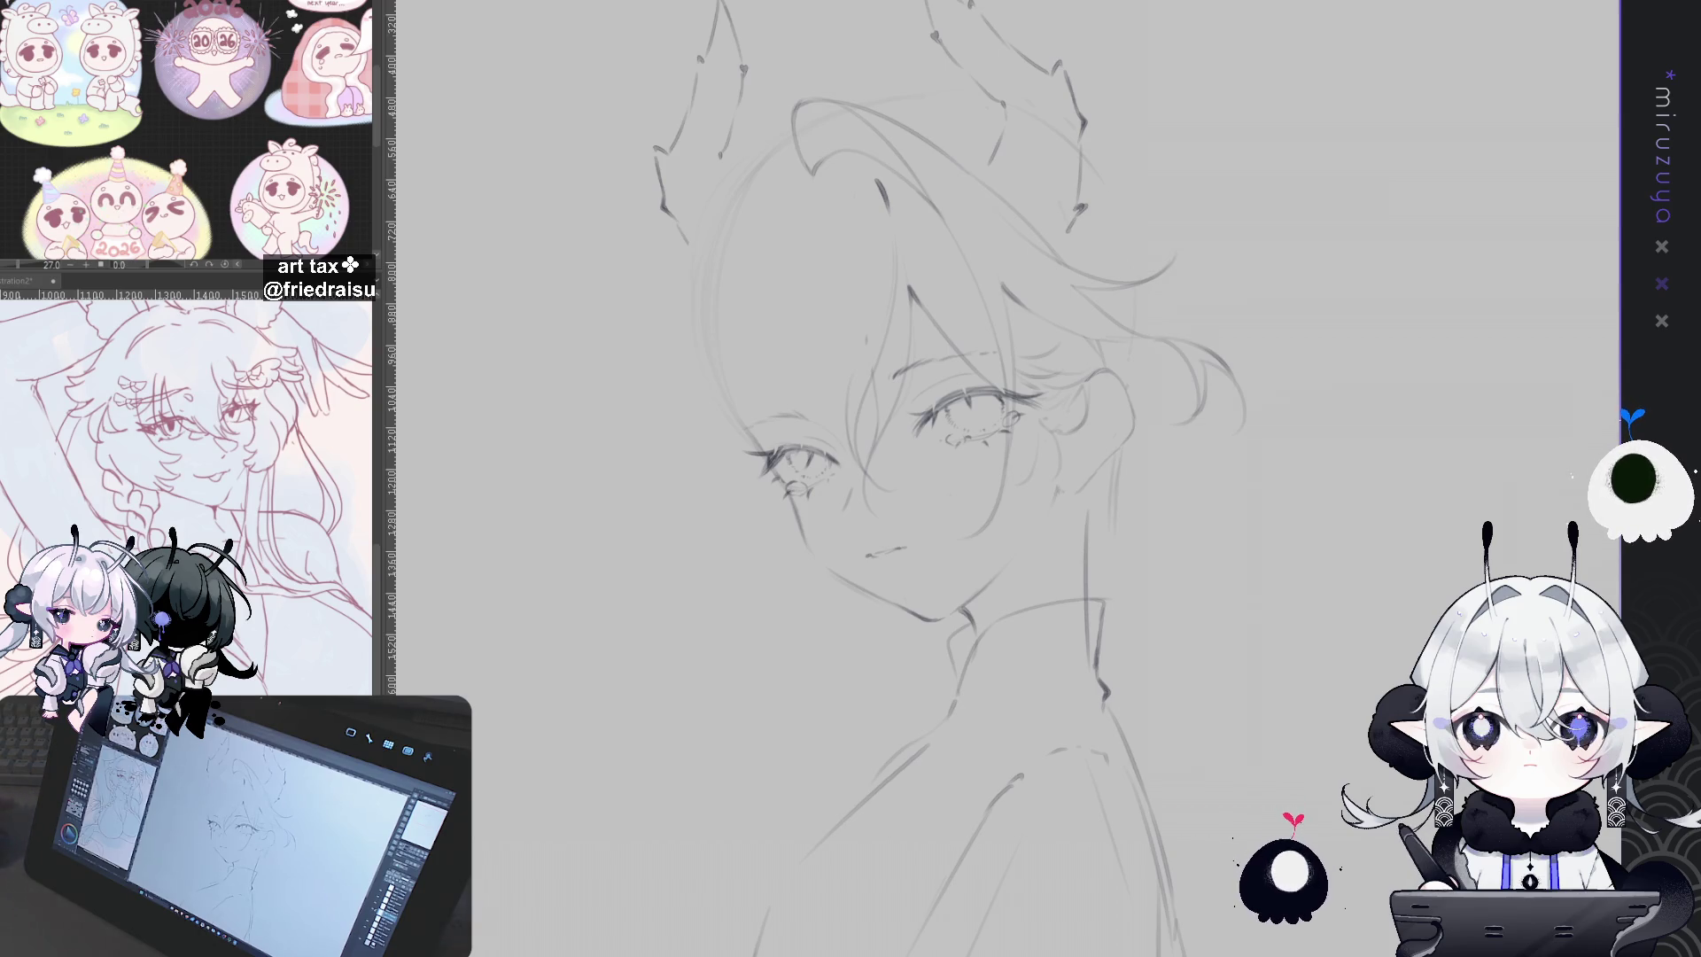
Step: Restore the batch of hair strokes over the face, then lasso the right ear region
key(^)
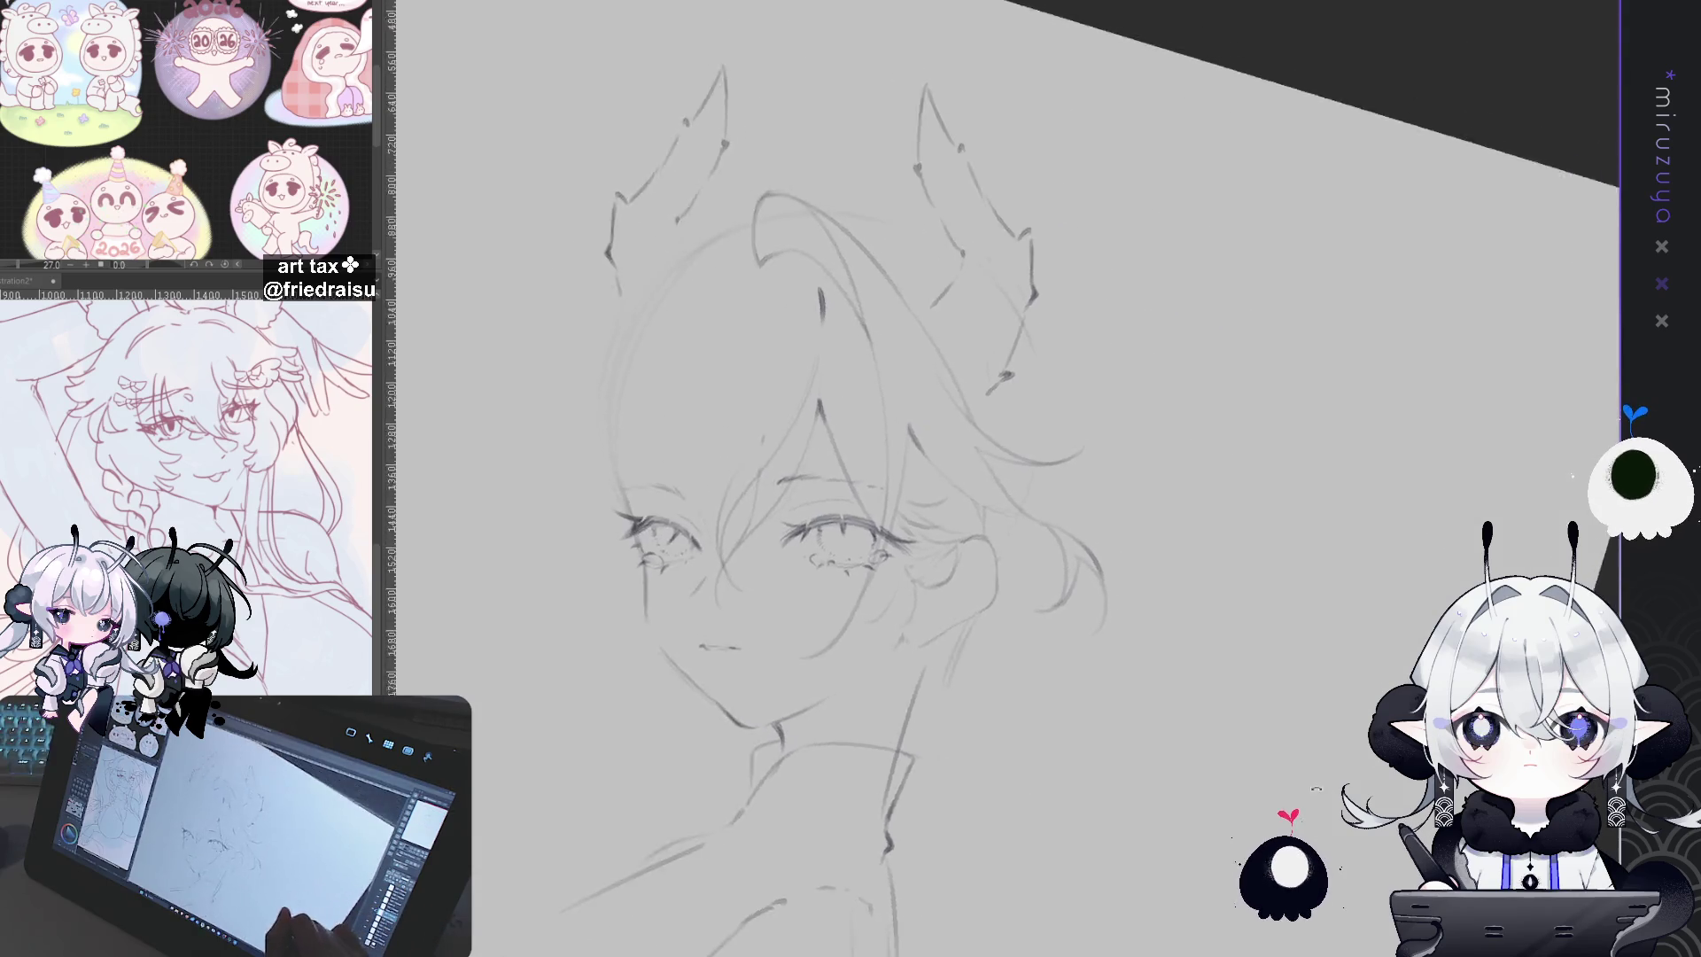
key(^)
key(^)
key(ctrl+z)
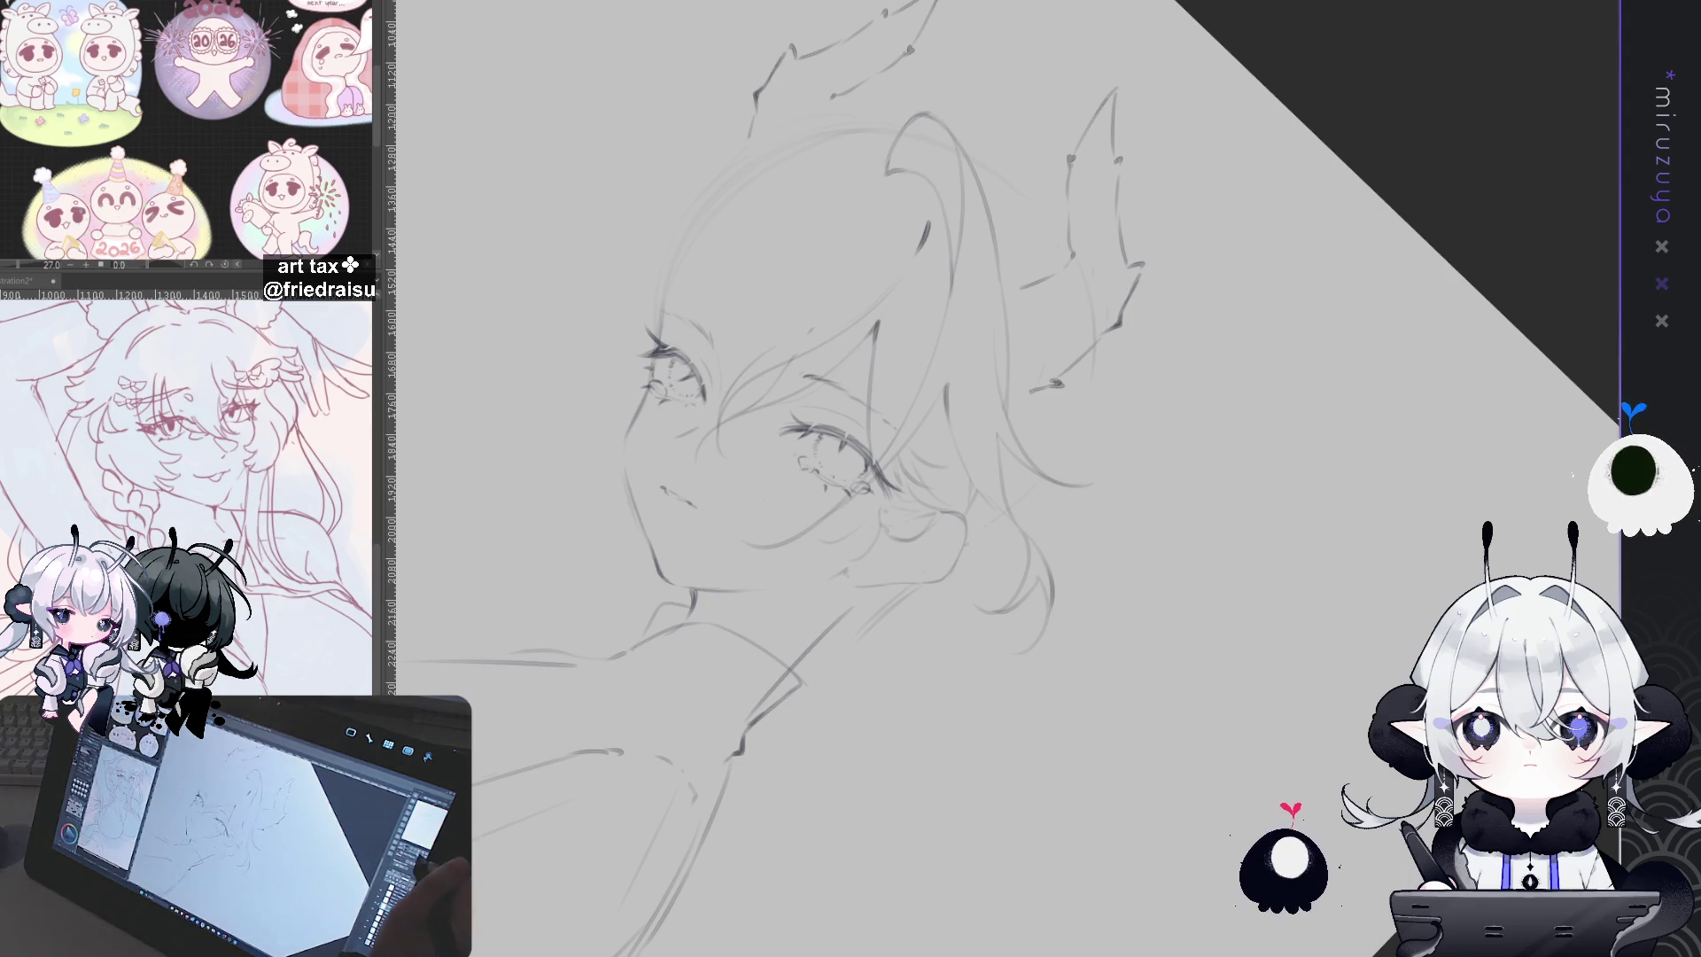
key(ctrl+at)
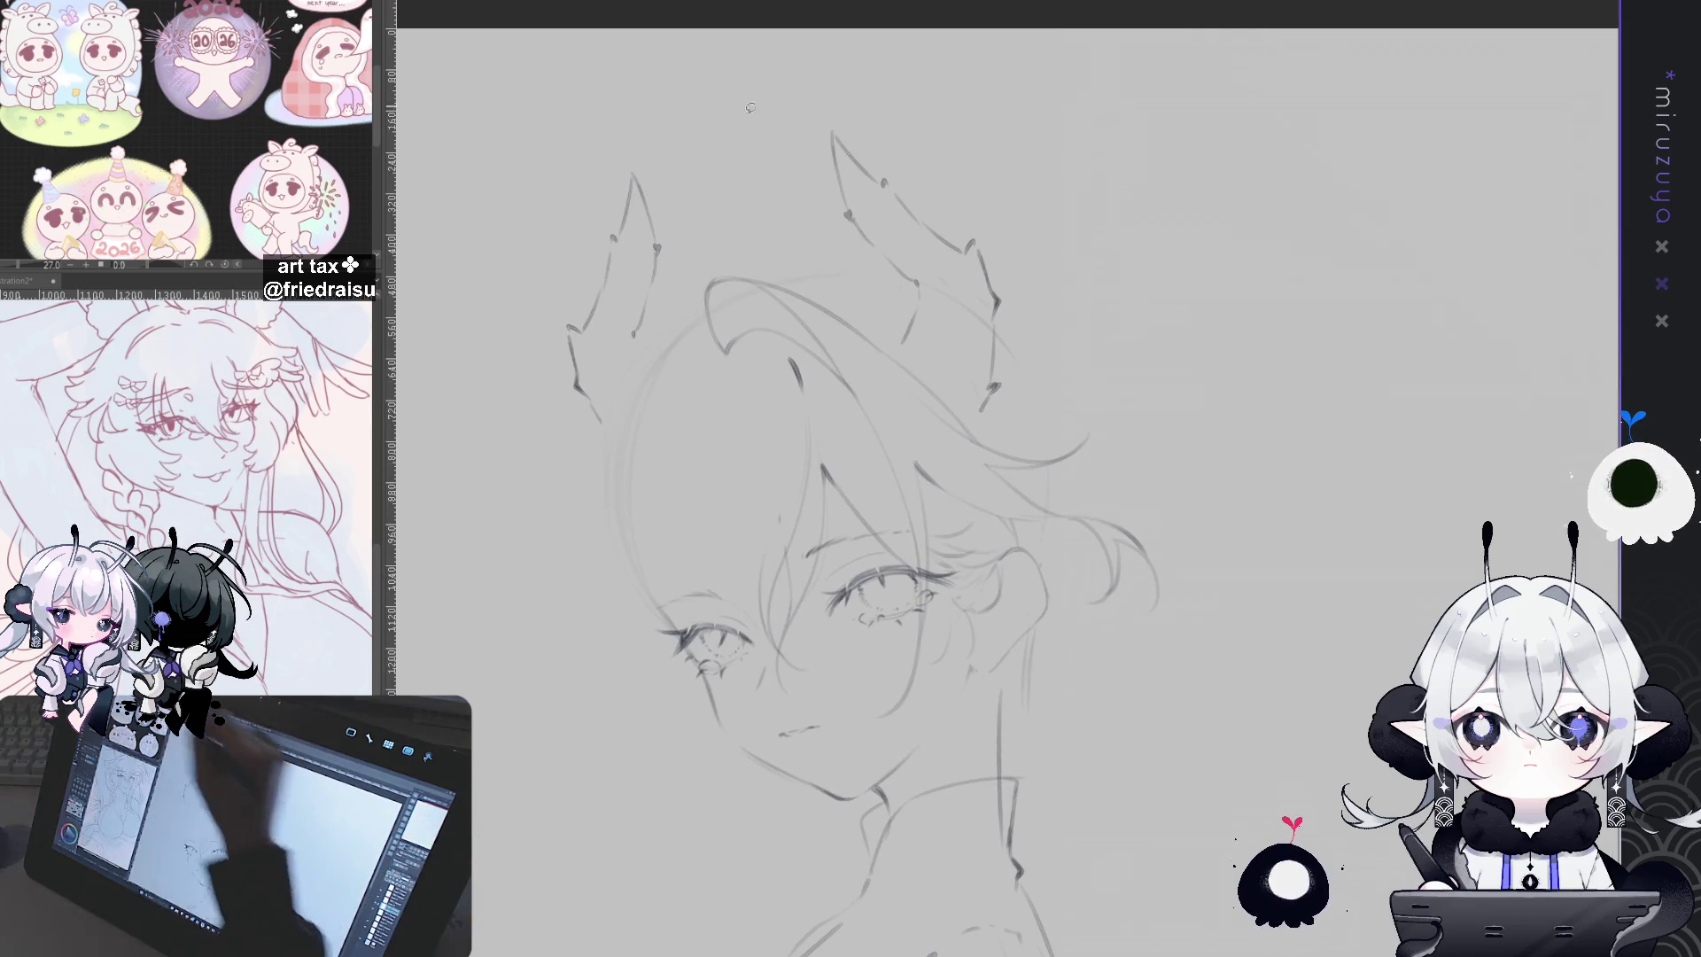
drag(975, 449, 992, 448)
Step: Move the selected right ear slightly up and left with Free Transform, then deselect
key(ctrl+t)
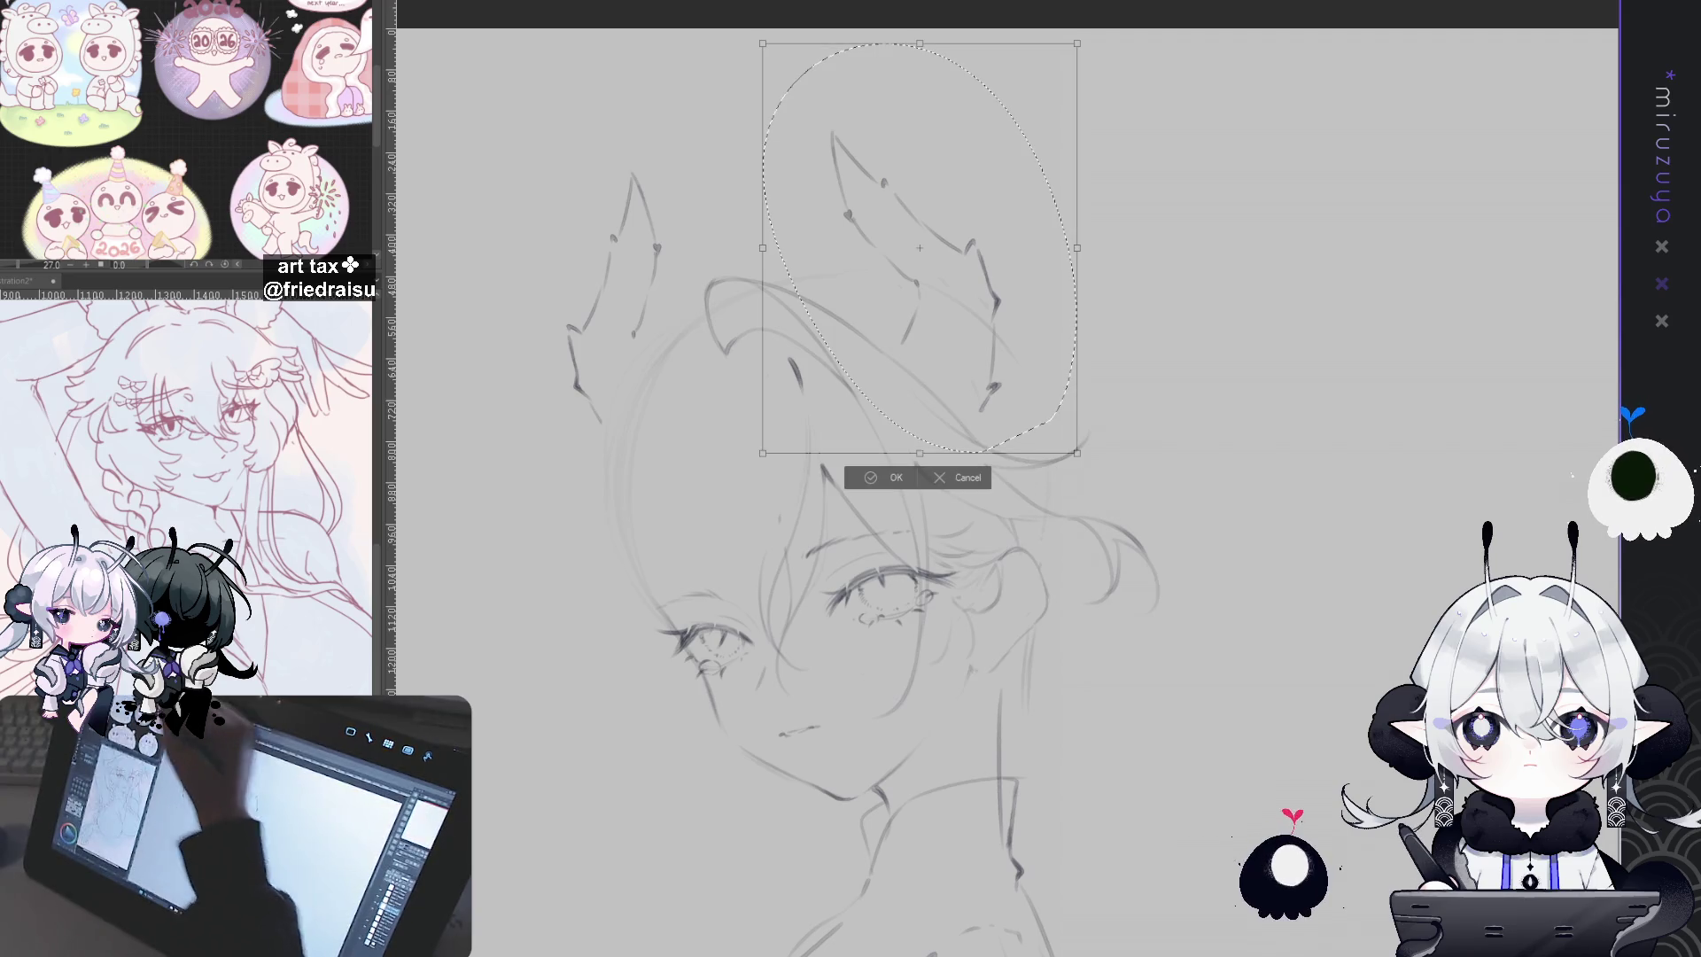
drag(1019, 195, 1012, 174)
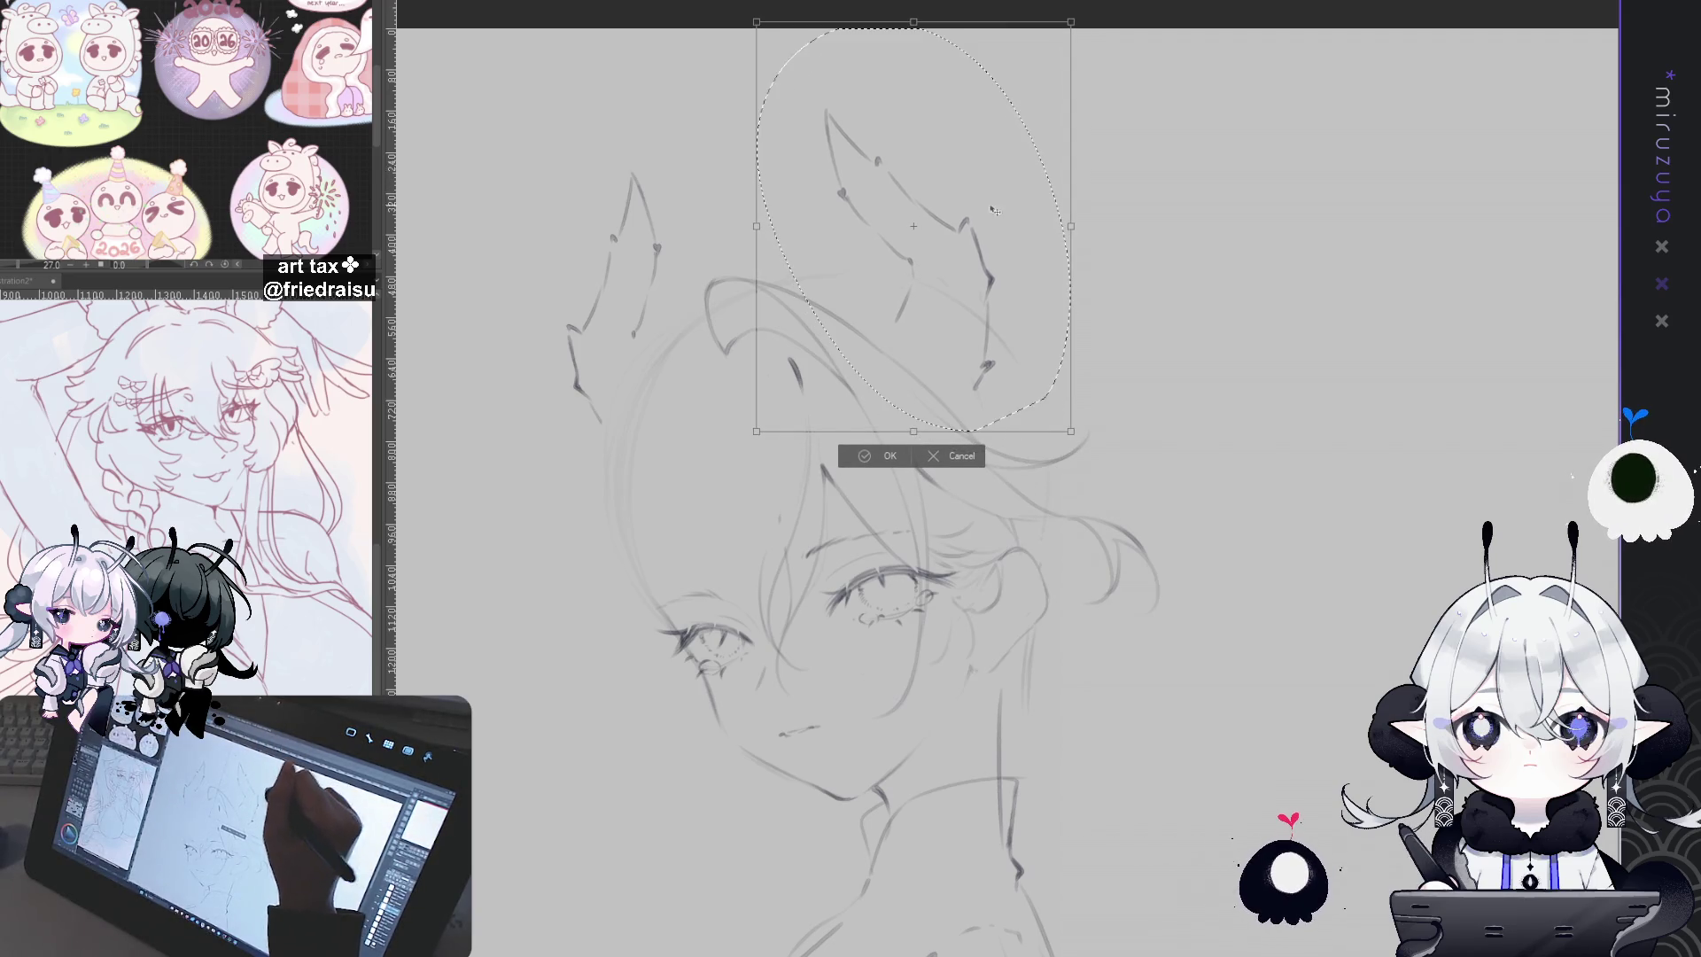
click(877, 456)
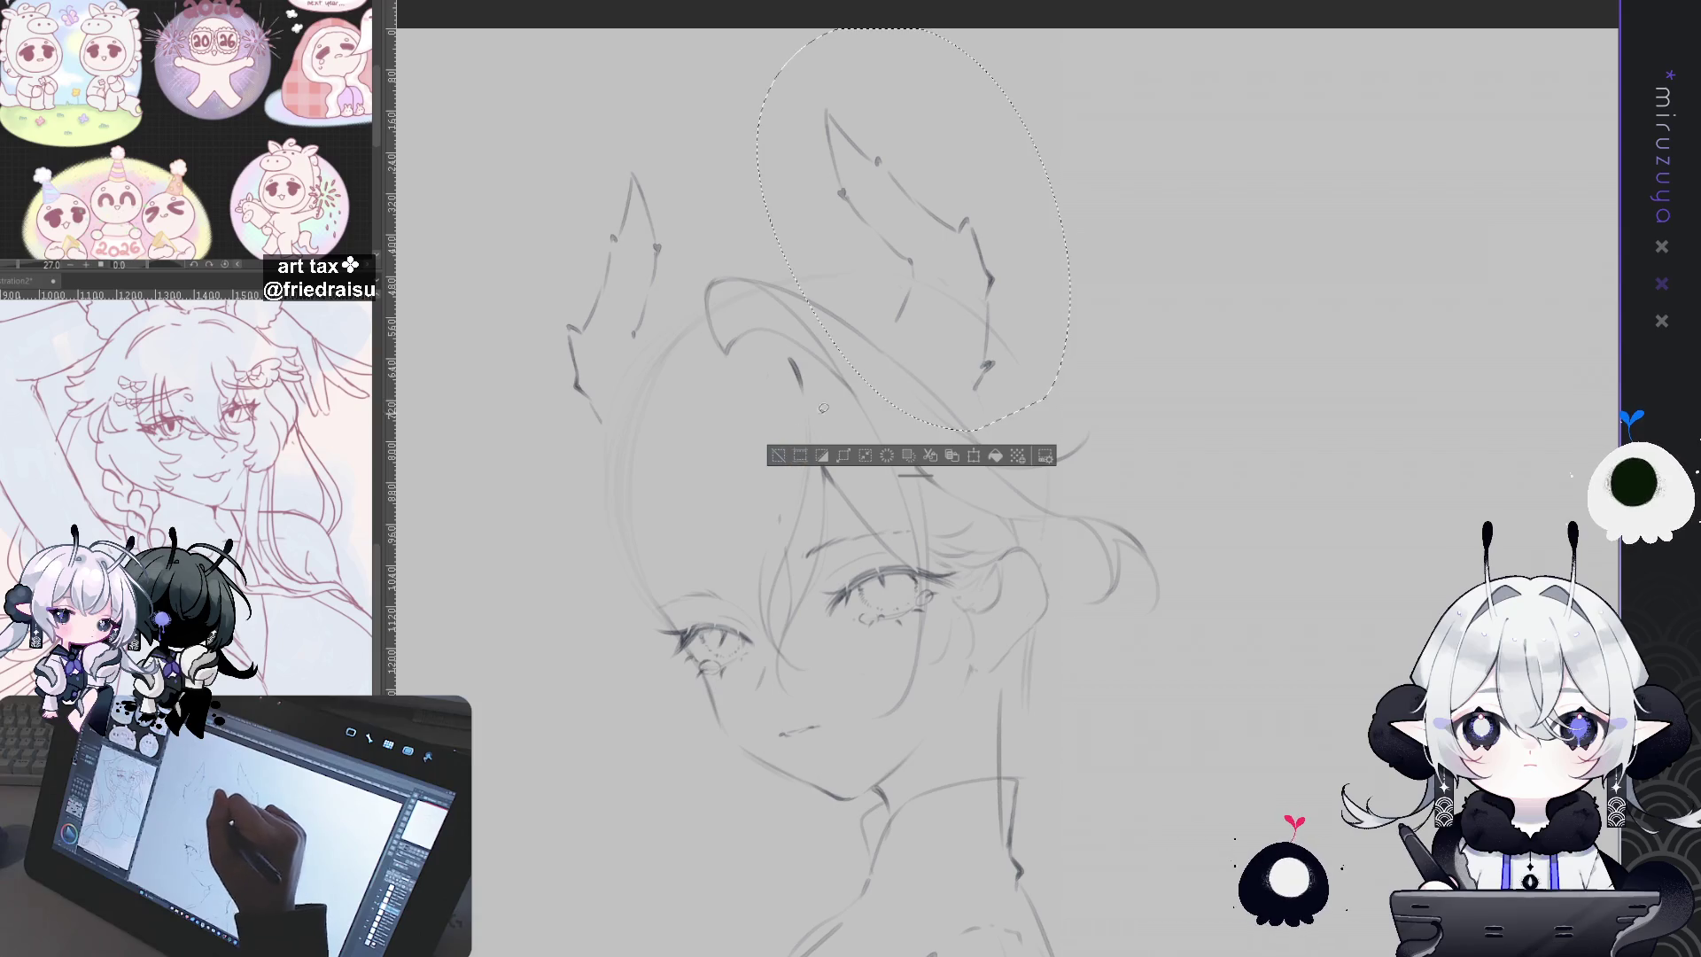
click(776, 456)
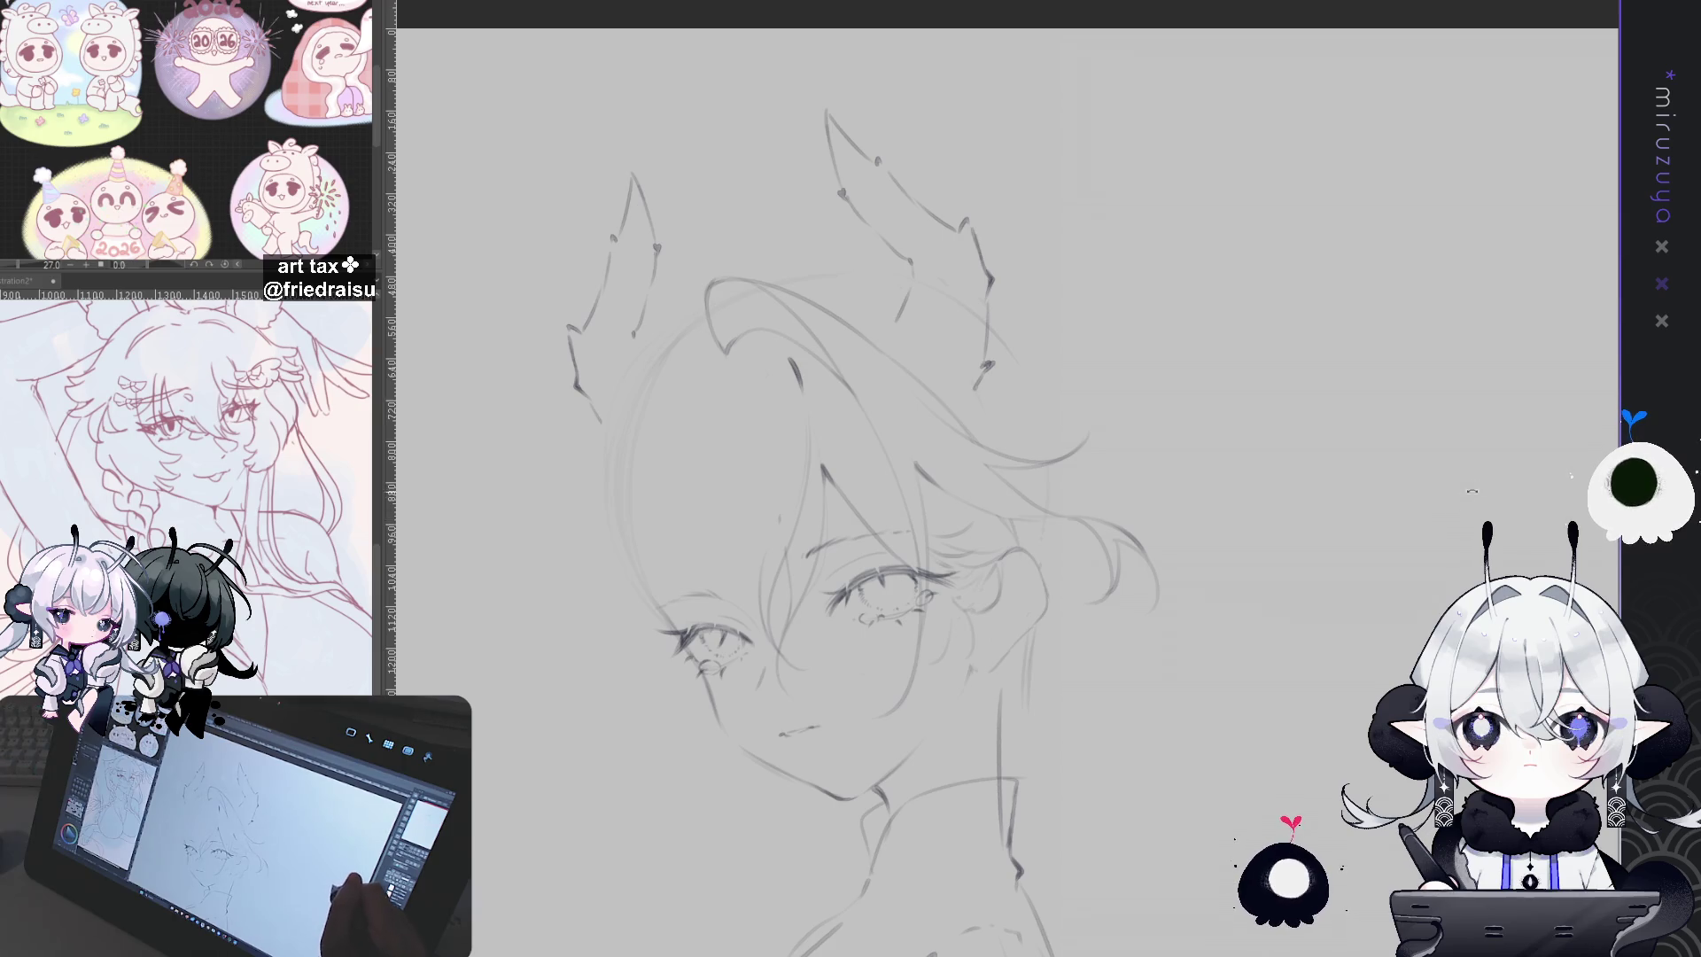
Step: Draw a thin vertical line below the ear, replacing a misplaced first stroke
key(asciicircum)
key(asciicircum)
key(asciicircum)
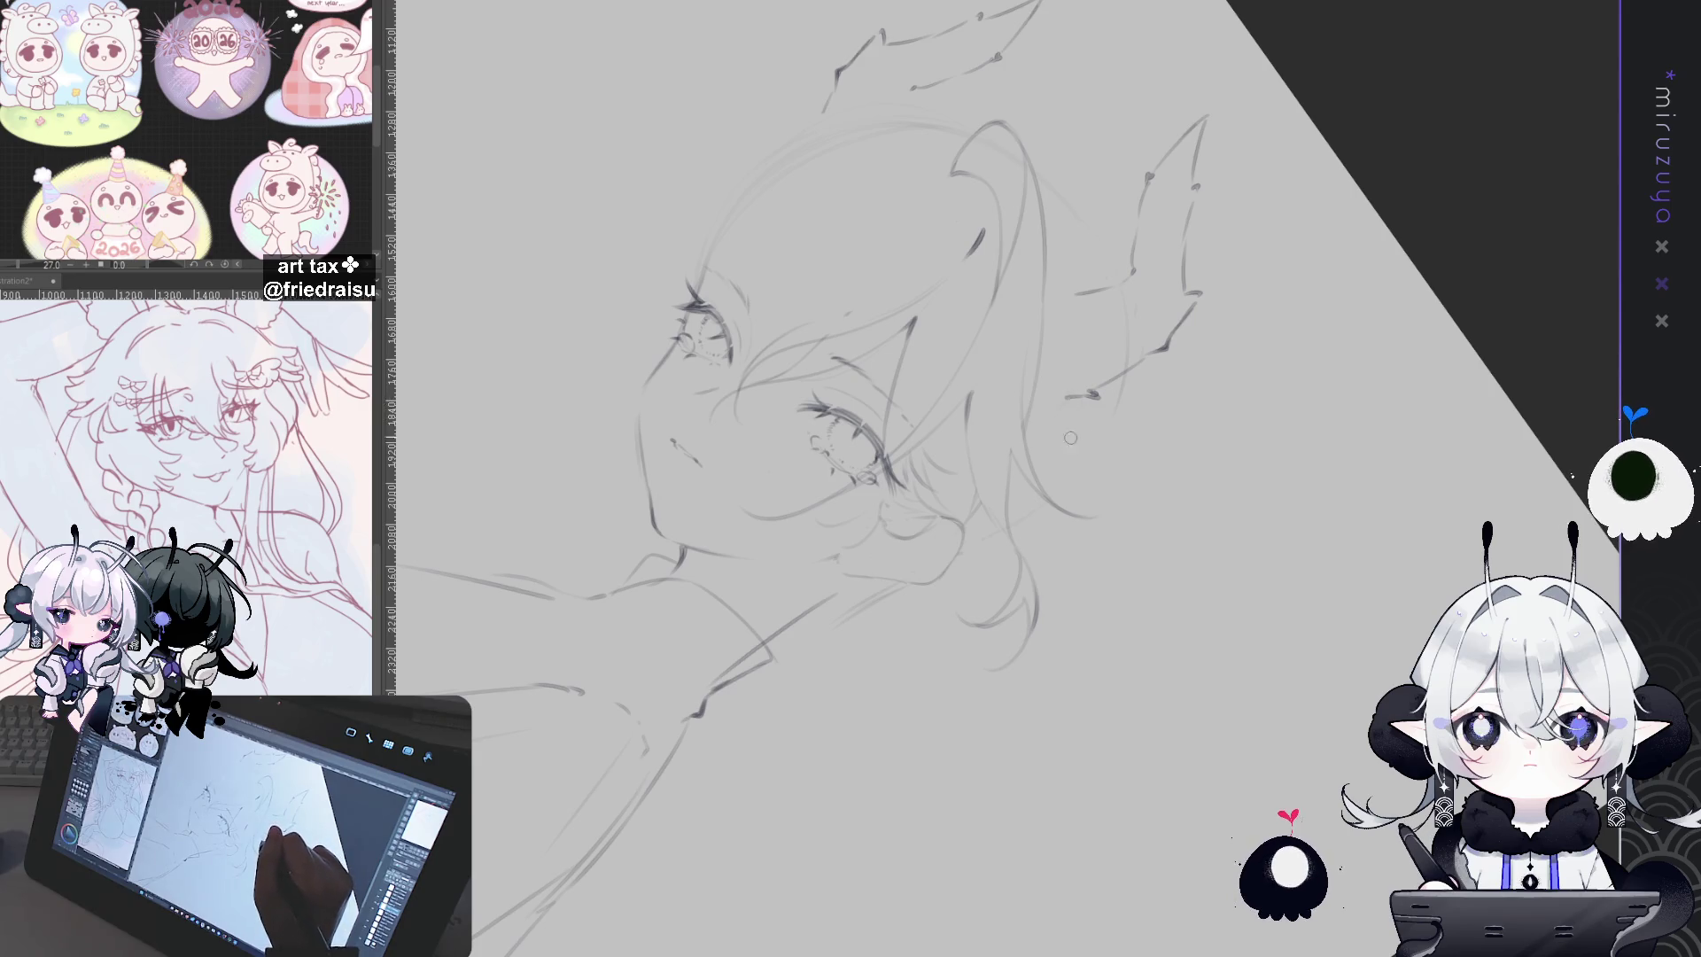
drag(1068, 404, 1081, 471)
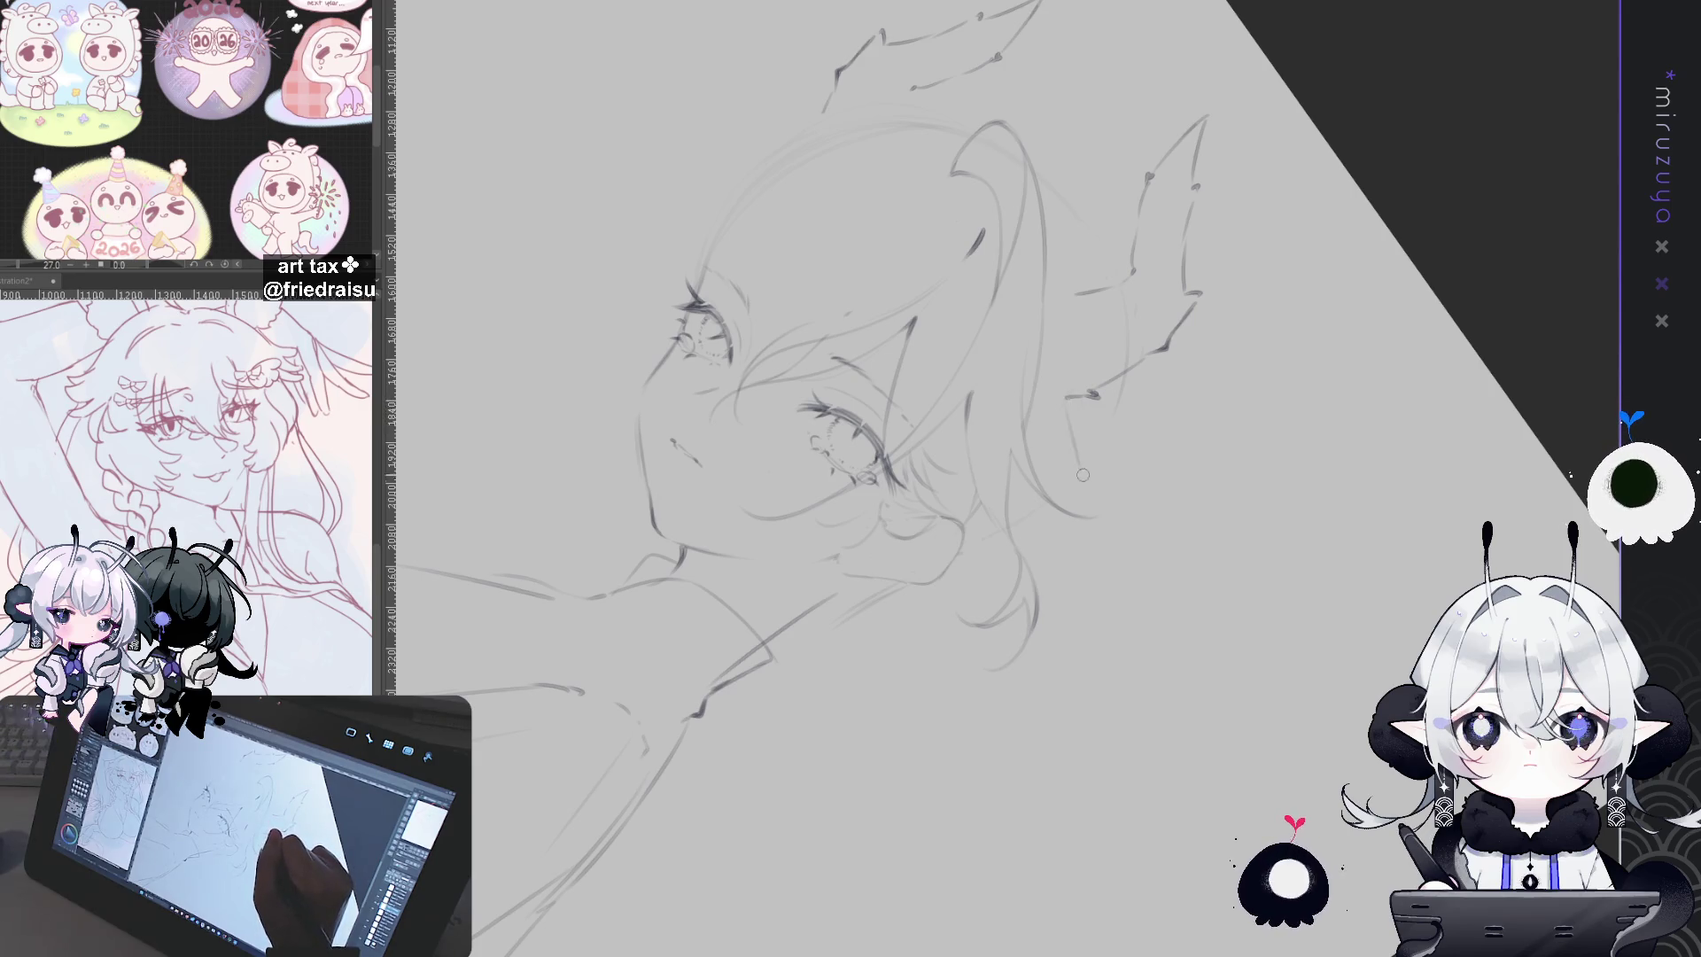
key(ctrl+z)
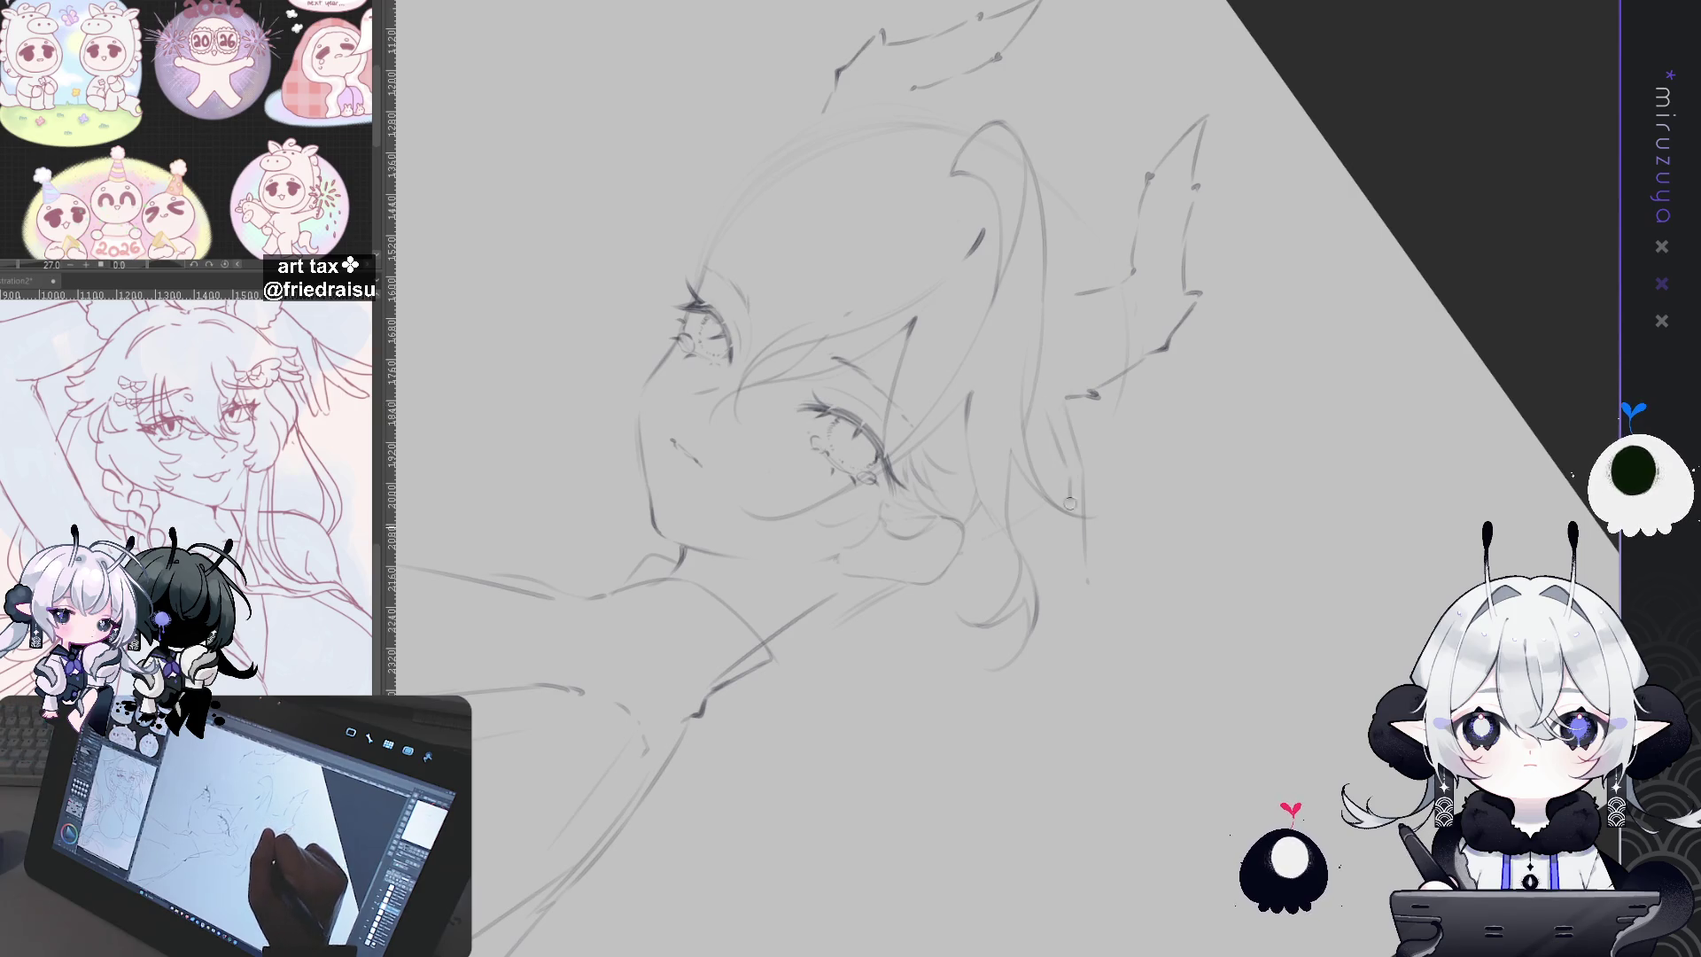
drag(1062, 497, 1087, 592)
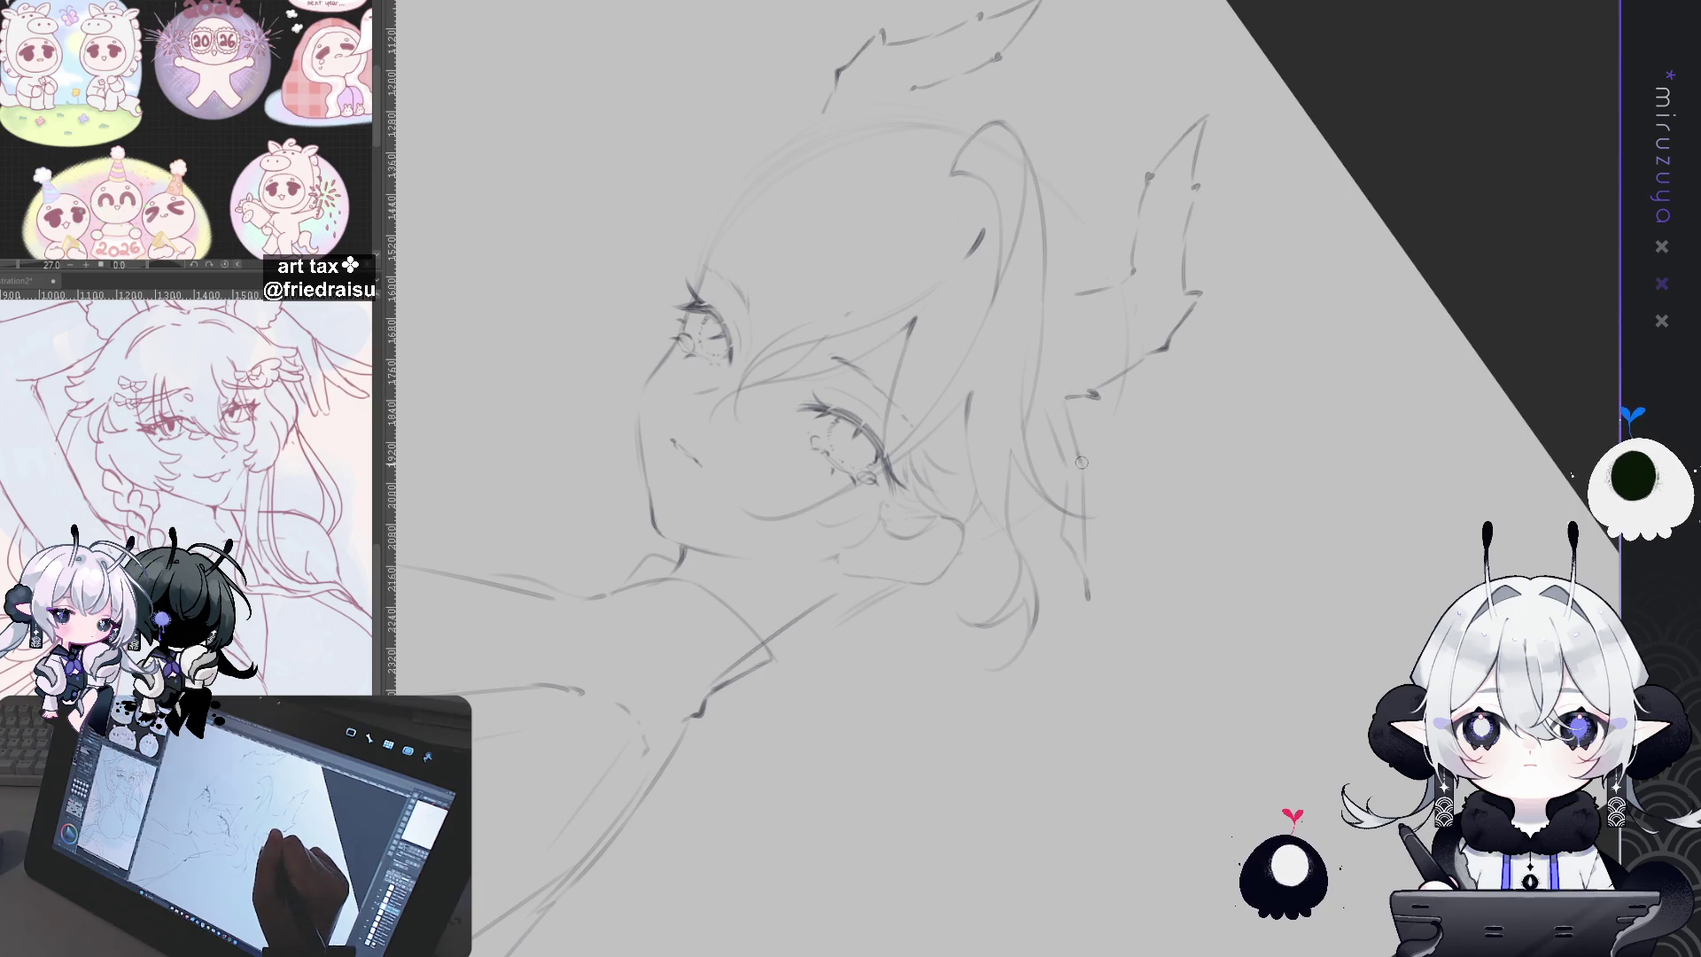
key(ctrl+0)
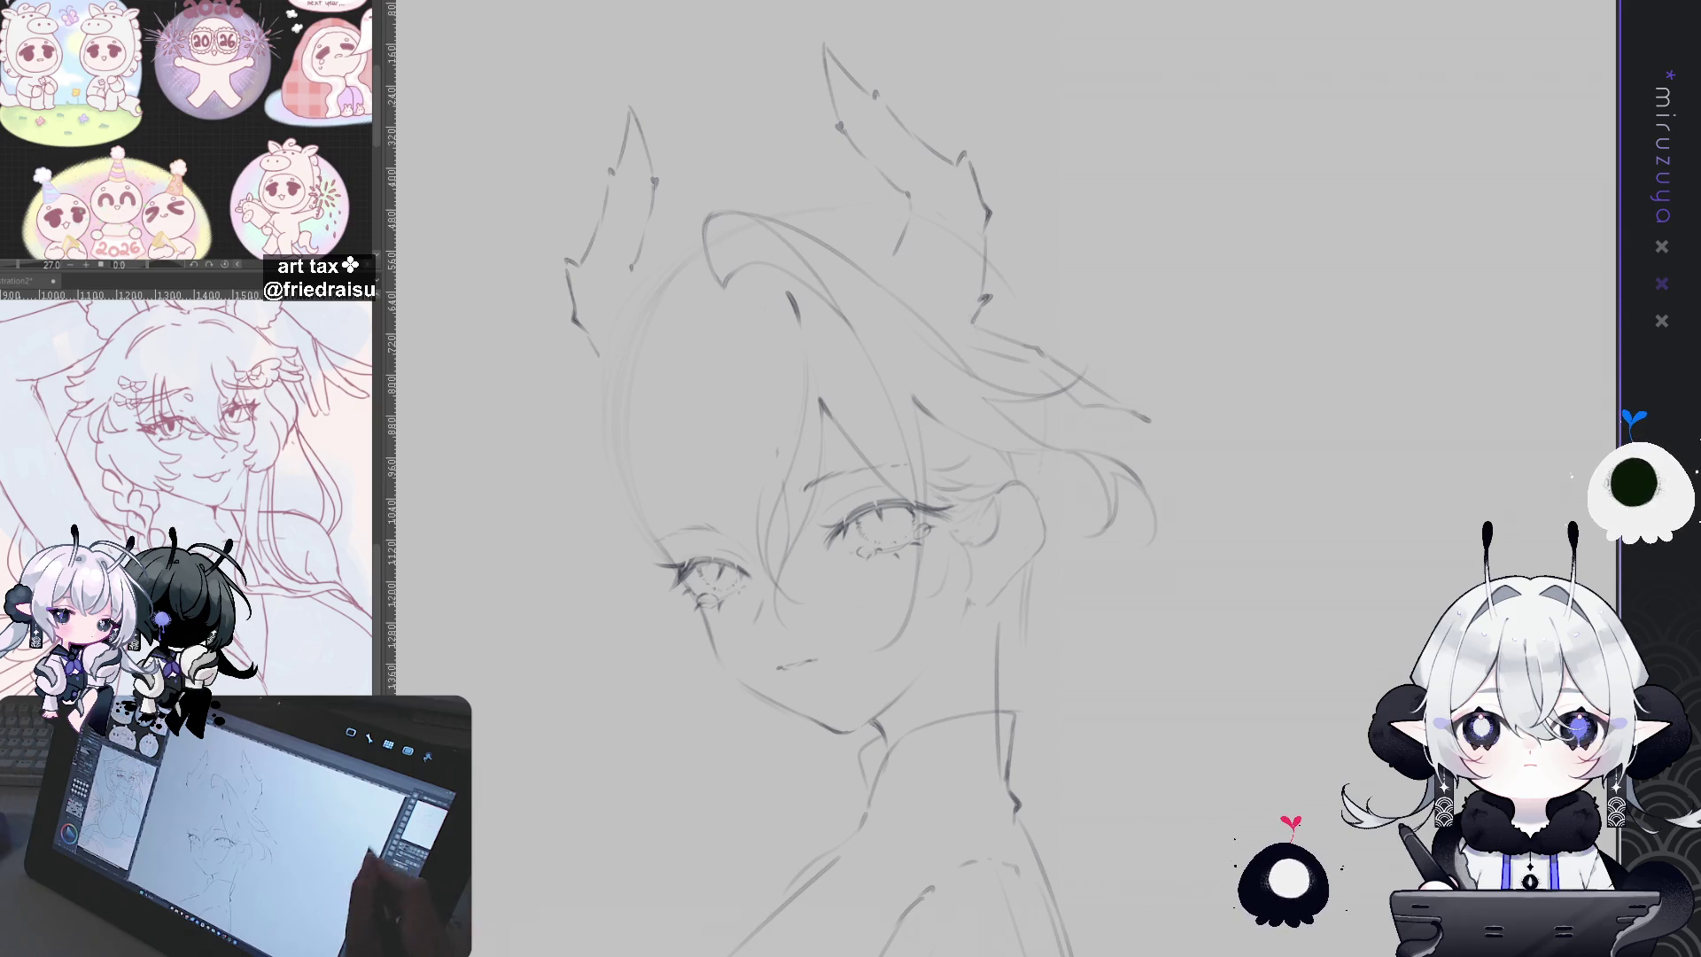
Step: Rotate the hair strand behind the right ear counterclockwise and lift it slightly
mouse_move(1046, 567)
mouse_down()
mouse_move(1176, 734)
mouse_move(1167, 381)
mouse_up()
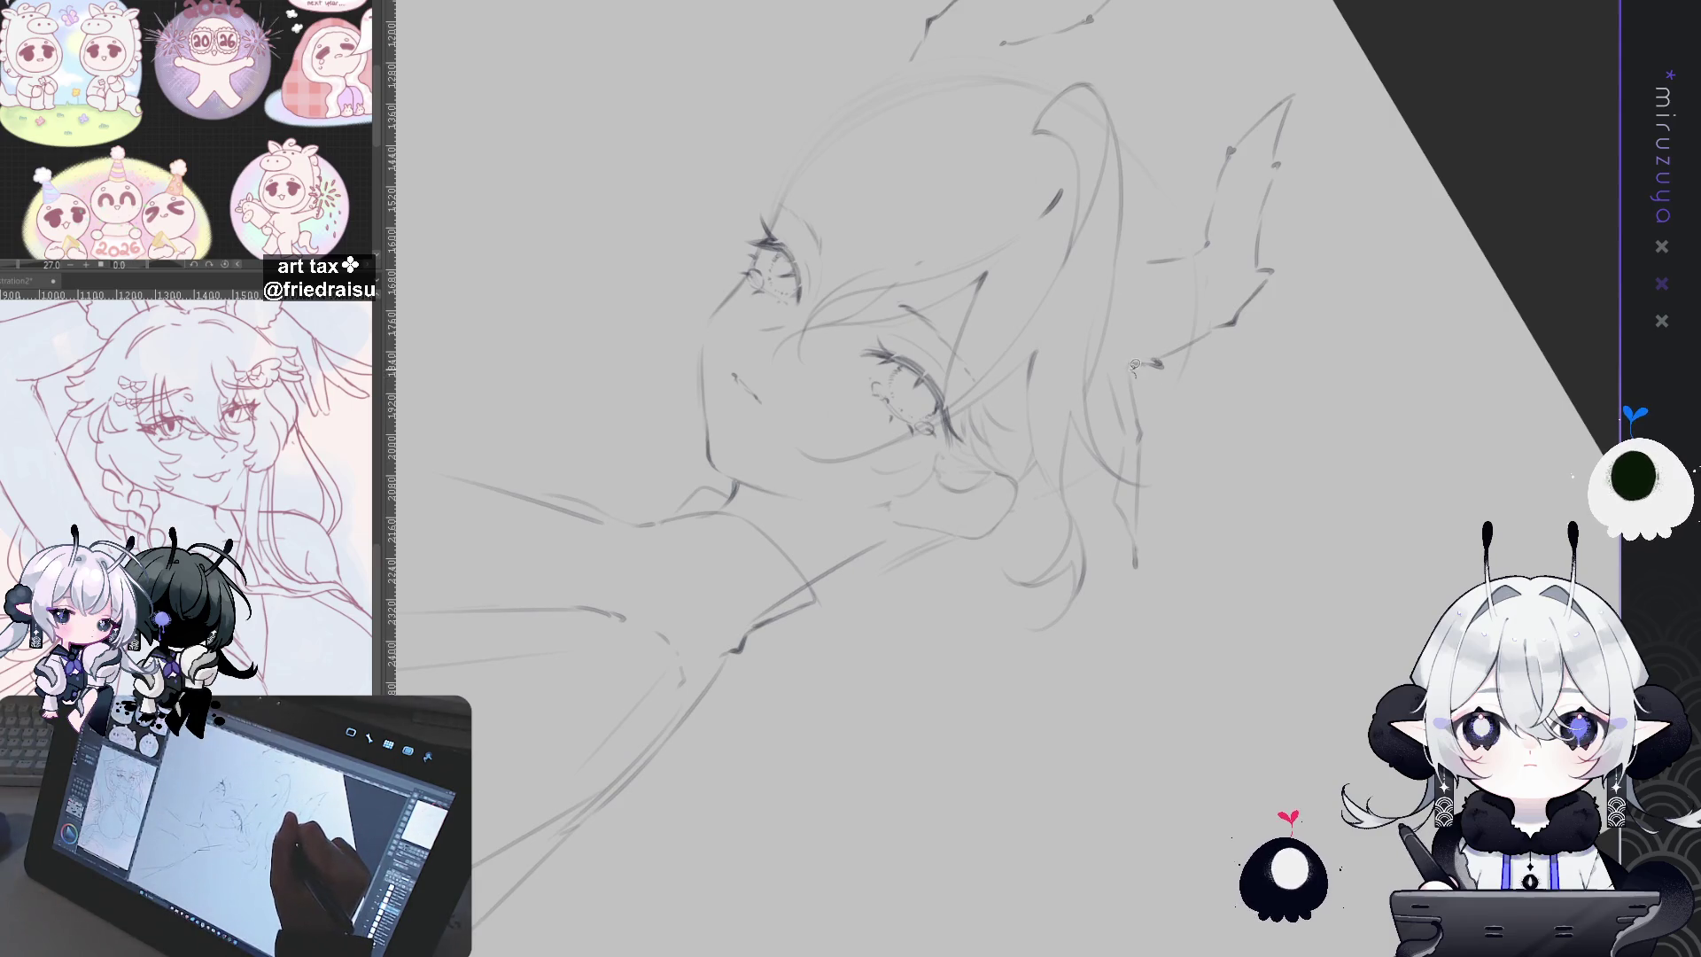
drag(1135, 364, 1099, 390)
key(ctrl+at)
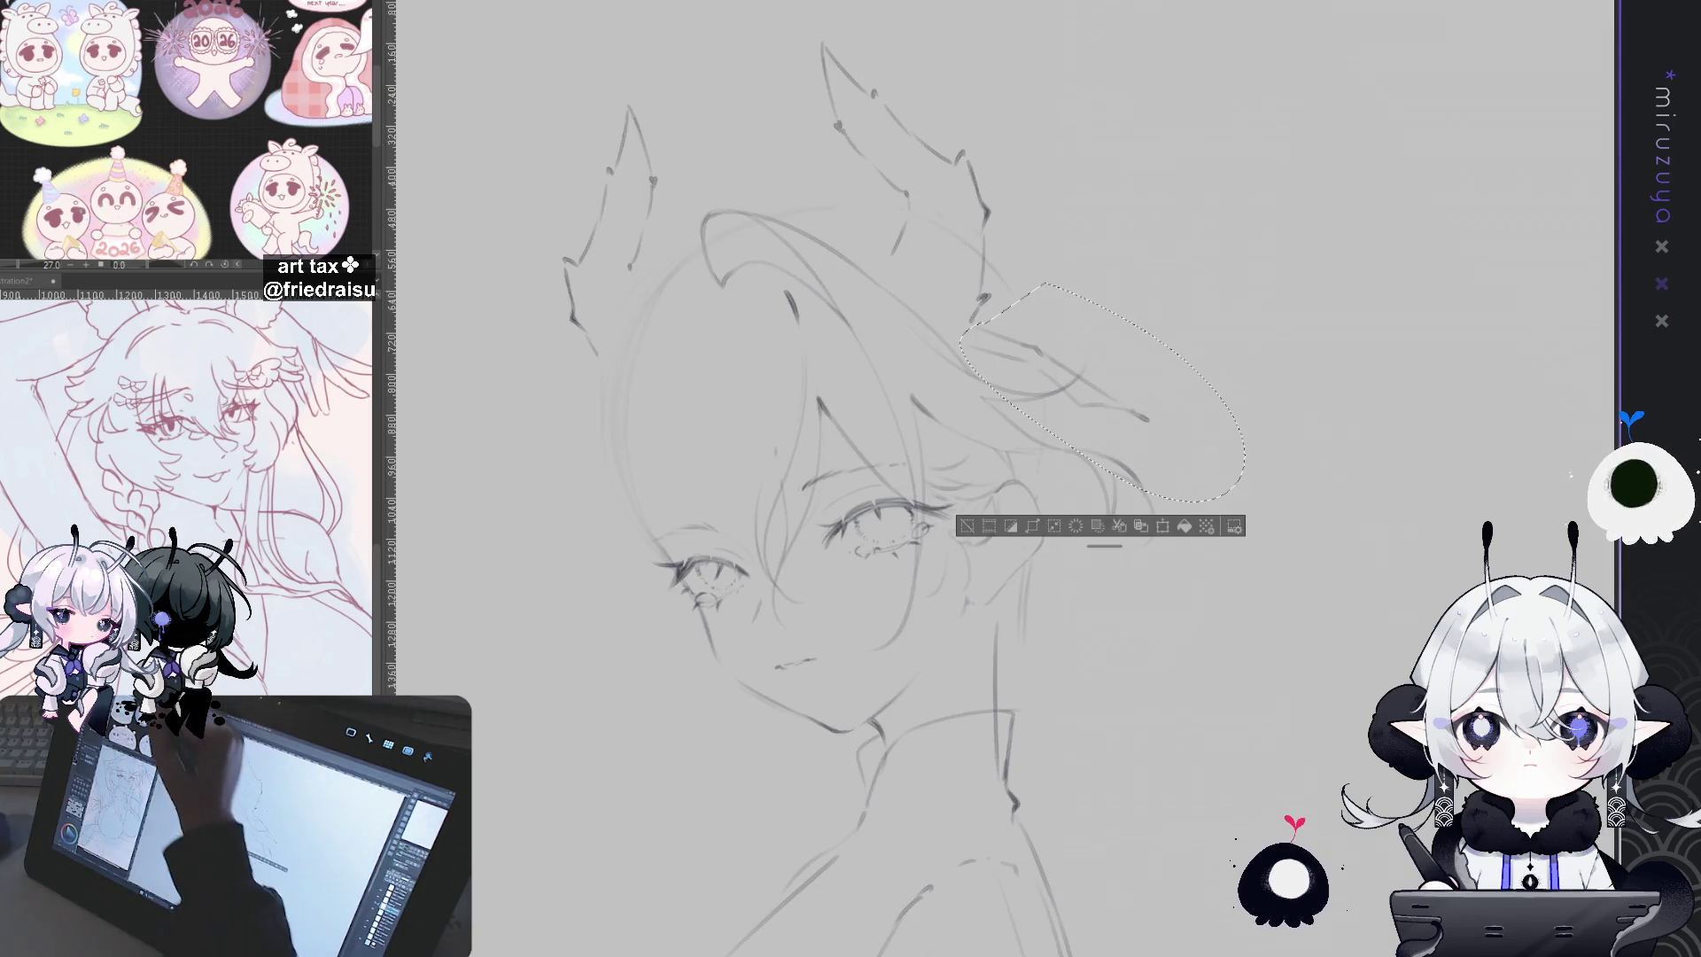
key(ctrl+t)
drag(1347, 195, 1289, 131)
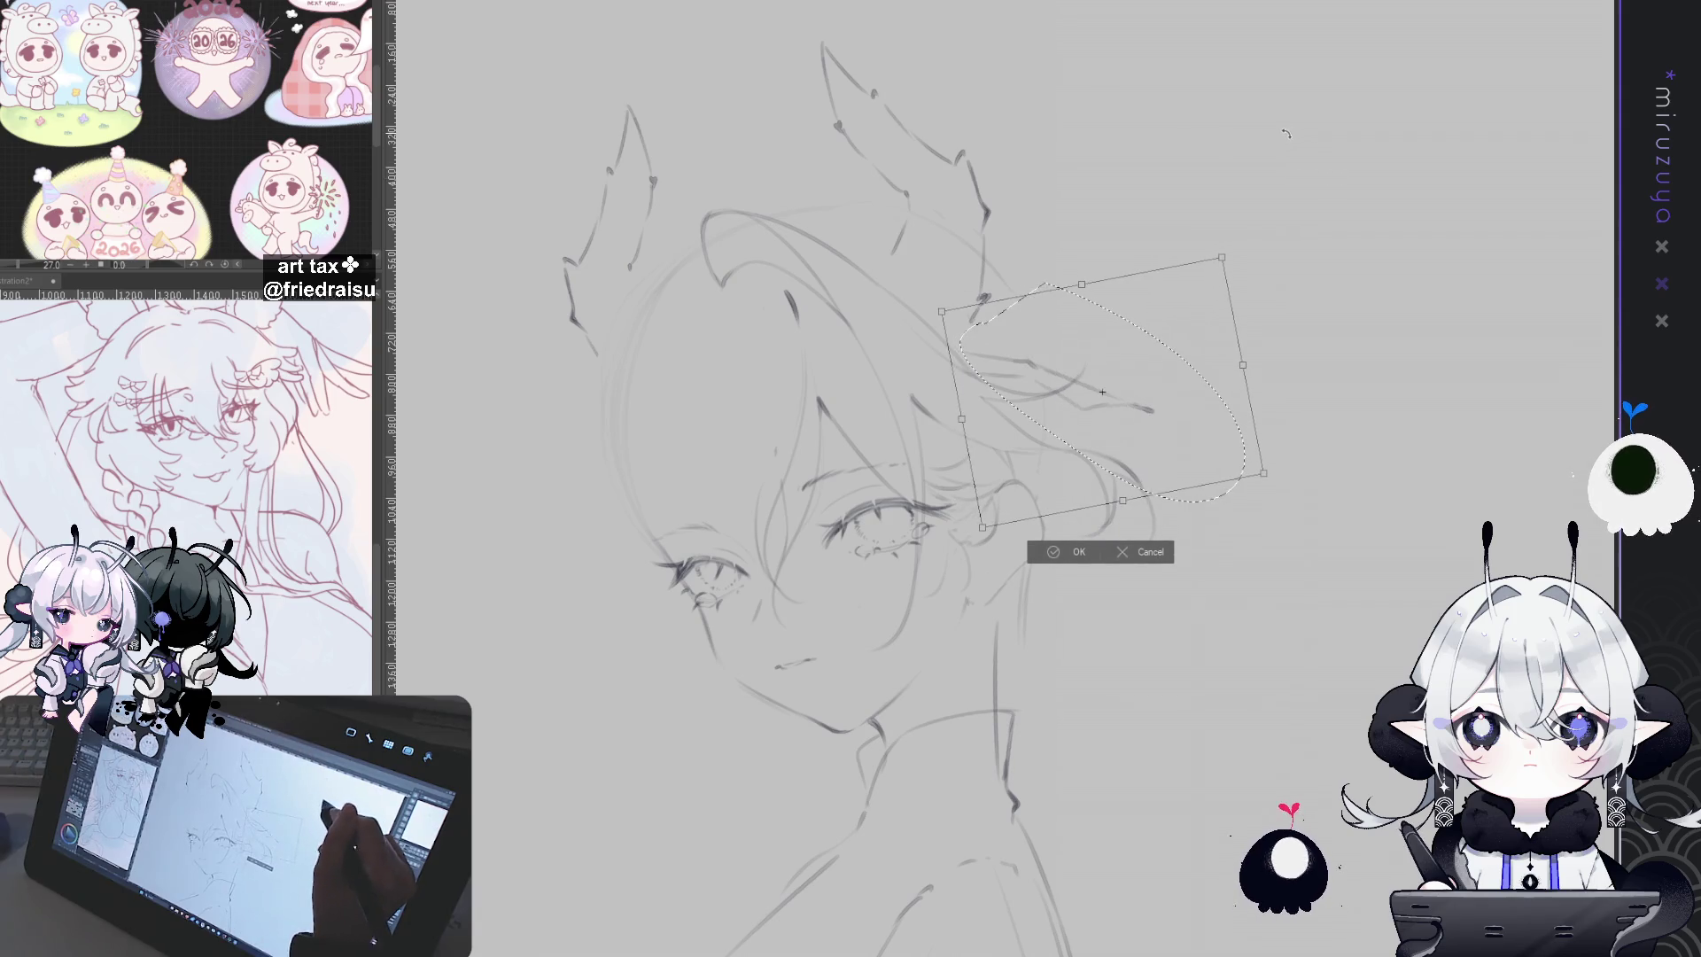
drag(1098, 390, 1106, 361)
drag(1256, 184, 1243, 176)
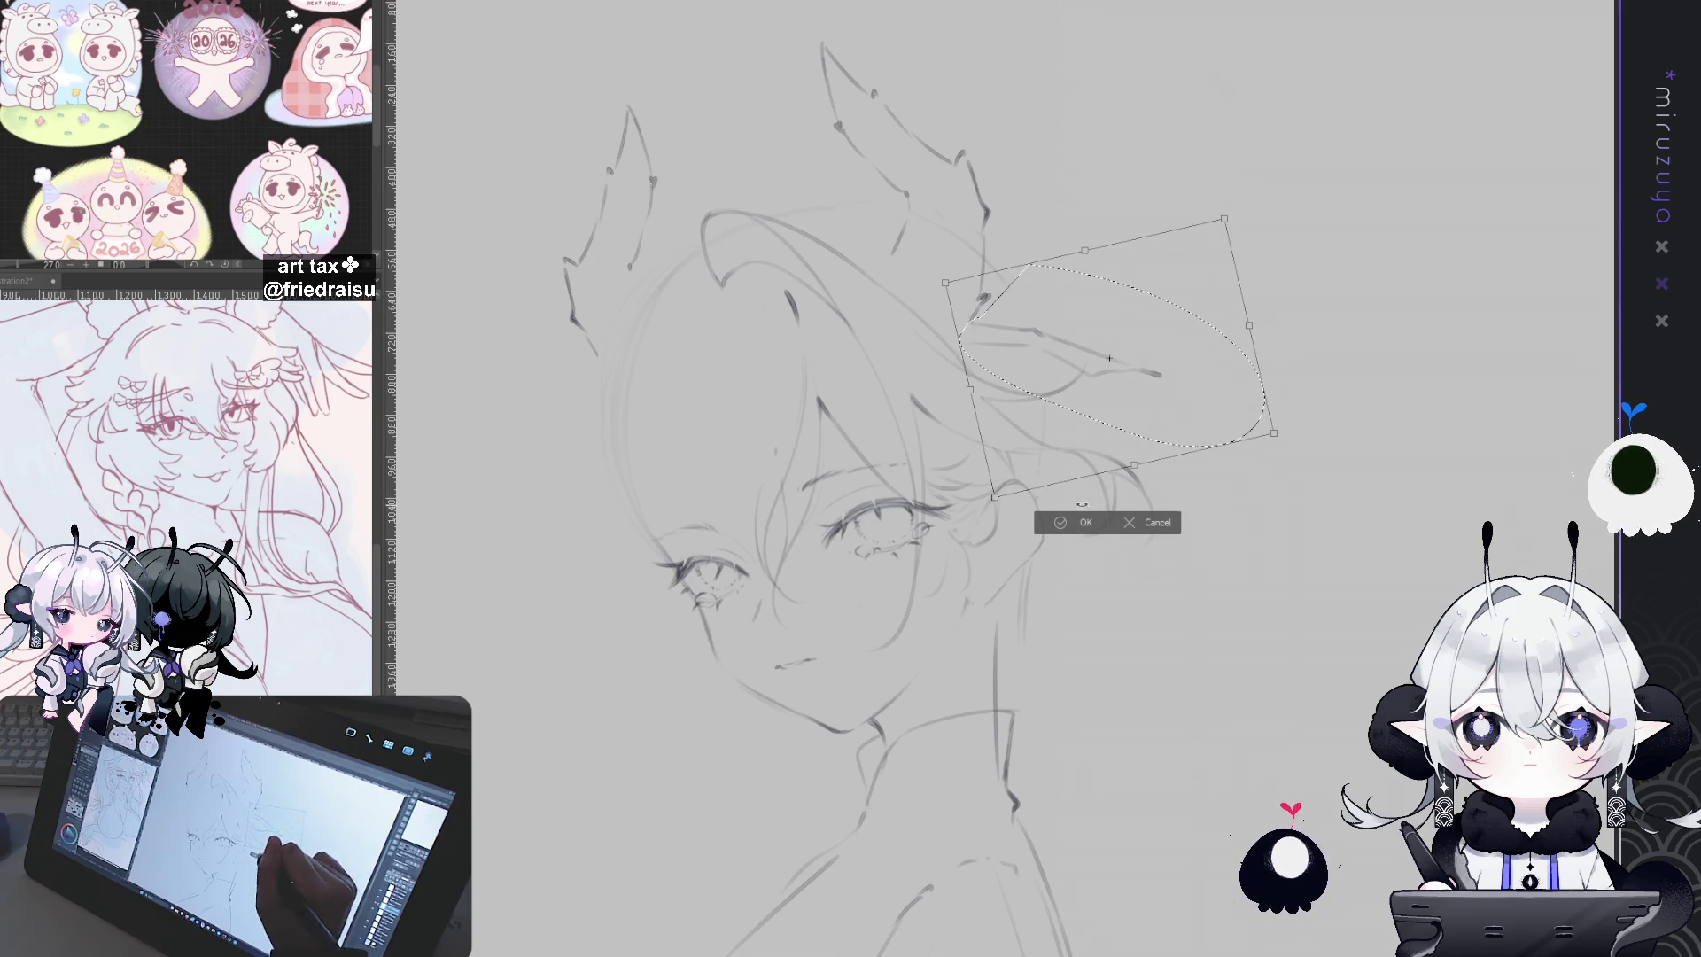
key(Return)
key(ctrl+d)
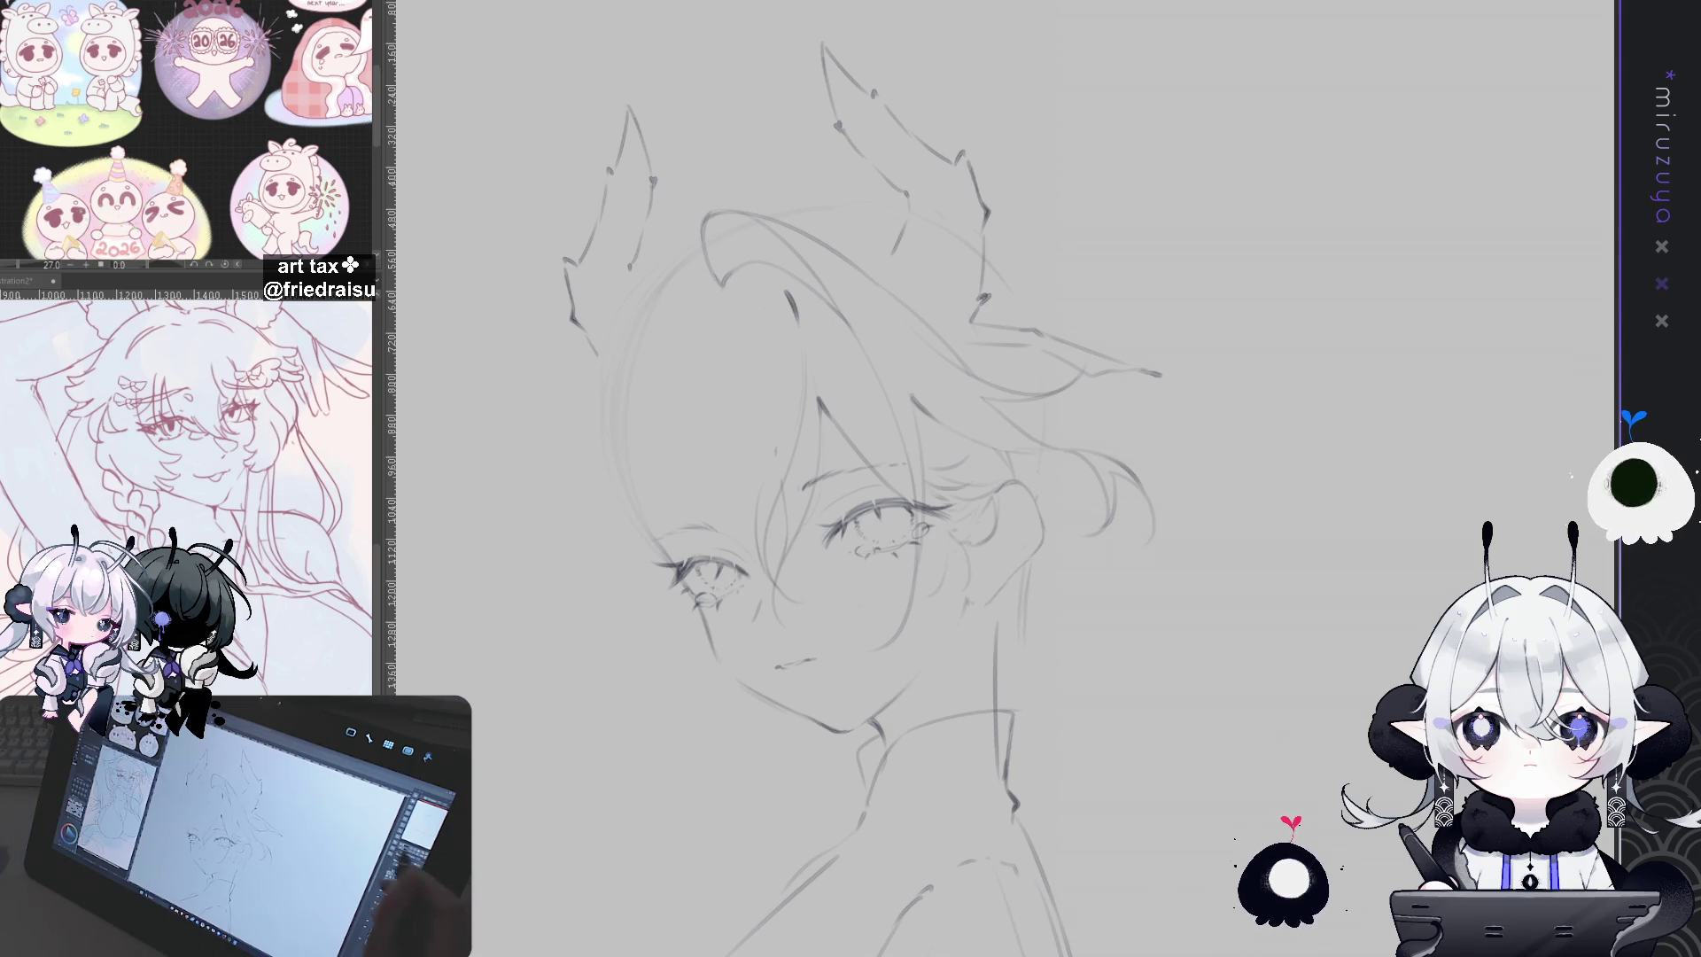
Step: Add short strokes on the forehead and beside the left eye's hair strand
mouse_move(1197, 627)
mouse_down()
mouse_move(1276, 544)
mouse_move(1367, 508)
mouse_up()
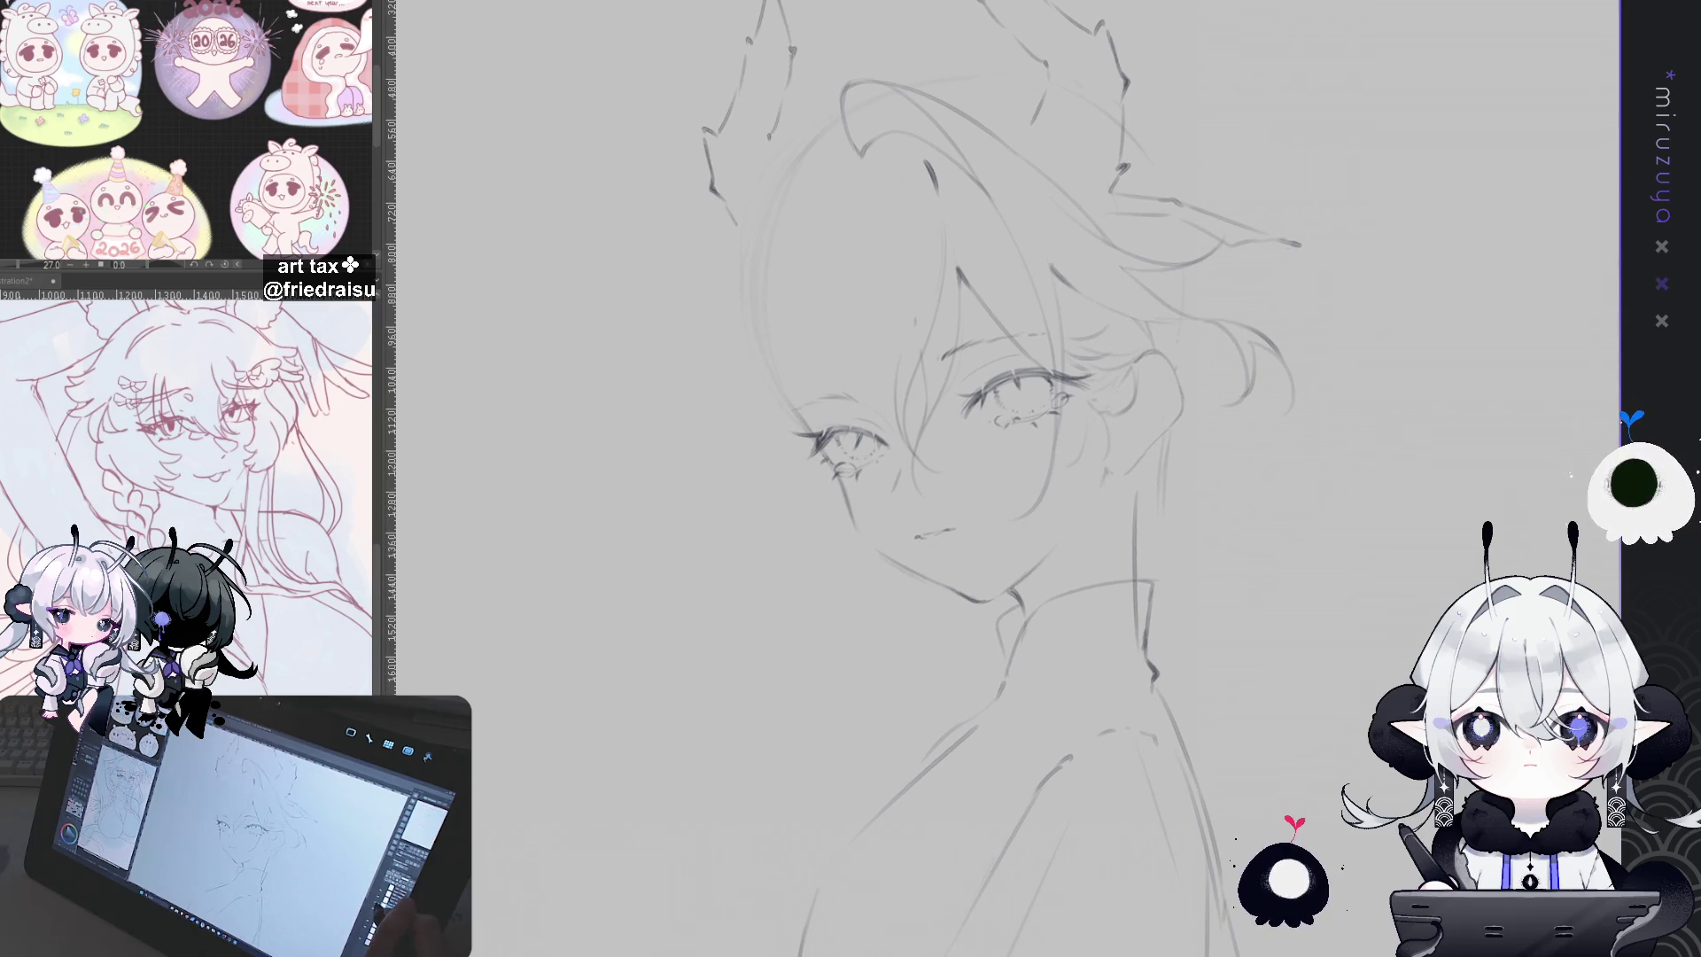
drag(933, 171, 1000, 295)
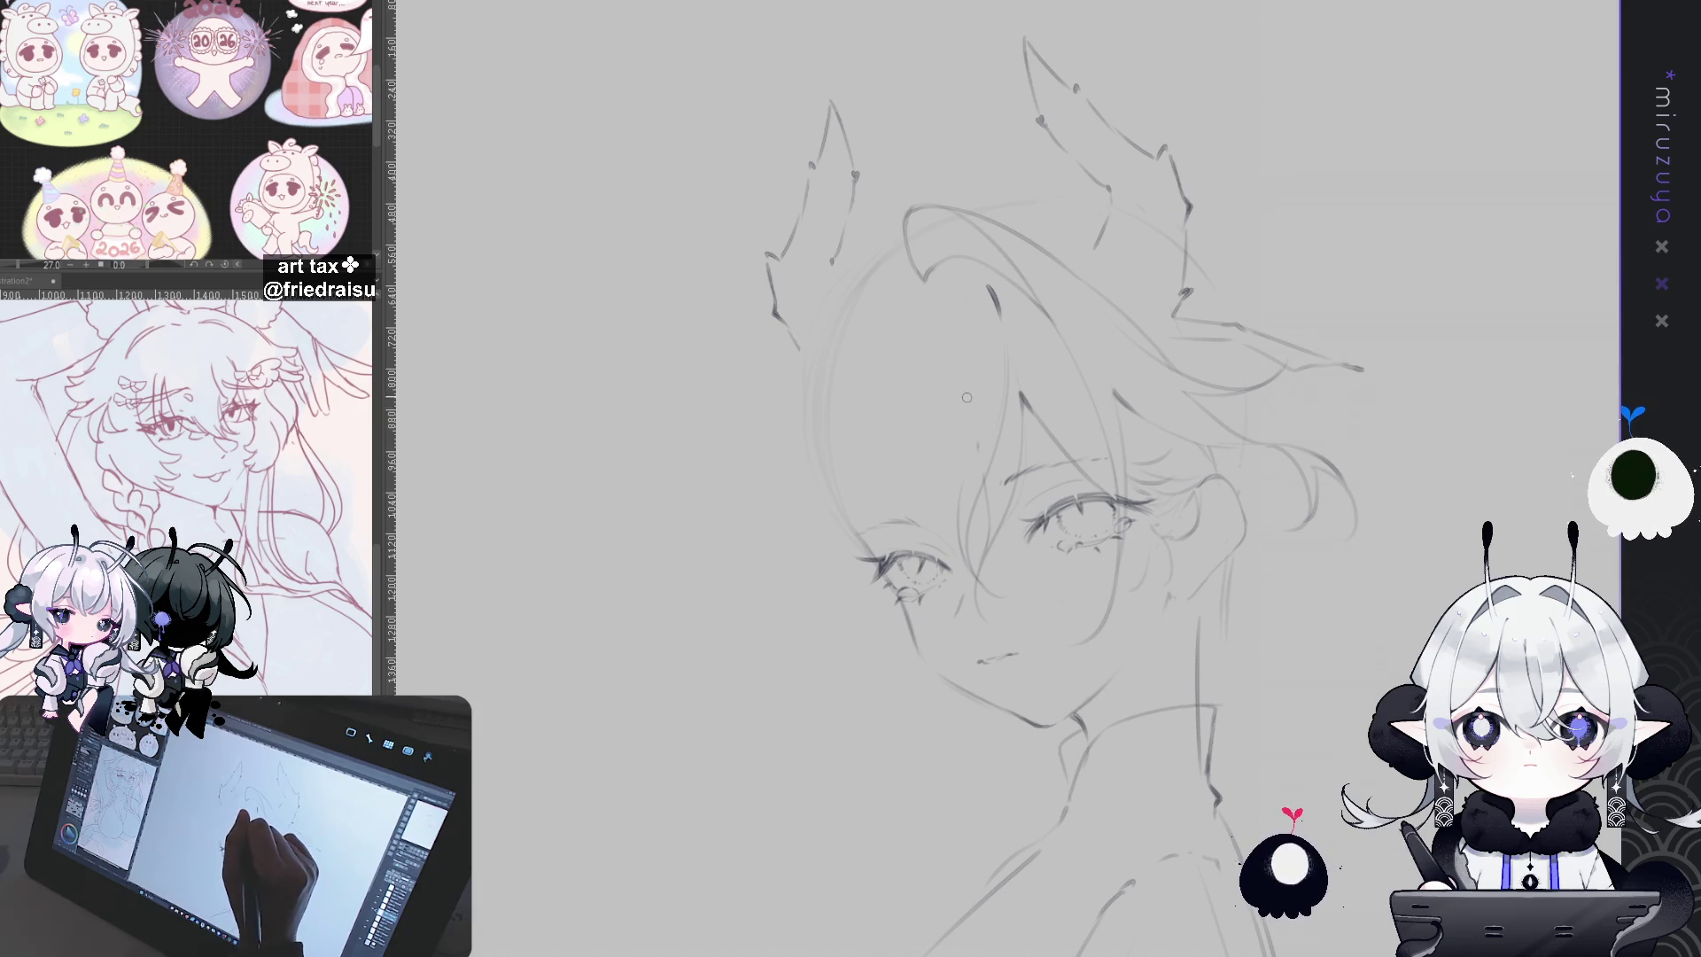
drag(969, 395, 971, 416)
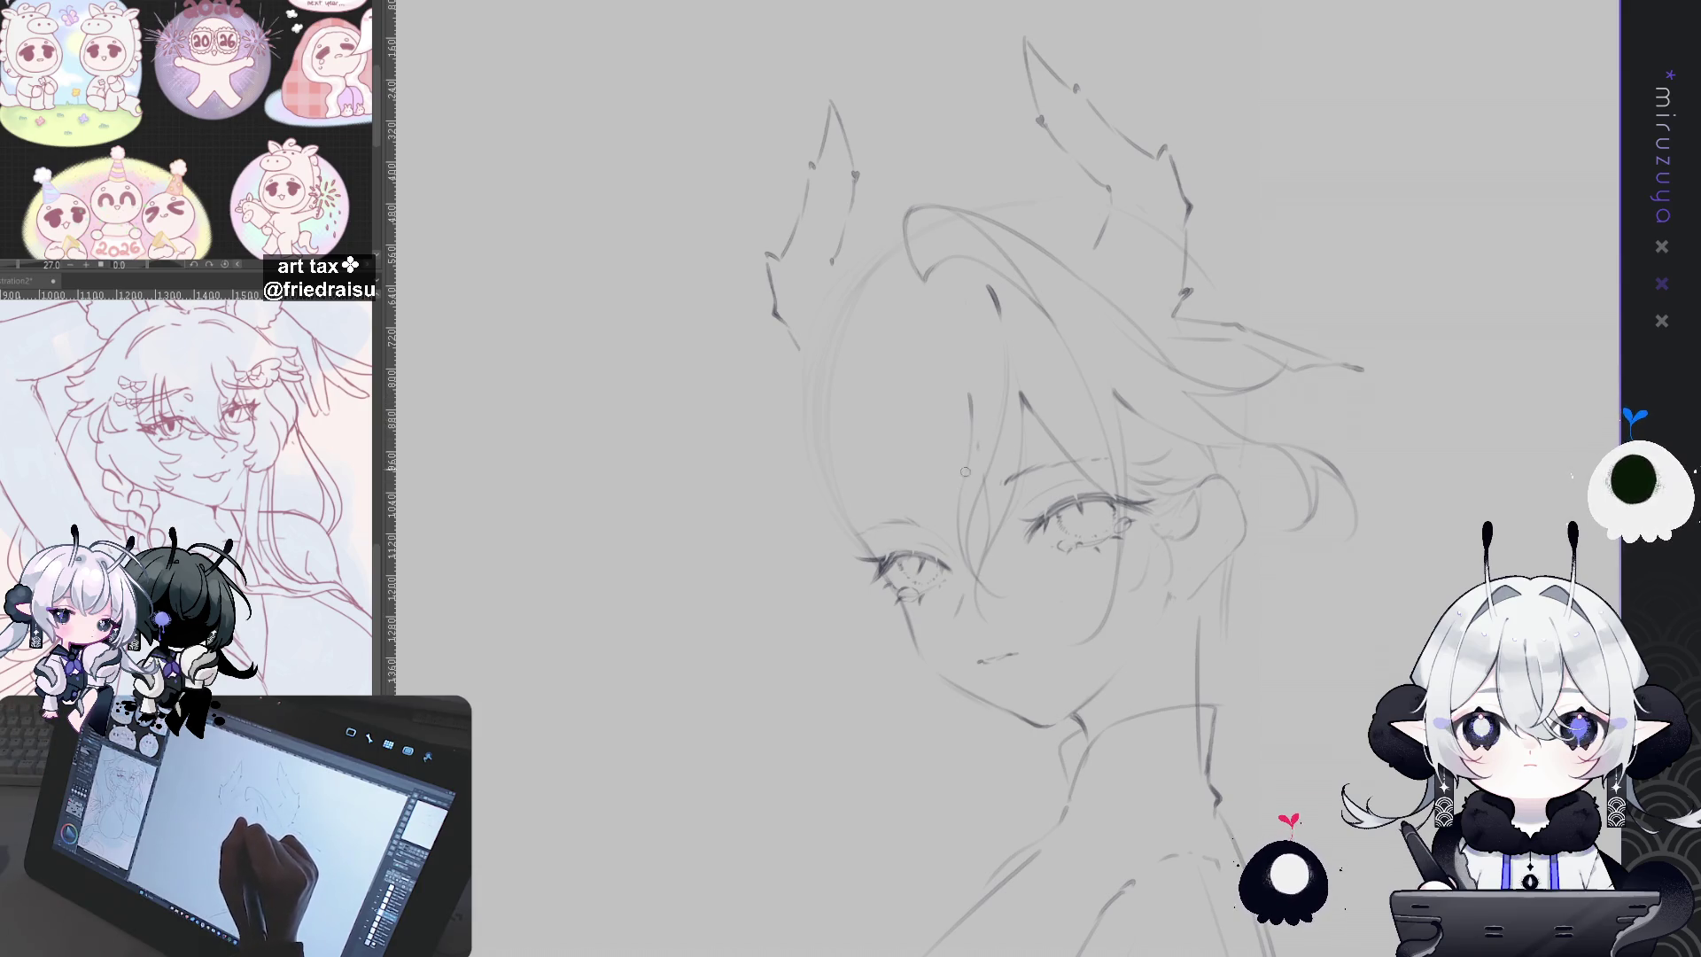
drag(968, 432, 969, 462)
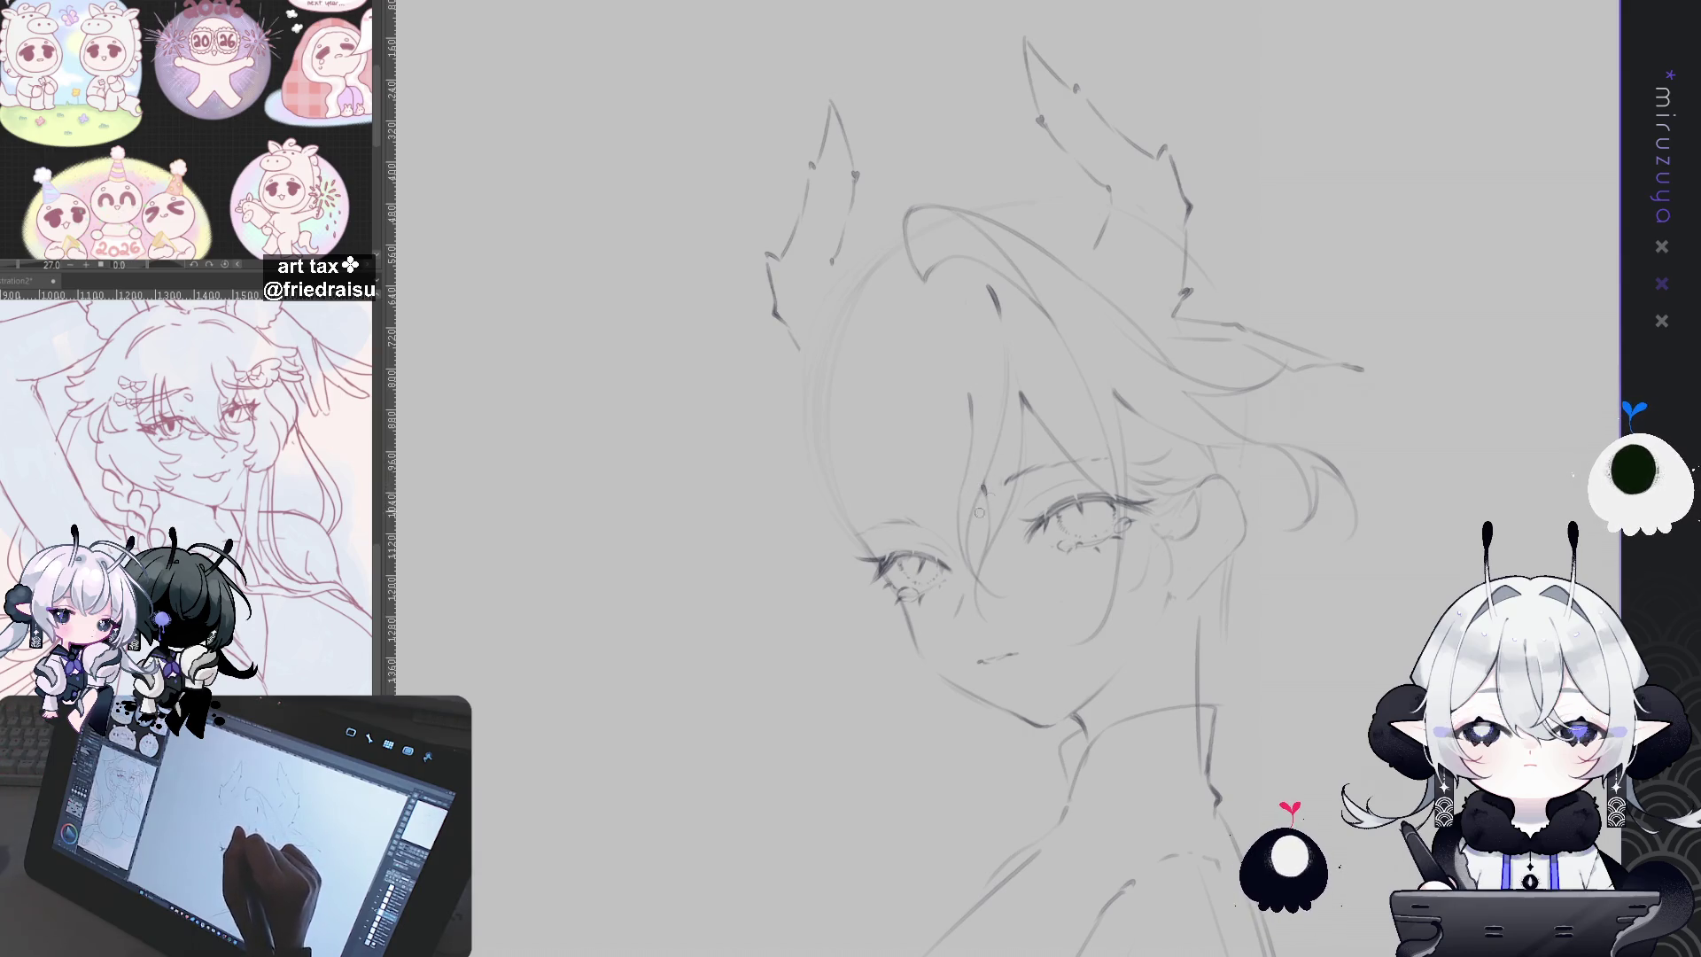
drag(1246, 461, 1175, 420)
drag(873, 378, 957, 386)
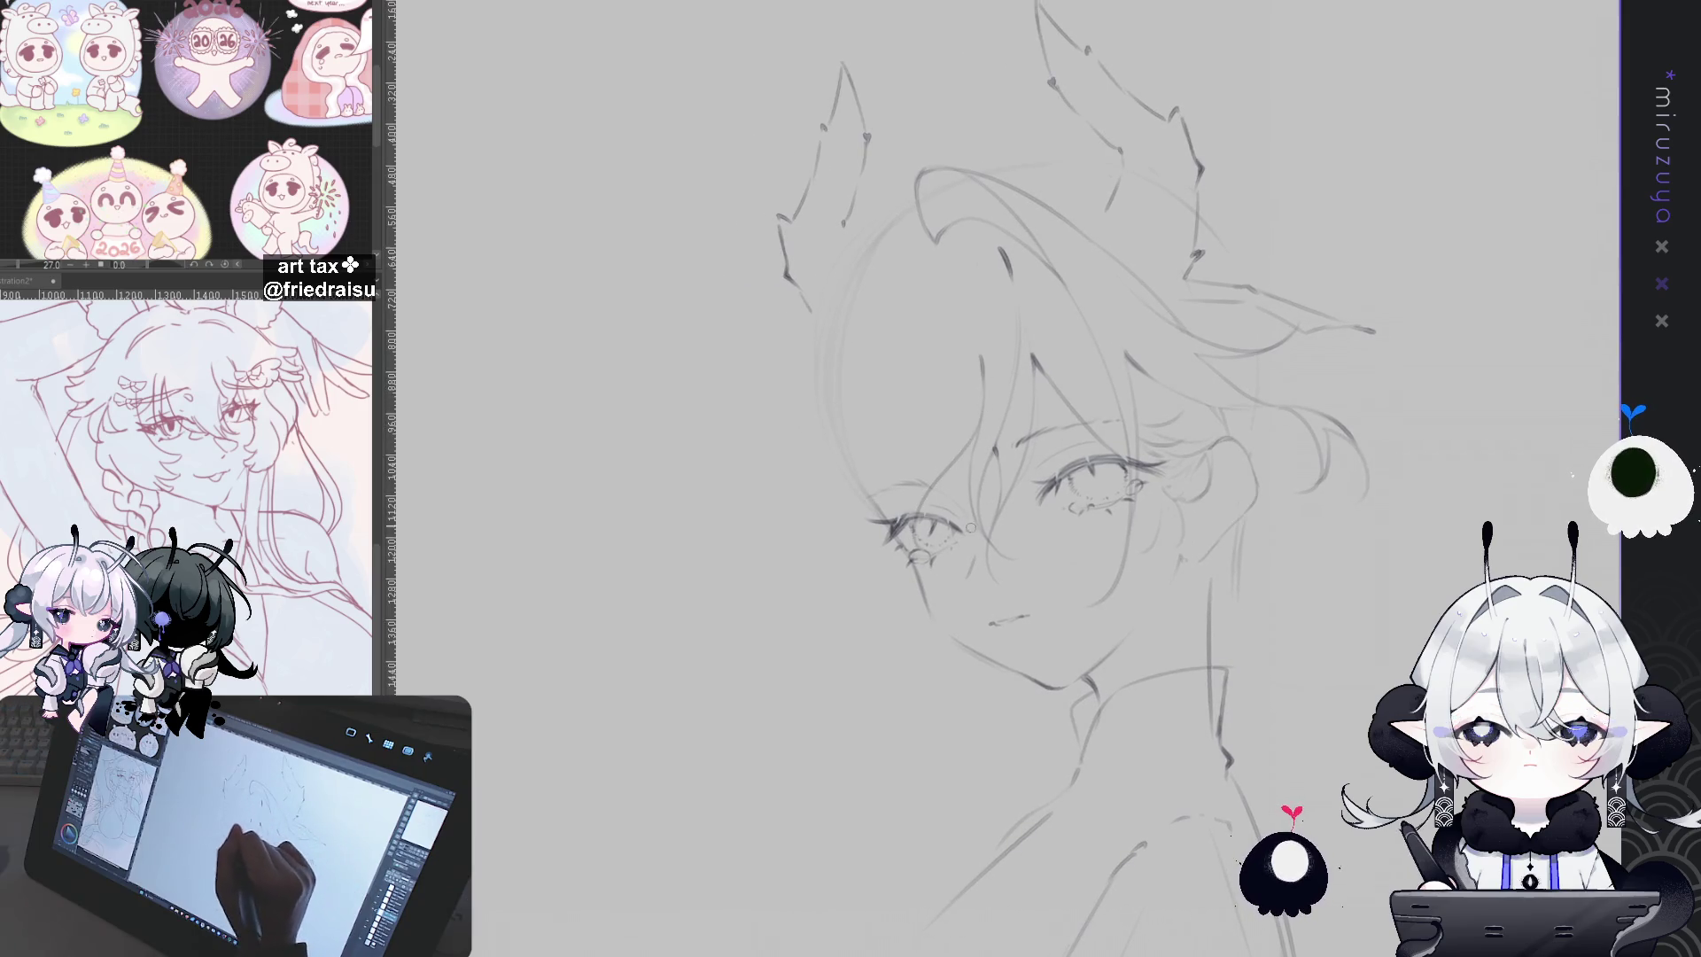
drag(962, 470, 941, 552)
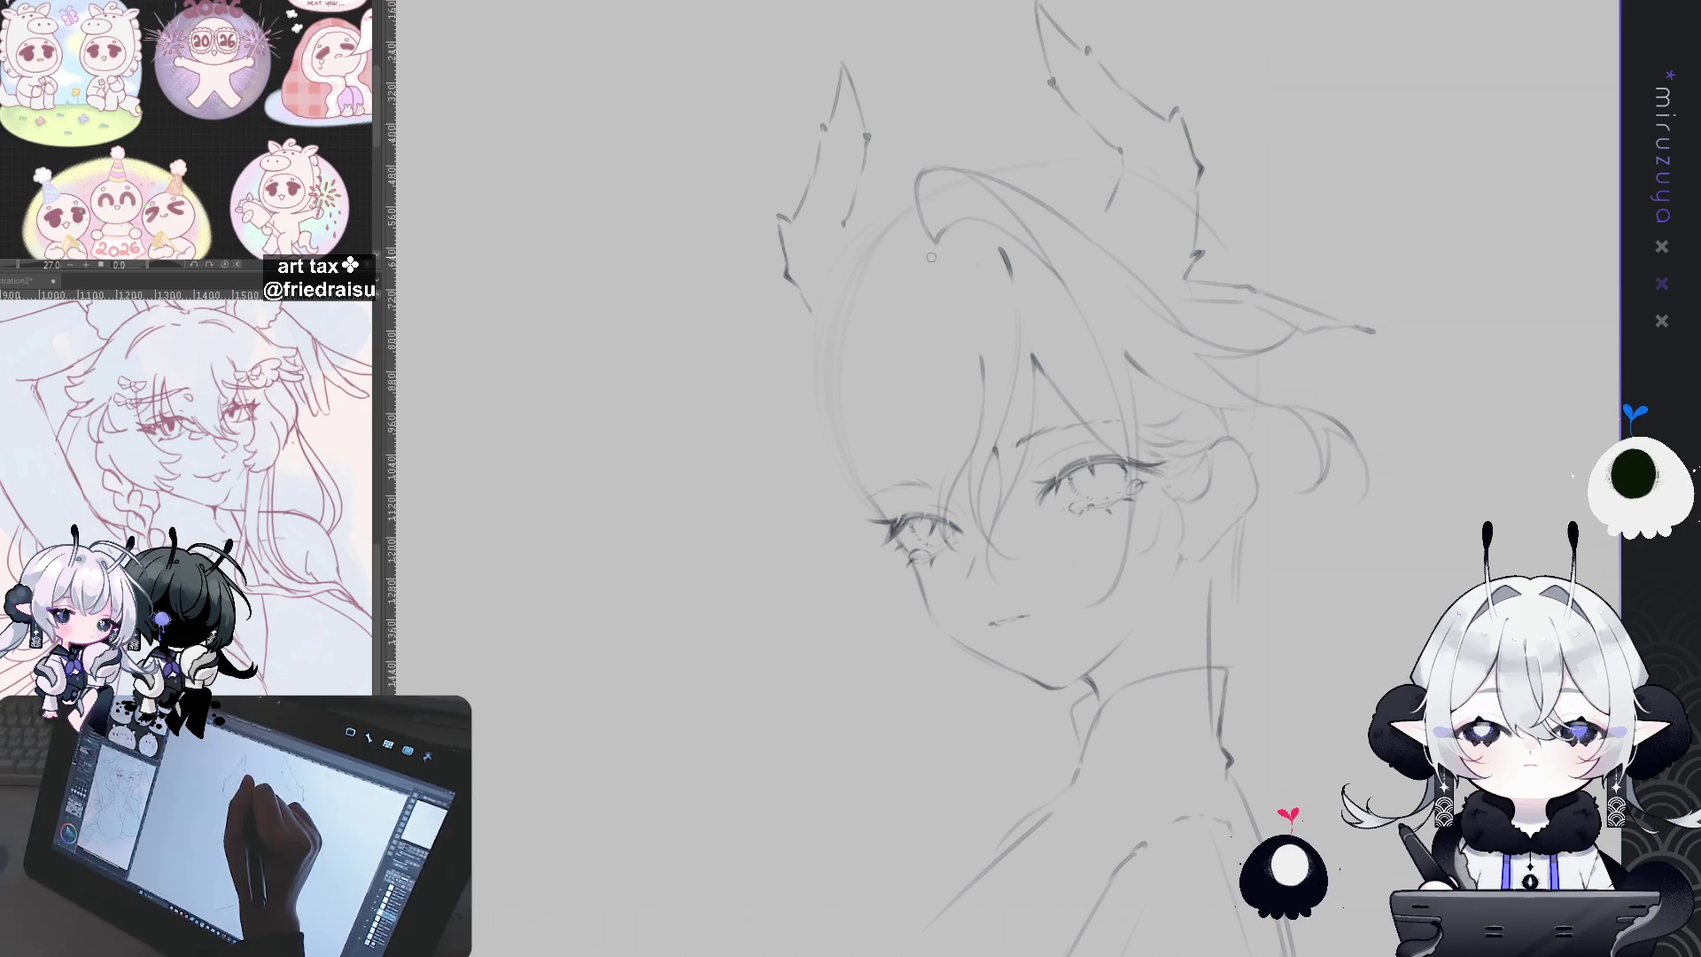
drag(959, 278, 969, 331)
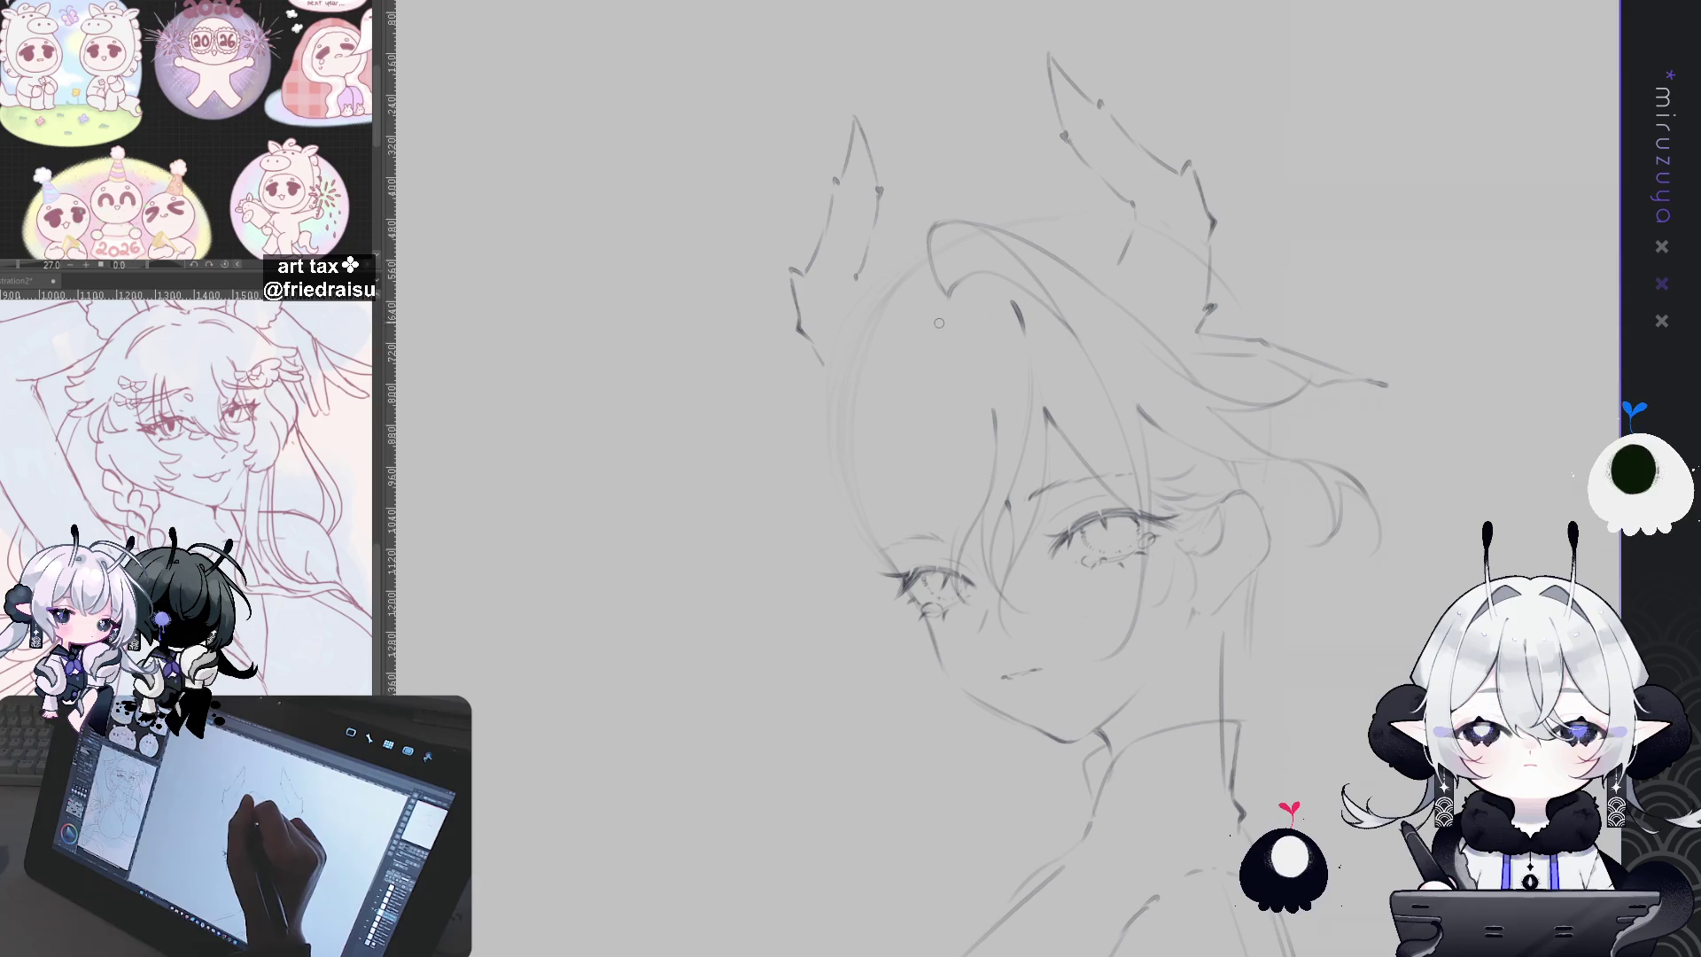
drag(1049, 342, 1012, 342)
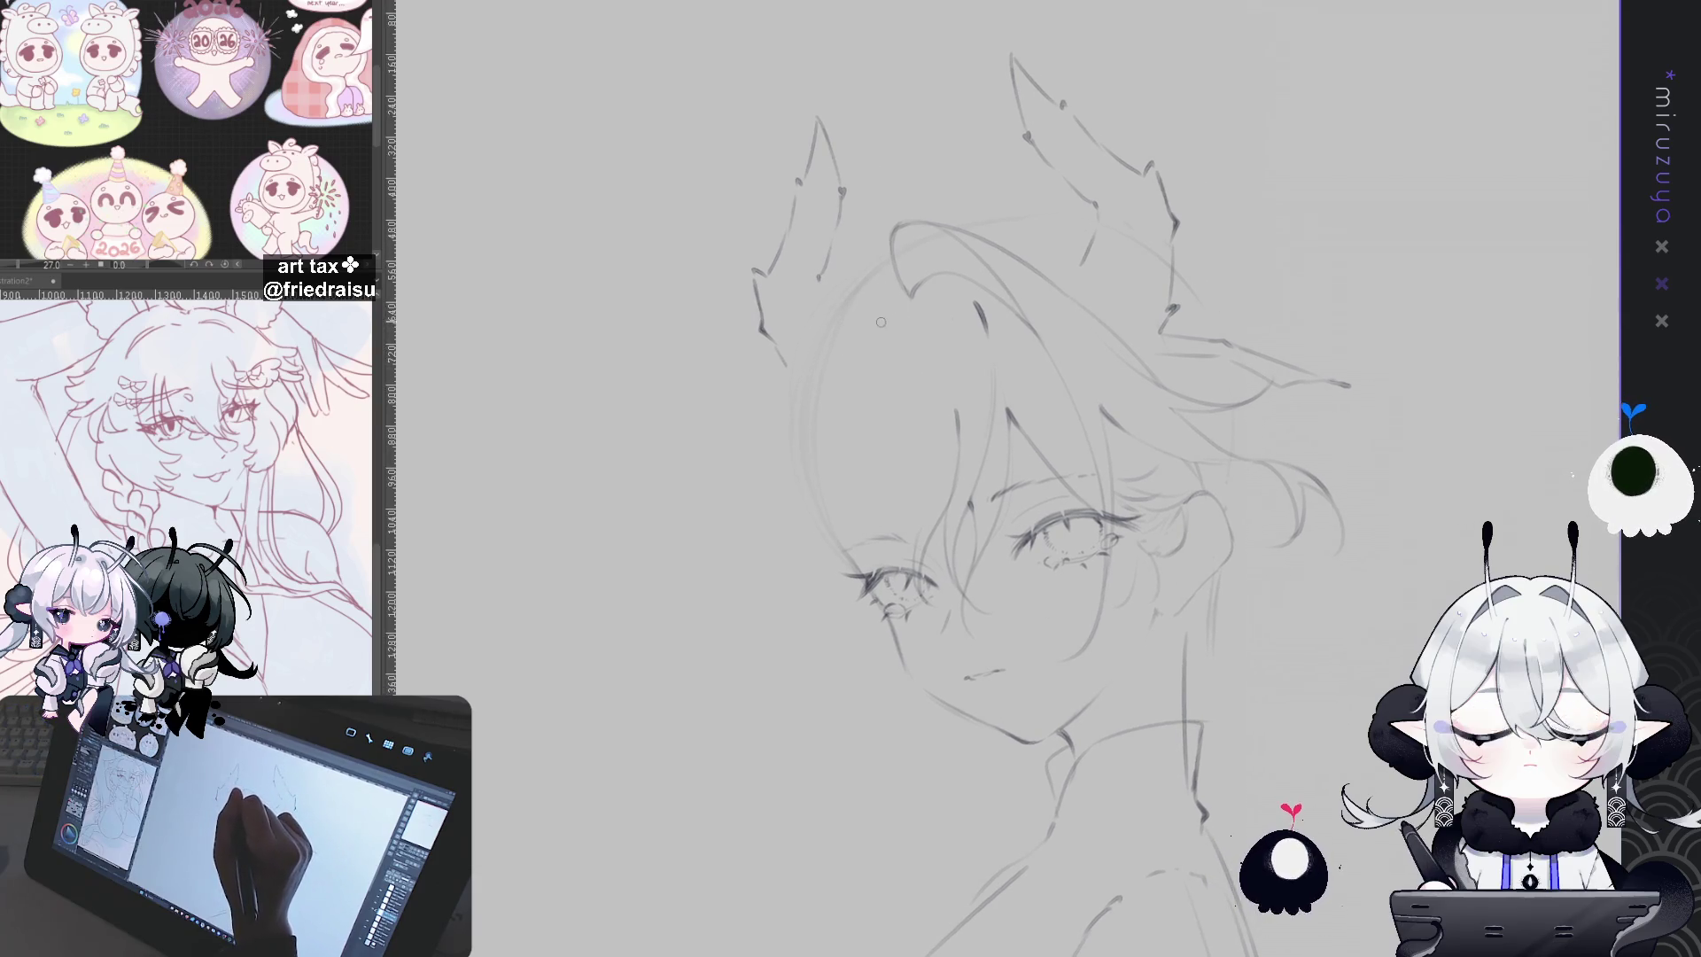
Step: Retrace the left head and forehead outline, undoing stray strokes
drag(841, 337, 791, 553)
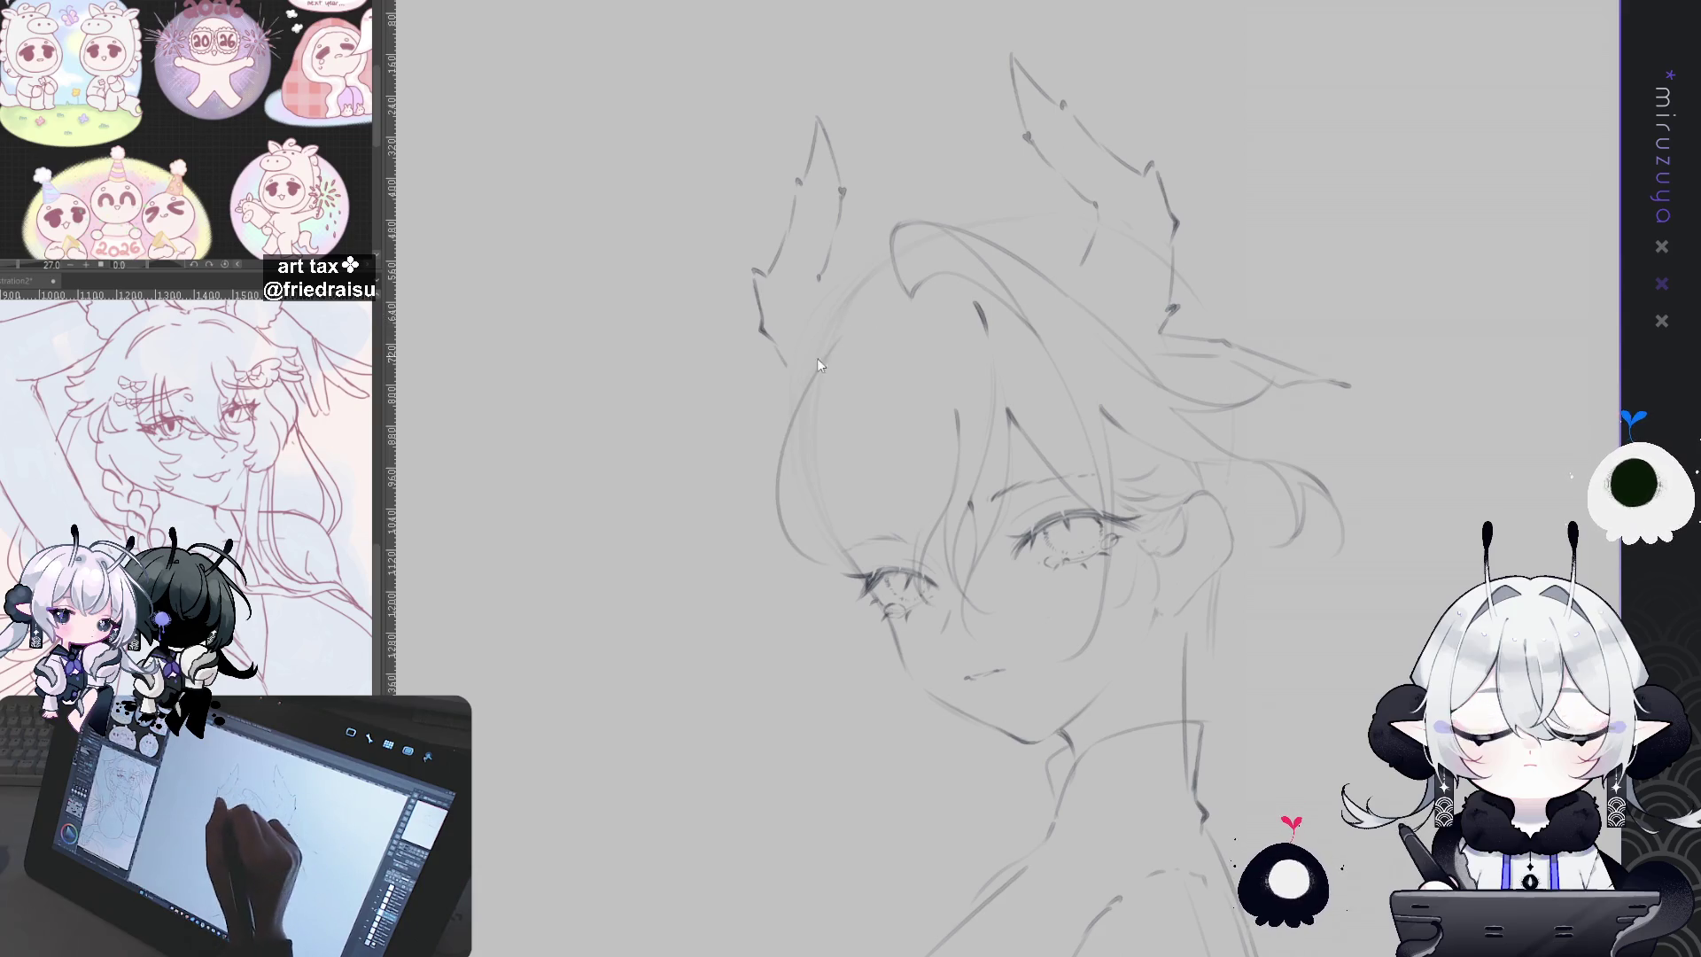
drag(837, 324, 800, 406)
key(ctrl+z)
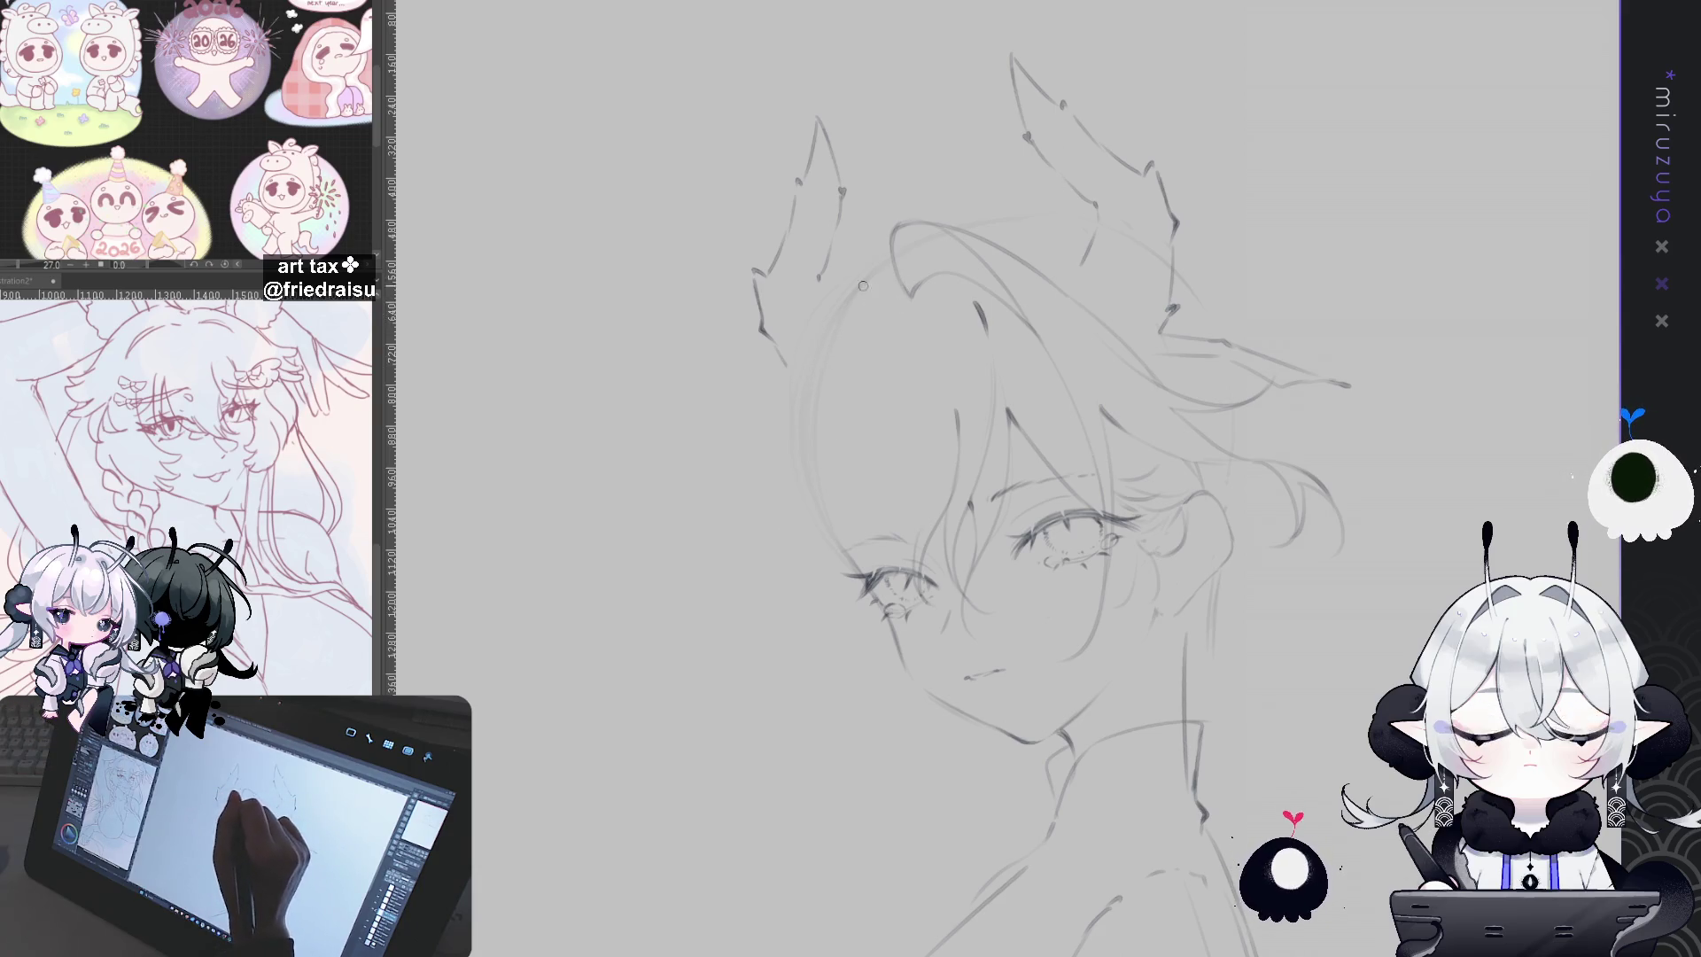
drag(845, 298, 820, 359)
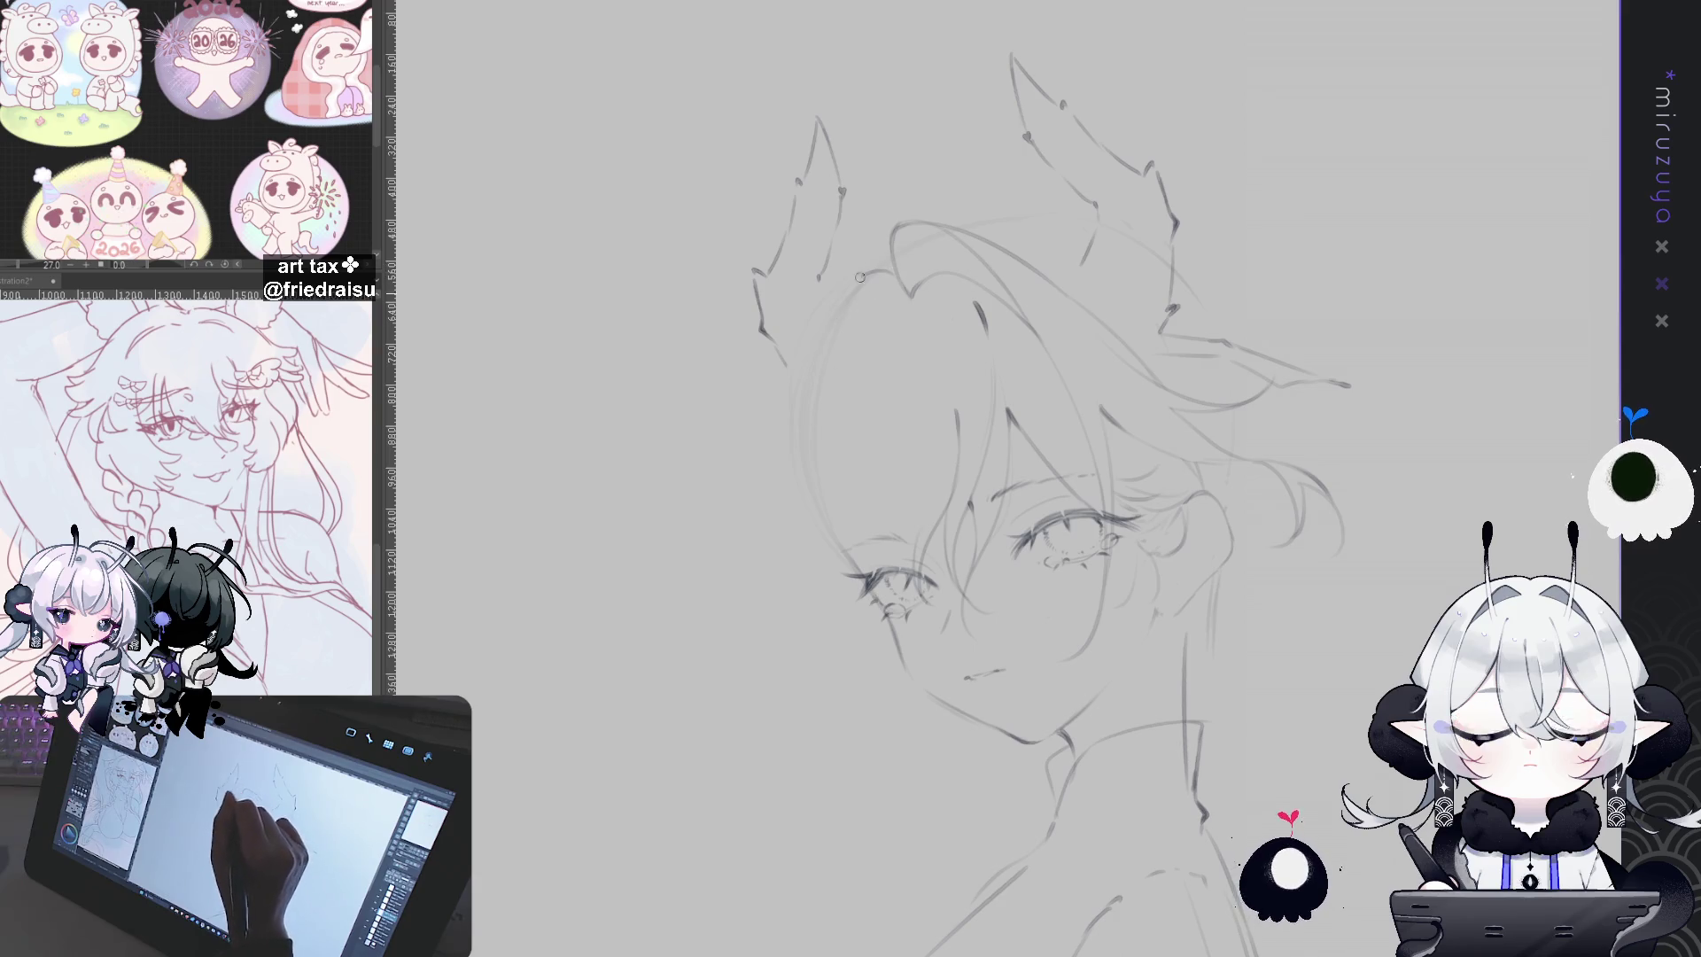
key(ctrl+z)
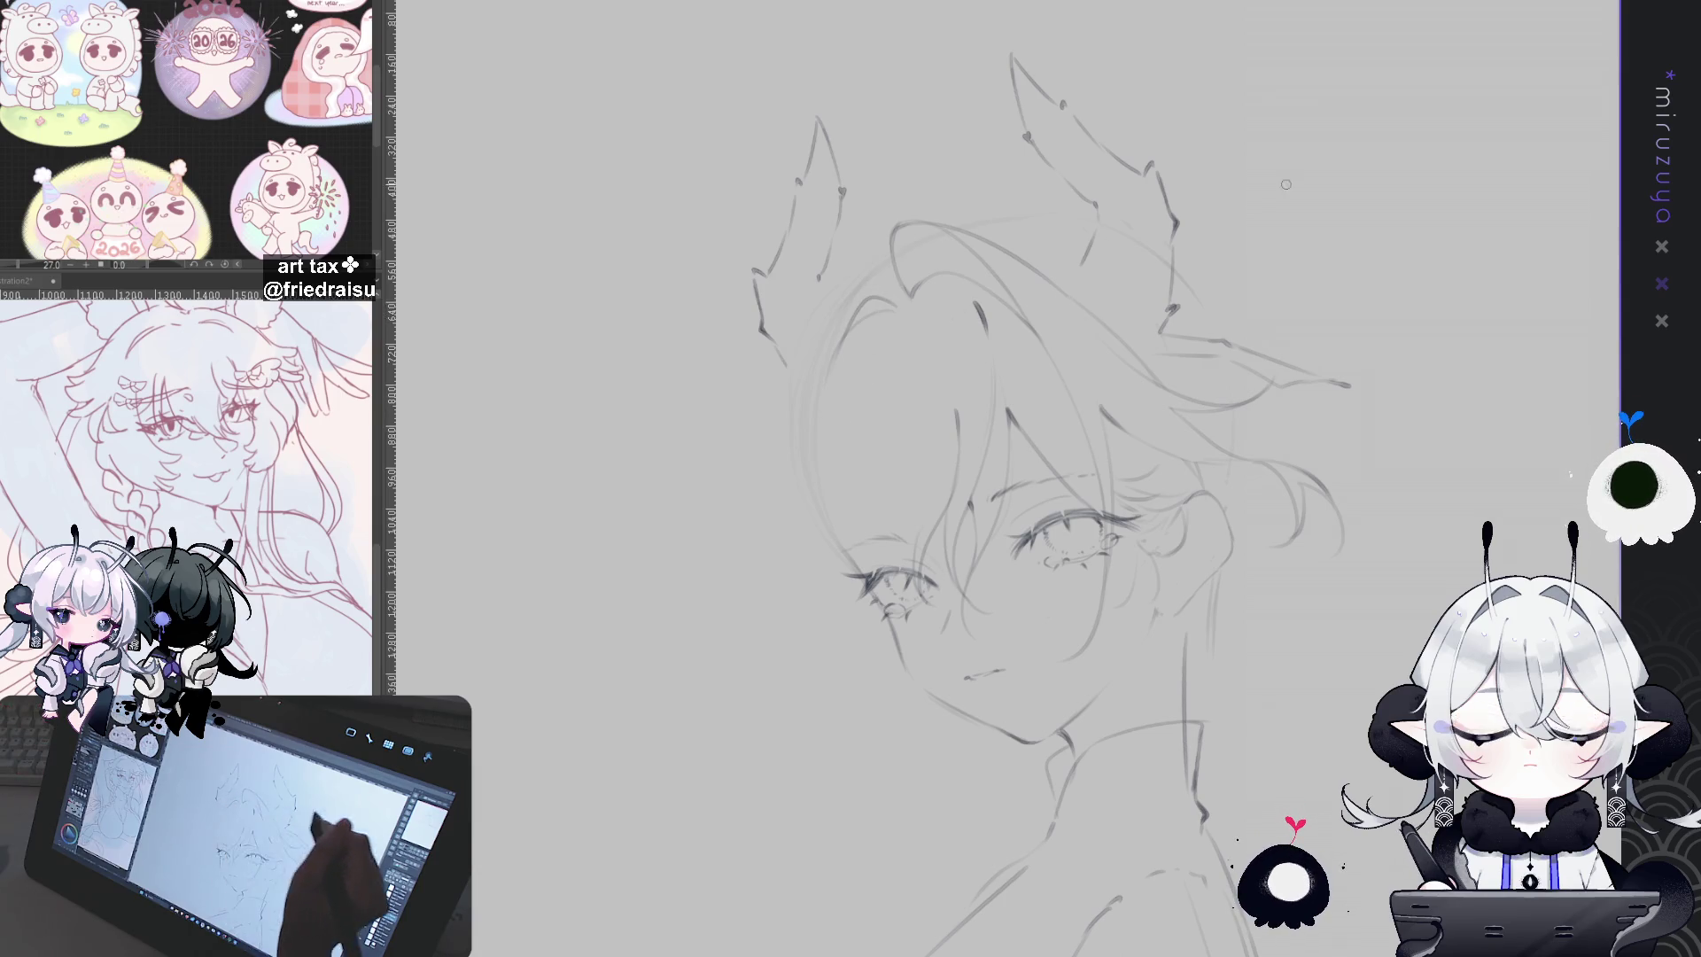
mouse_move(899, 310)
mouse_down()
mouse_move(847, 344)
mouse_move(828, 398)
mouse_up()
drag(888, 312, 826, 403)
key(ctrl+z)
drag(904, 302, 849, 349)
drag(824, 478, 811, 632)
key(ctrl+z)
Step: Draw a long line down the left face outline and retrace its upper and lower parts
drag(838, 319, 802, 696)
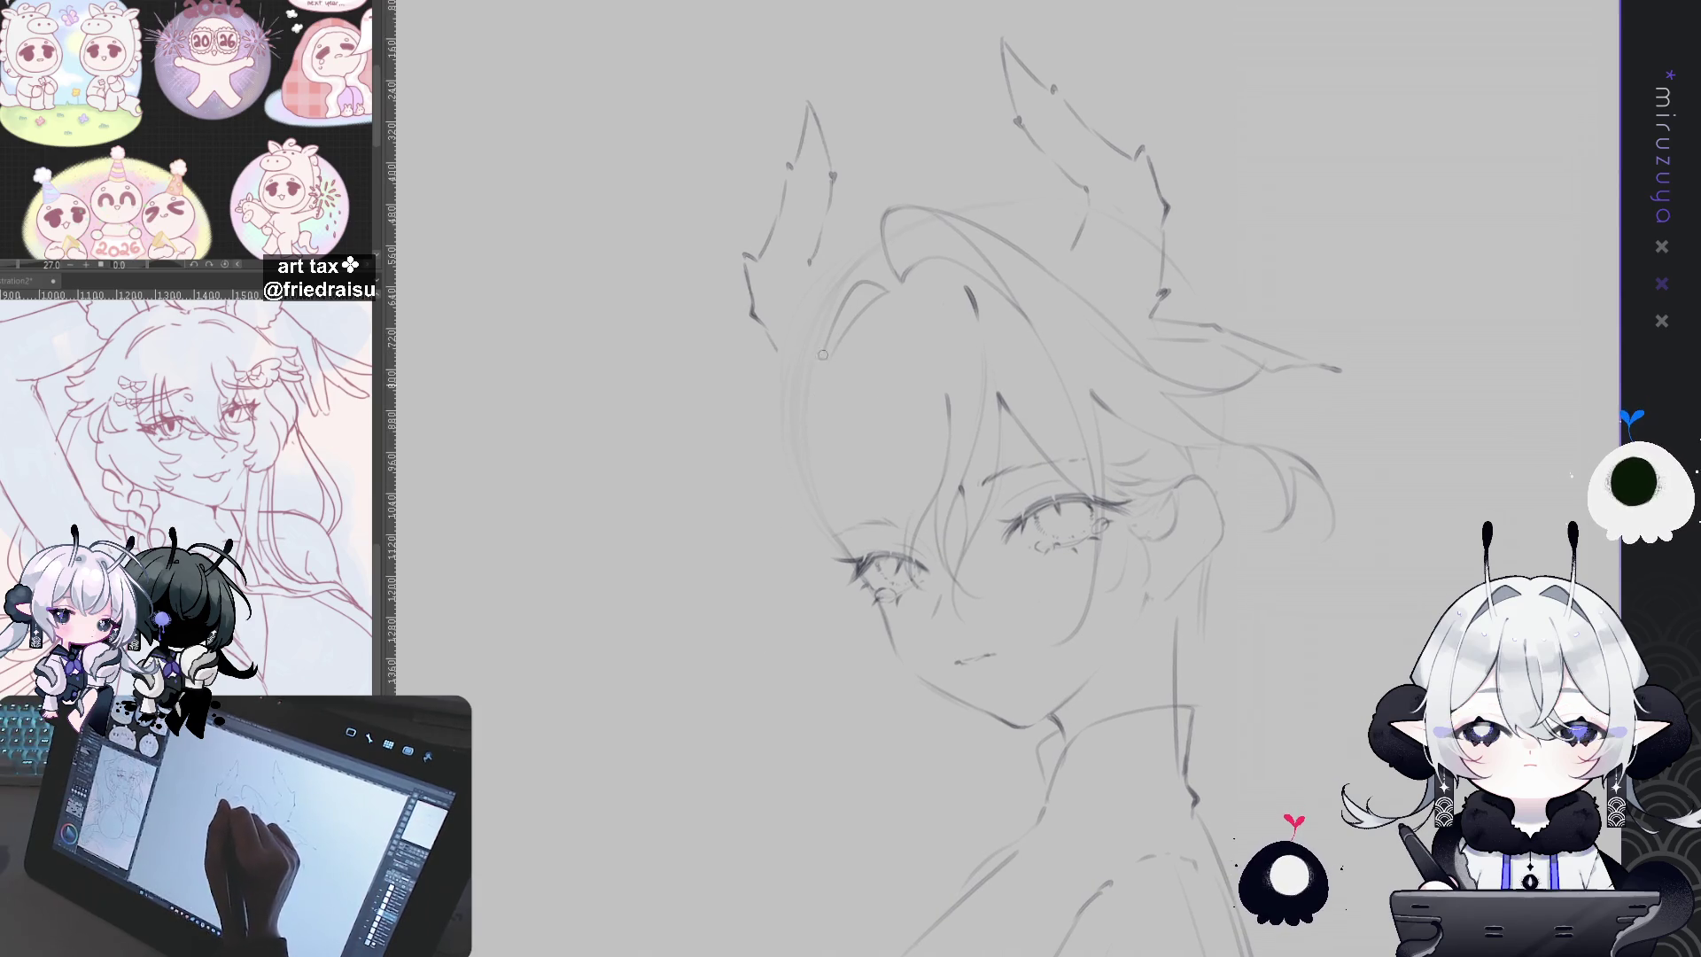
drag(820, 367, 802, 468)
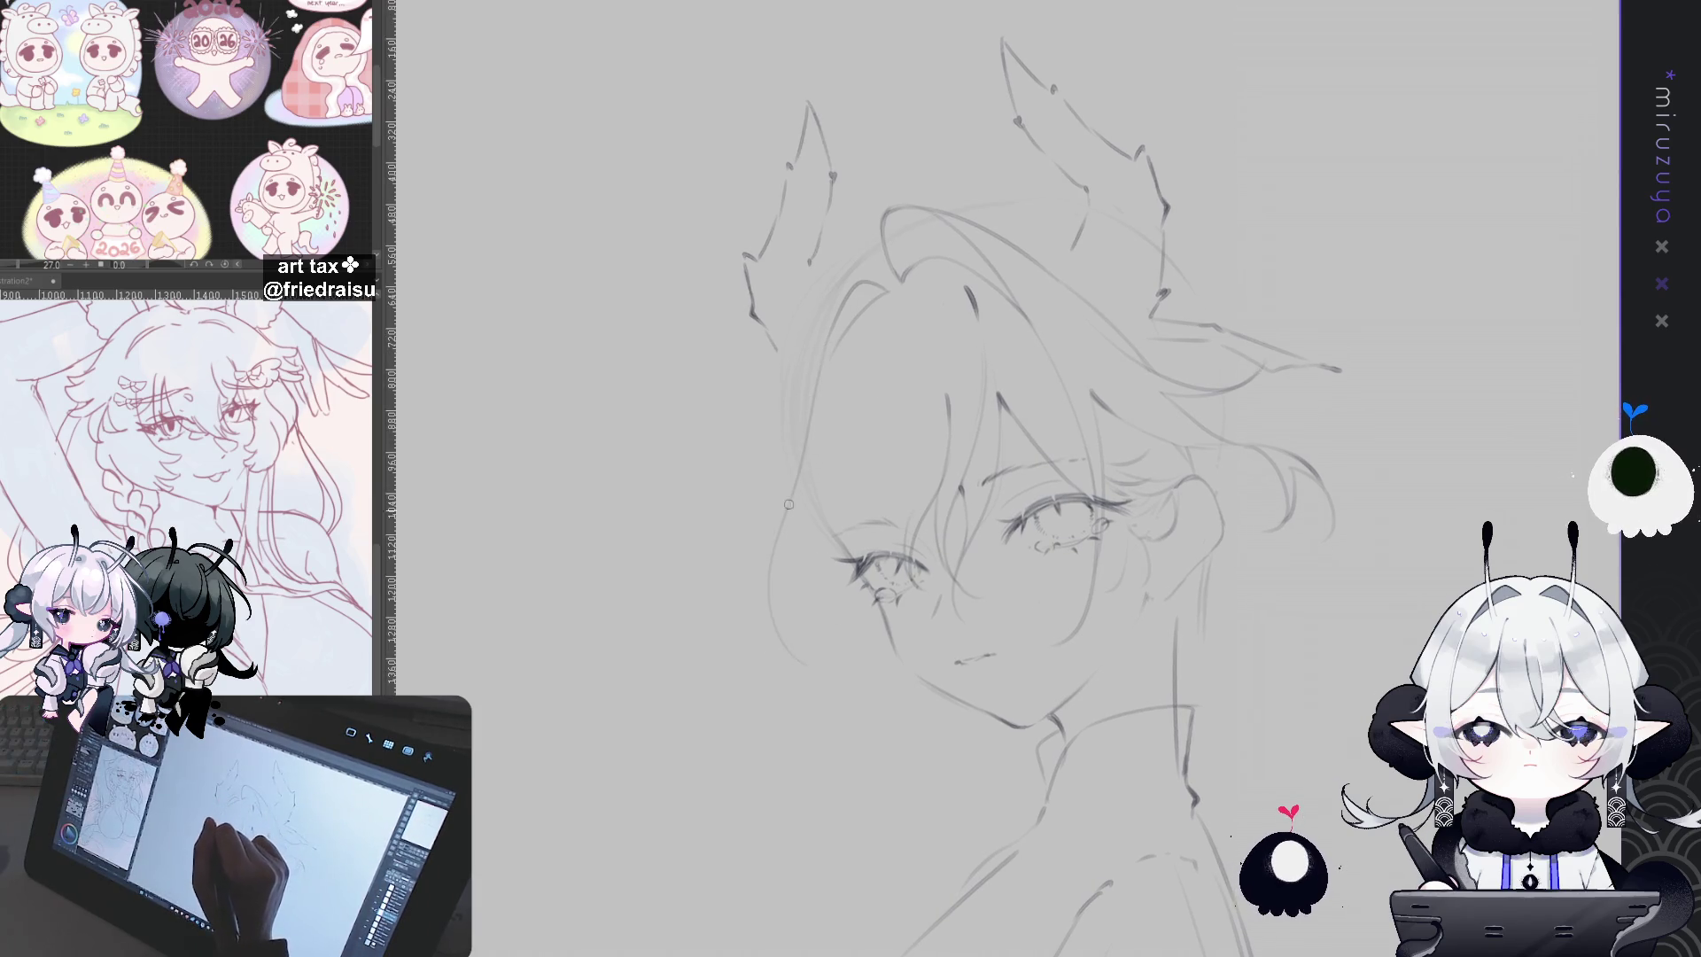
drag(778, 542, 769, 654)
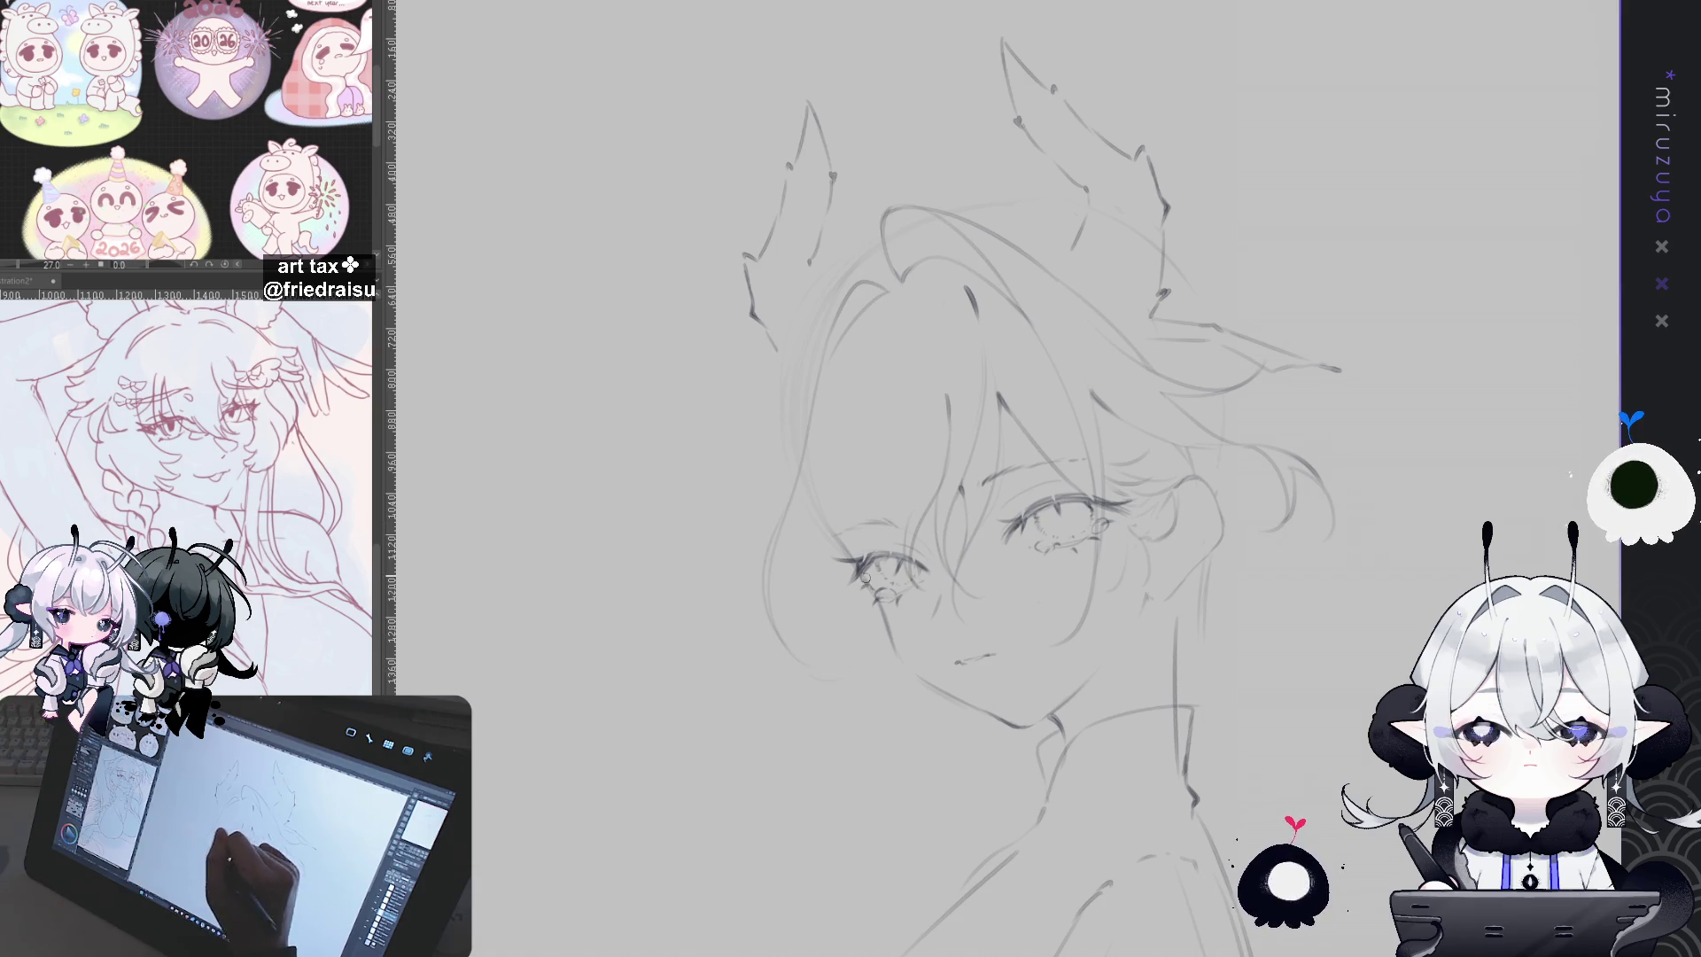
mouse_move(1254, 423)
mouse_down()
mouse_move(1214, 390)
mouse_move(1188, 395)
mouse_up()
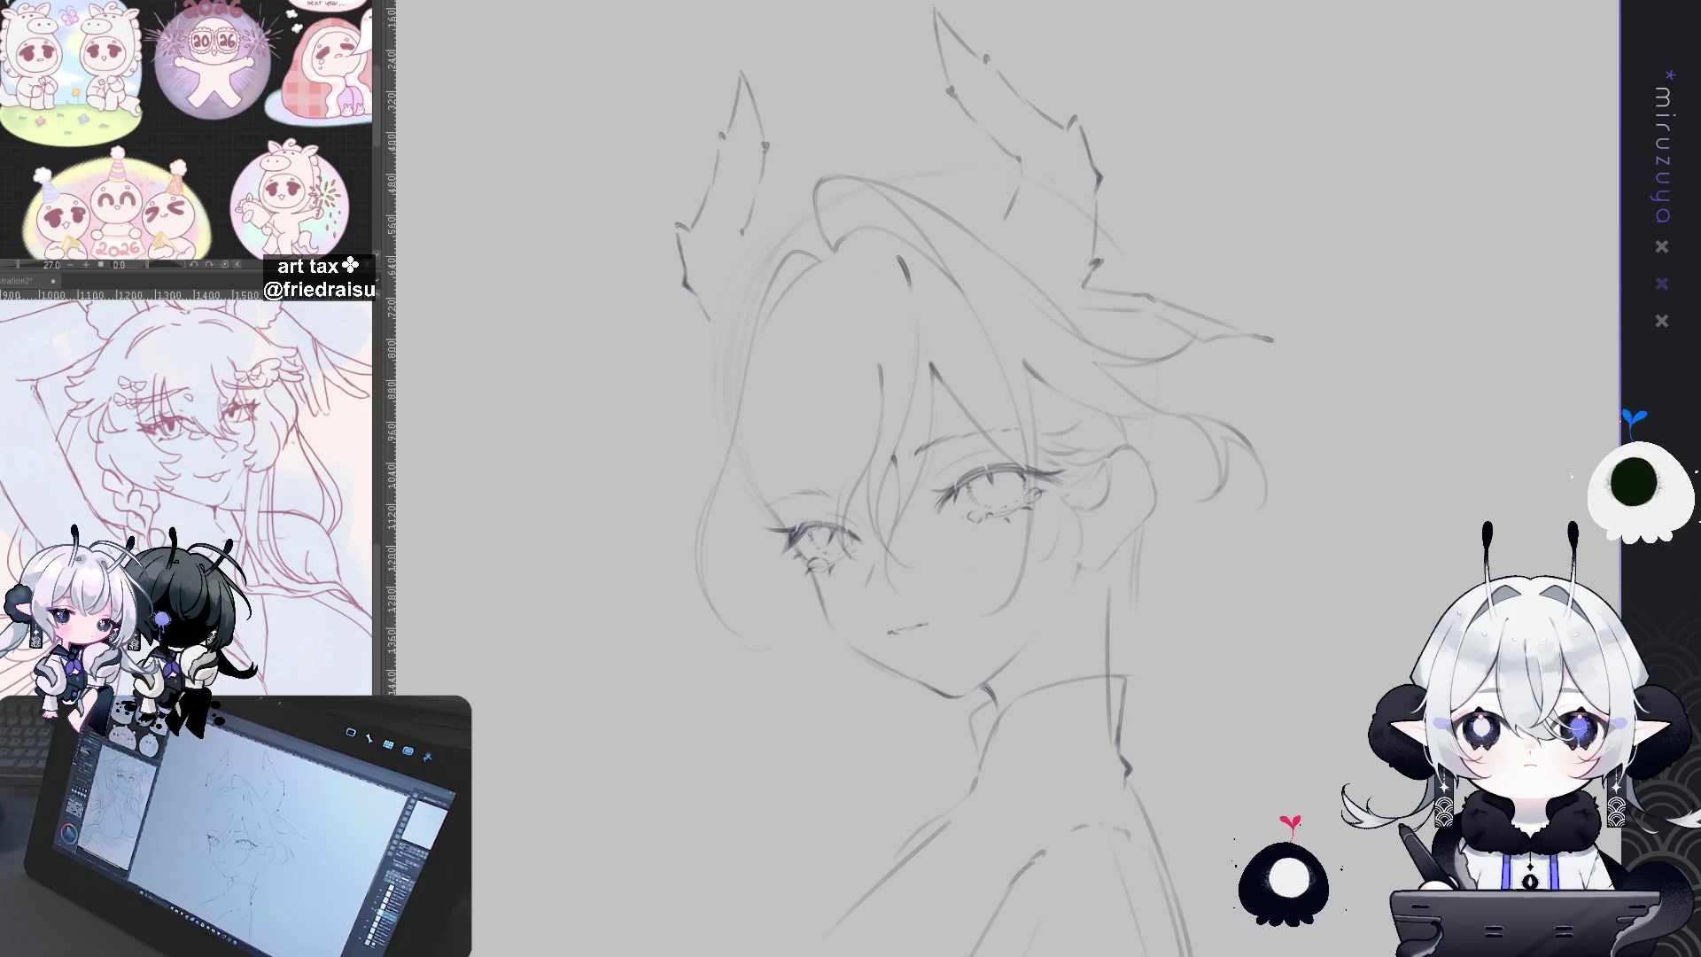
drag(1312, 695, 1303, 532)
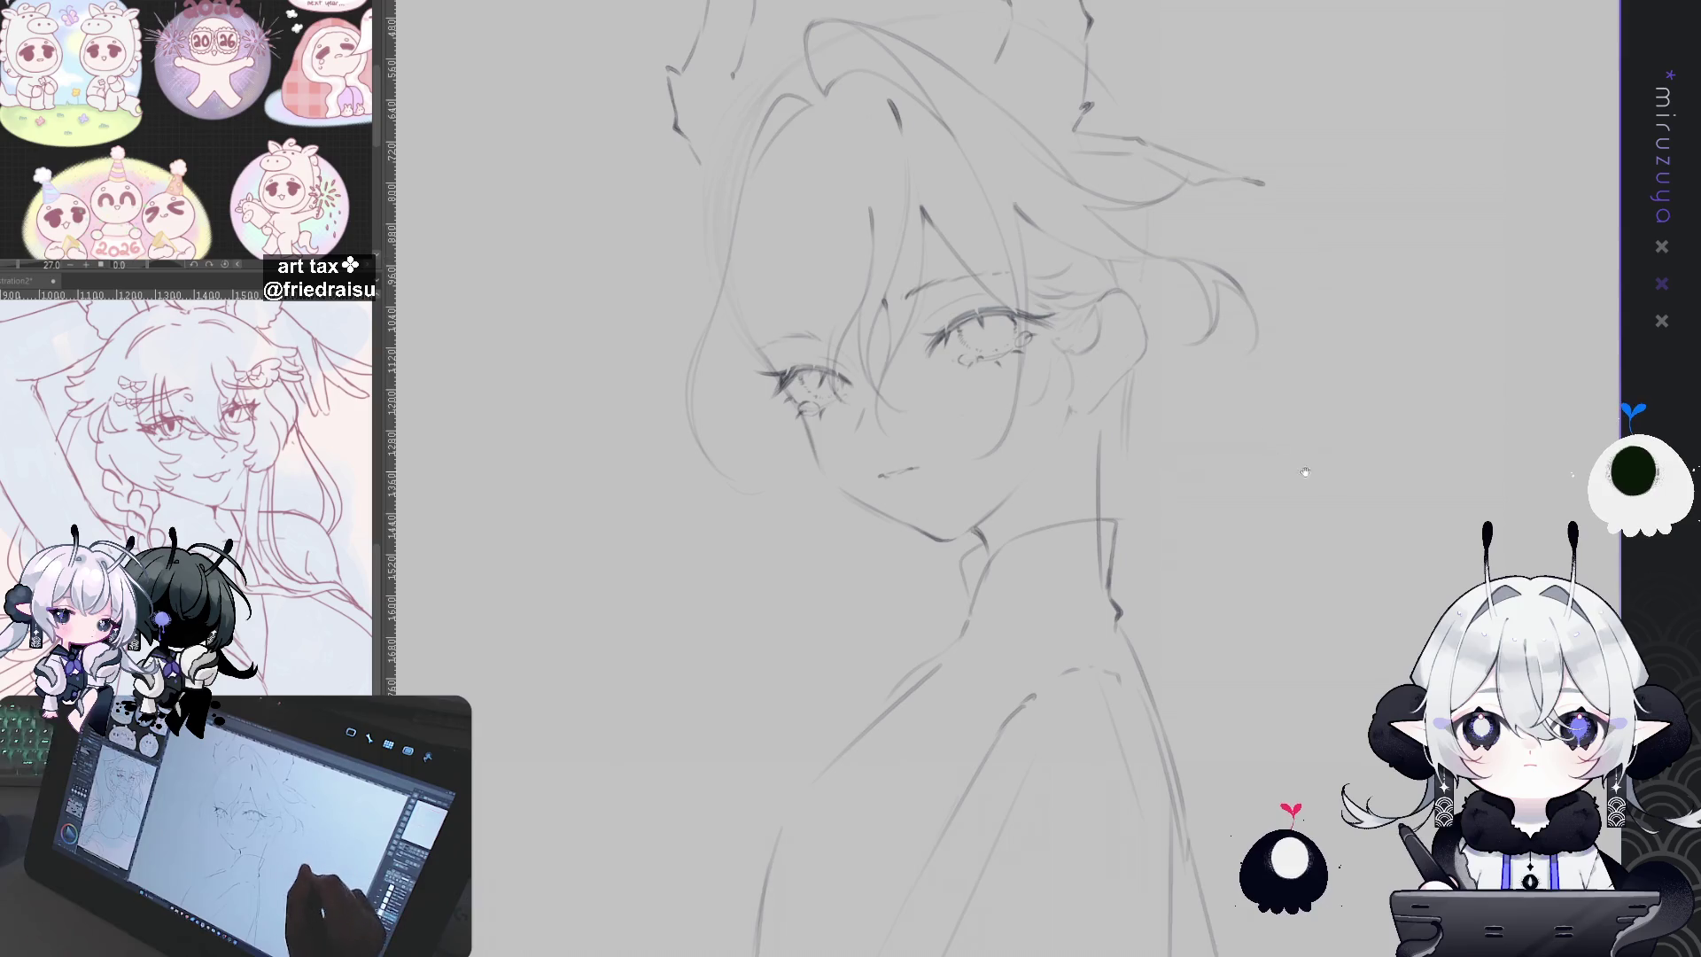
Step: Undo the latest hair strokes around the forehead and right eye, recentring the view on the face
drag(1372, 404, 1377, 500)
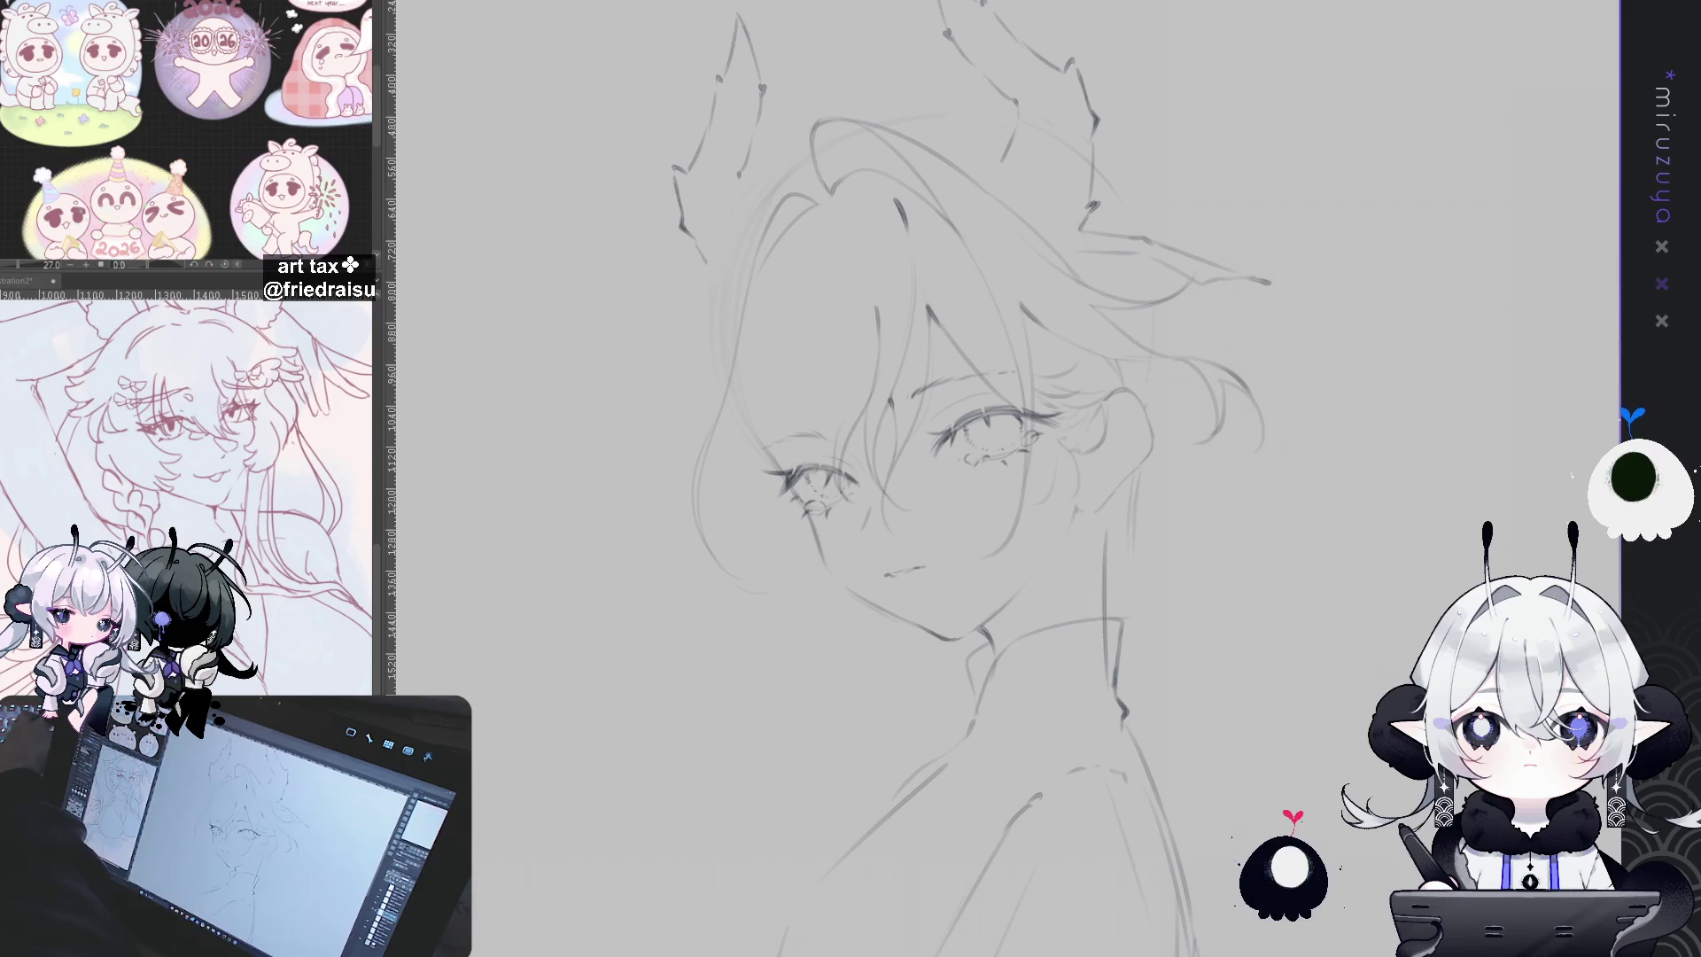
key(ctrl+z)
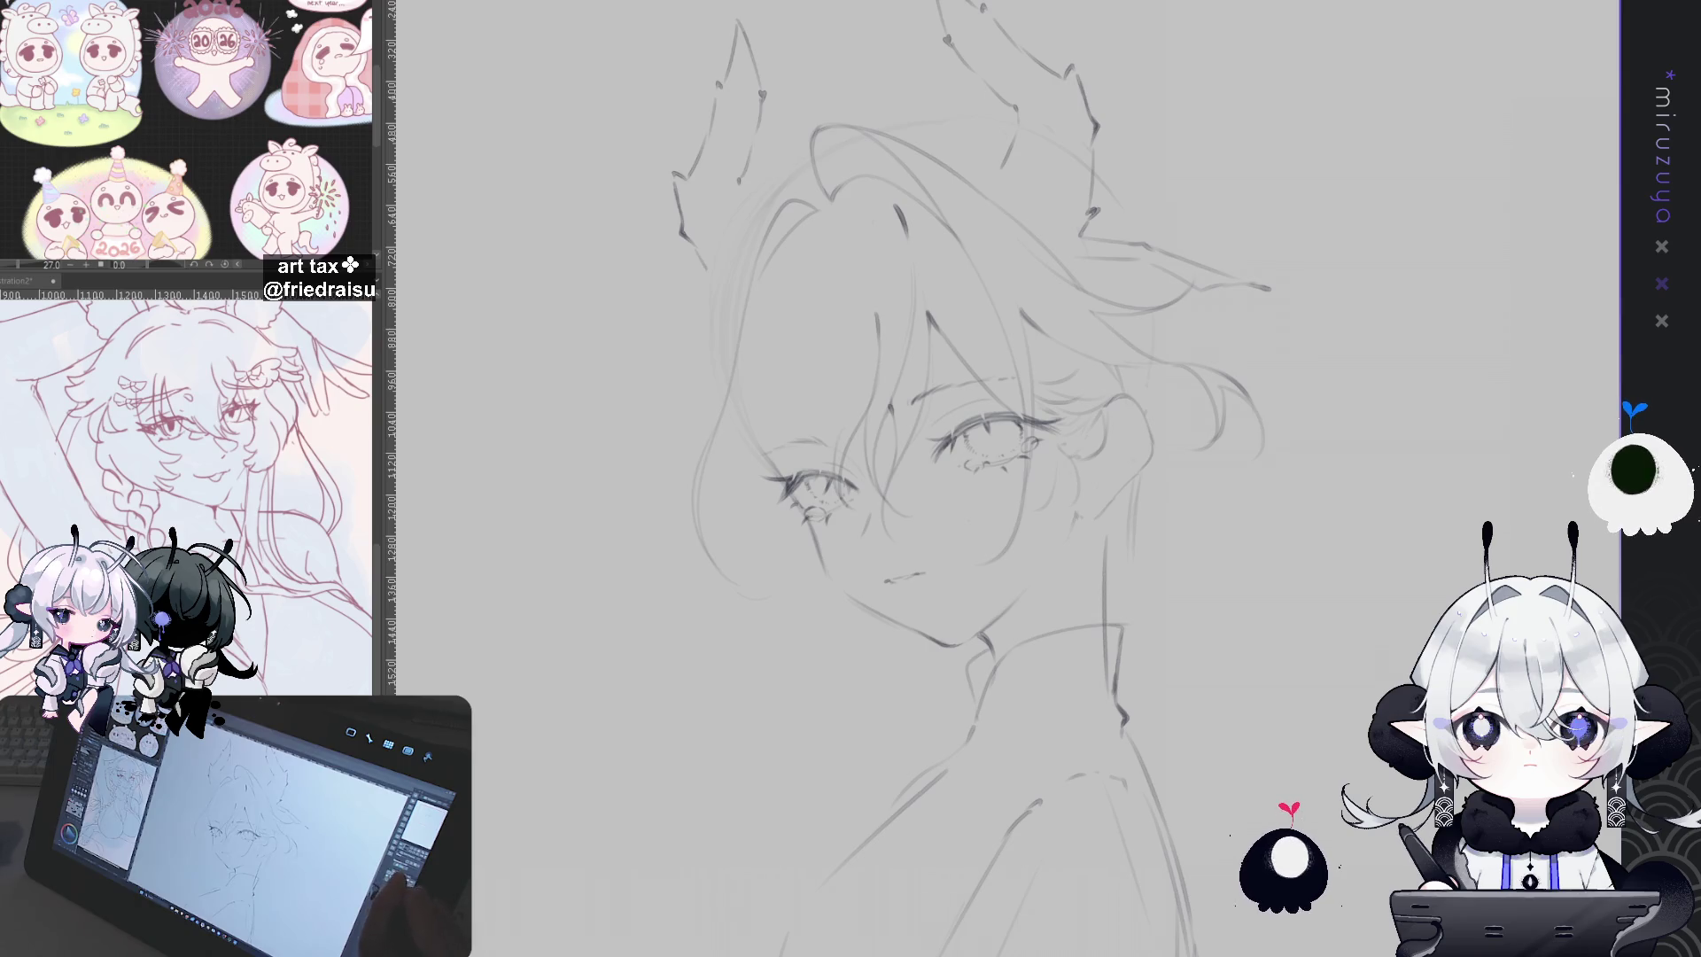
drag(974, 443, 815, 456)
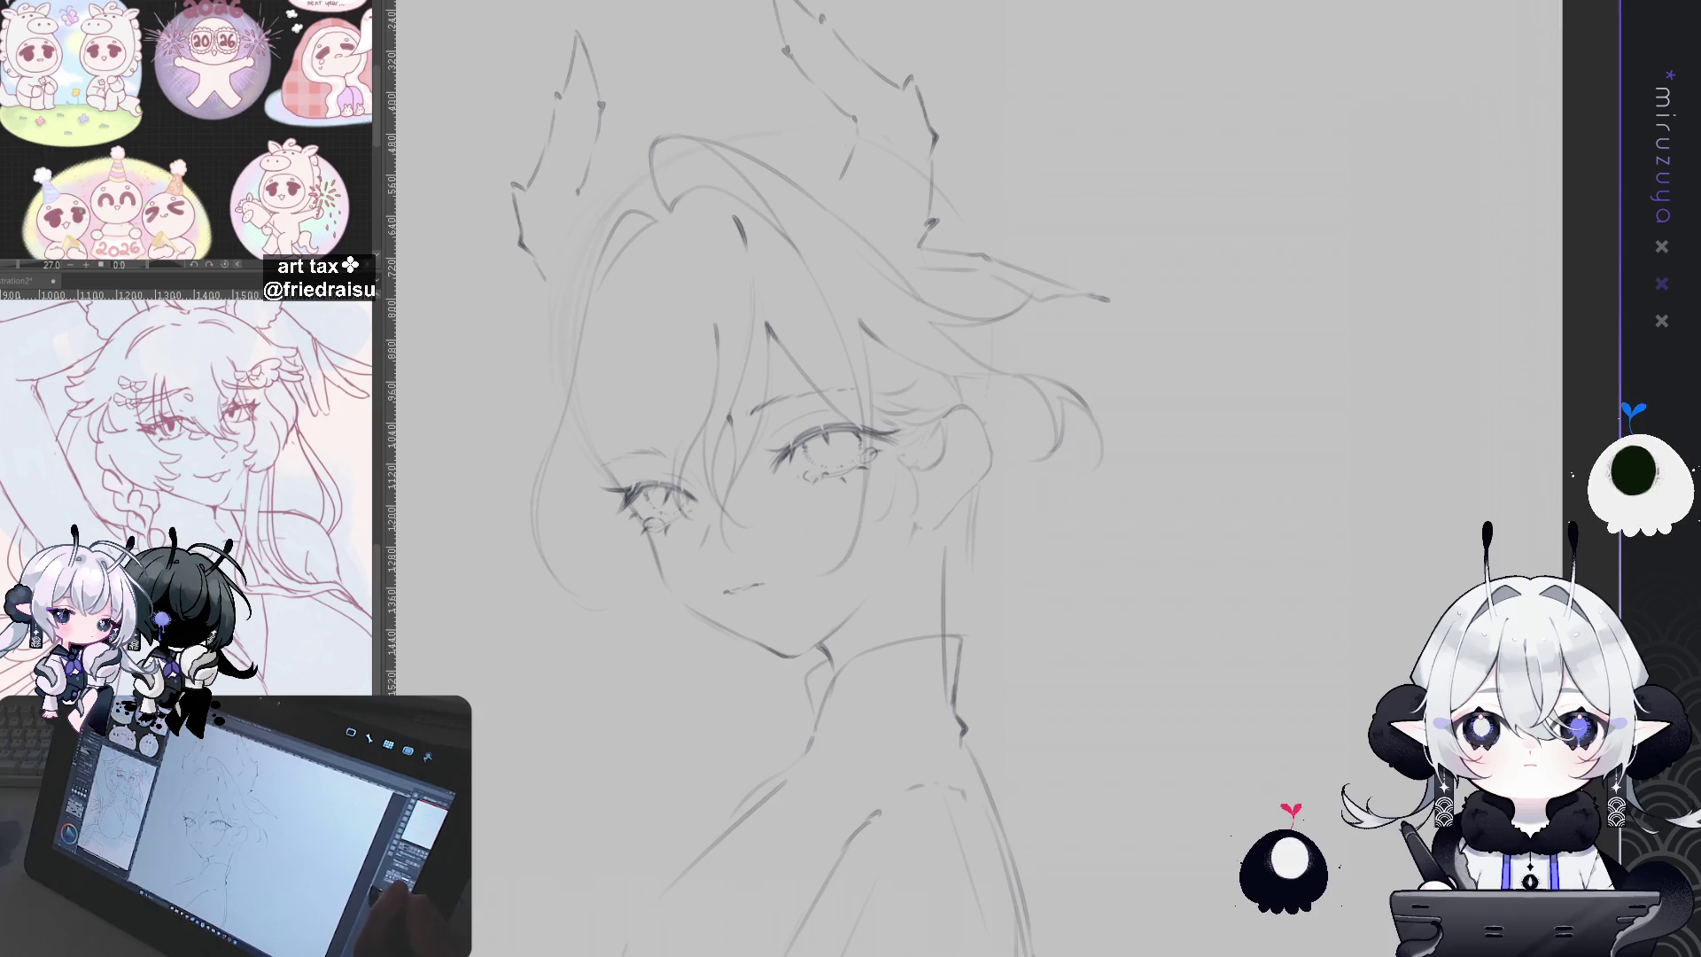
Step: Retrace the left hair outline with a hooked stroke at its lower left
mouse_move(727, 445)
mouse_down()
mouse_move(895, 440)
mouse_move(961, 463)
mouse_up()
mouse_move(849, 226)
mouse_down()
mouse_move(691, 488)
mouse_move(687, 580)
mouse_up()
key(ctrl+z)
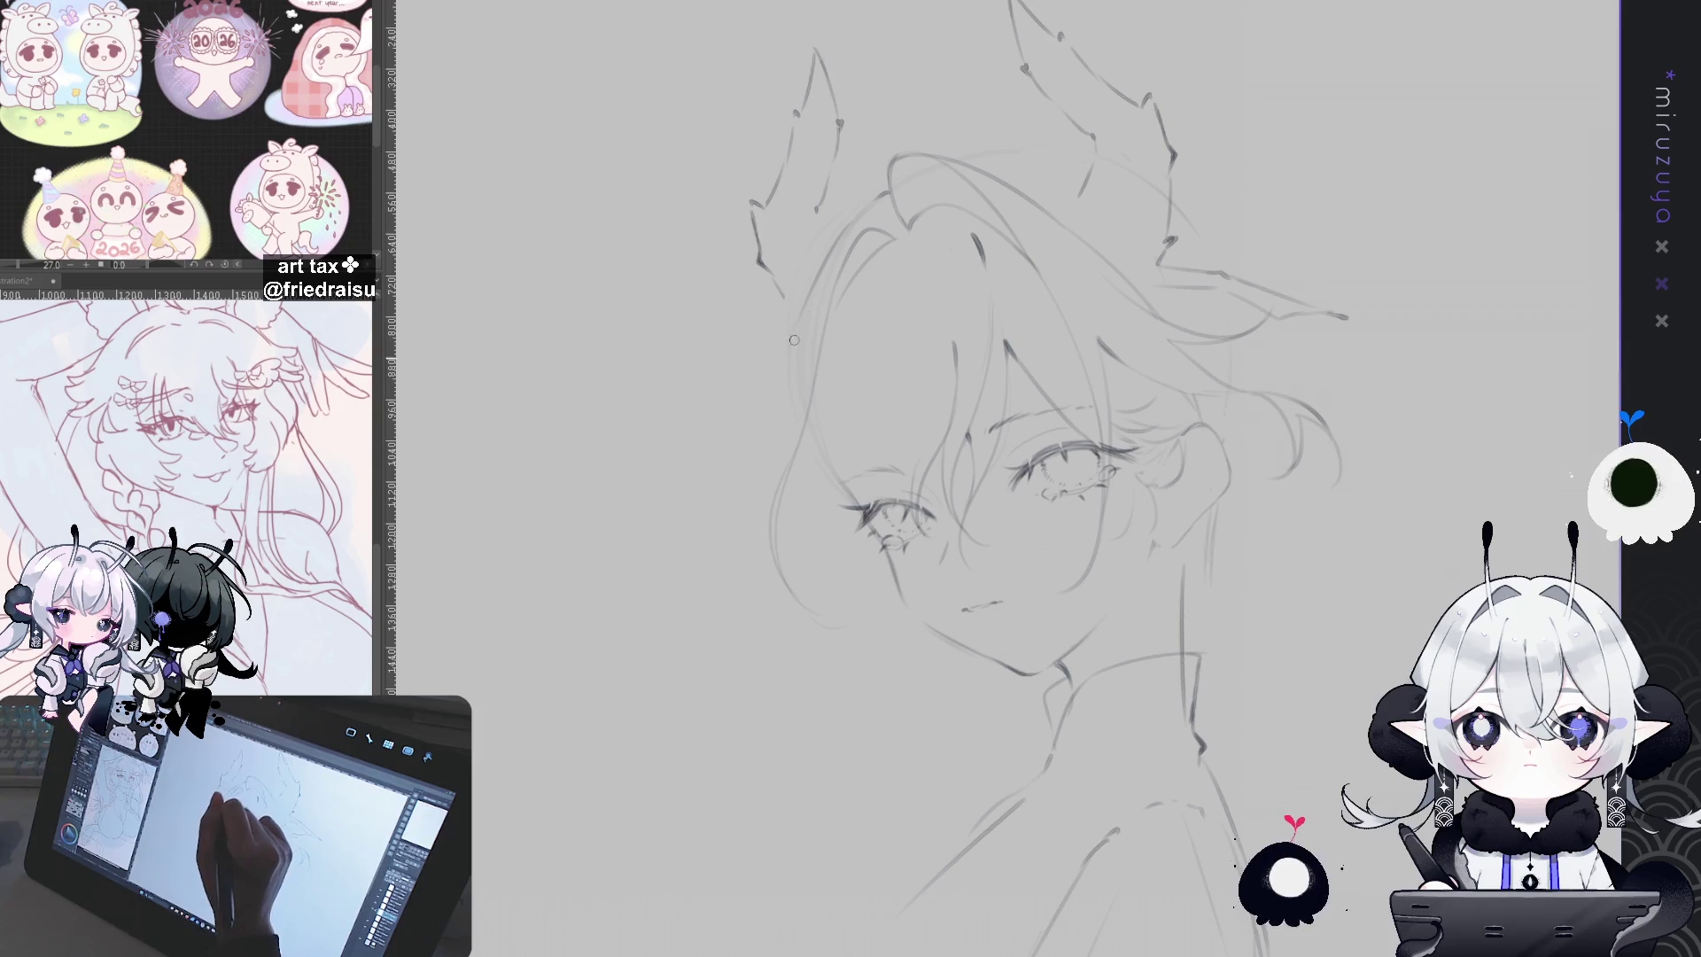
drag(676, 518, 707, 601)
drag(744, 456, 697, 506)
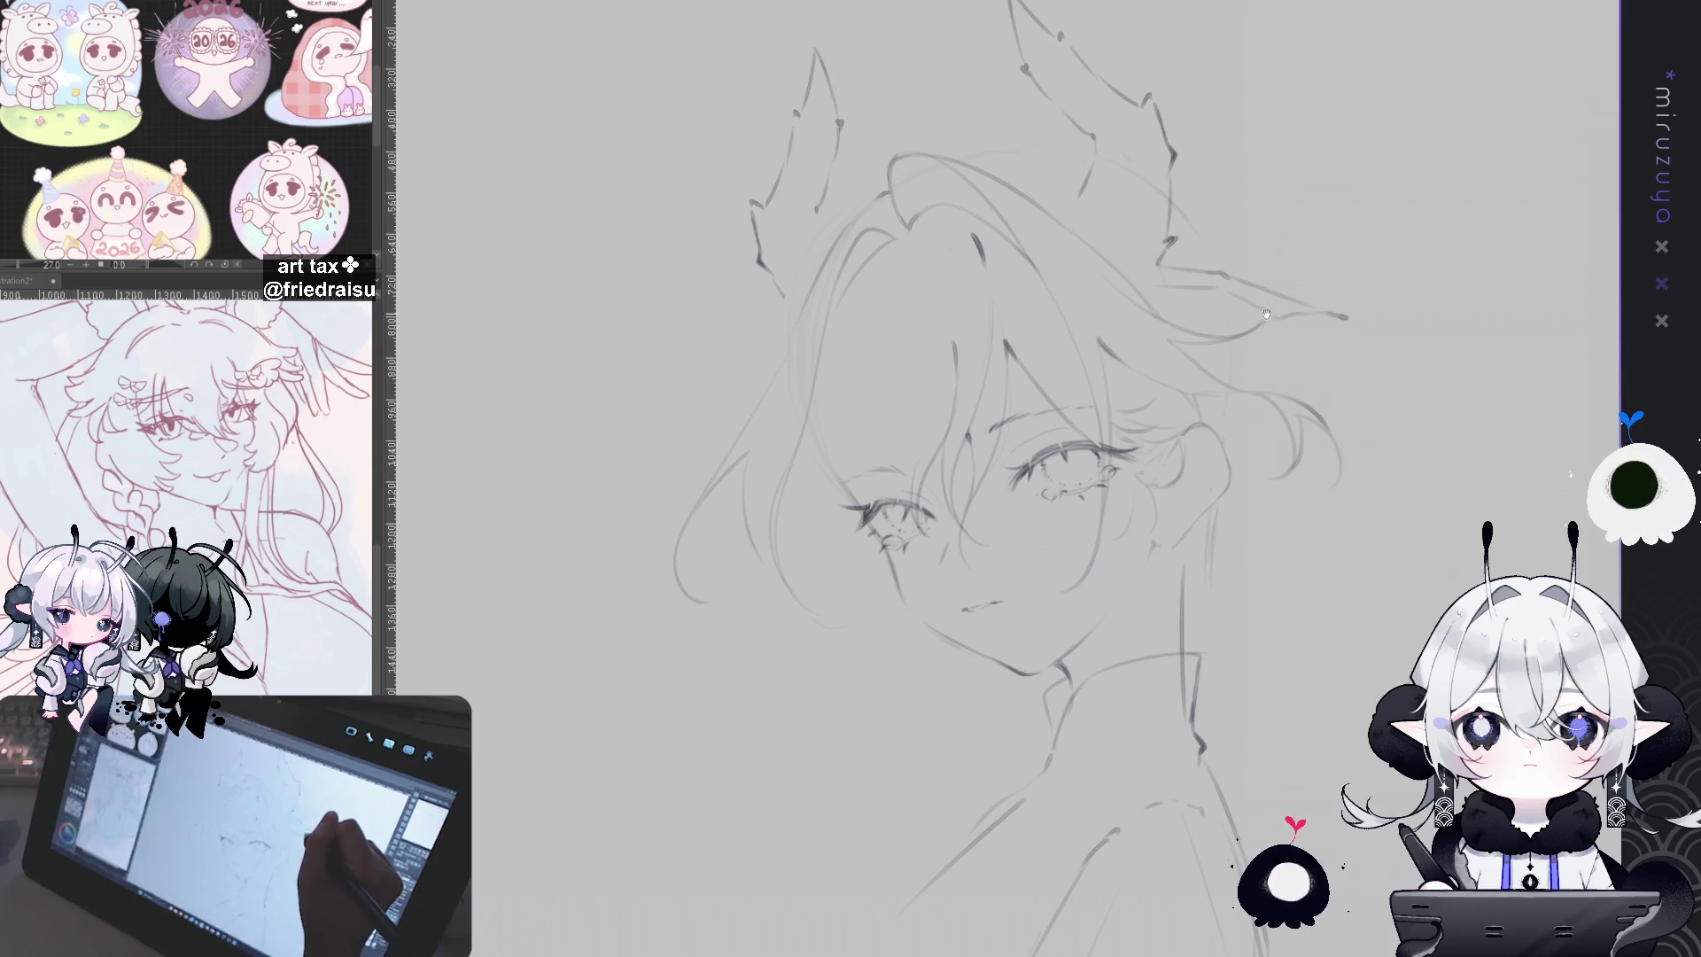
Step: Bring the head into view and compare the head strokes by undoing and redoing them
drag(1210, 301, 1200, 277)
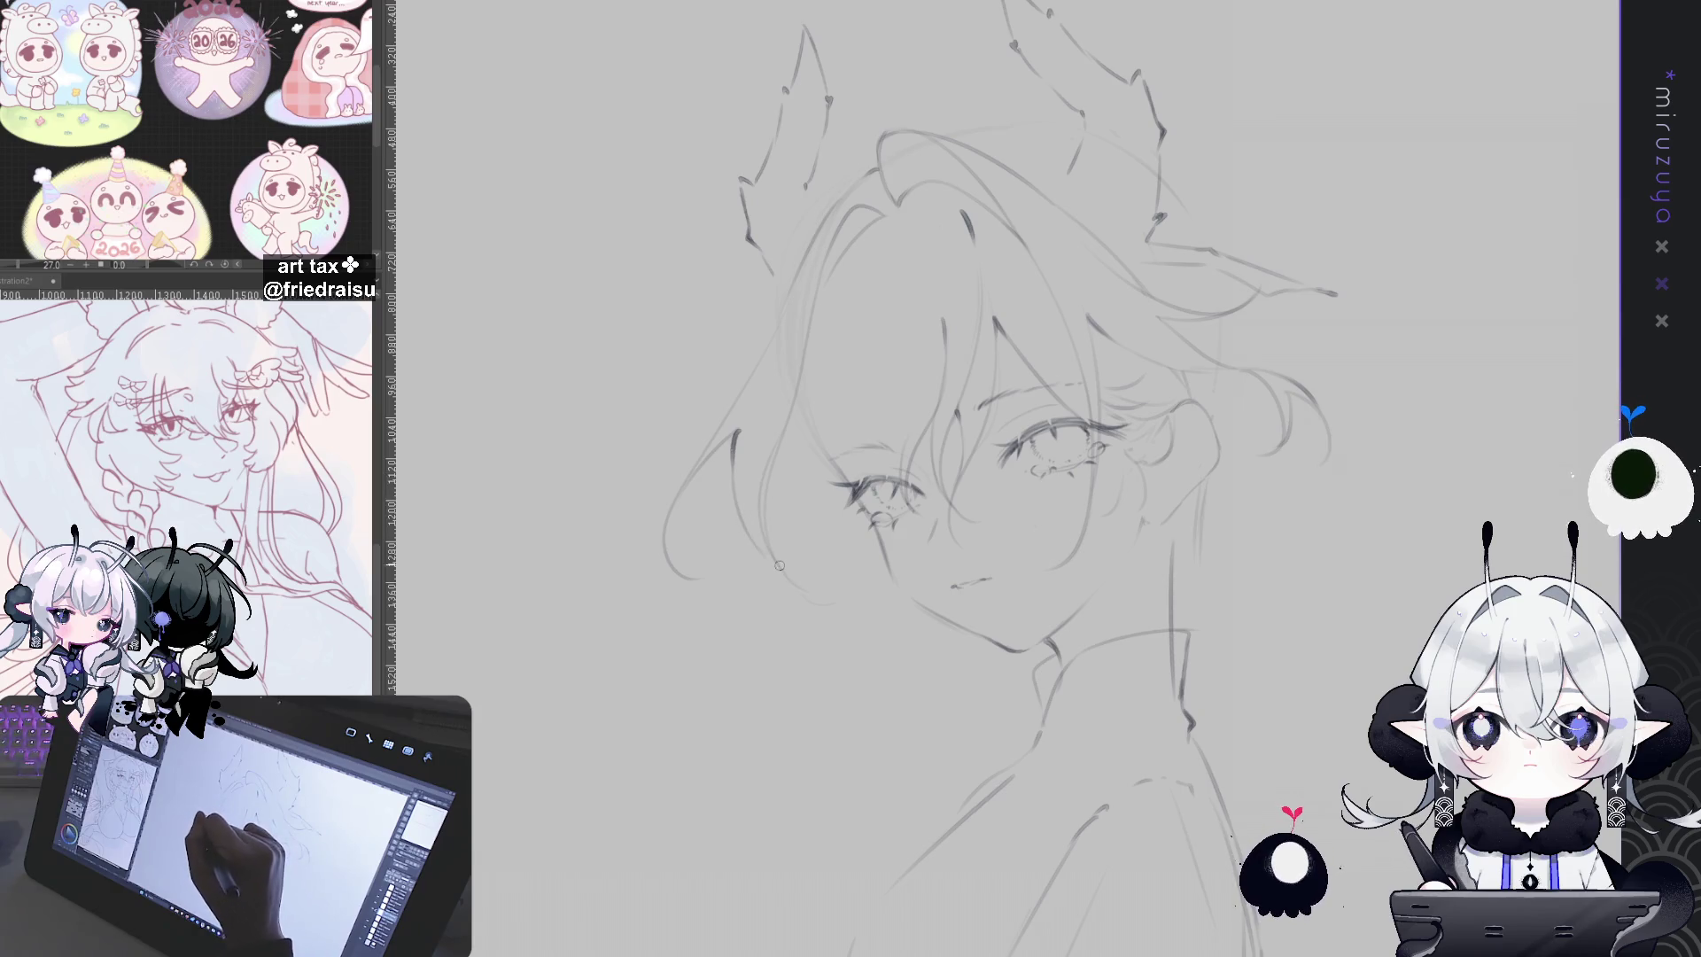
drag(1101, 305, 1028, 294)
mouse_move(1342, 417)
mouse_down()
mouse_move(1356, 391)
mouse_move(1321, 428)
mouse_move(1166, 495)
mouse_up()
mouse_move(837, 151)
mouse_down()
mouse_move(868, 195)
mouse_move(811, 222)
mouse_move(878, 232)
mouse_up()
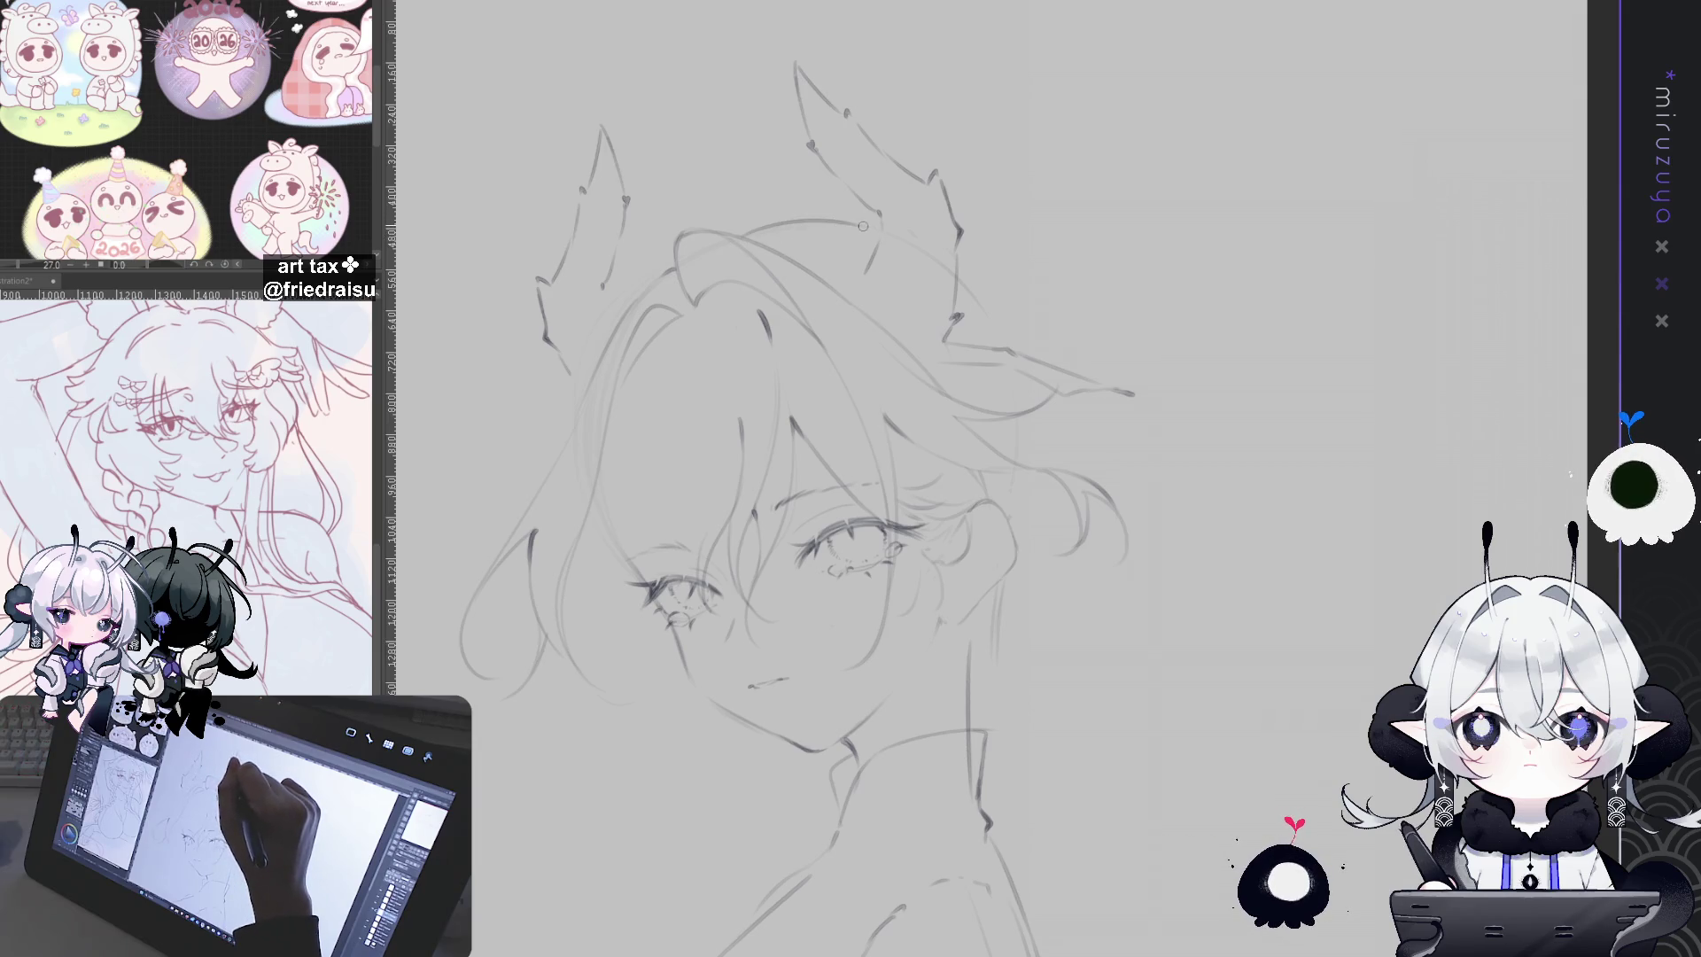
key(ctrl+z)
key(ctrl+y)
Step: Redraw the arc across the top of the head a little higher, after several retries
drag(667, 239, 878, 258)
key(ctrl+z)
key(ctrl+z)
drag(660, 238, 861, 249)
drag(661, 240, 908, 303)
key(ctrl+z)
drag(663, 237, 899, 282)
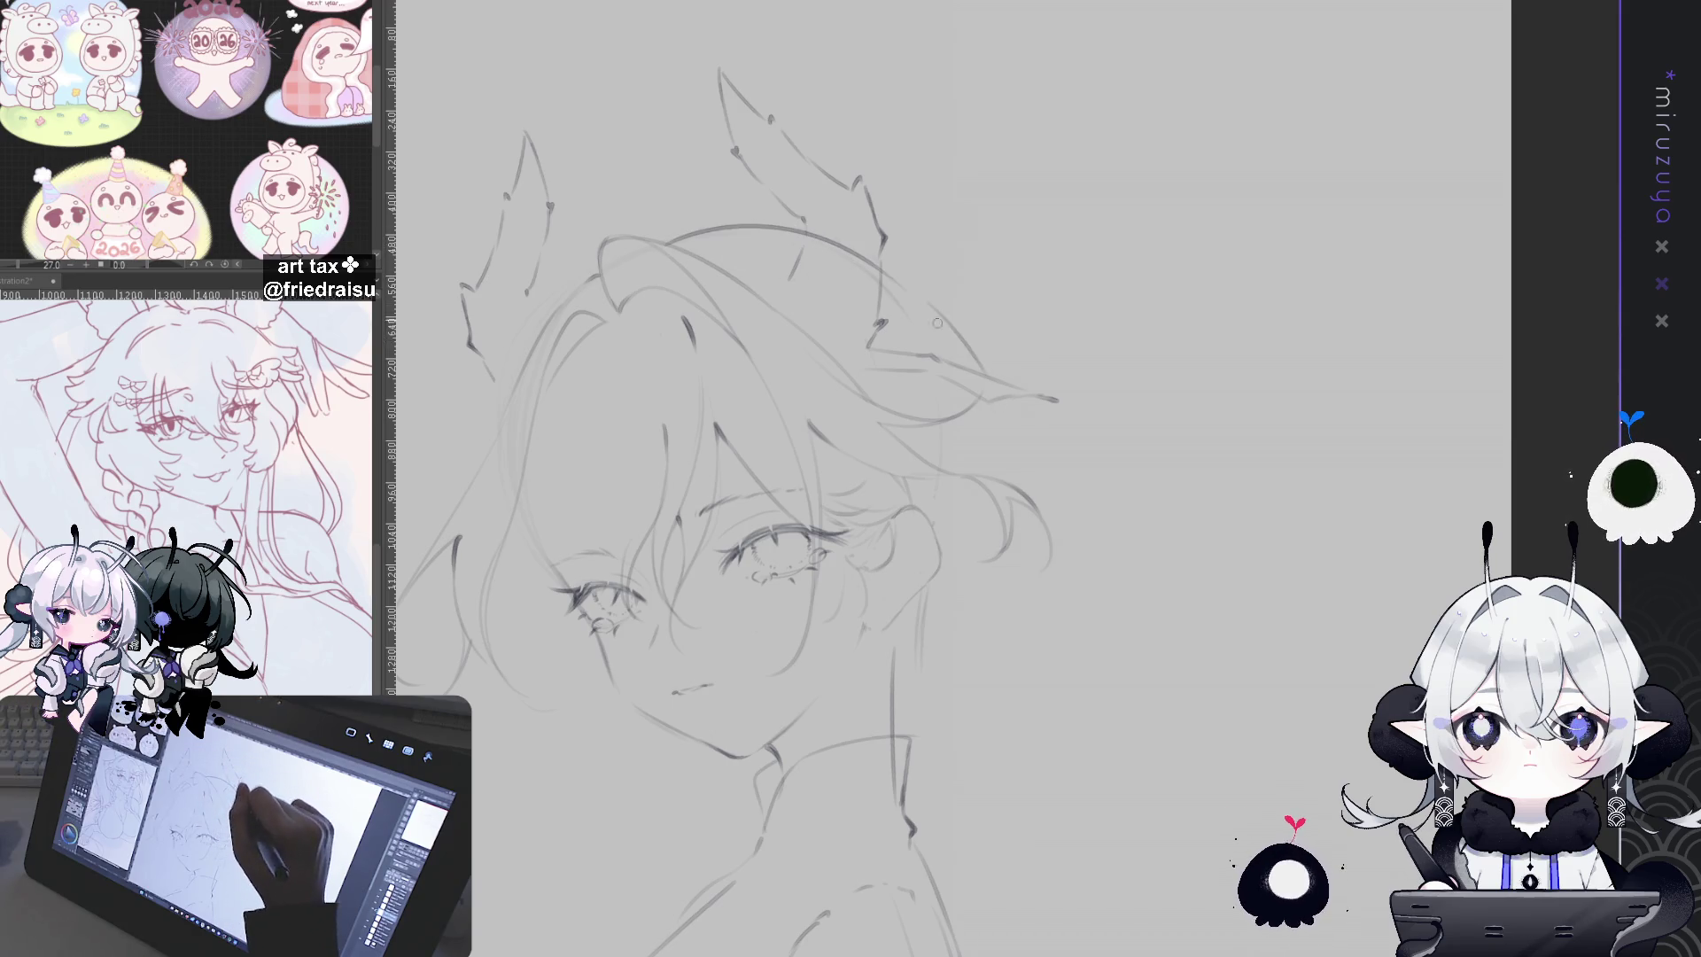
drag(1219, 376, 1241, 343)
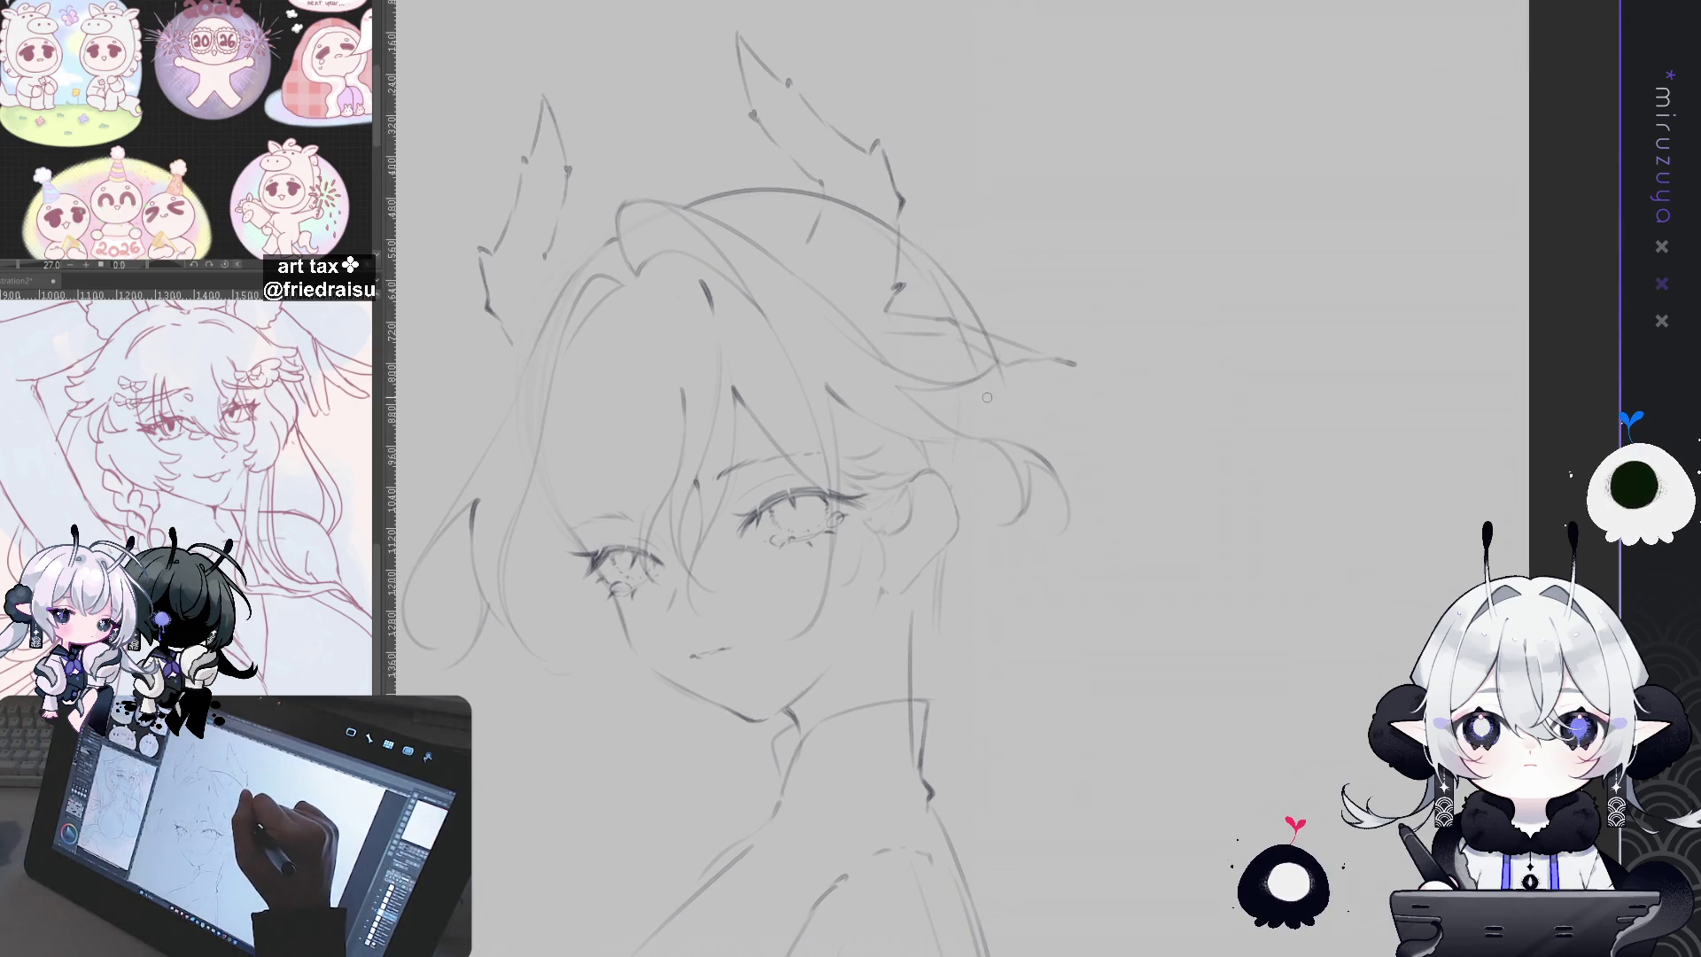
scroll(1036, 416, down, 1)
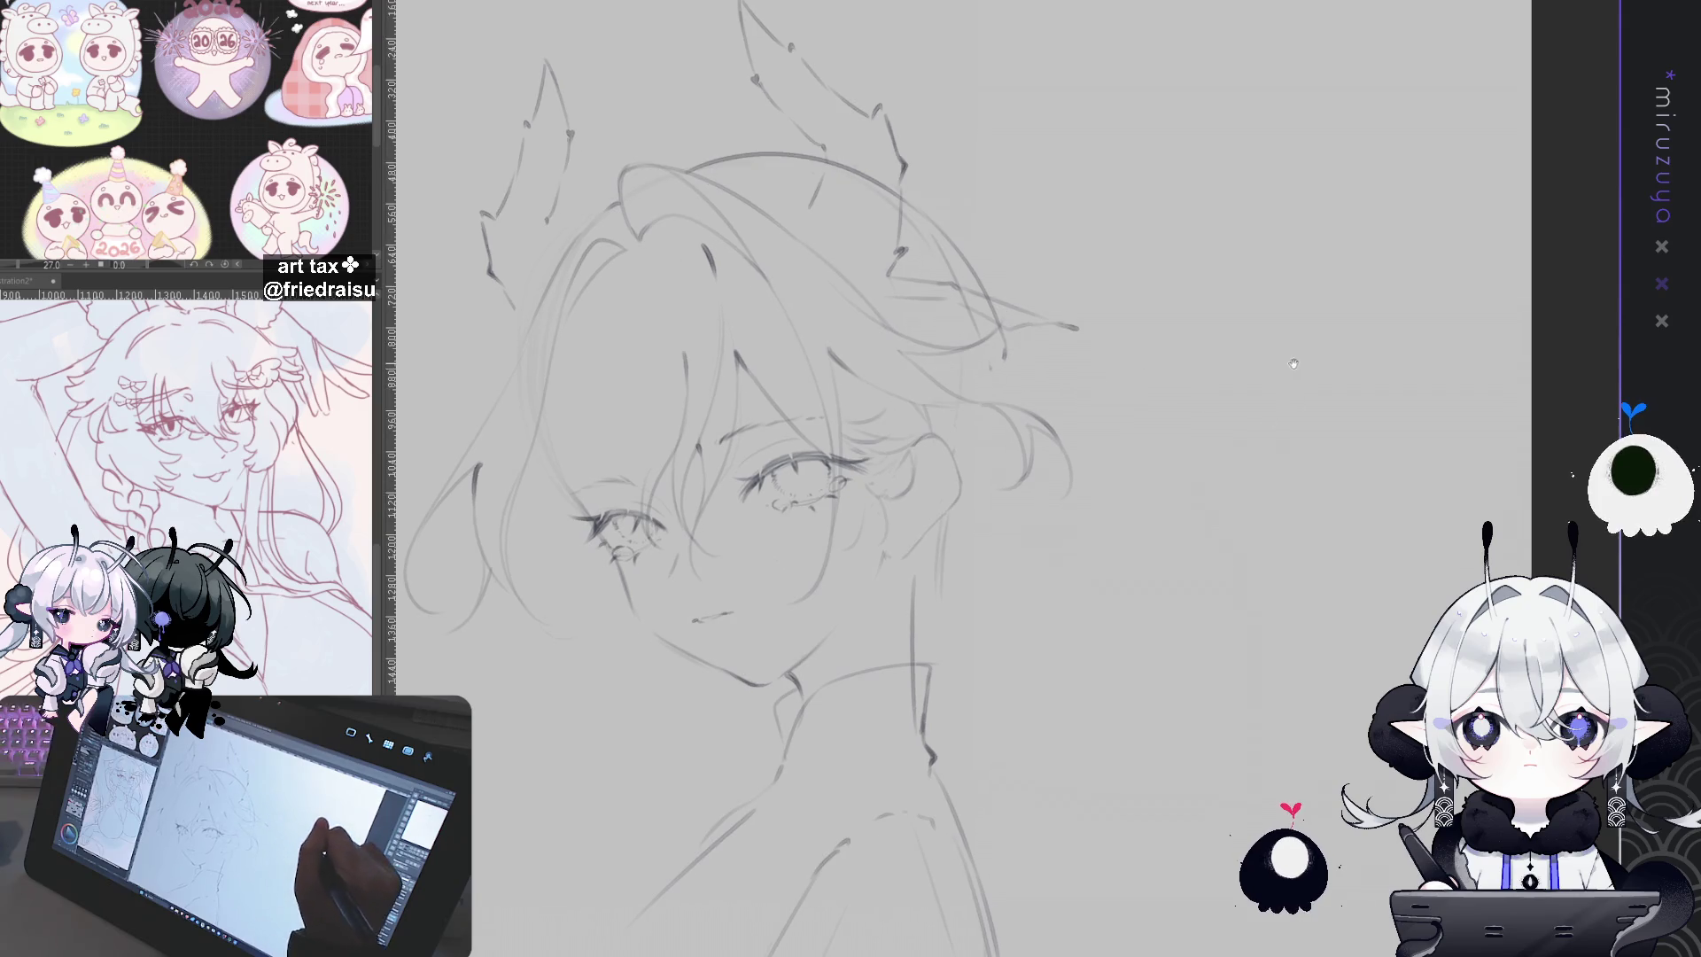
scroll(1019, 354, down, 1)
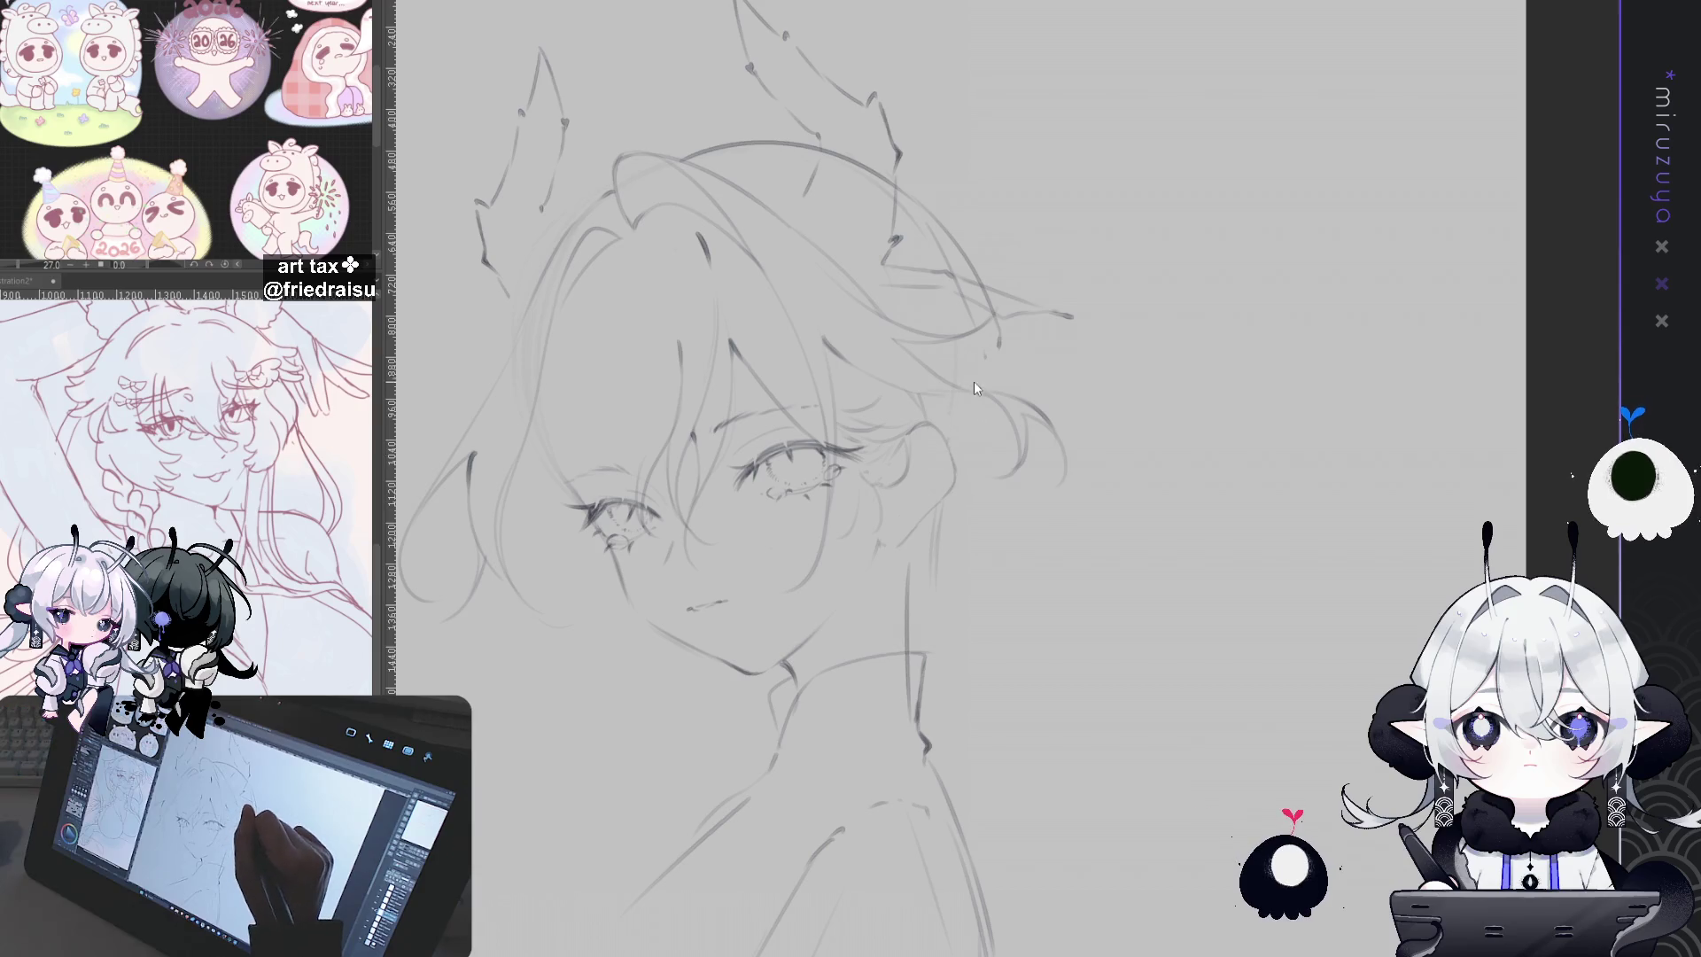
Step: Add curl strokes beside, over the top of, and on the right edge of the bun
drag(1094, 556, 1155, 502)
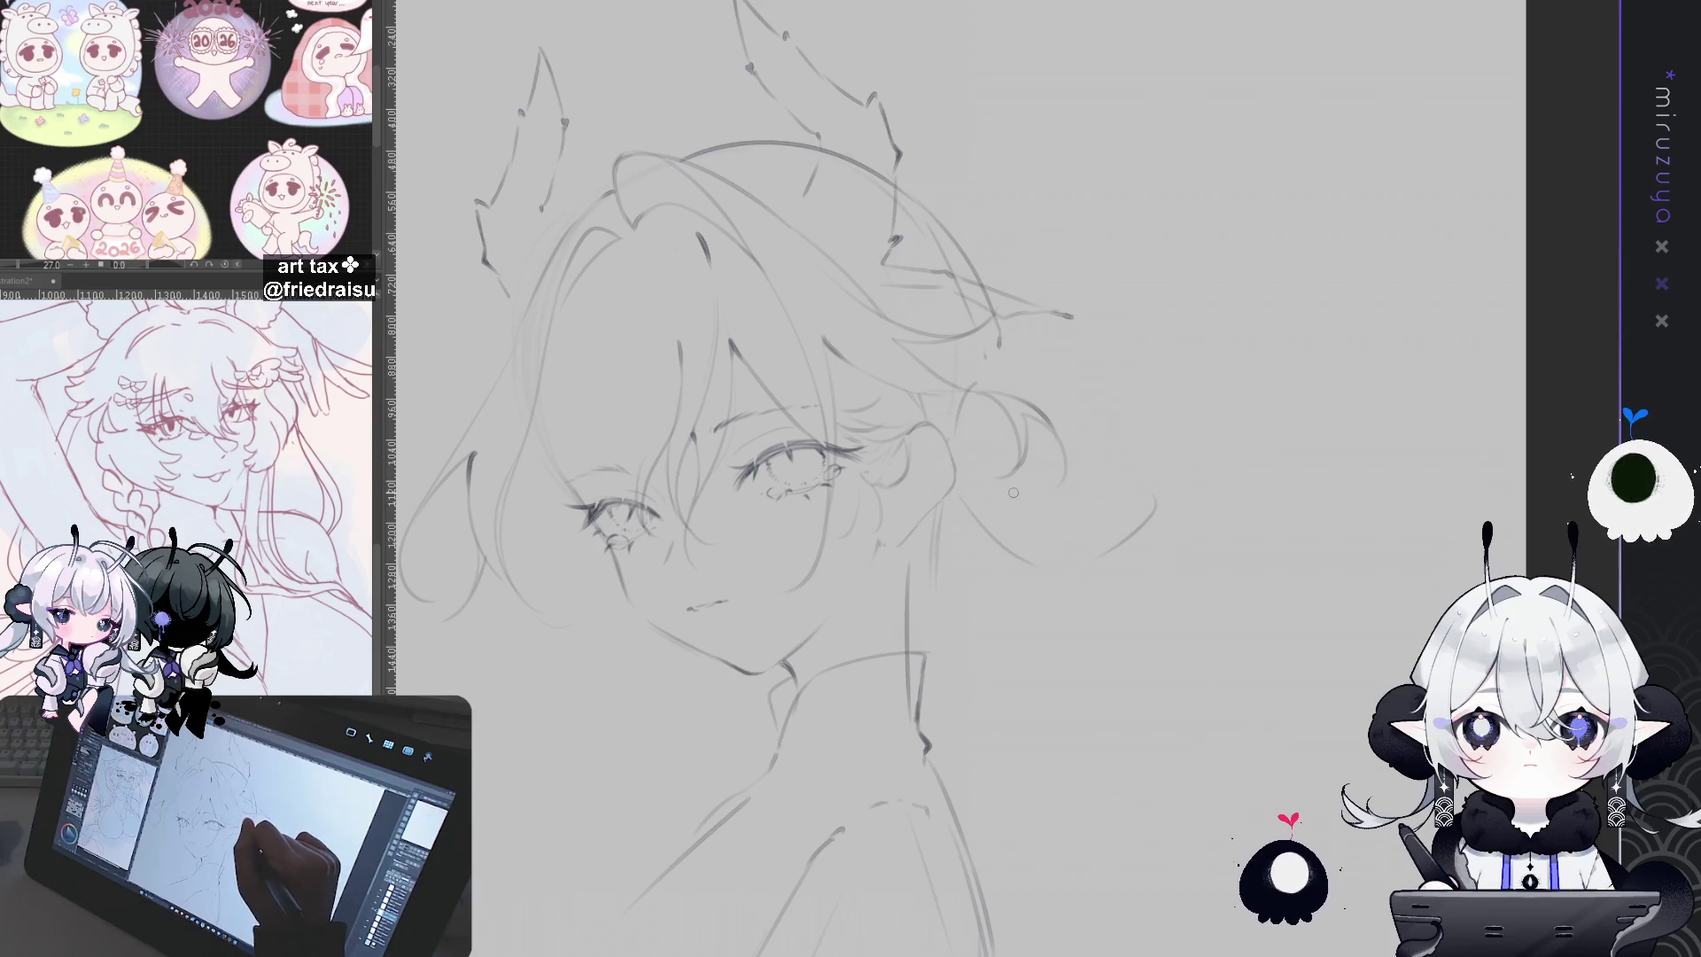
key(ctrl+z)
drag(1118, 543, 1154, 503)
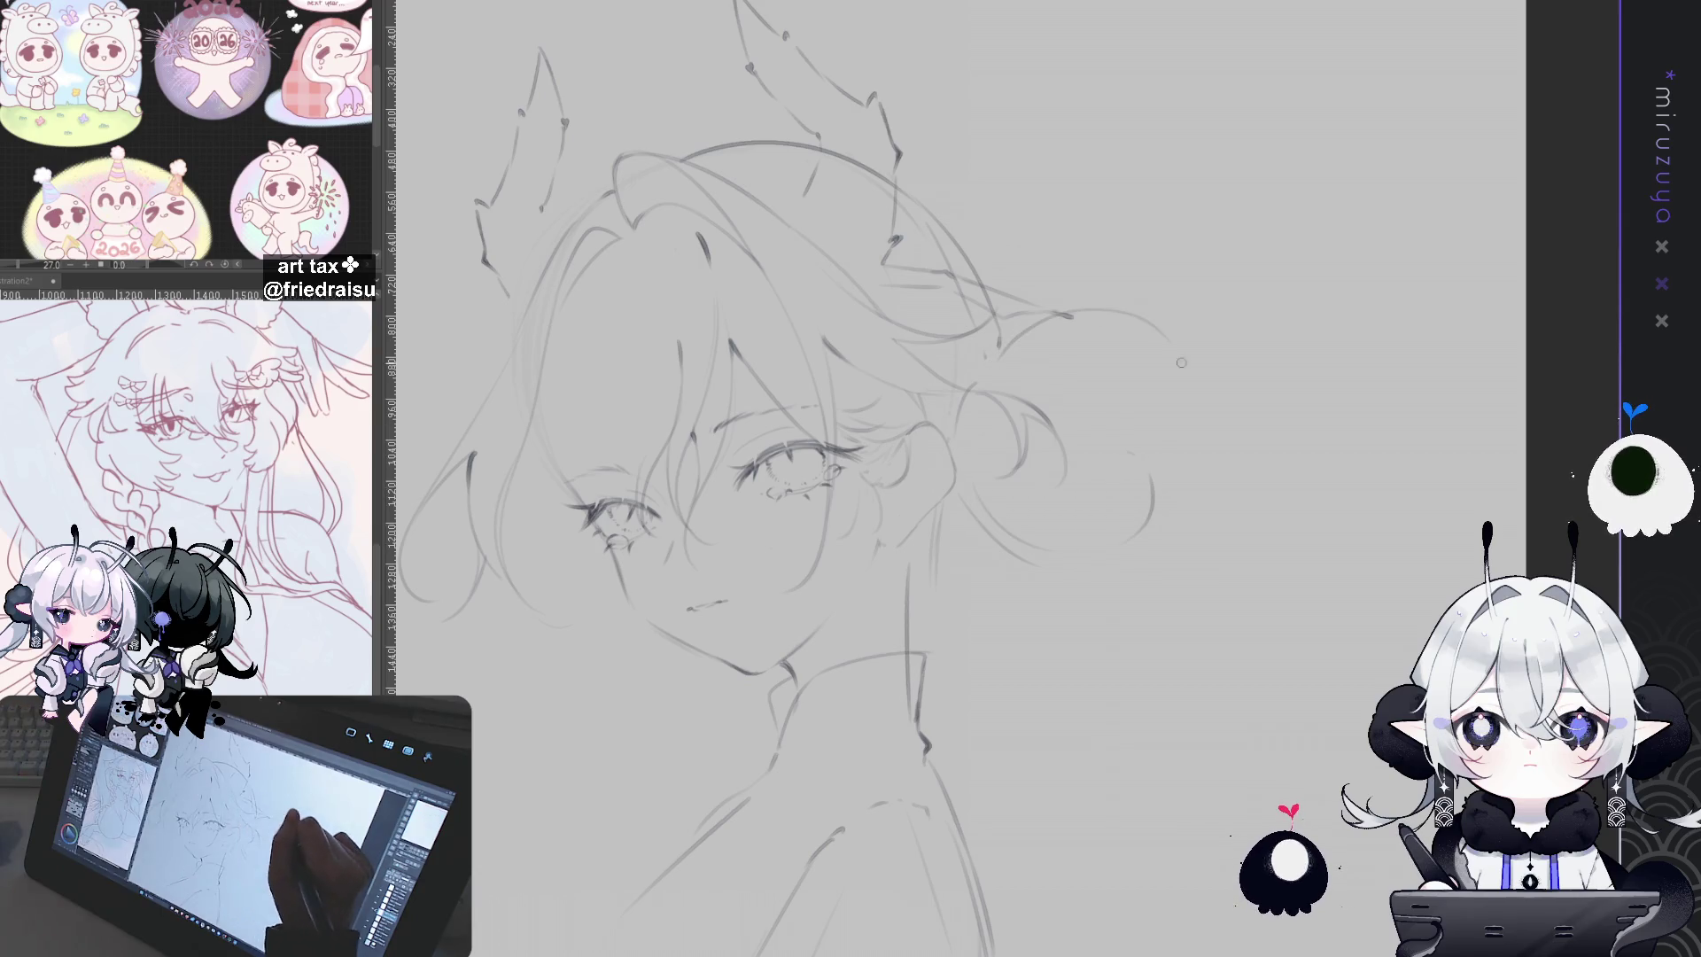
drag(993, 354, 1167, 372)
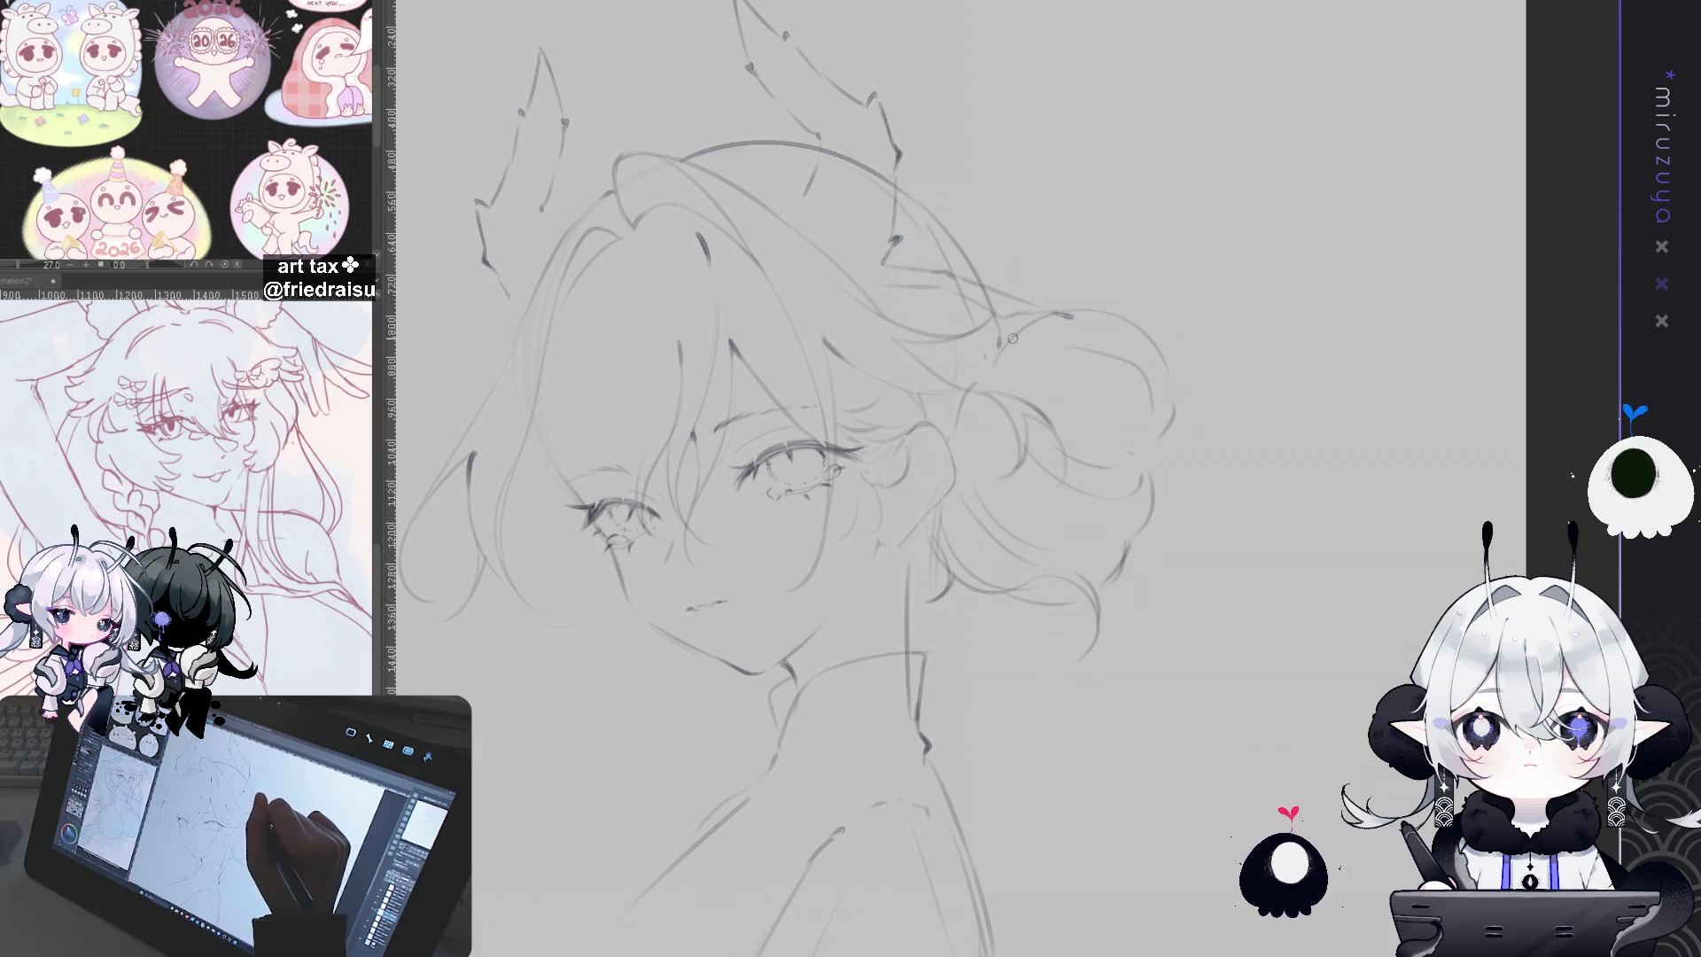
drag(1024, 341, 1130, 282)
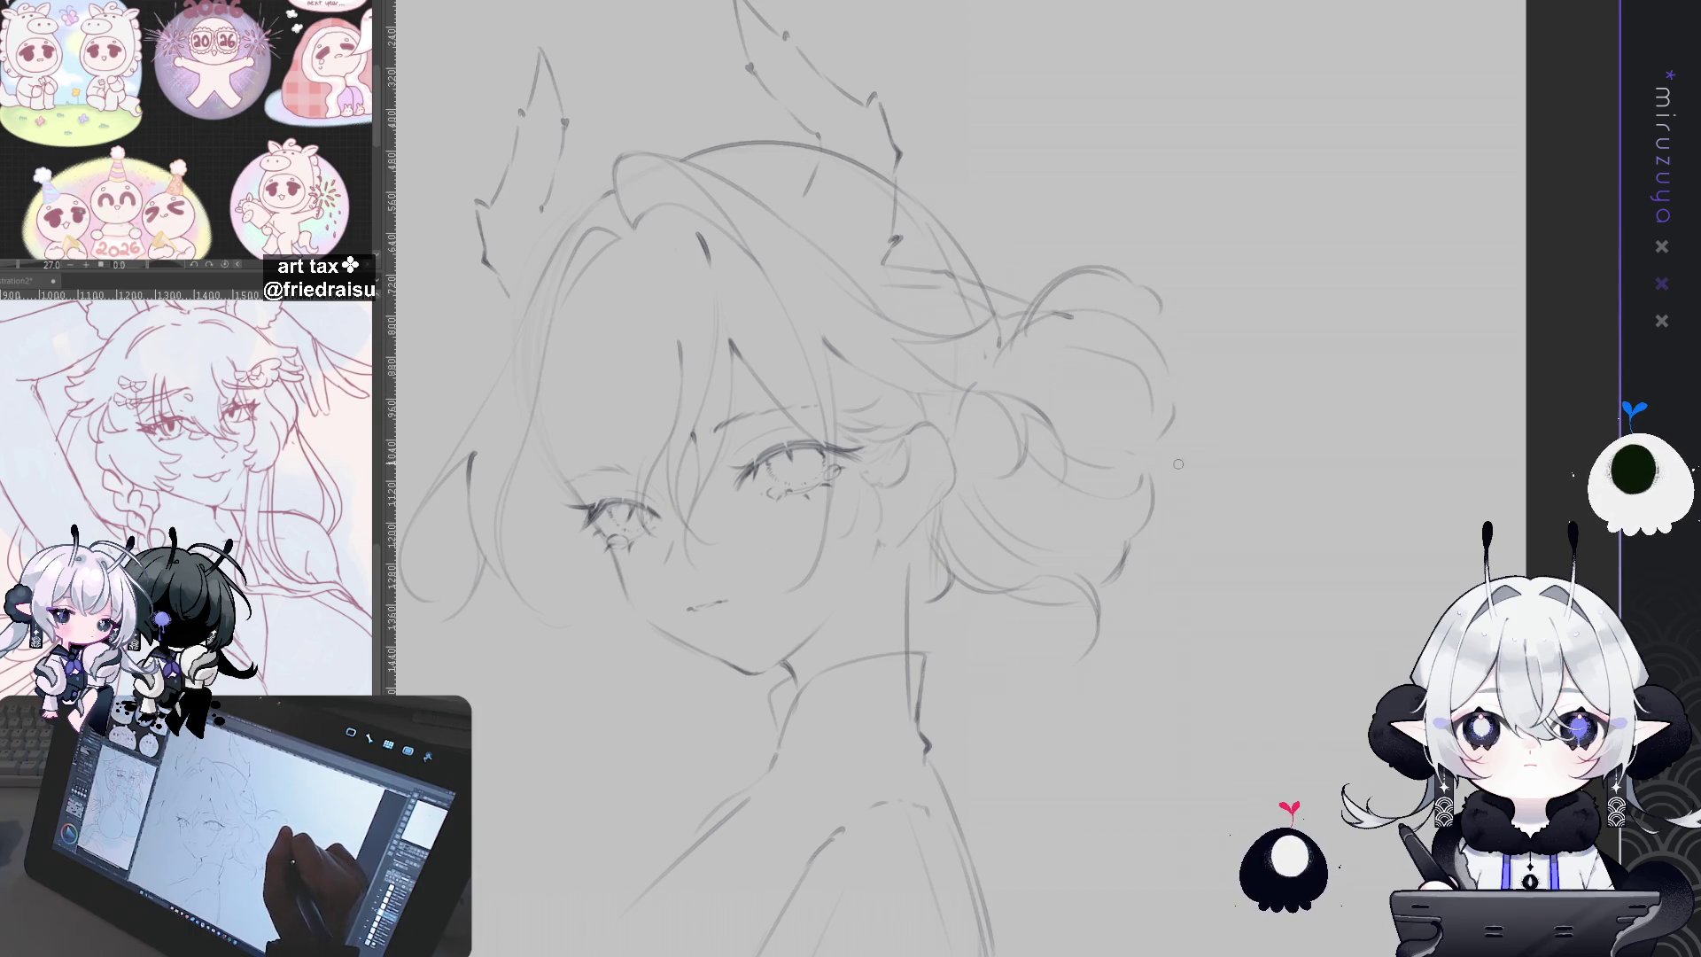
drag(1189, 471, 1168, 417)
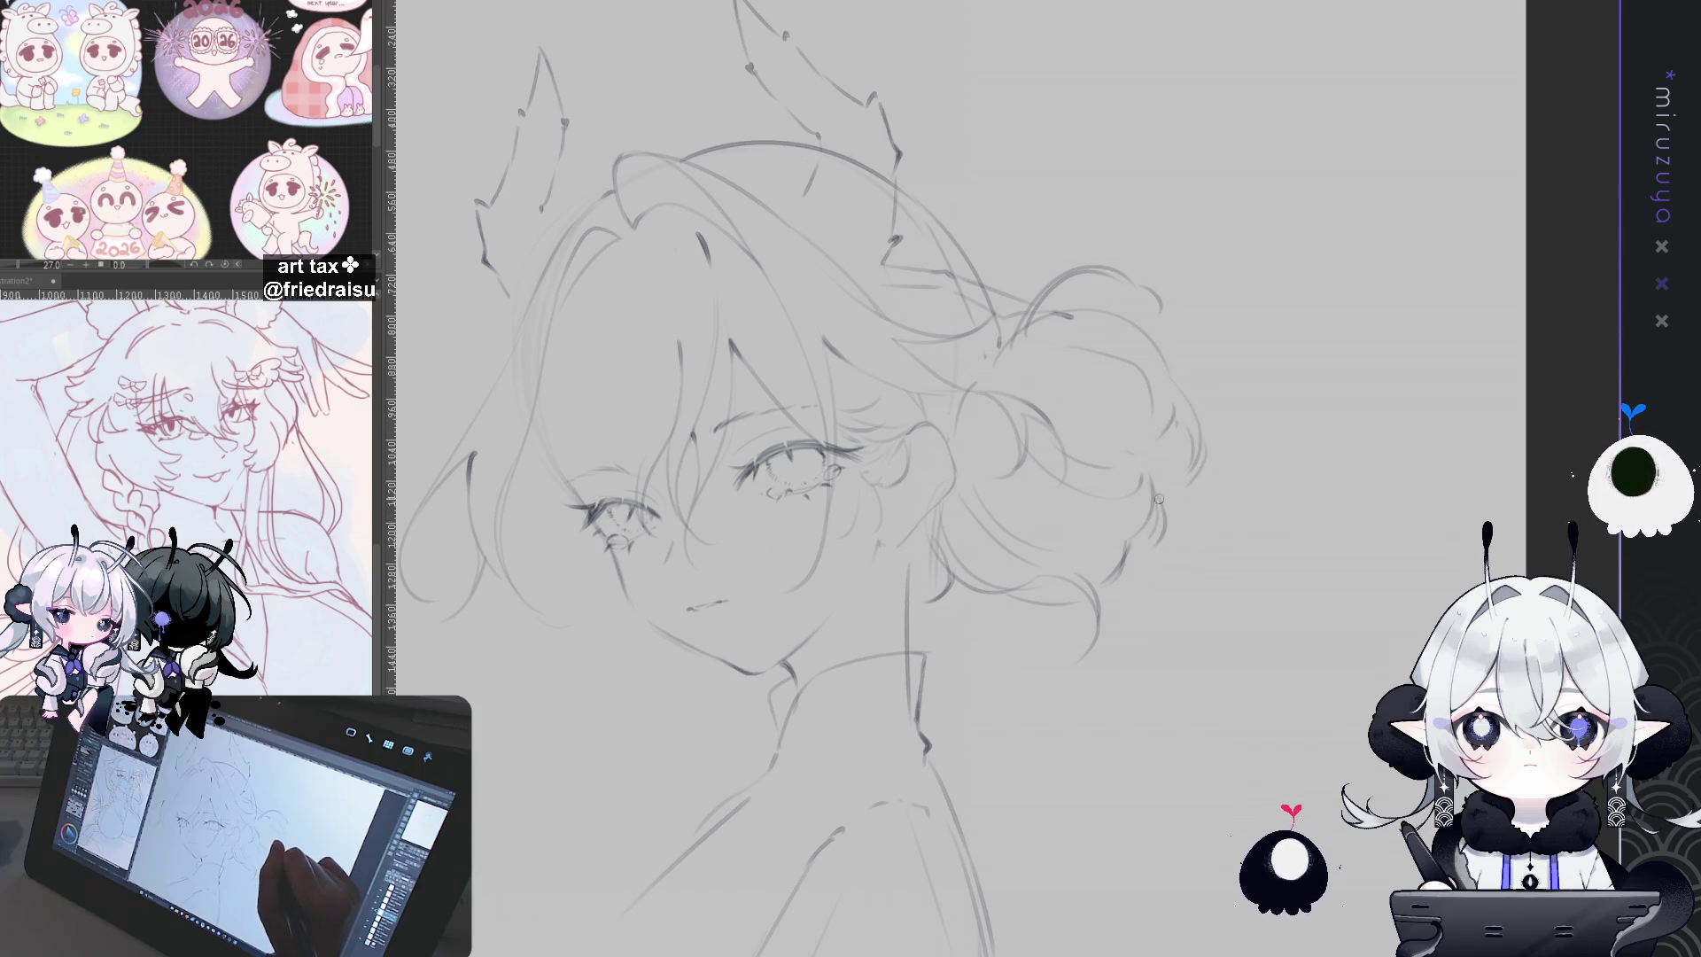
drag(995, 445, 1031, 356)
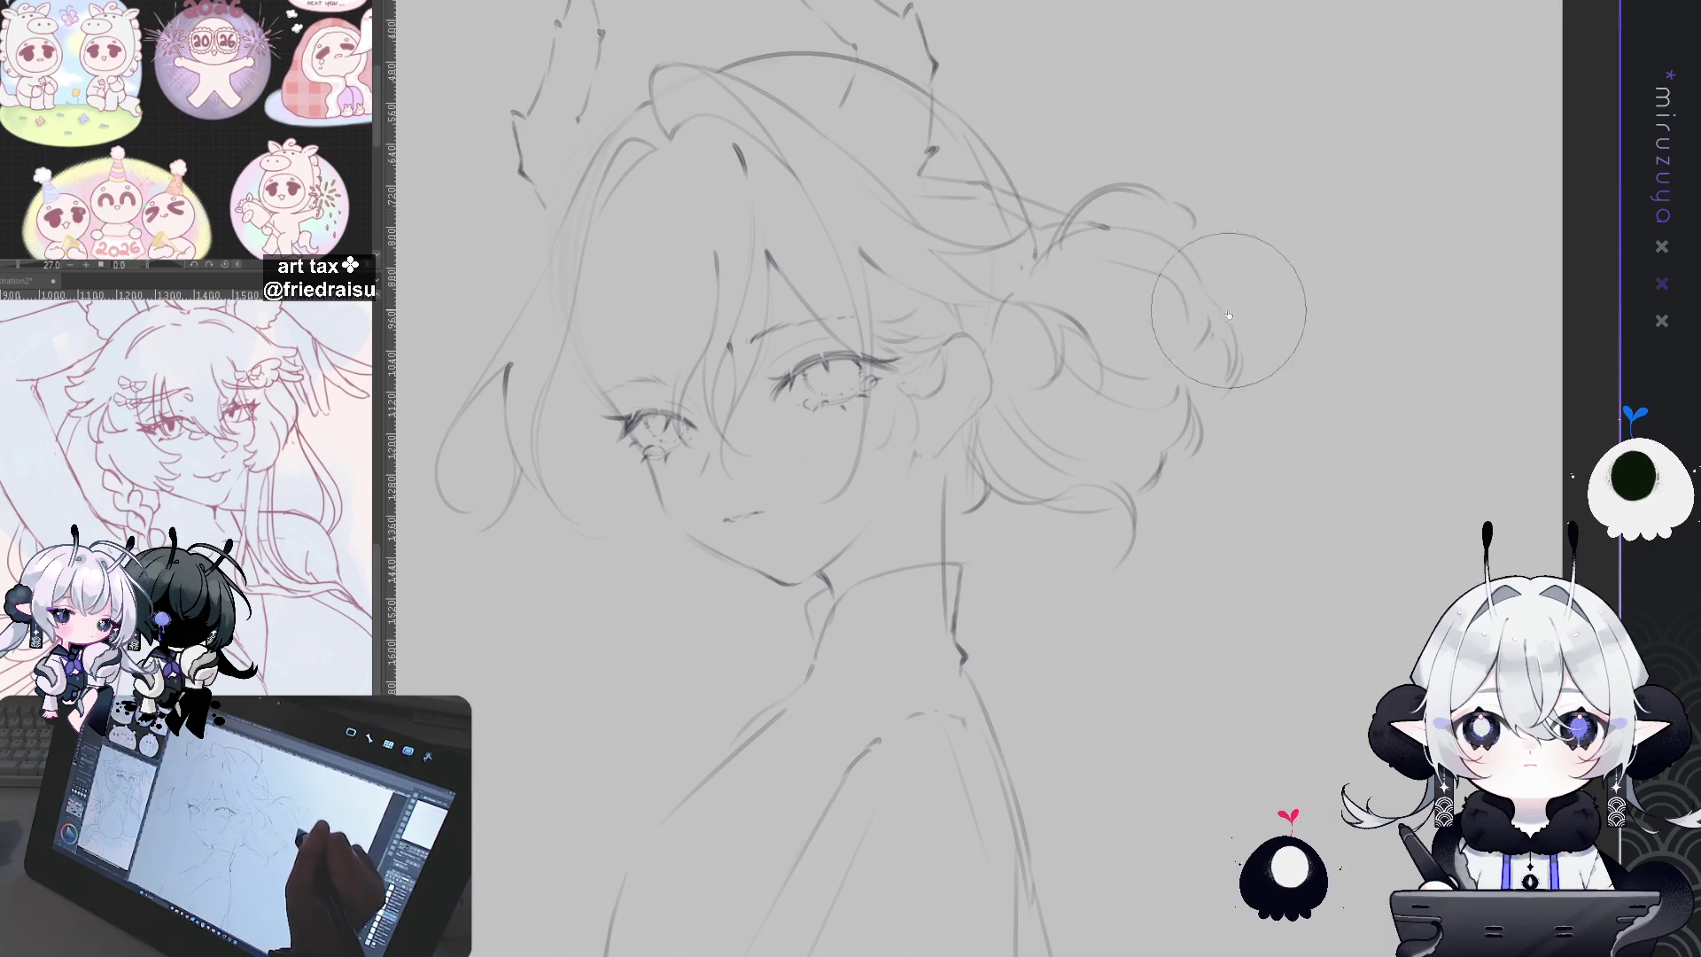
drag(1148, 549, 1205, 471)
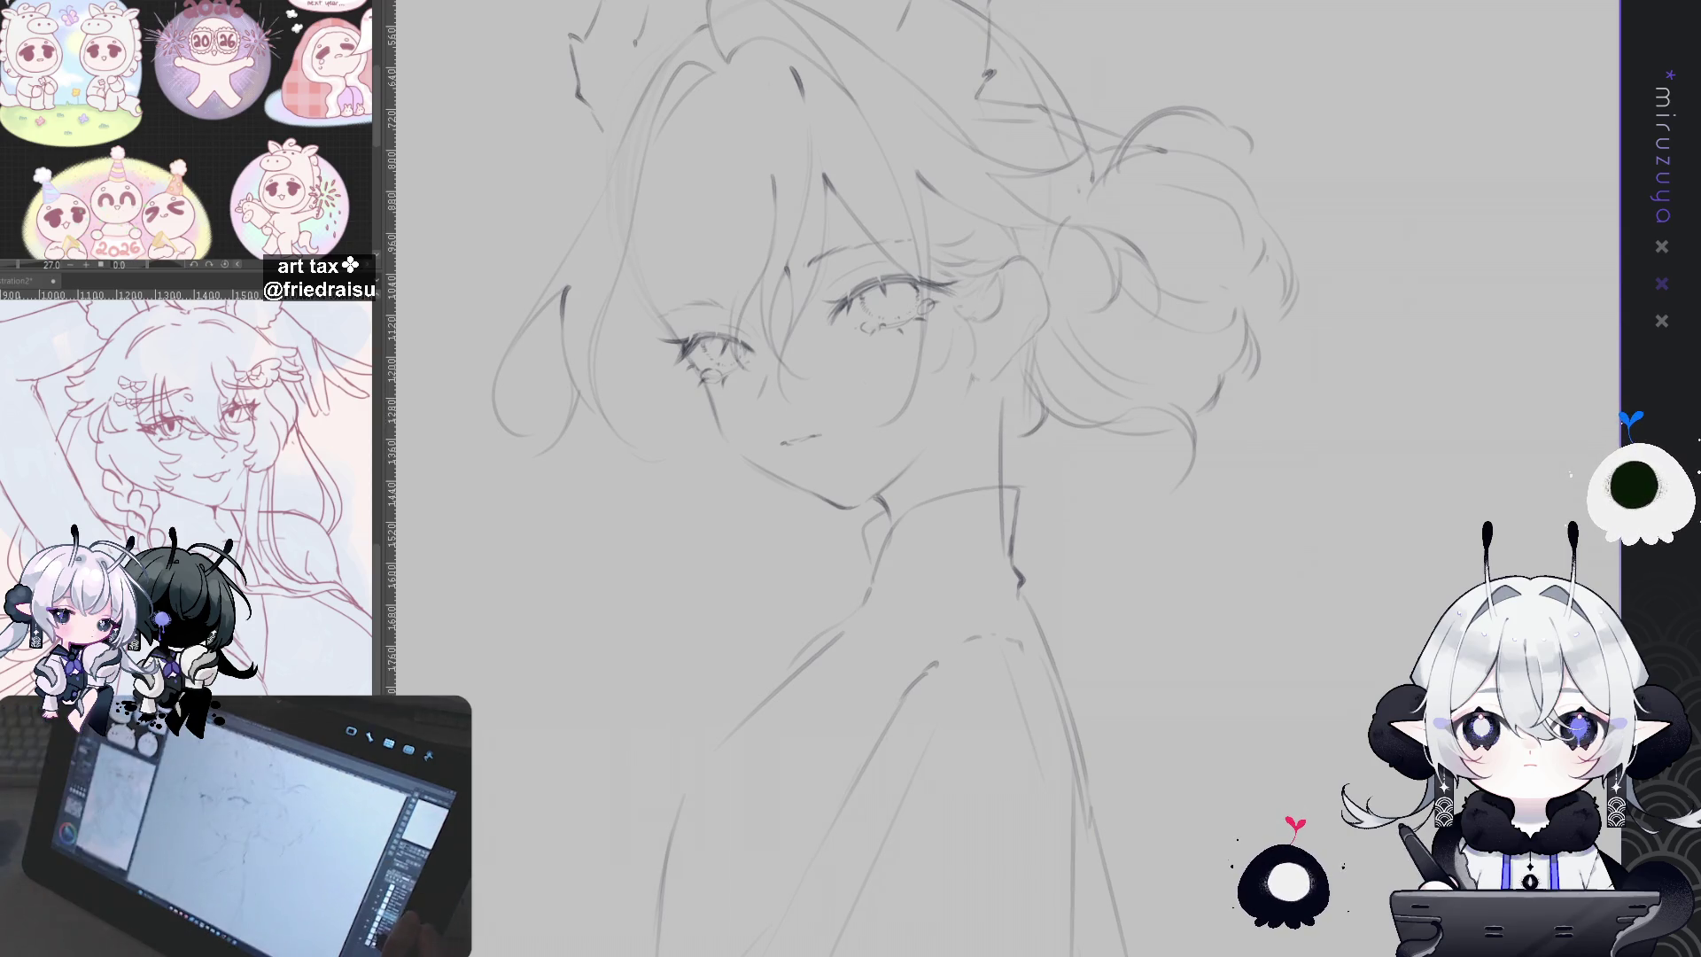
Step: Erase and redraw the upper neck line below the jaw, with the rough hair sketch as reference
mouse_move(1002, 399)
mouse_down()
mouse_move(1004, 480)
mouse_move(992, 411)
mouse_up()
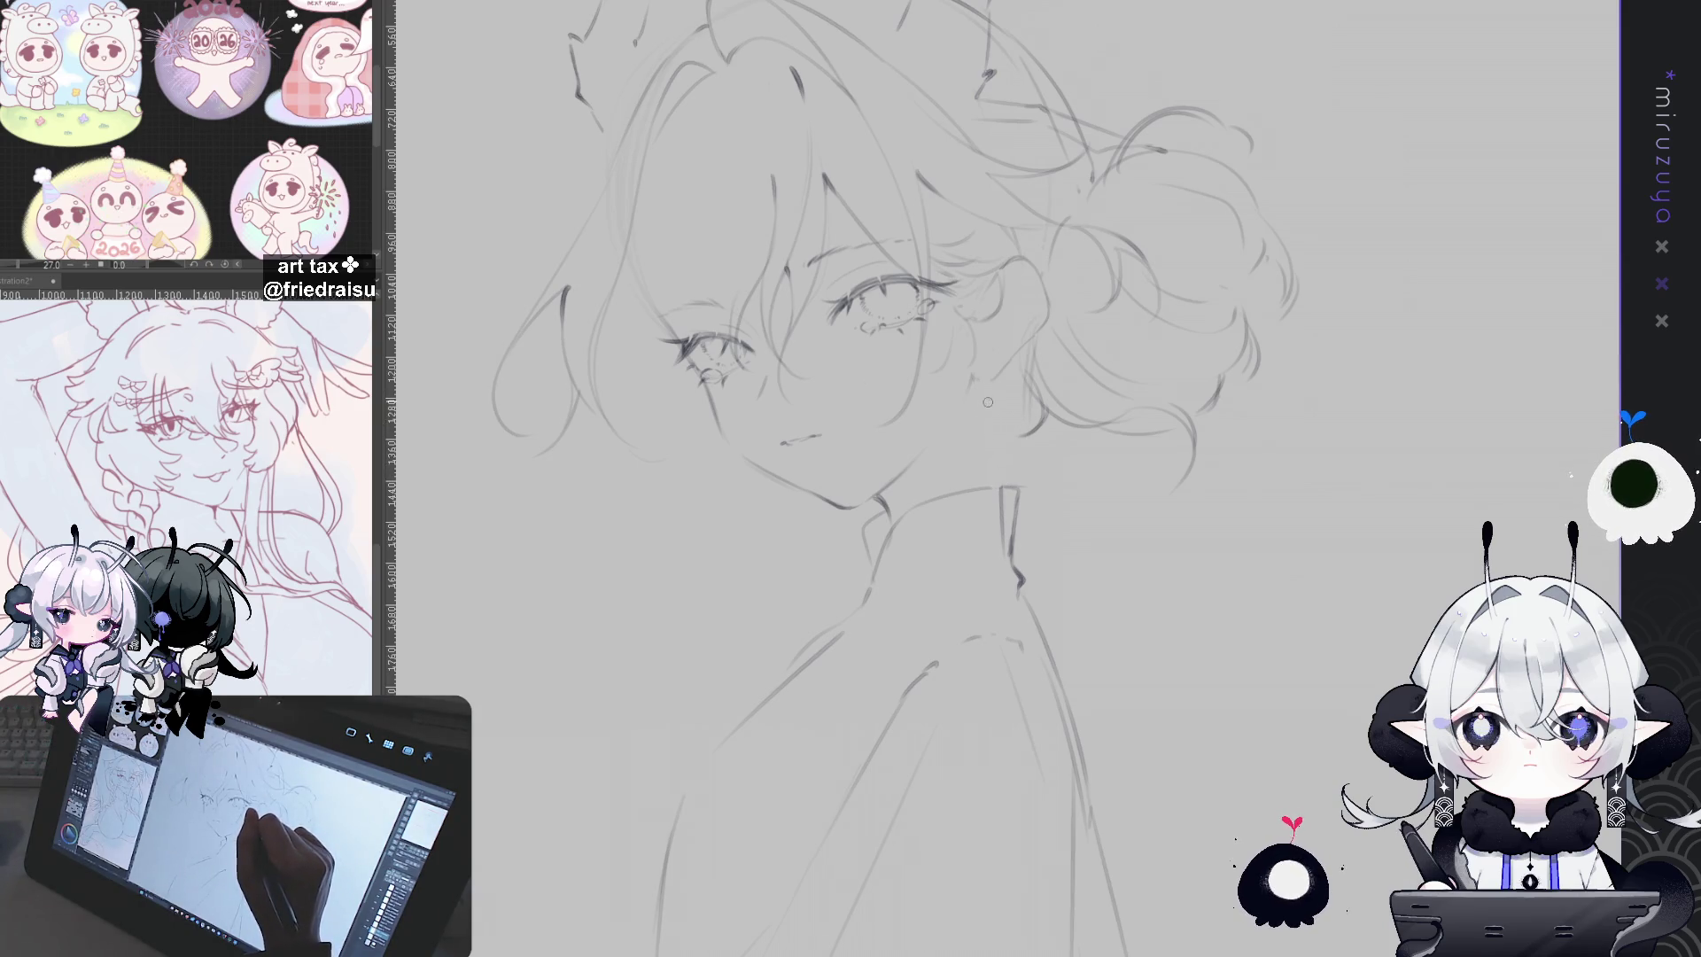
drag(1009, 514, 992, 484)
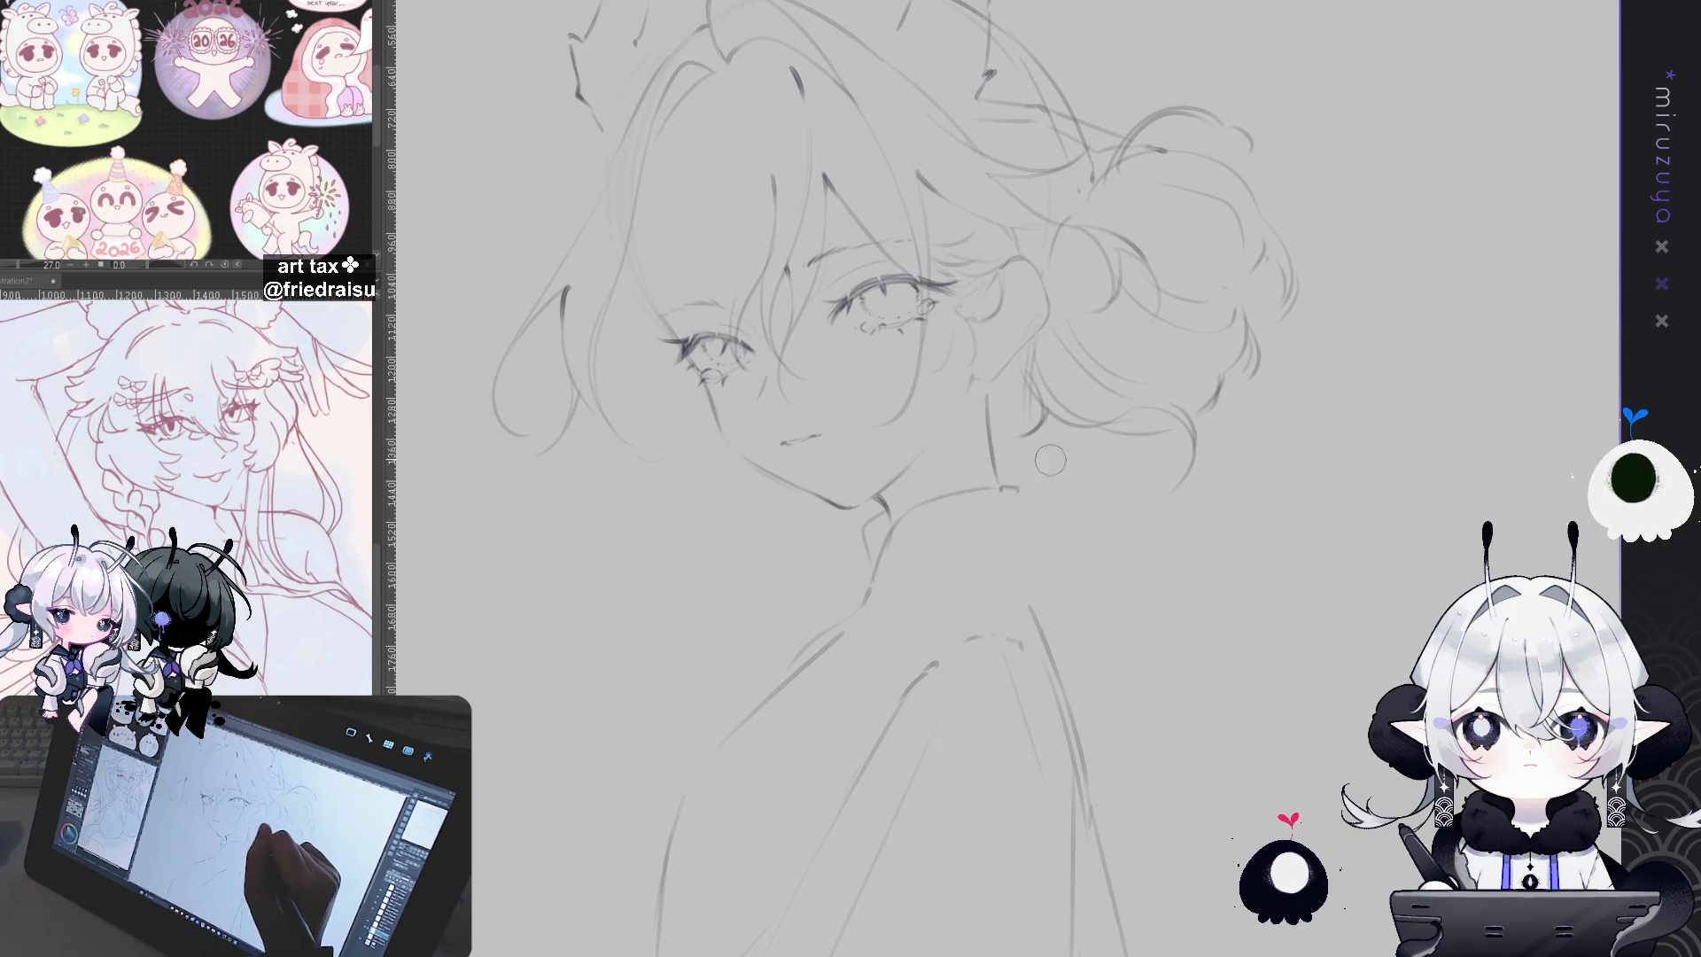
drag(992, 489, 1016, 488)
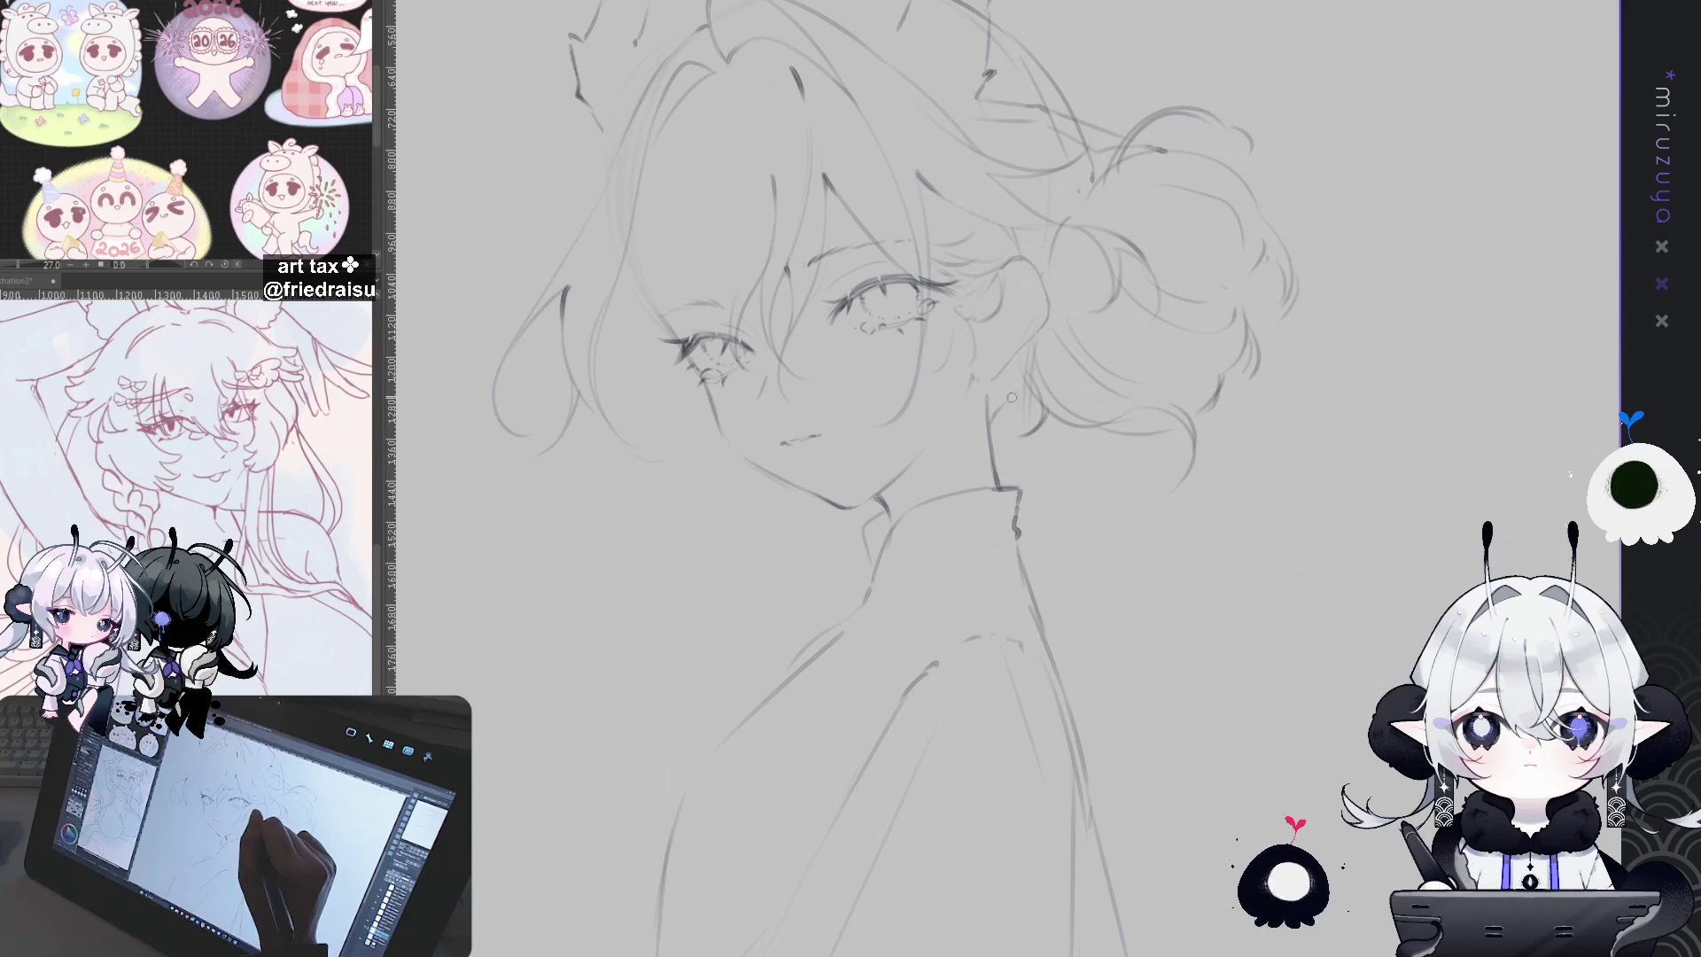
key(ctrl+y)
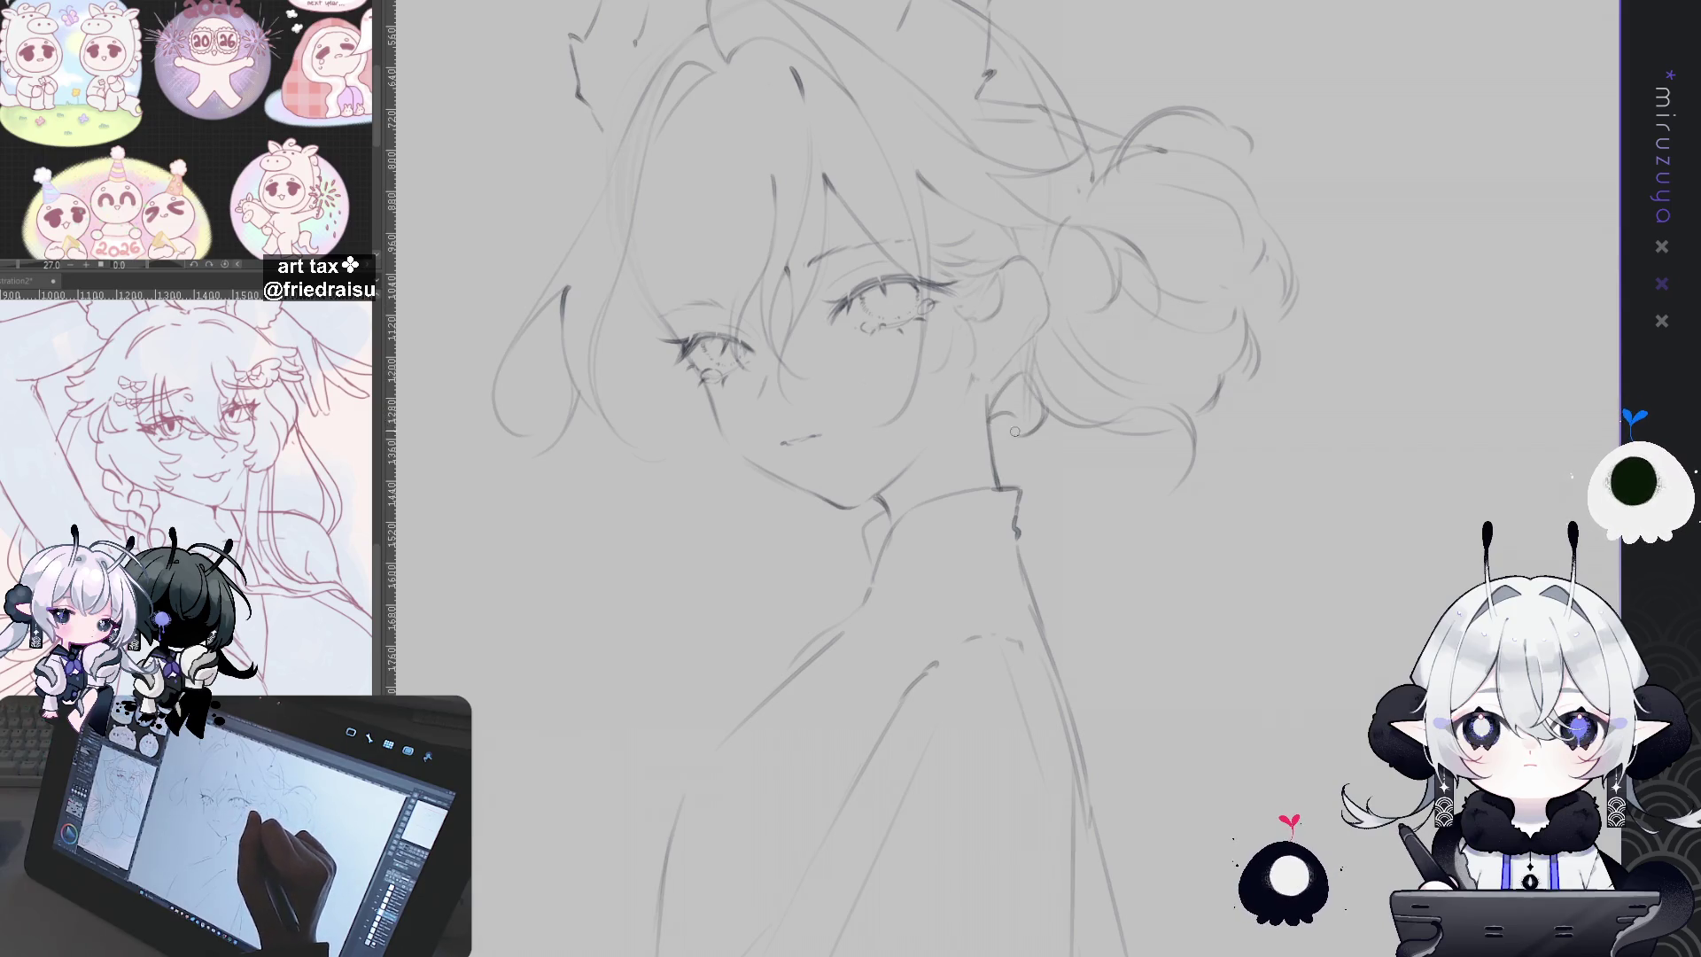
drag(993, 413, 1012, 408)
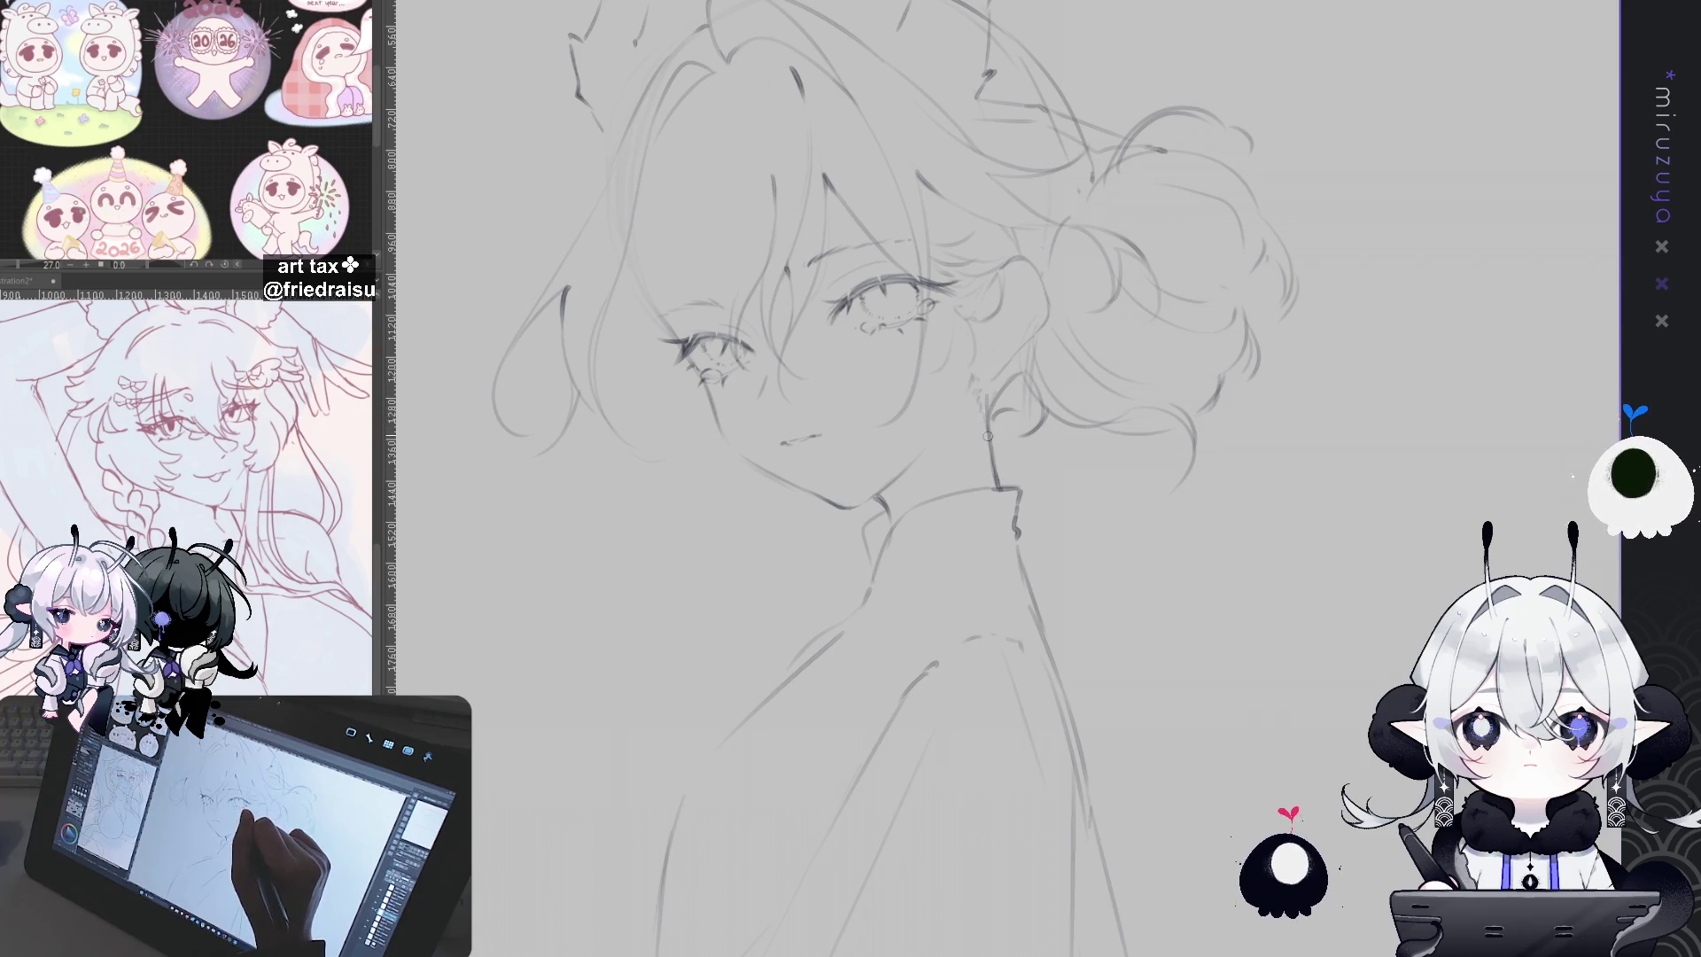
mouse_move(1260, 656)
mouse_down()
mouse_move(1260, 820)
mouse_move(1293, 647)
mouse_move(1316, 729)
mouse_move(1378, 640)
mouse_up()
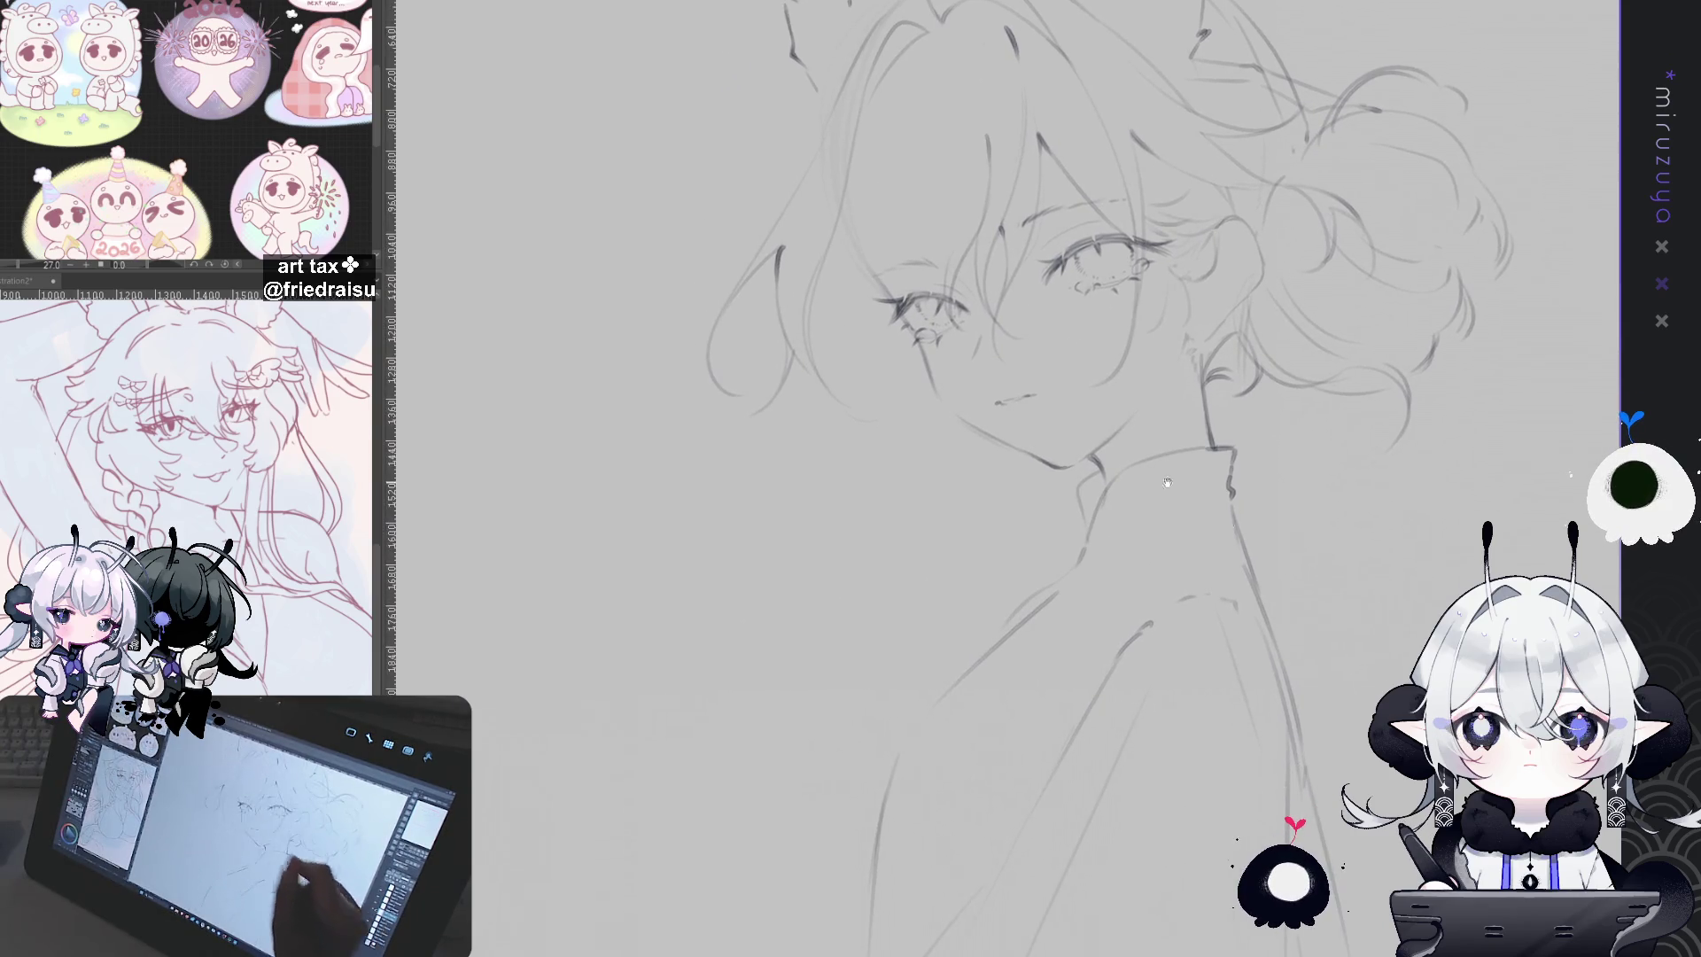
drag(1096, 330, 1106, 357)
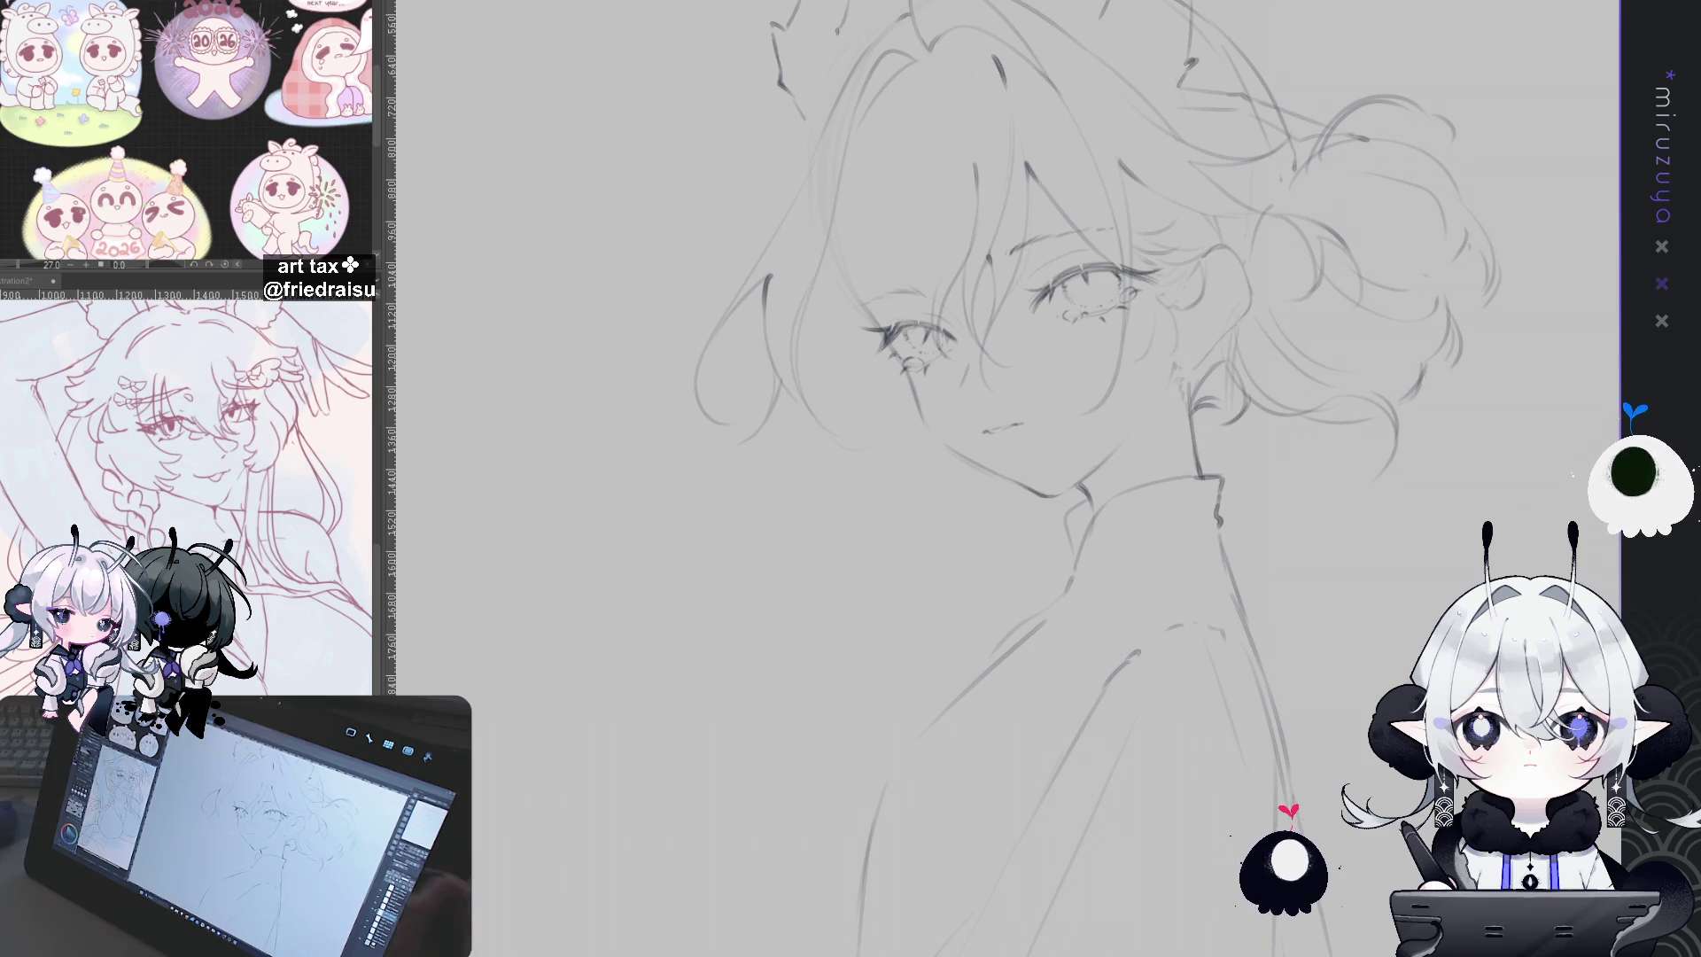
scroll(1203, 741, down, 3)
drag(1202, 741, 1264, 715)
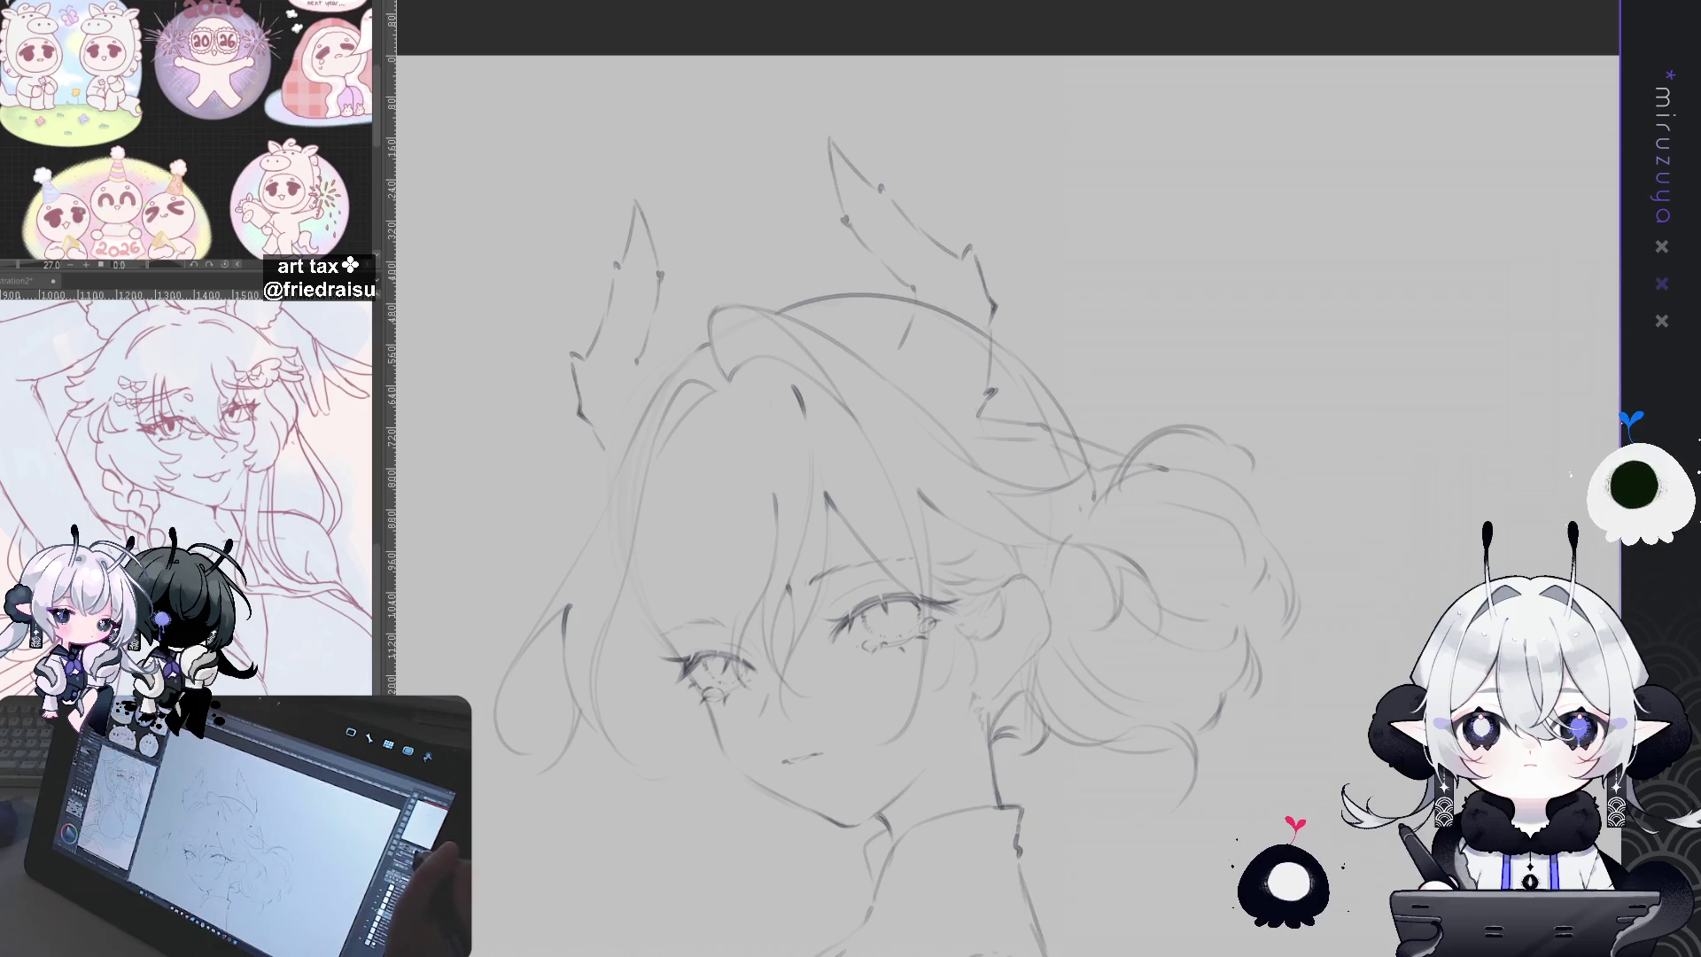
Step: With the canvas tilted, extend the right ear's inner line and add a line at its base
scroll(1264, 714, up, 2)
scroll(1264, 714, down, 2)
drag(1019, 222, 1086, 302)
mouse_move(1079, 370)
mouse_down()
mouse_move(1101, 403)
mouse_move(1062, 421)
mouse_up()
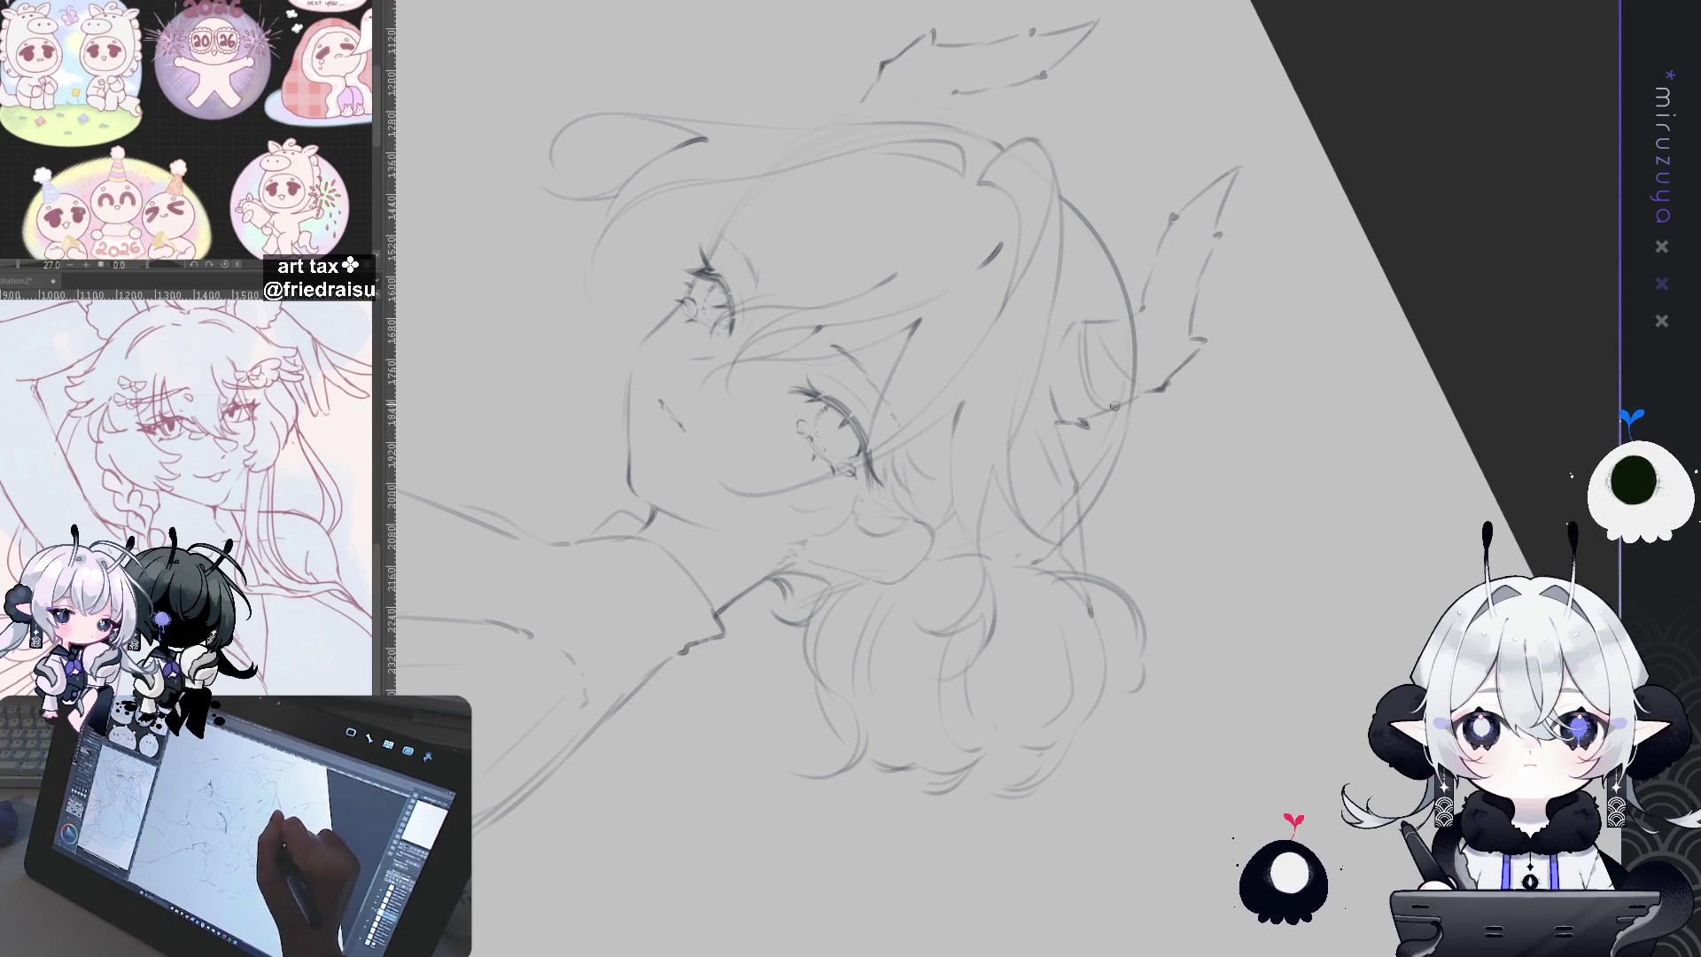
drag(1115, 408, 923, 379)
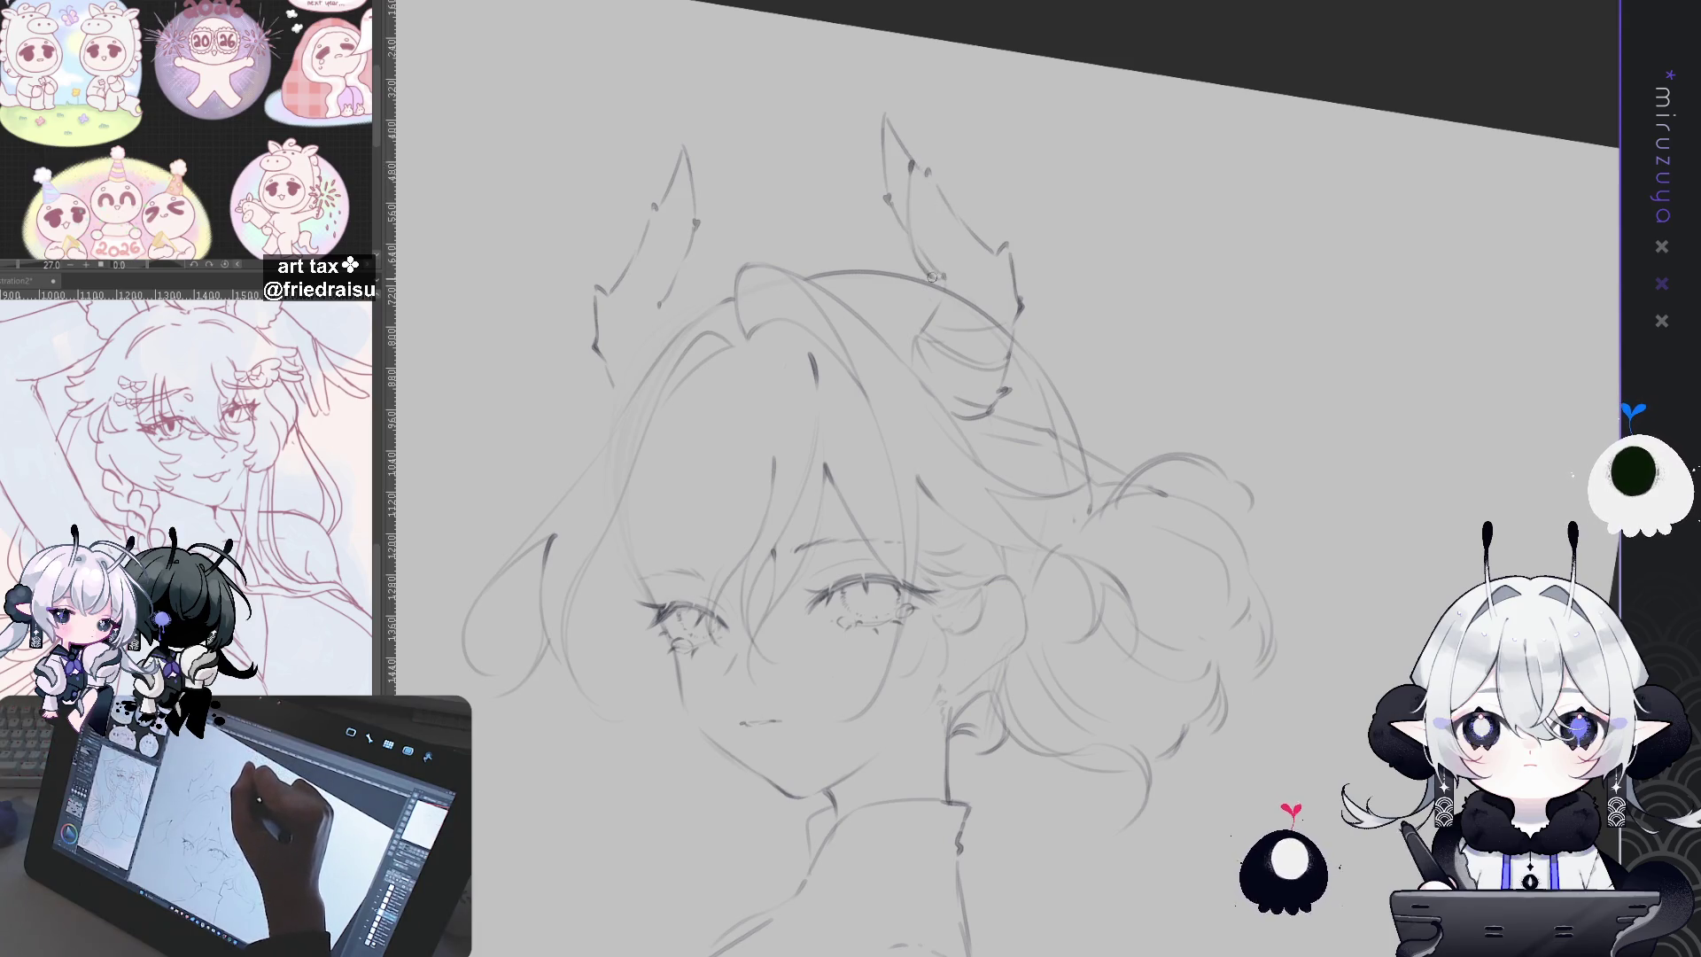
mouse_move(932, 276)
mouse_down()
mouse_move(1347, 393)
mouse_move(1334, 408)
mouse_up()
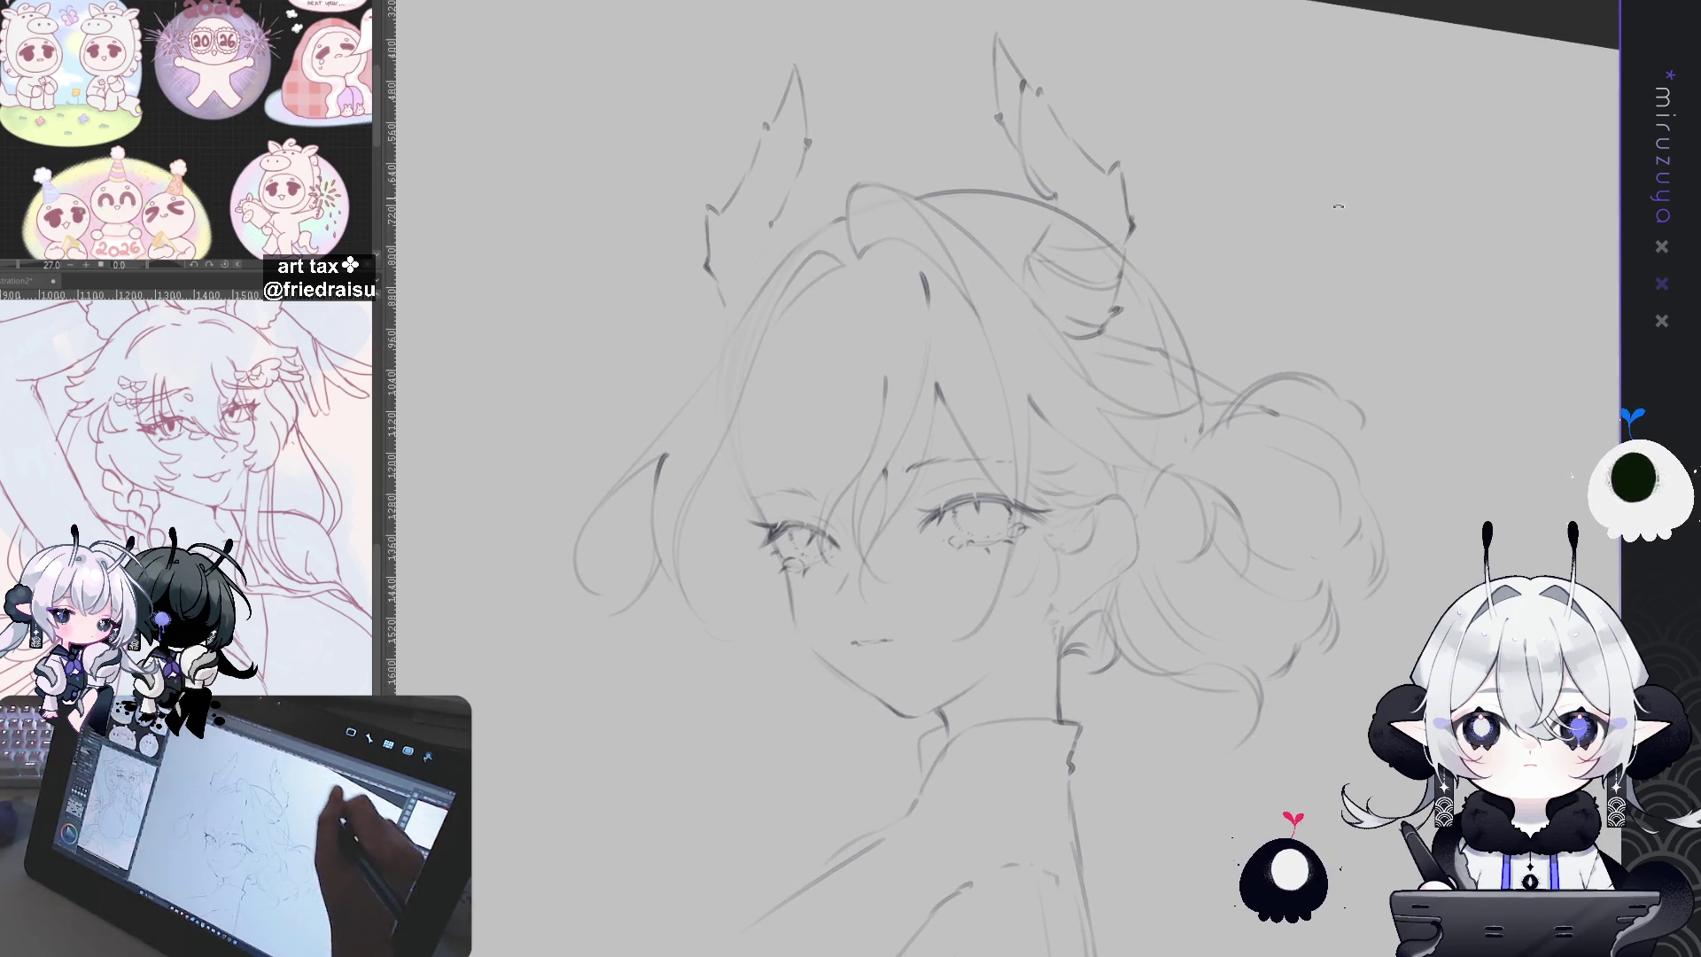
drag(1317, 192, 1121, 266)
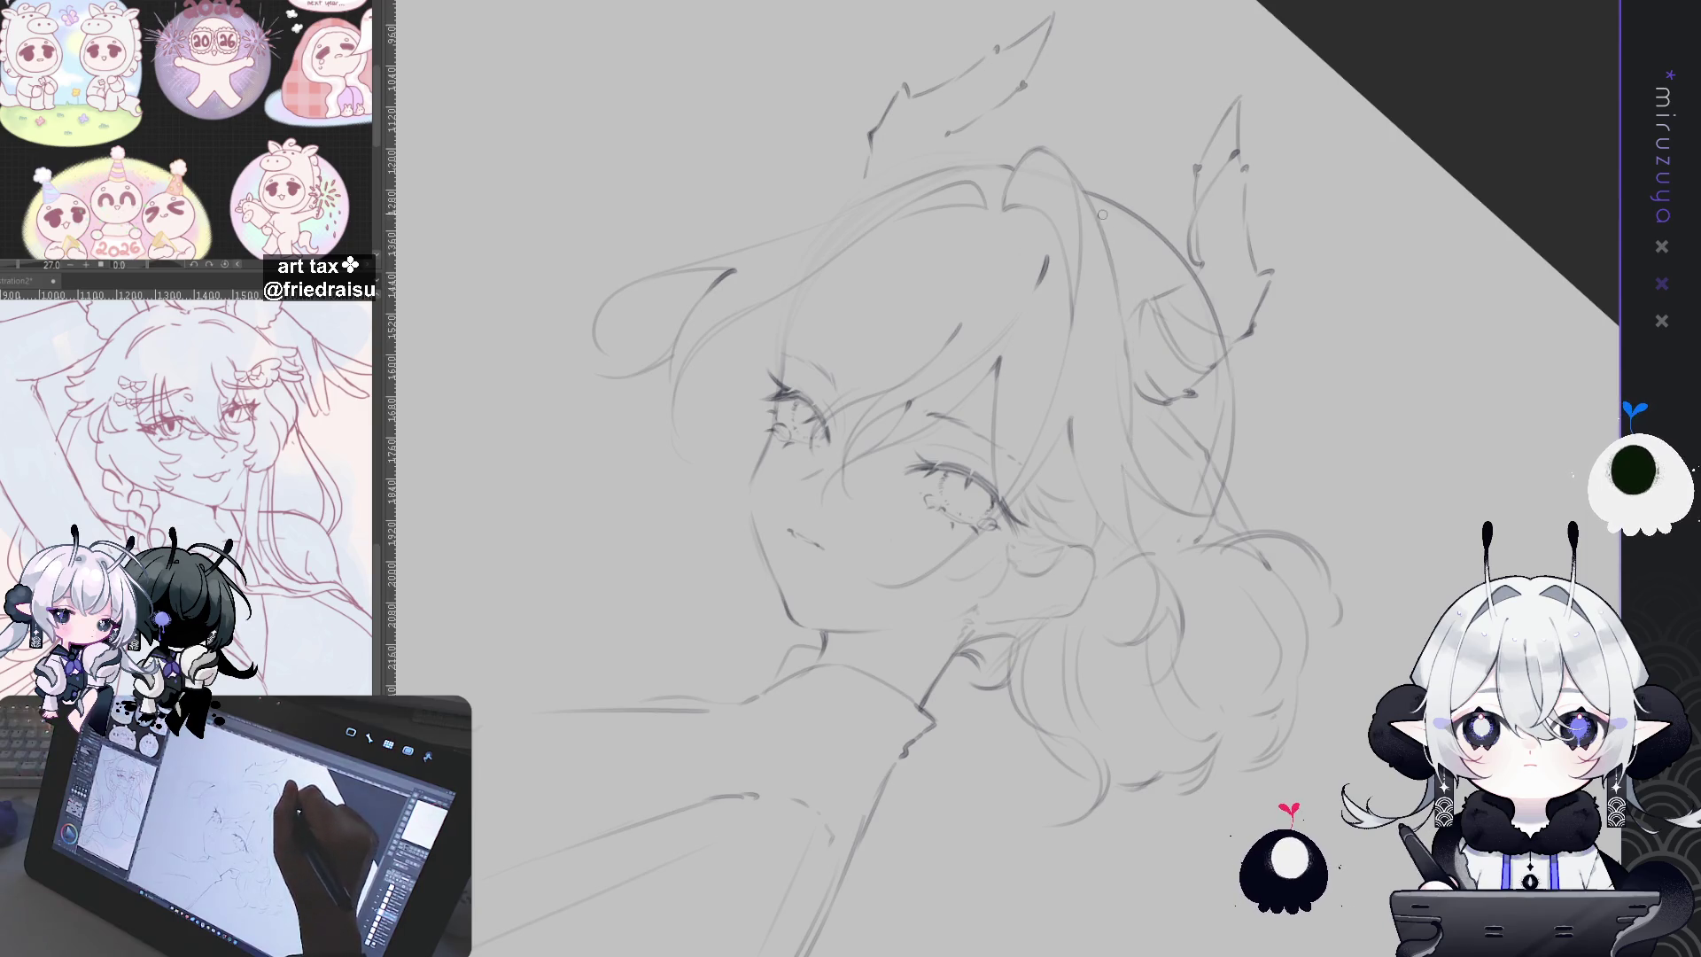
drag(1133, 229, 1143, 272)
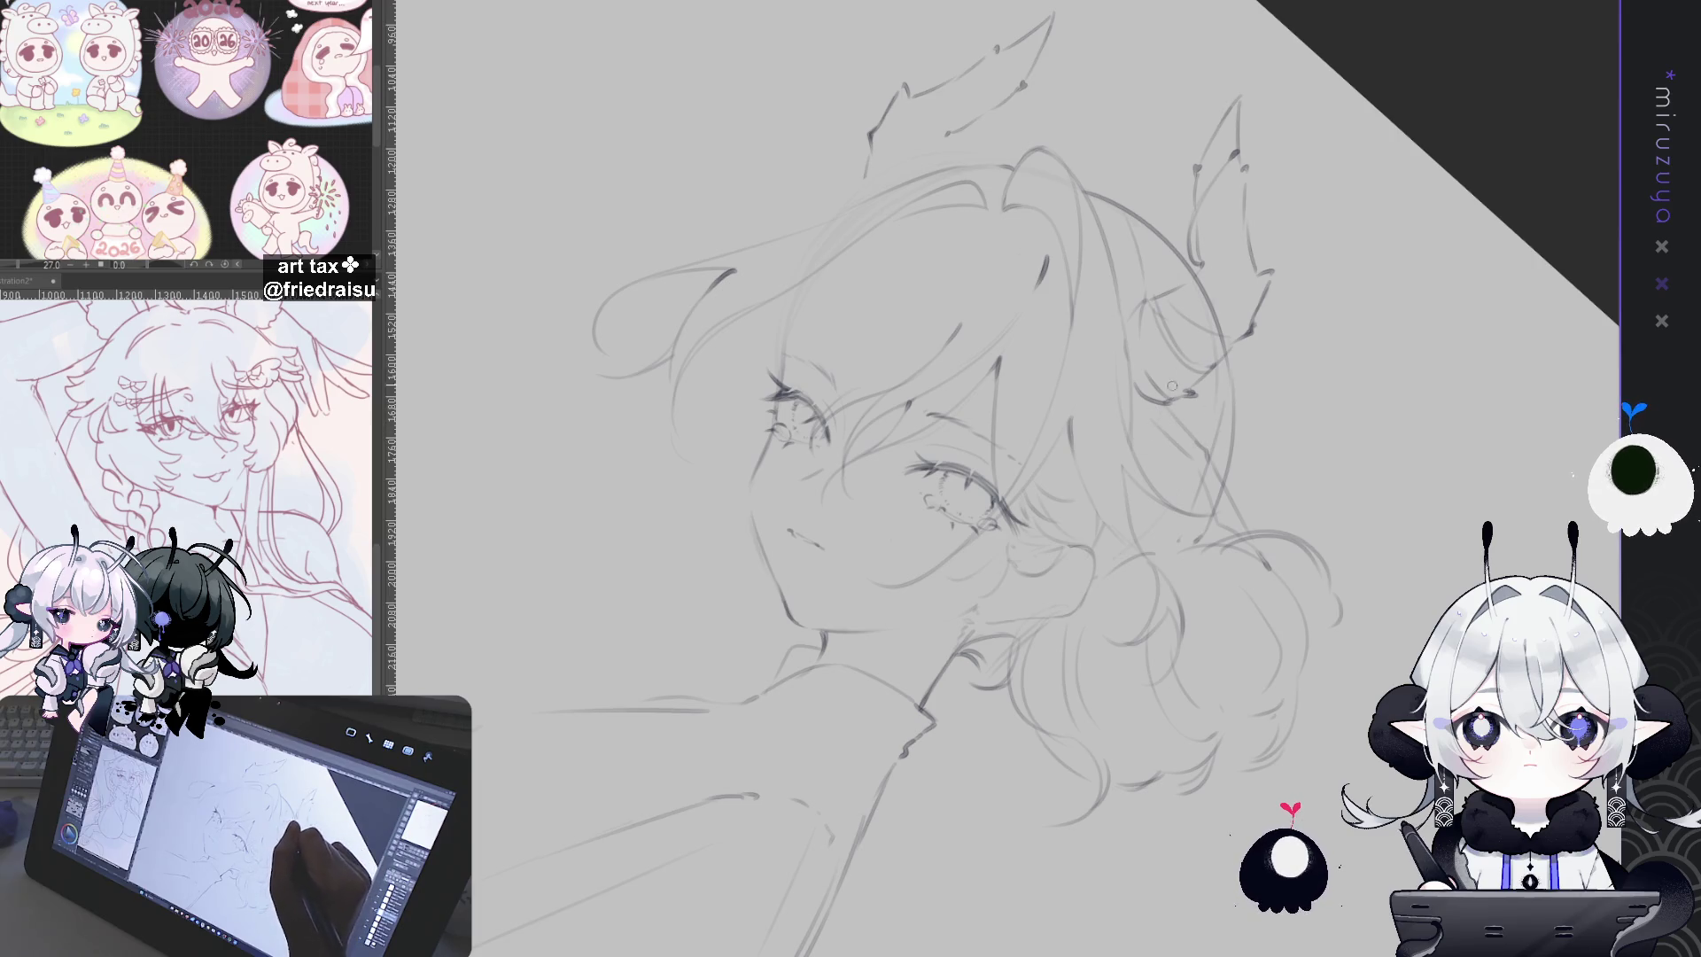
key(minus)
key(minus)
key(minus)
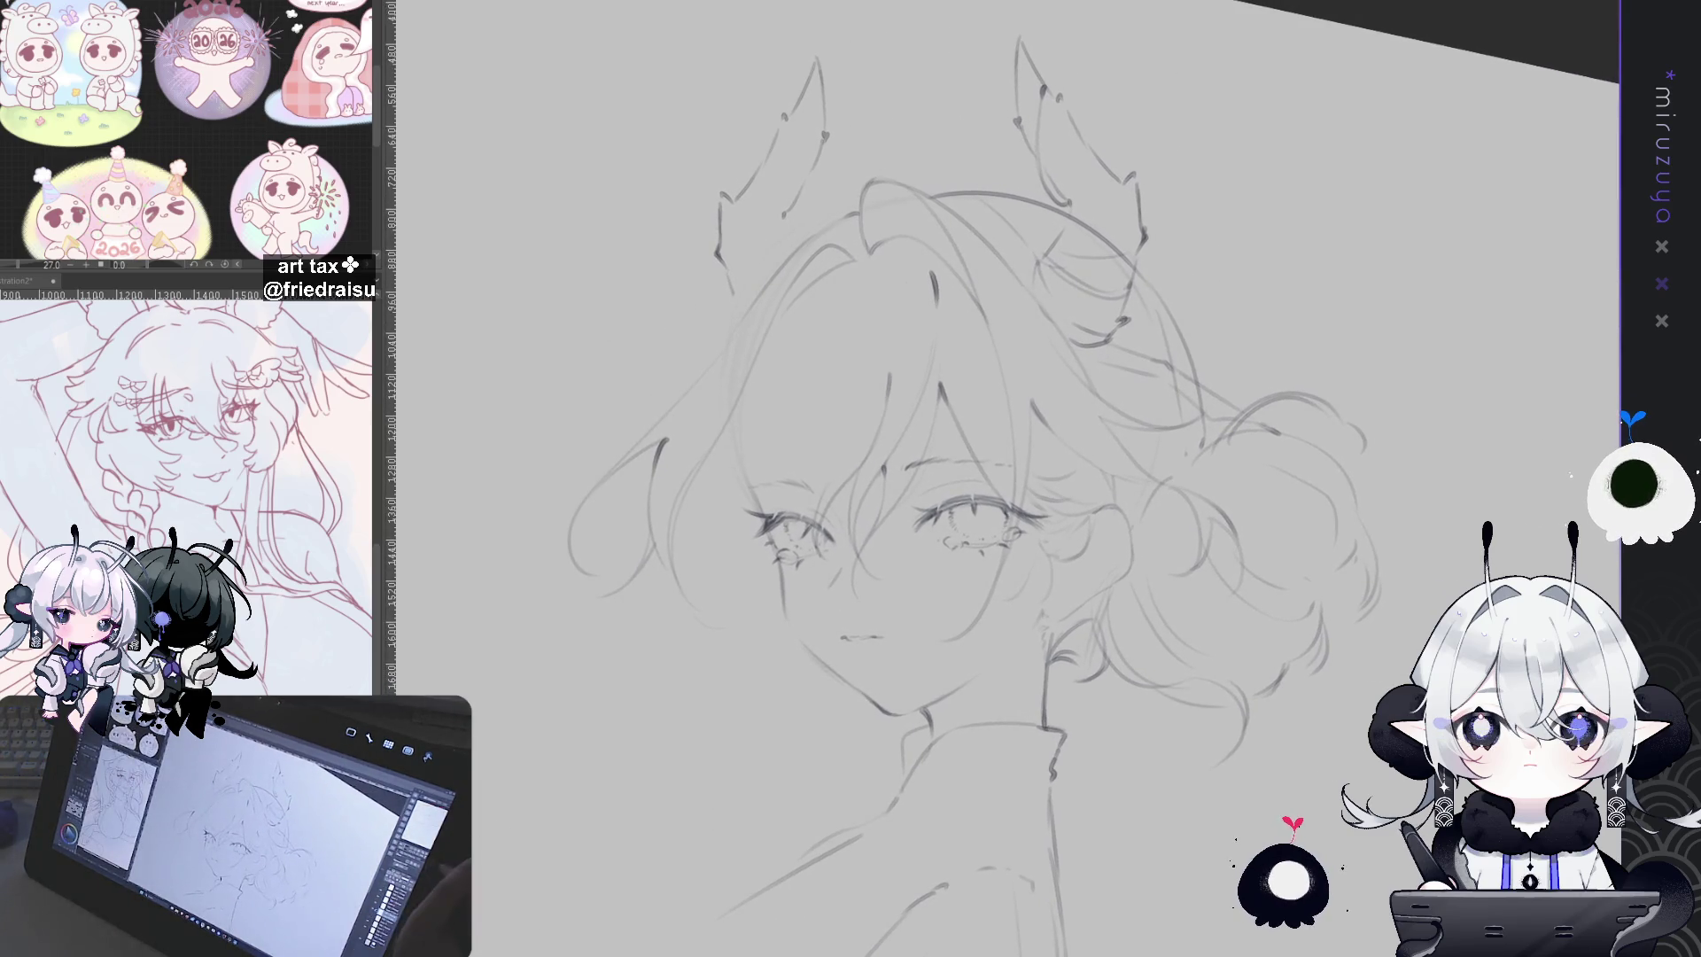
key(minus)
mouse_move(1468, 562)
mouse_down()
mouse_move(1379, 483)
mouse_move(1376, 528)
mouse_up()
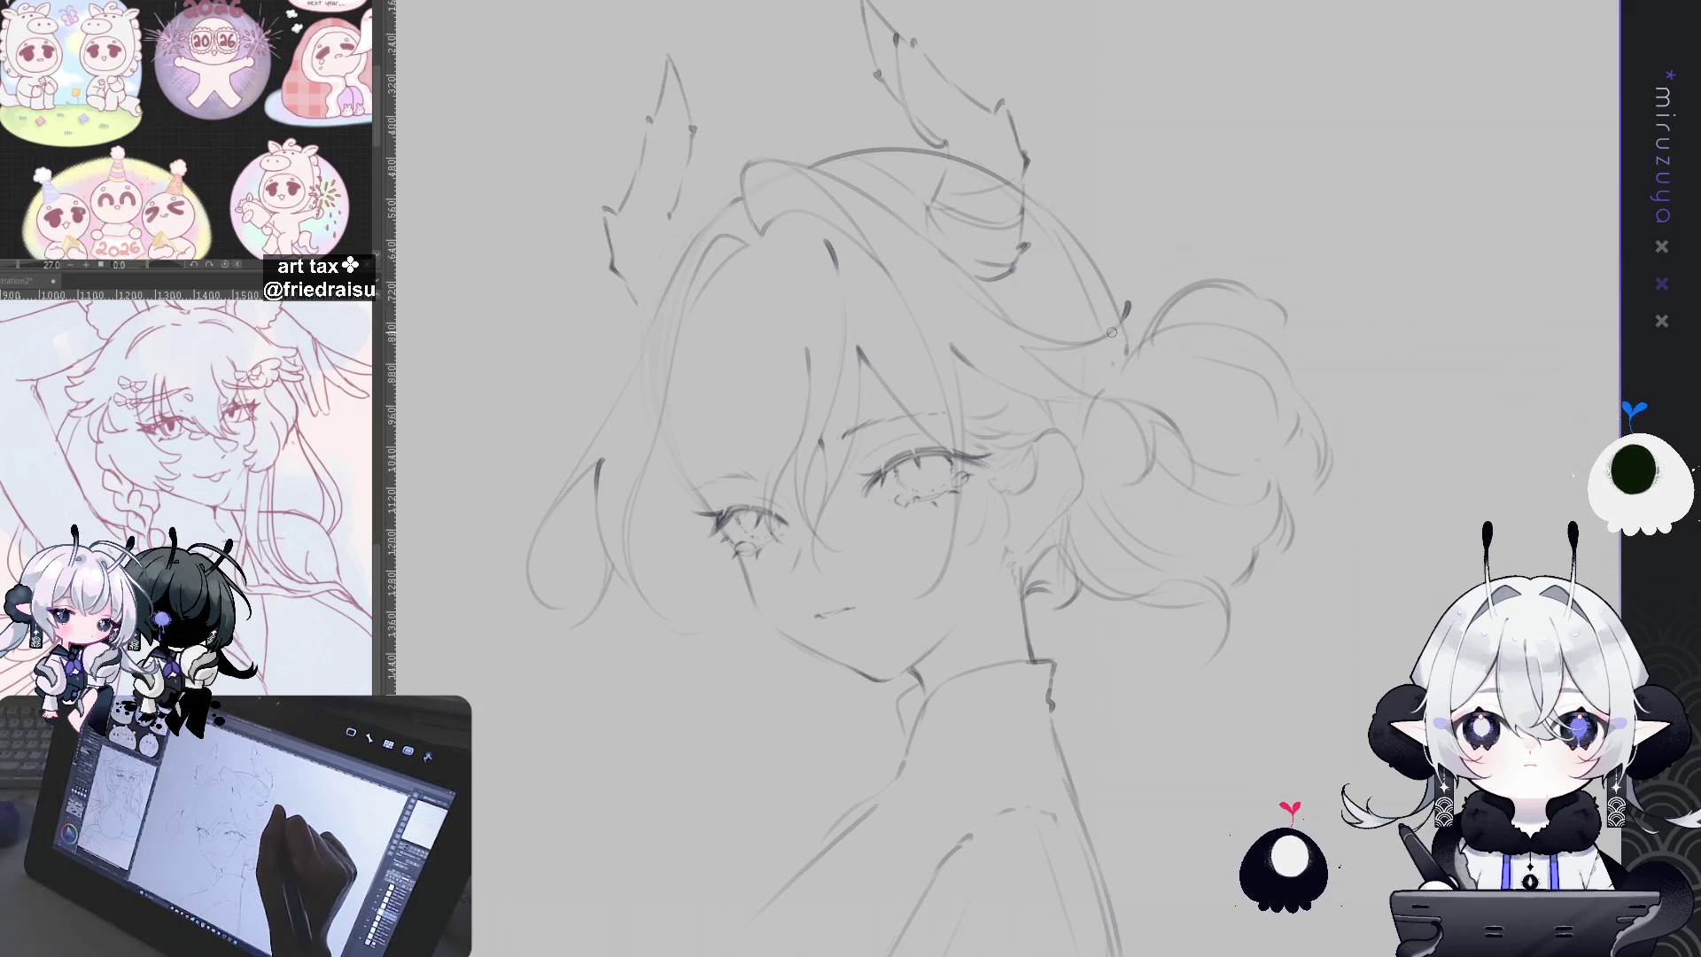
mouse_move(1369, 428)
mouse_down()
mouse_move(1409, 402)
mouse_move(1416, 437)
mouse_up()
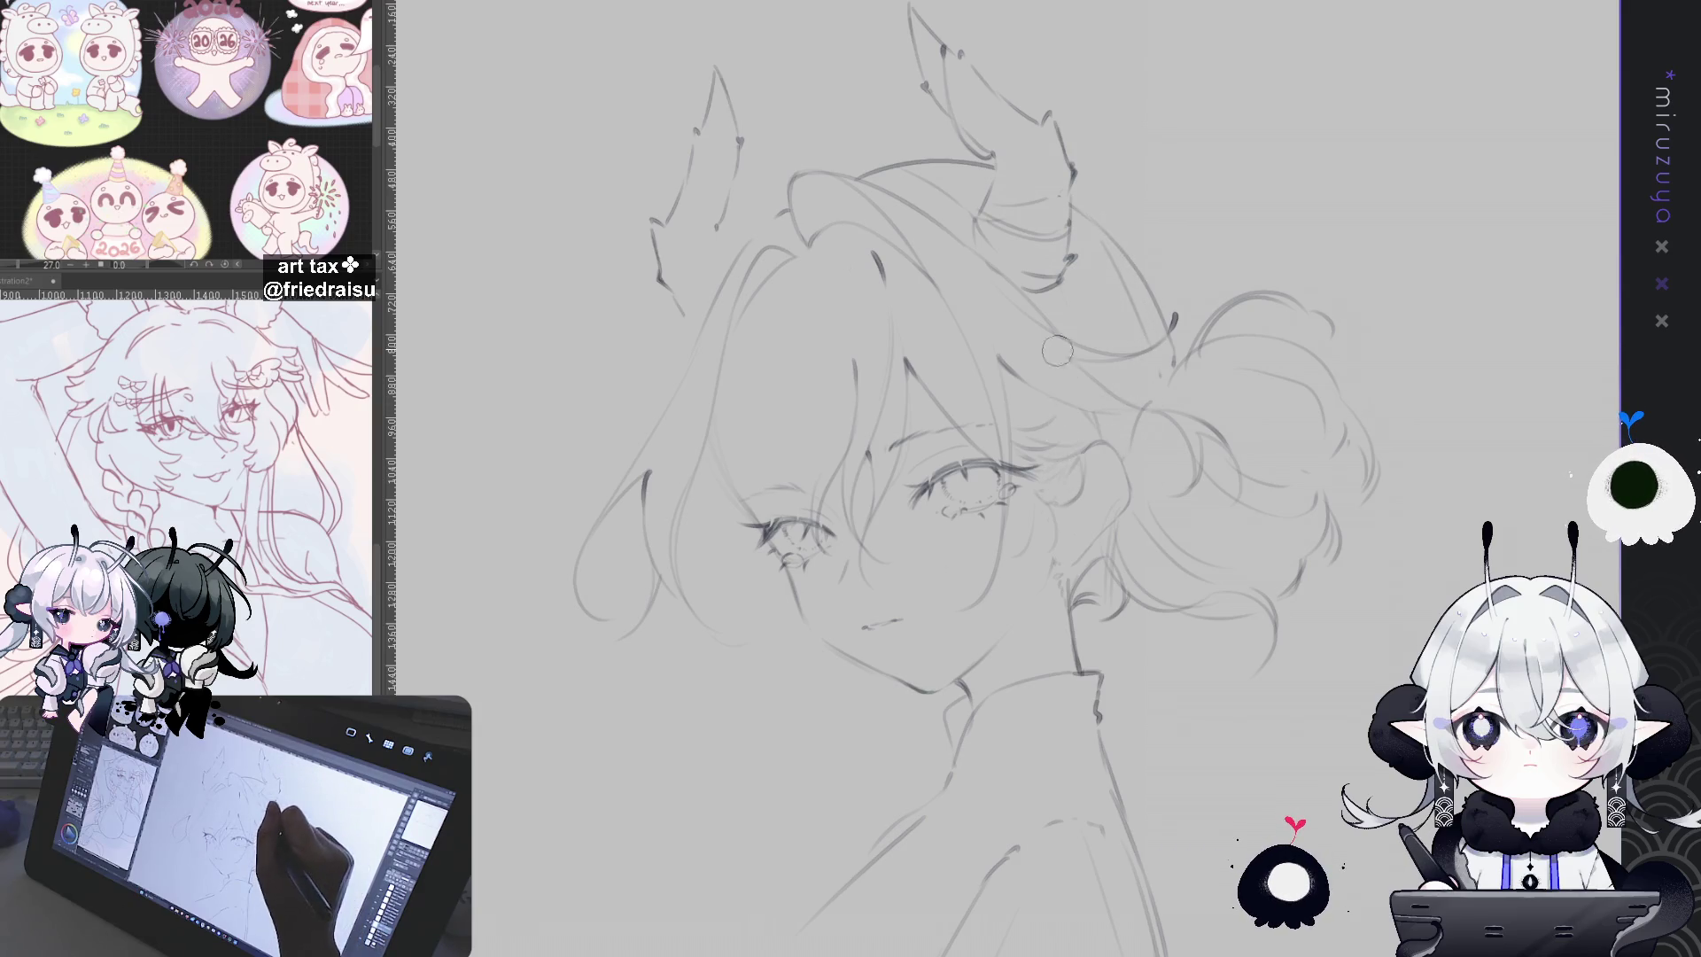
mouse_move(1273, 773)
mouse_down()
mouse_move(1335, 561)
mouse_move(1313, 565)
mouse_up()
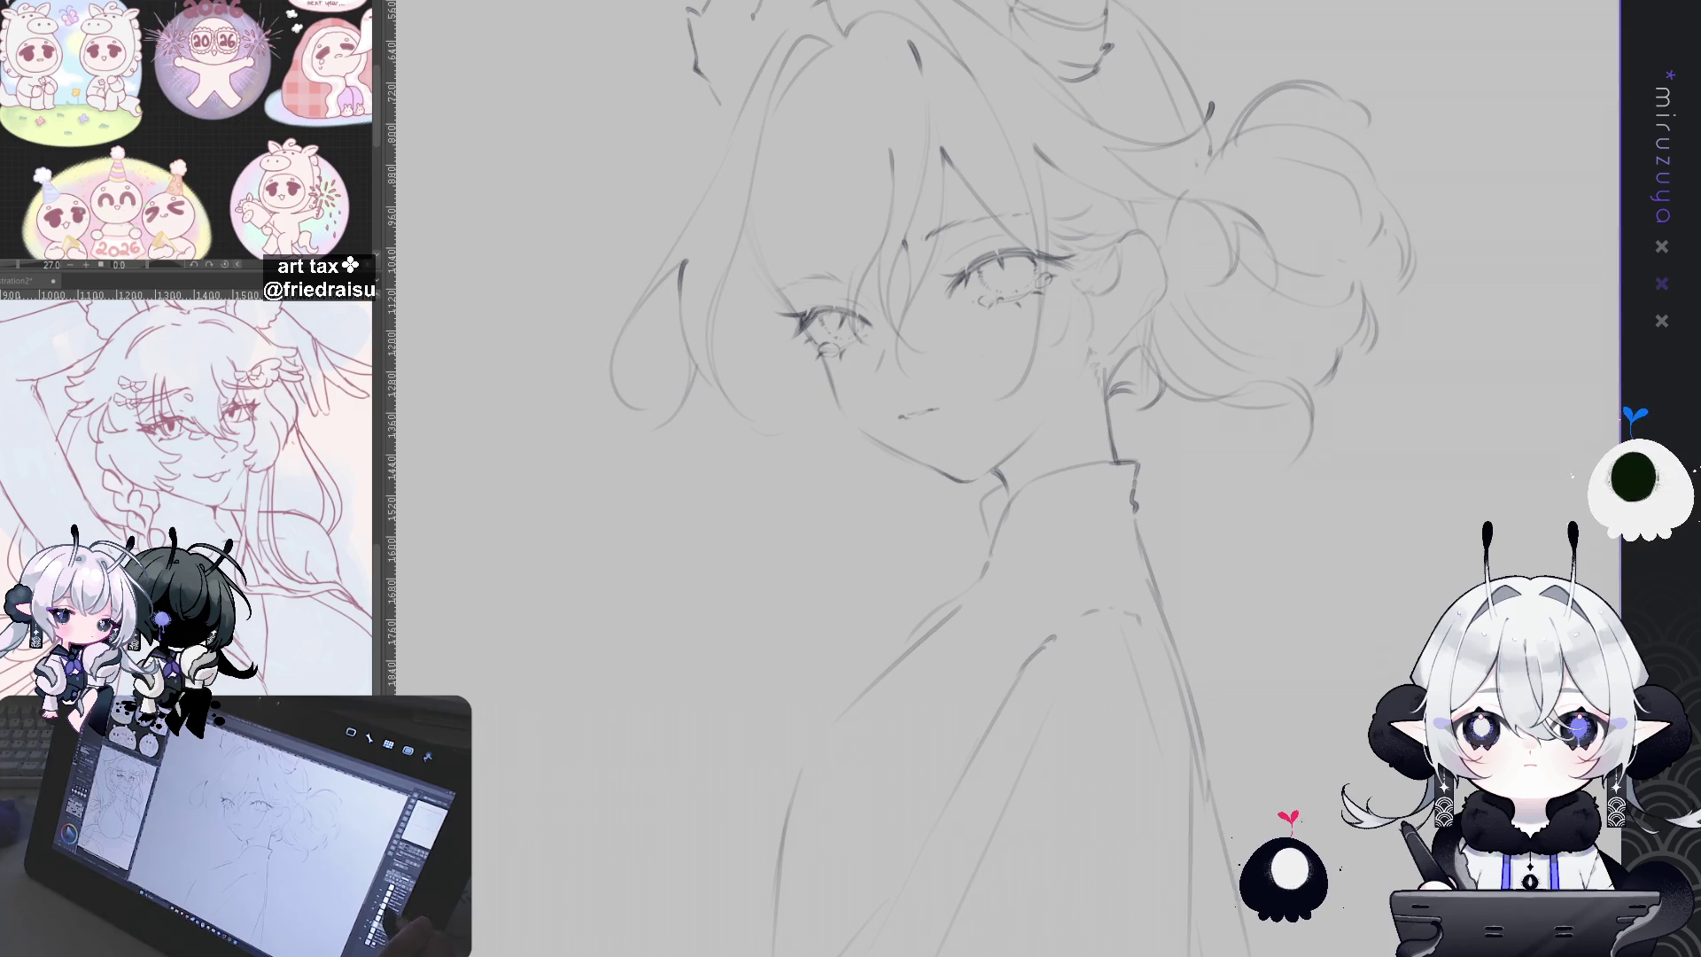
Step: Stroke the shoulder curve from the neck down below the bun, then show the rough hair sketch
drag(1164, 225, 1022, 273)
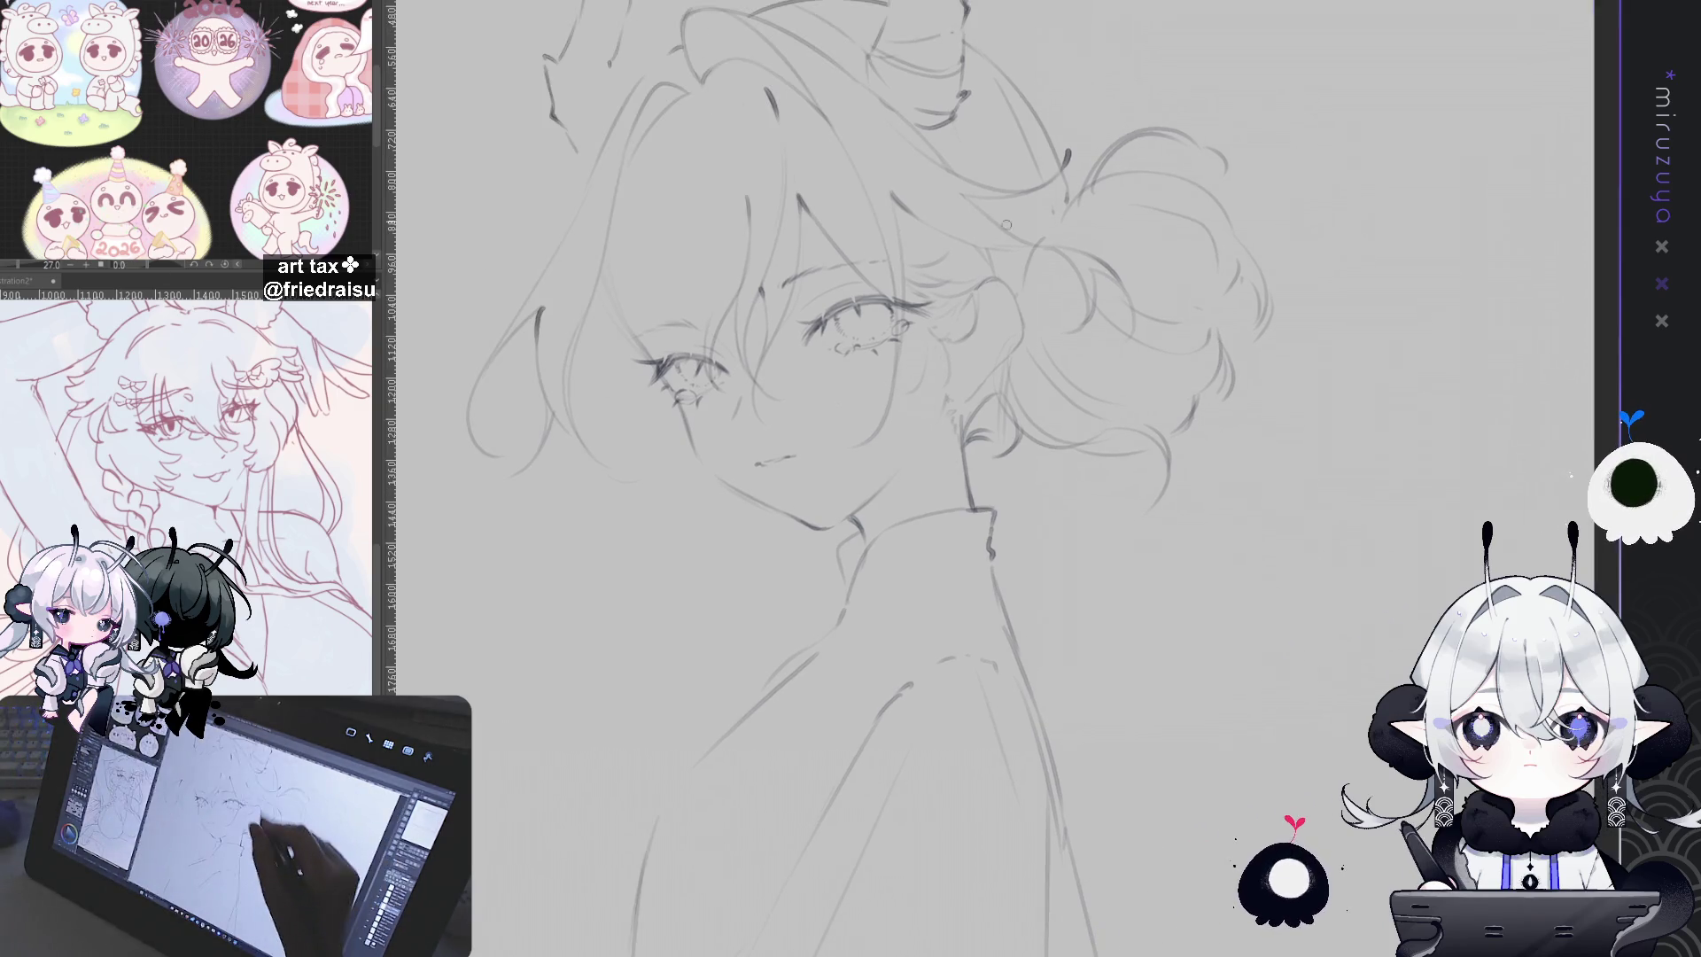
drag(1003, 368, 1149, 630)
drag(1030, 498, 1107, 616)
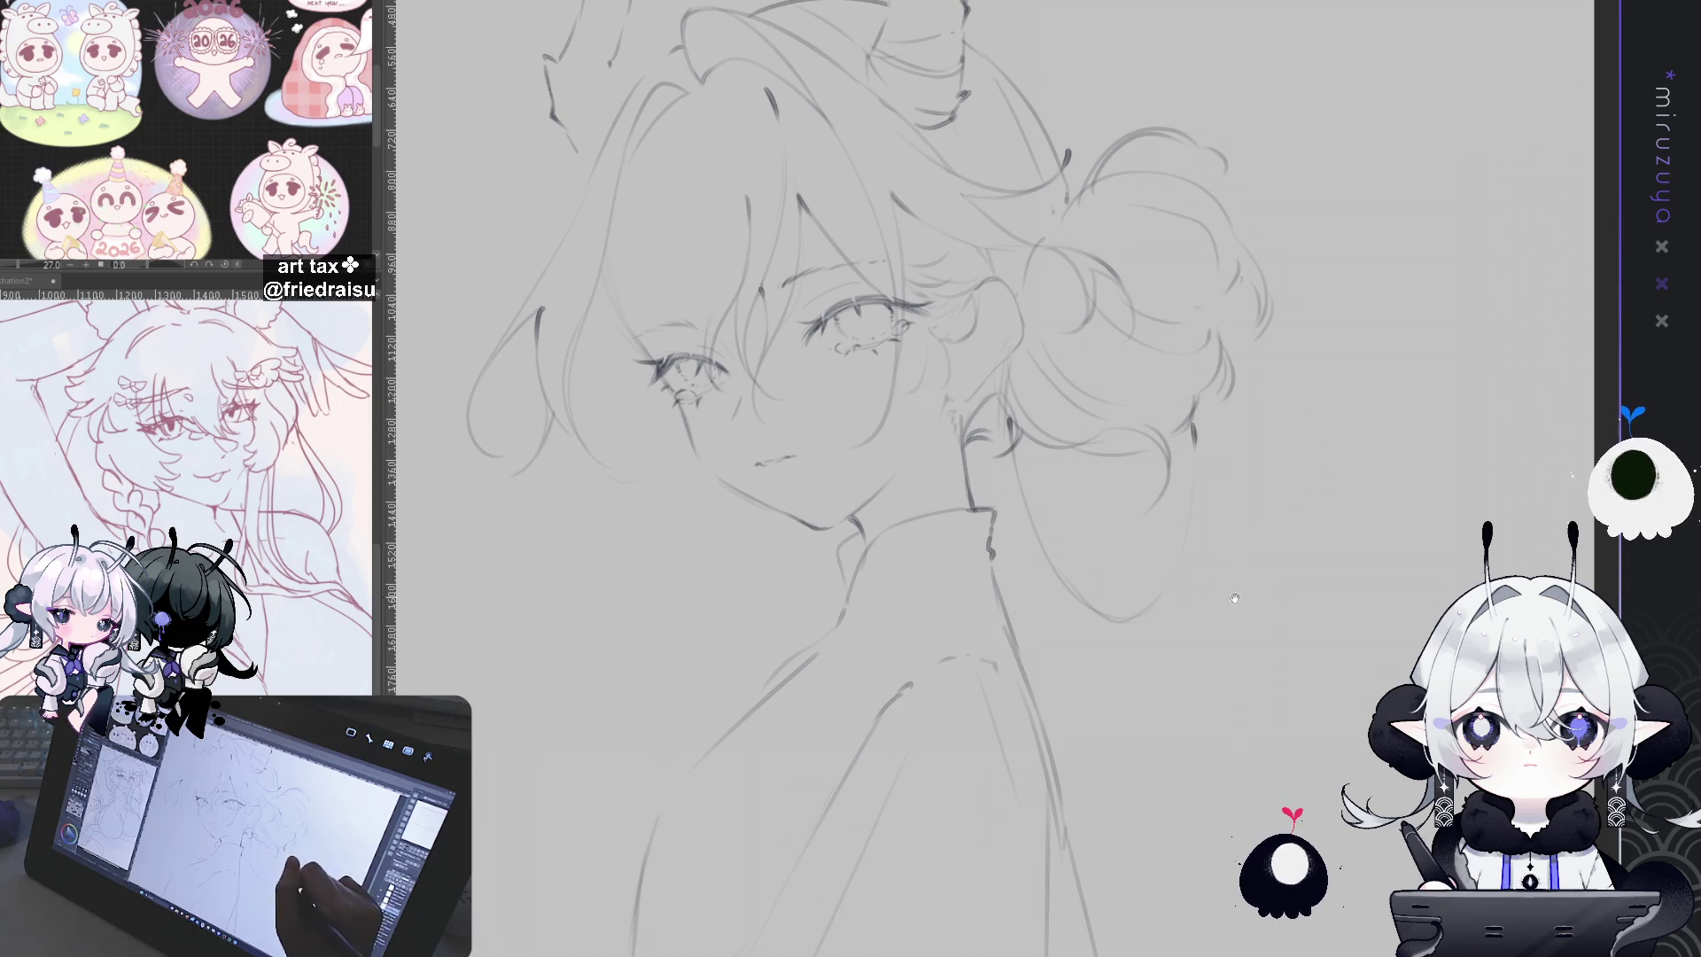
drag(1329, 480, 1409, 436)
drag(1170, 665, 1249, 621)
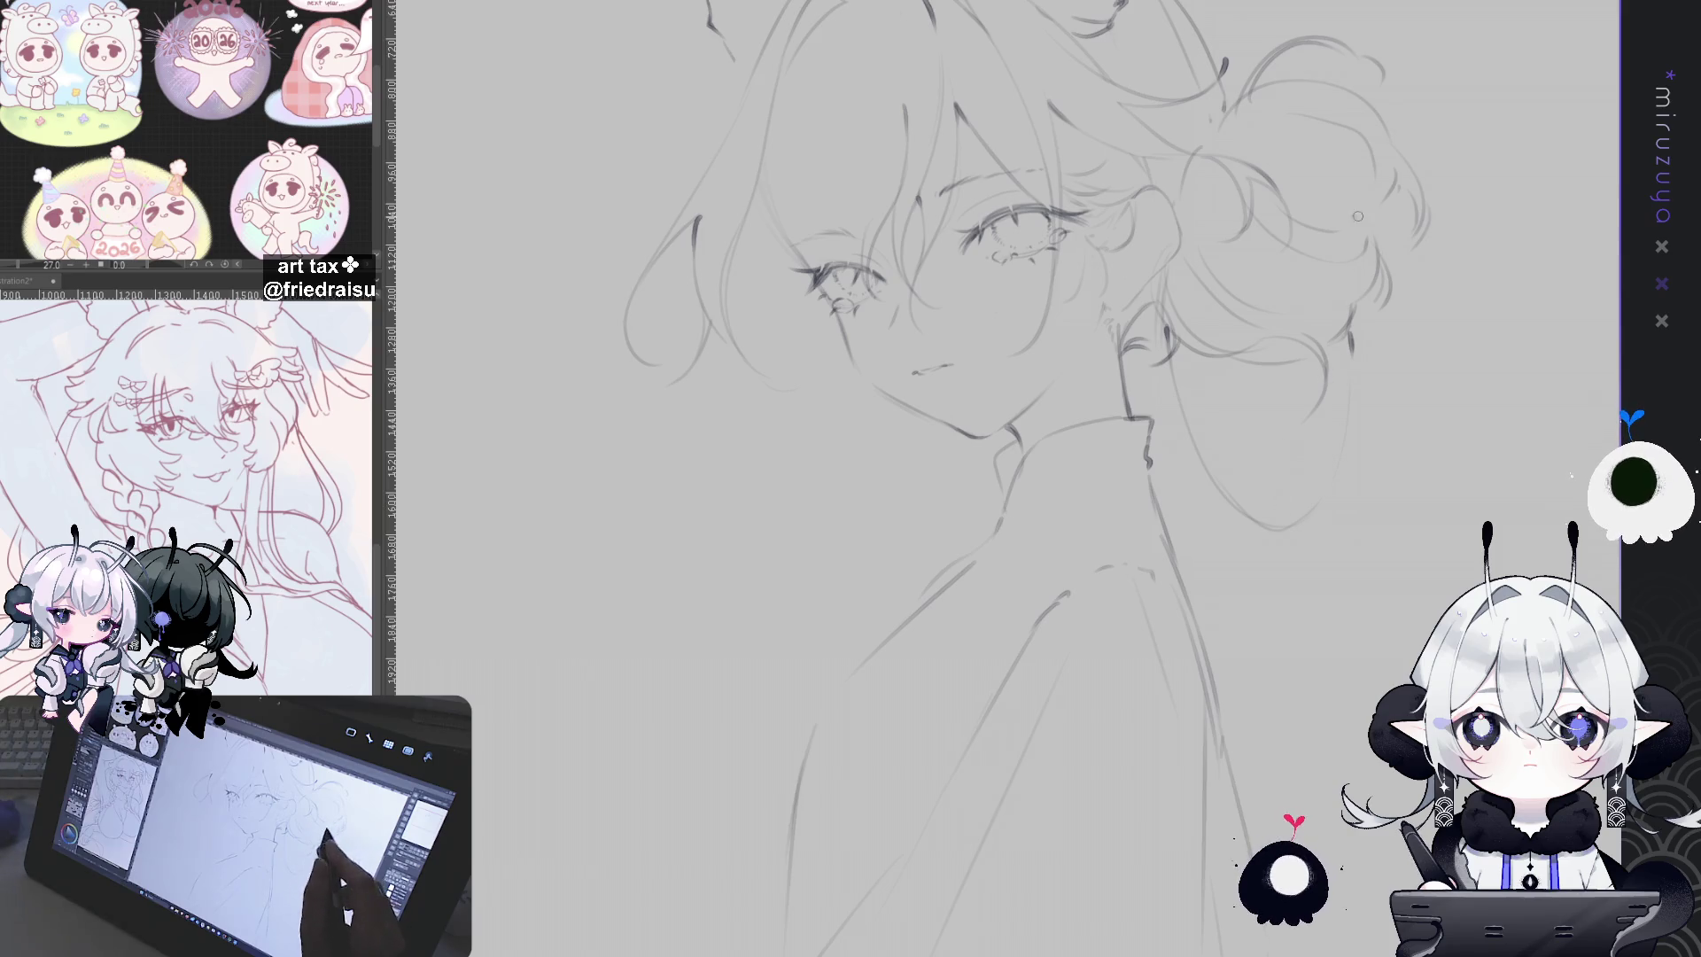
mouse_move(1380, 421)
mouse_down()
mouse_move(1239, 624)
mouse_move(1263, 643)
mouse_up()
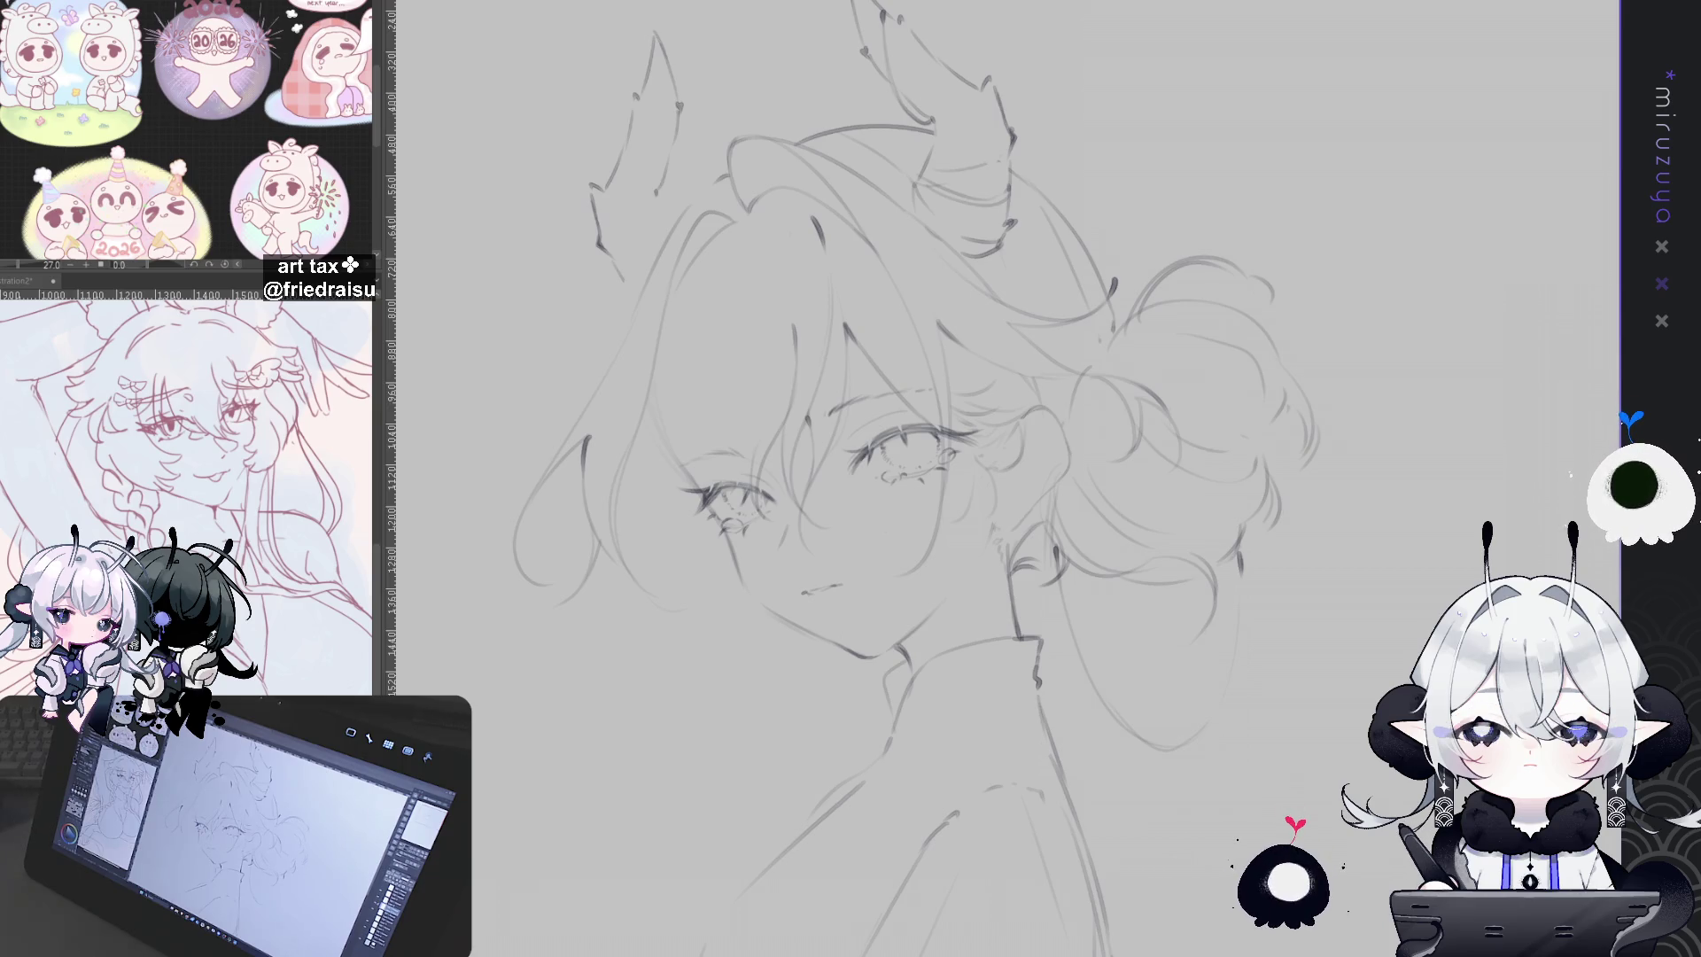
mouse_move(1128, 804)
mouse_down()
mouse_move(1318, 721)
mouse_move(1336, 787)
mouse_up()
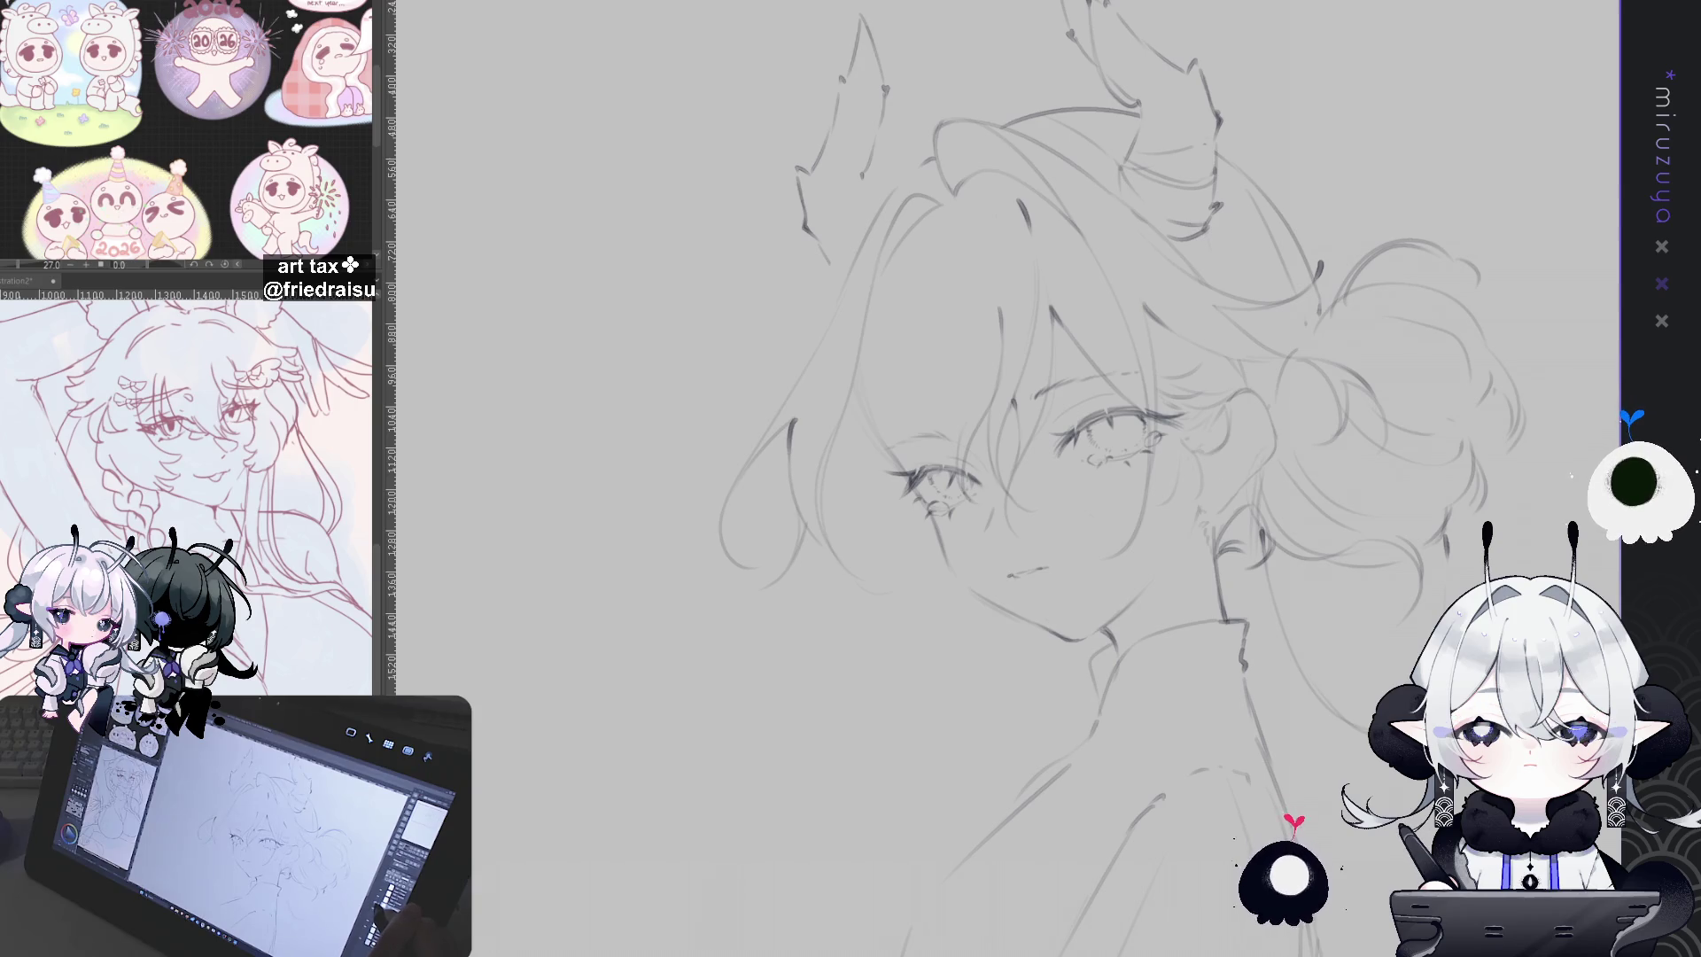
key(ctrl+z)
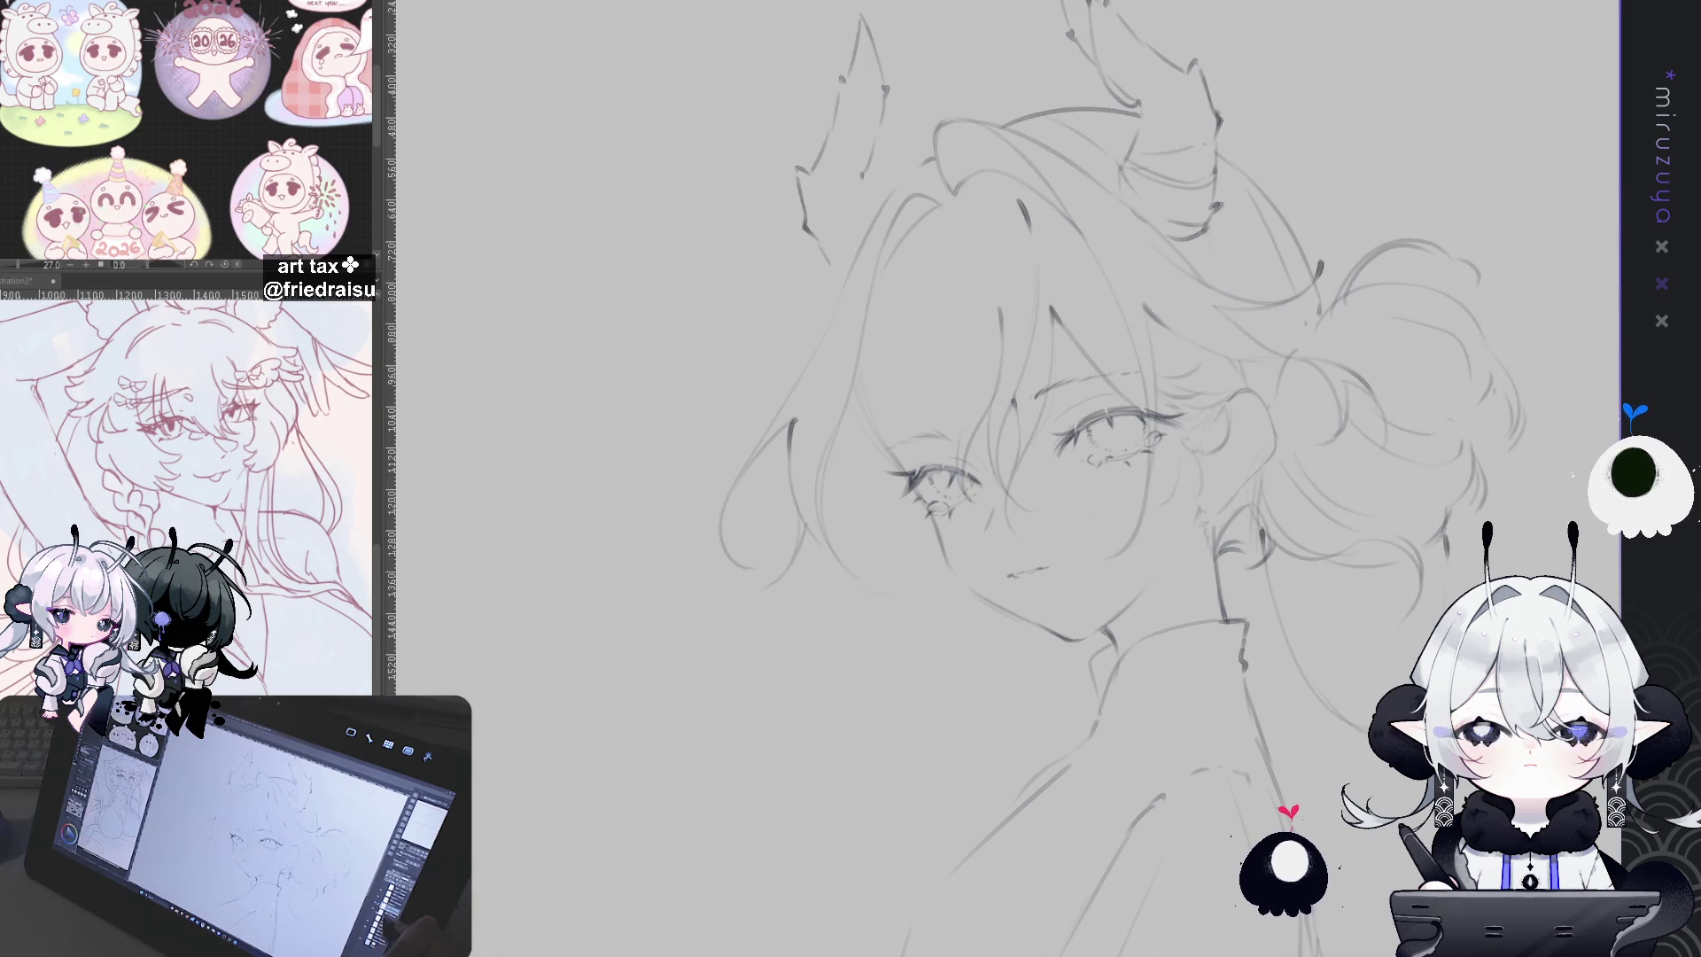